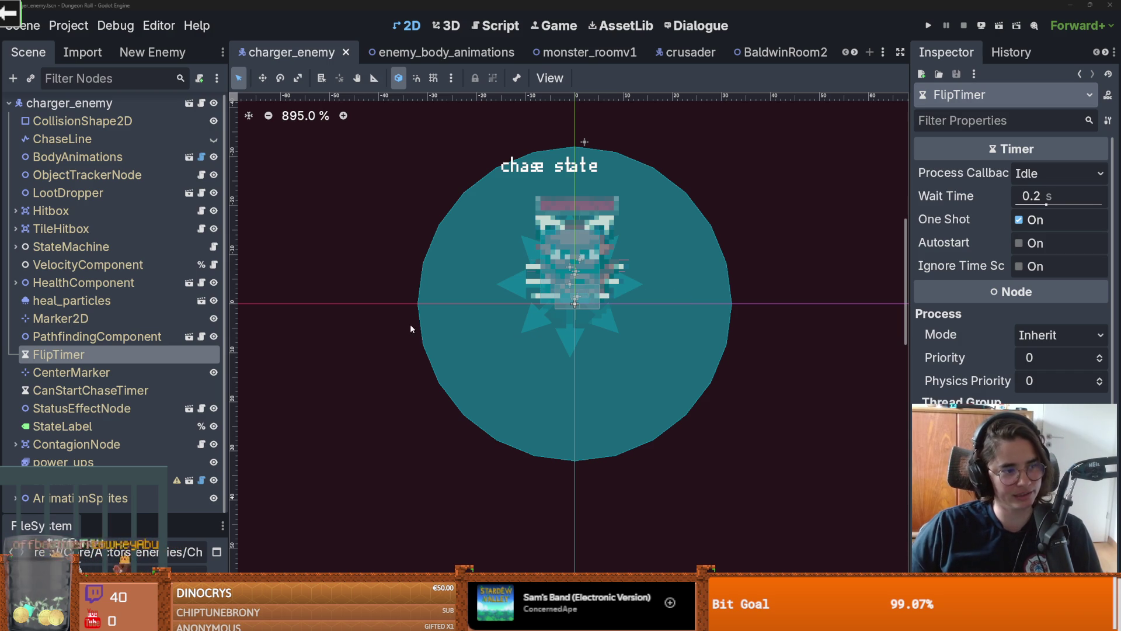
# Step: Look over the charger_enemy sprite and its detection circle, then save the charger_enemy scene
pyautogui.scroll(1, 299, 372)
pyautogui.scroll(1, 377, 342)
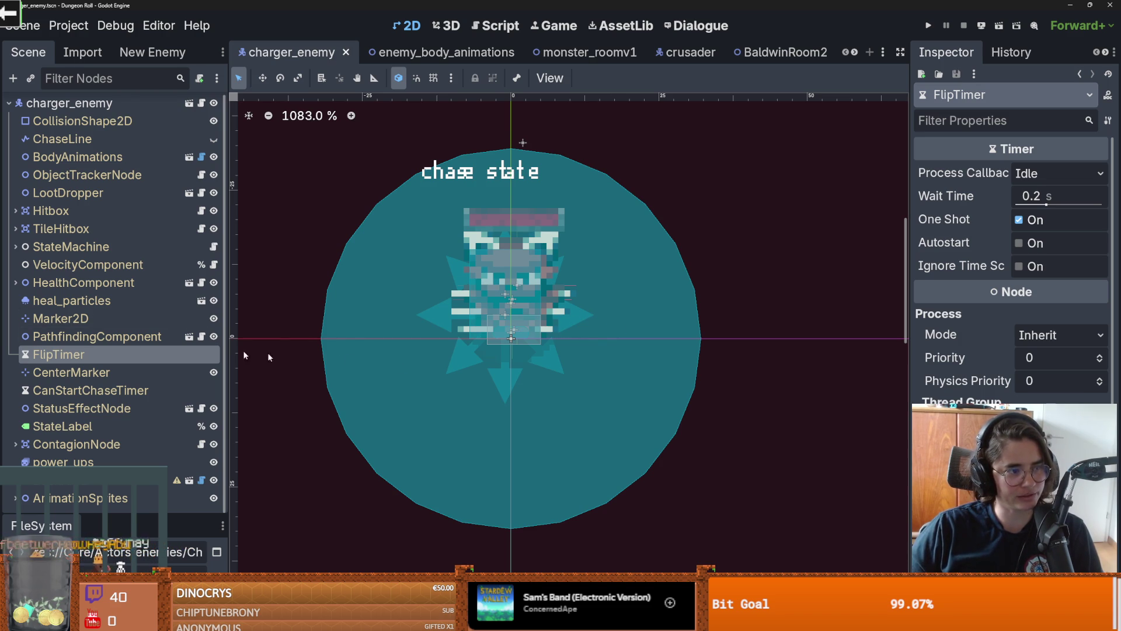
pyautogui.scroll(-2, 549, 324)
pyautogui.hscroll(-3, 627, 381)
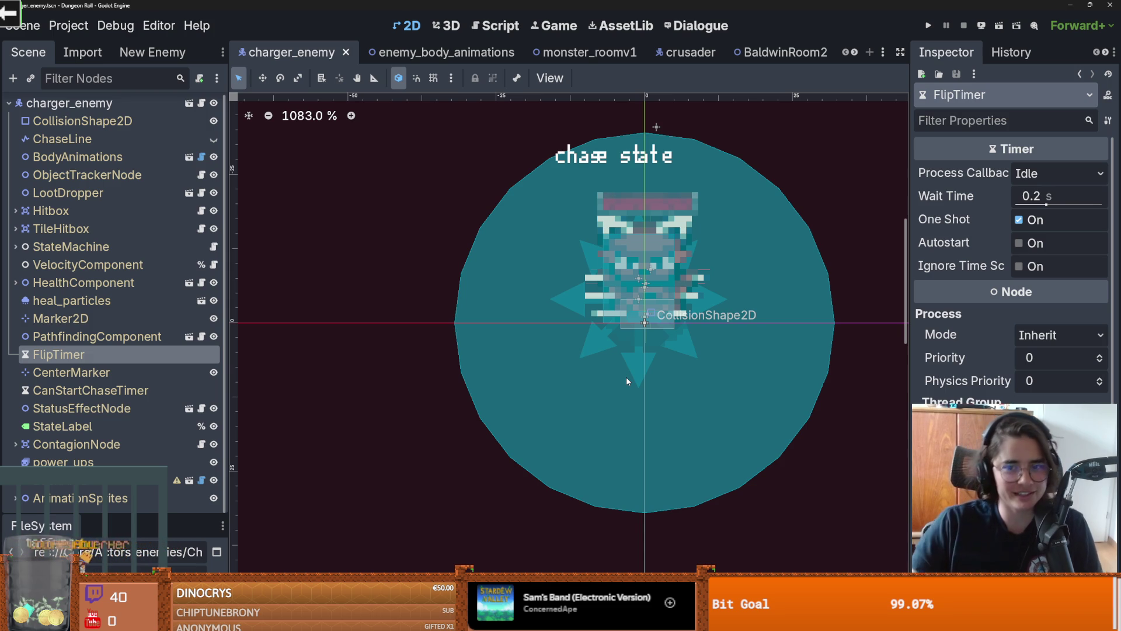
pyautogui.hscroll(5, 597, 359)
pyautogui.hotkey('ctrl', 's')
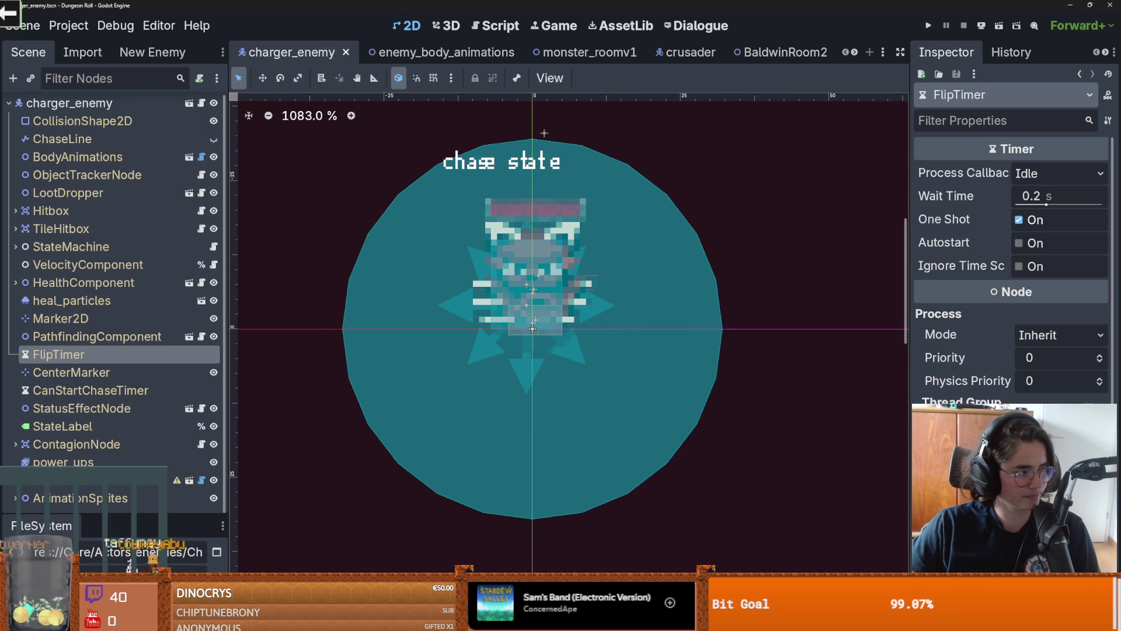
pyautogui.scroll(-5, 545, 133)
pyautogui.hotkey('ctrl', 's')
pyautogui.scroll(2, 381, 328)
# Step: Bring up Wizard.aseprite and review the Walk frames, playing the Walk animation back
pyautogui.click(408, 557)
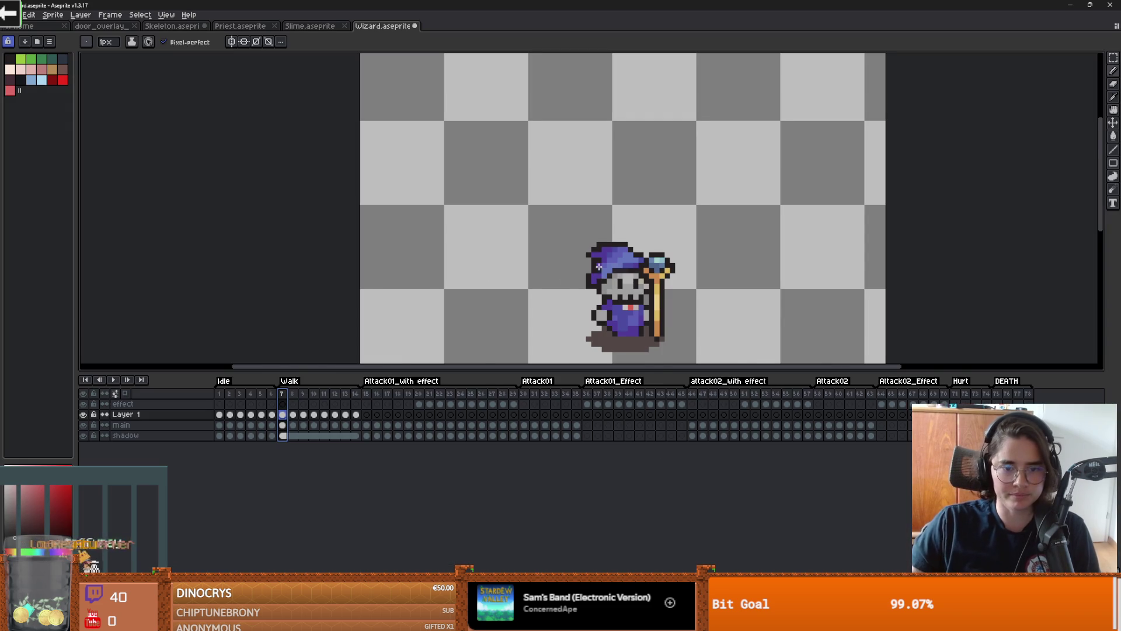
pyautogui.scroll(5, 577, 274)
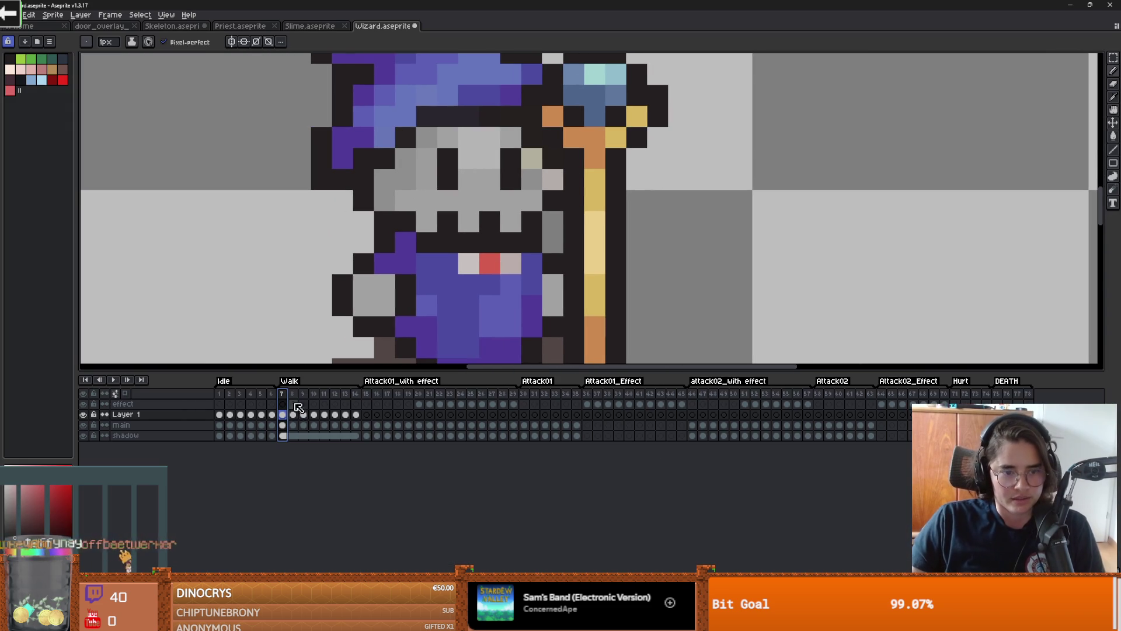
pyautogui.moveTo(297, 407); pyautogui.dragTo(356, 404)
pyautogui.press('-')
pyautogui.press('Return')
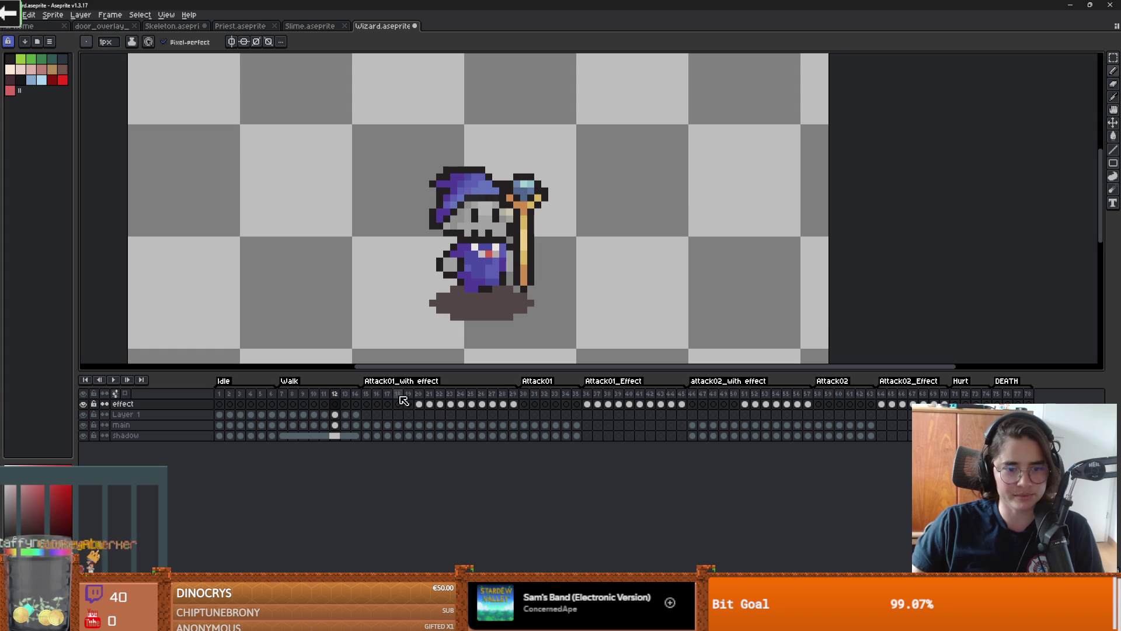
pyautogui.click(397, 403)
pyautogui.scroll(2, 506, 233)
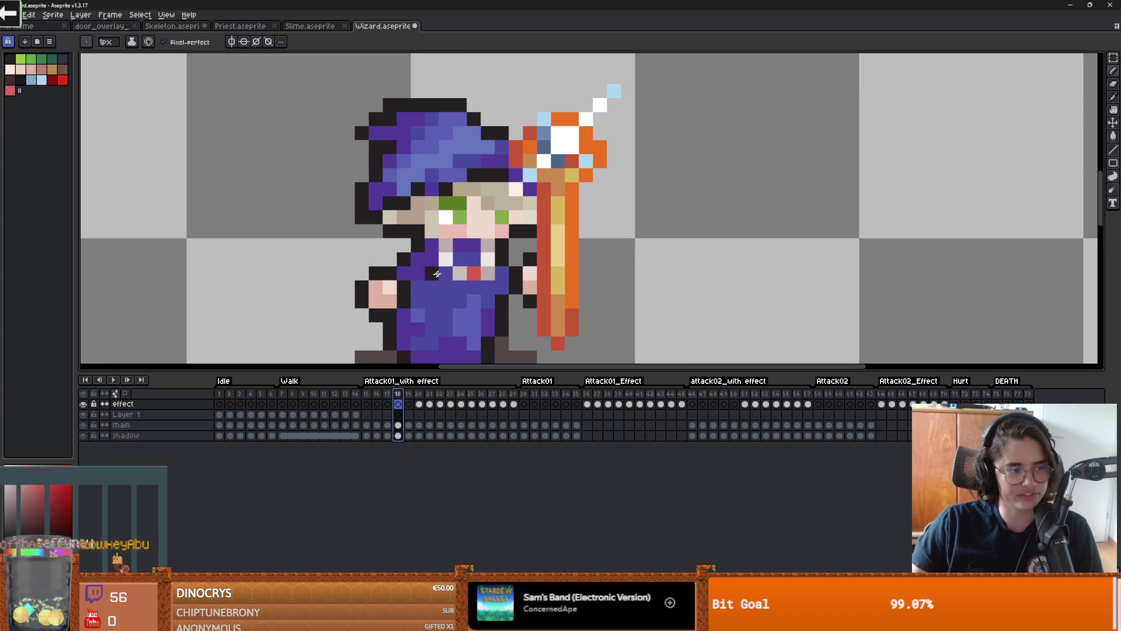
pyautogui.click(304, 399)
# Step: Fix skull-face pixels on walk frame 11 and add two dark hair-edge pixels on frame 13
pyautogui.click(324, 403)
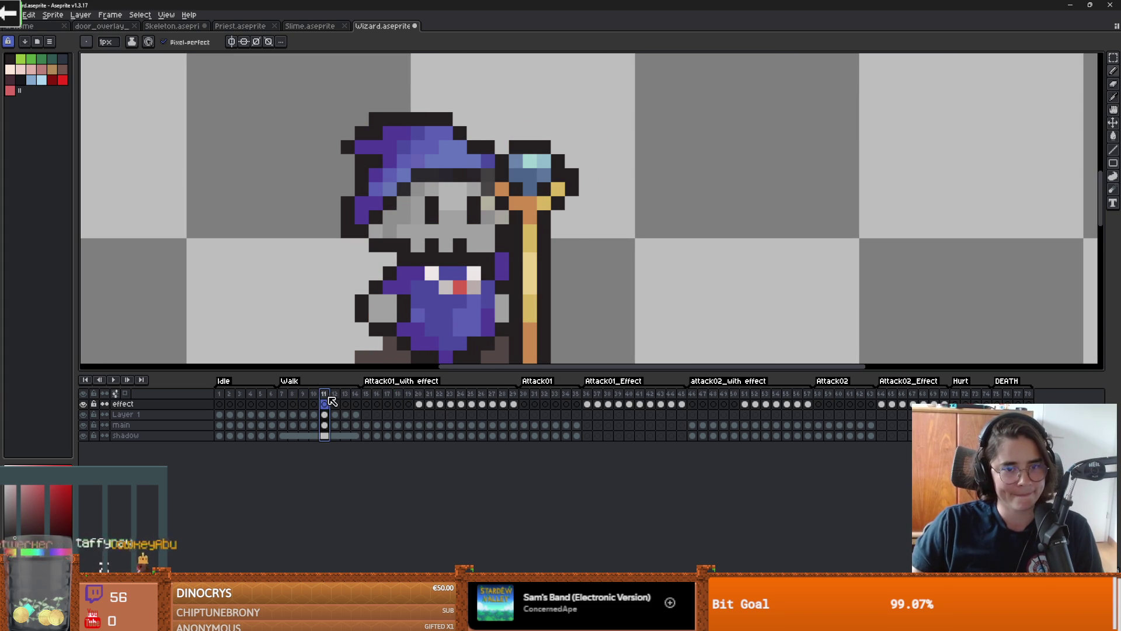
pyautogui.click(376, 232)
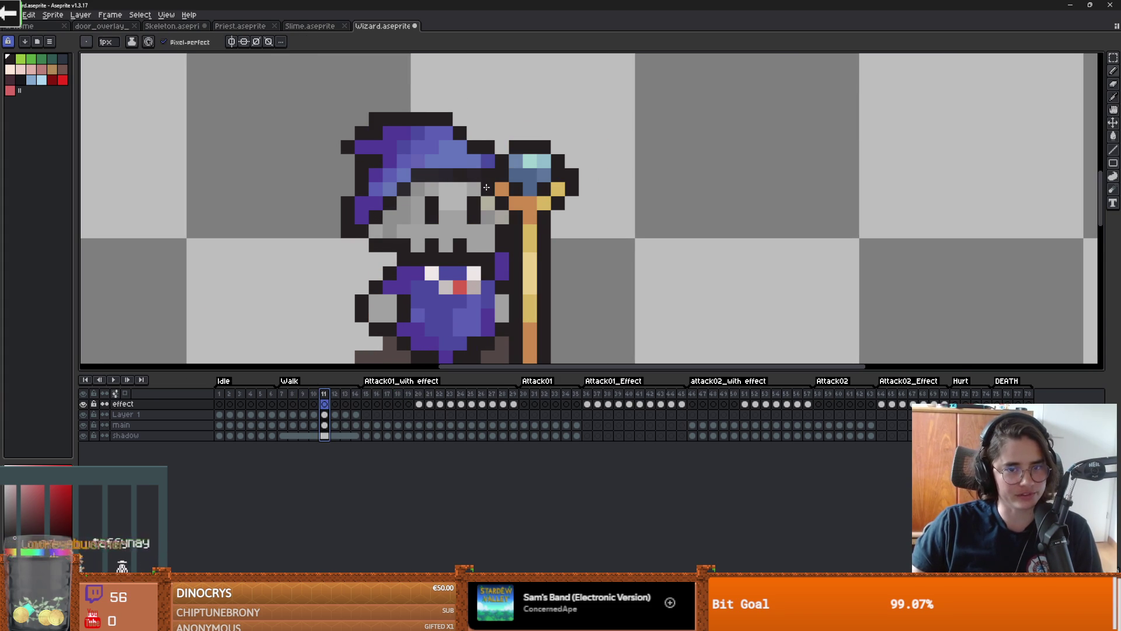
pyautogui.scroll(-3, 487, 187)
pyautogui.click(314, 403)
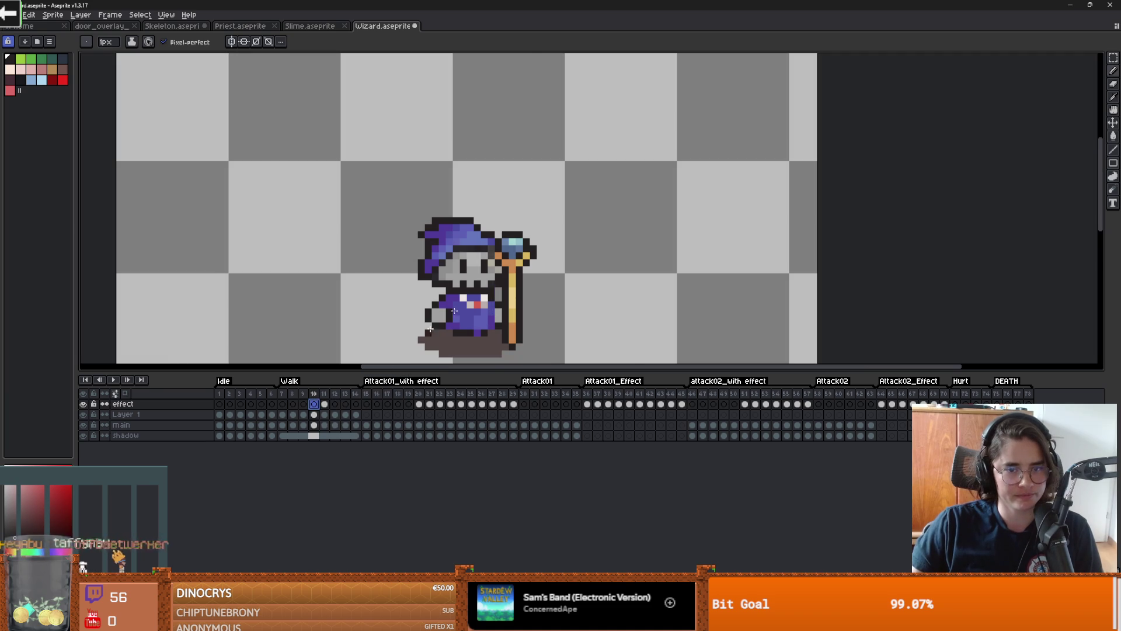
pyautogui.scroll(3, 489, 241)
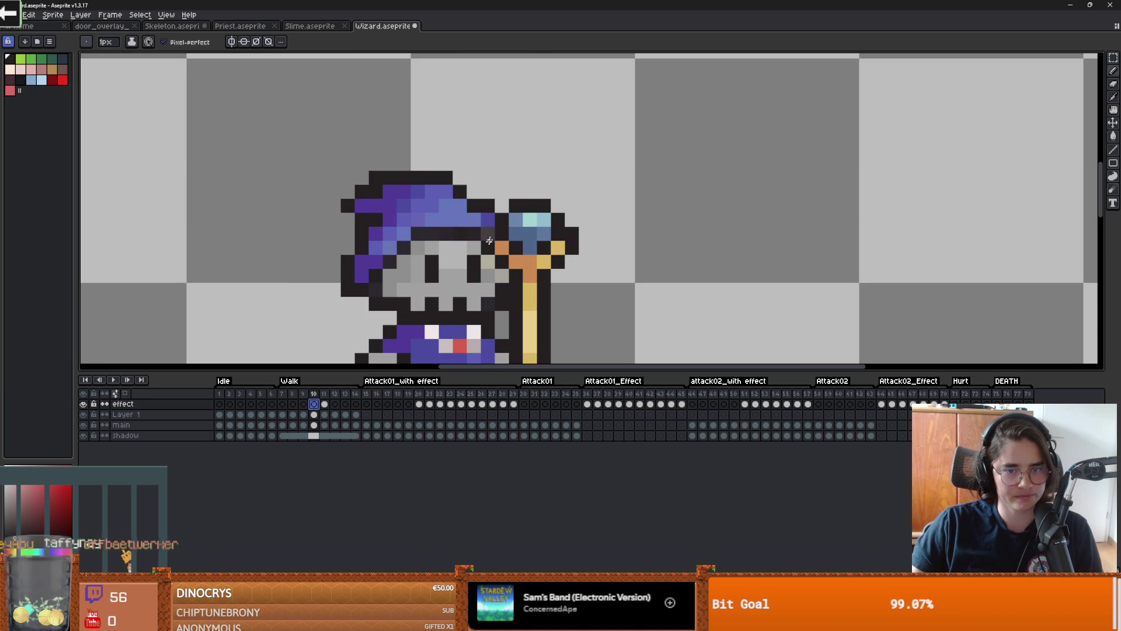
pyautogui.click(334, 395)
pyautogui.click(345, 396)
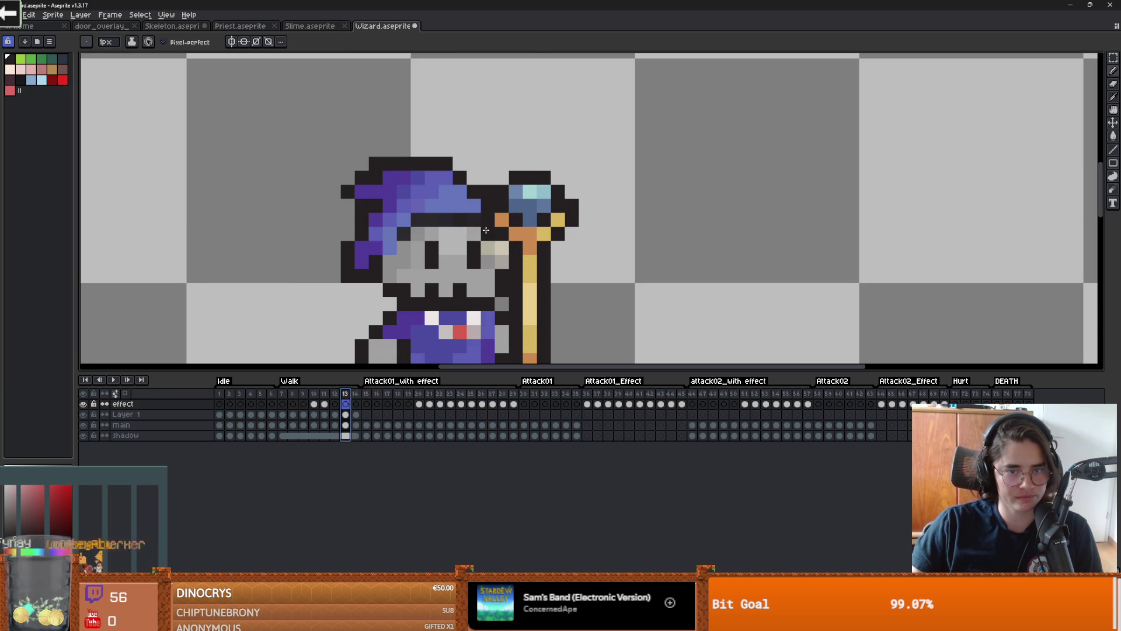
pyautogui.moveTo(400, 231); pyautogui.dragTo(389, 246)
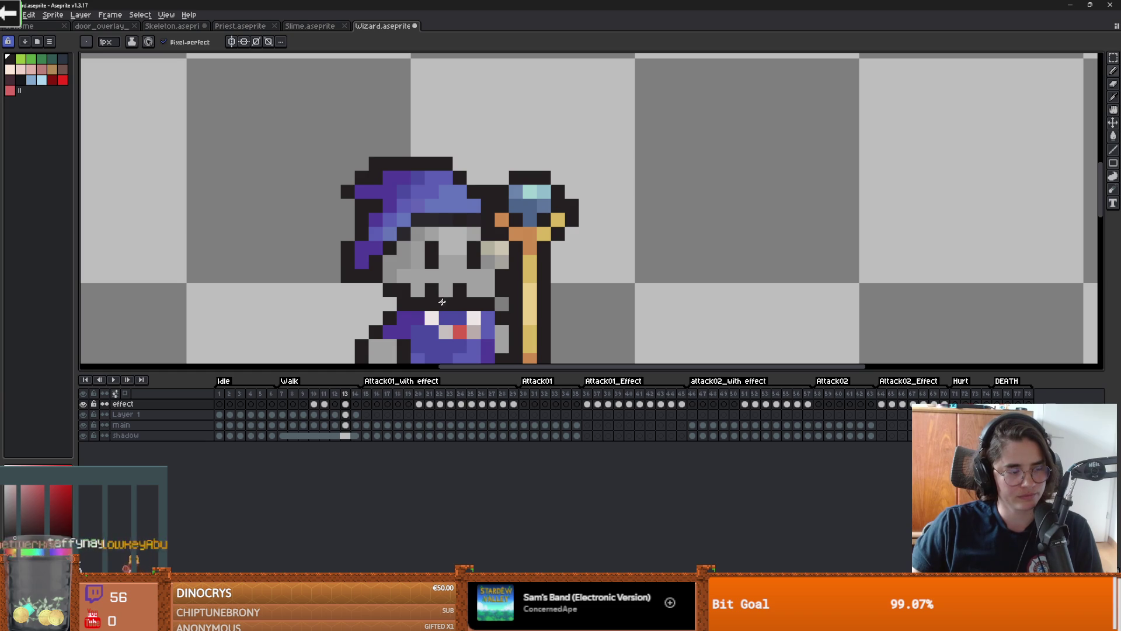
pyautogui.click(355, 403)
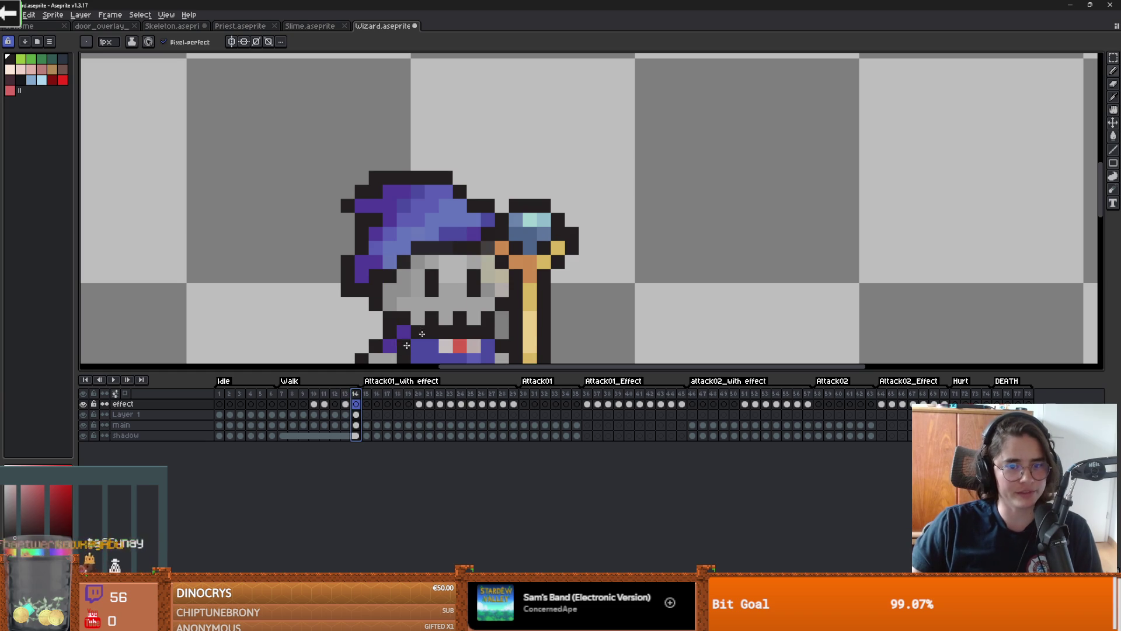
pyautogui.scroll(2, 401, 330)
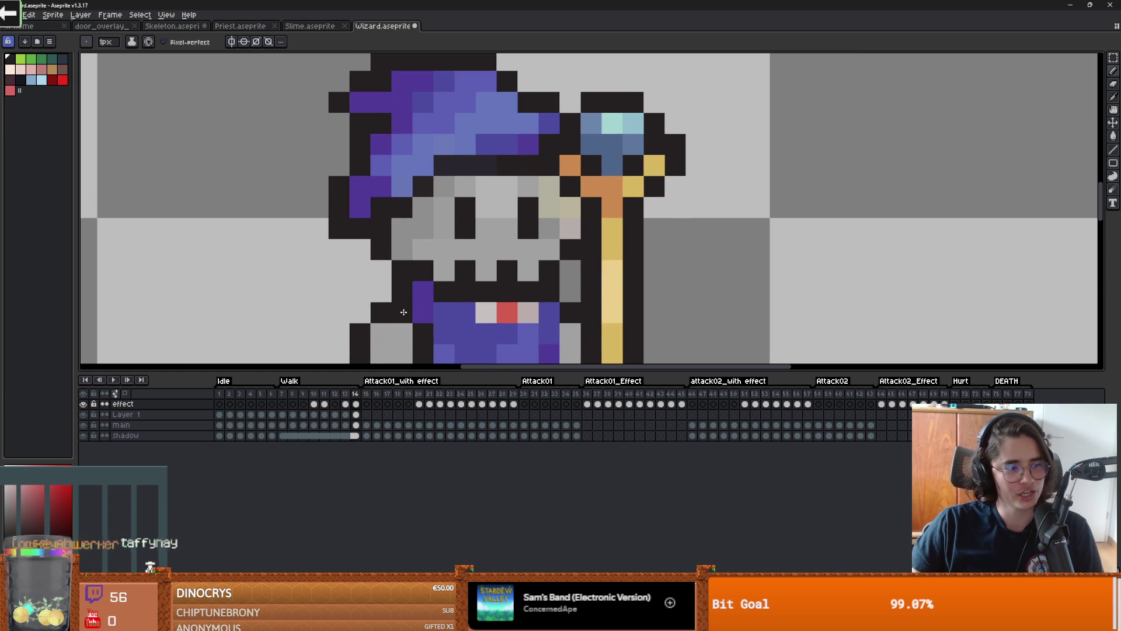
pyautogui.click(282, 404)
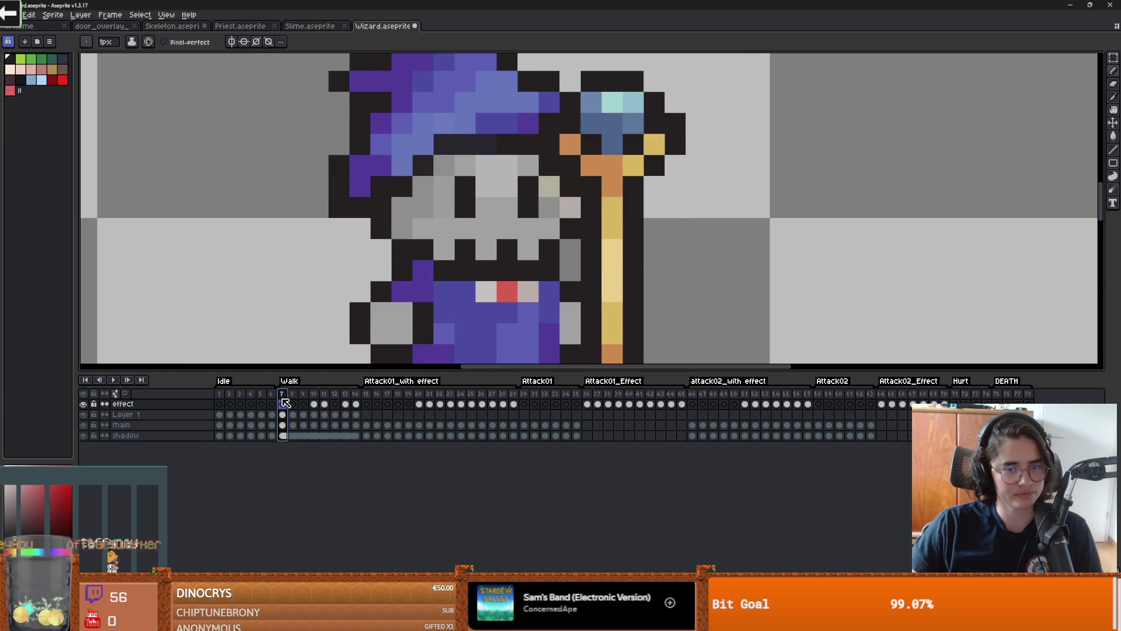
# Step: Preview the Walk tag, then try and undo black outline pixels on walk frames 8 and 9
pyautogui.press('Return')
pyautogui.press('Down')
pyautogui.press('Left')
pyautogui.press('Left')
pyautogui.click(359, 293)
pyautogui.hotkey('ctrl', 'z')
pyautogui.press('Right')
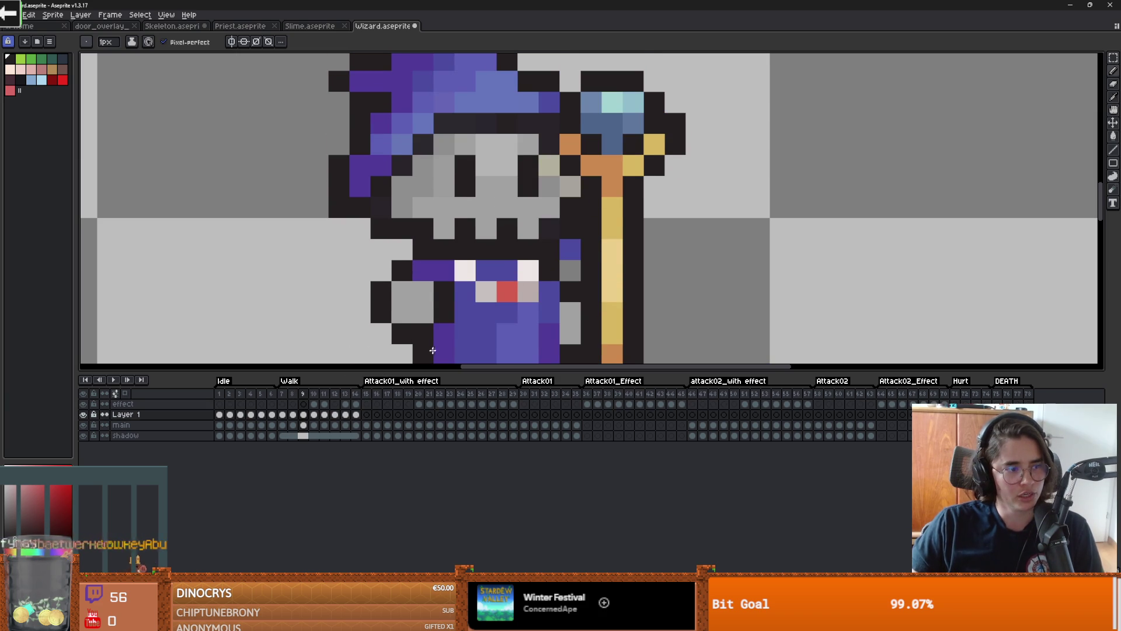
pyautogui.click(394, 309)
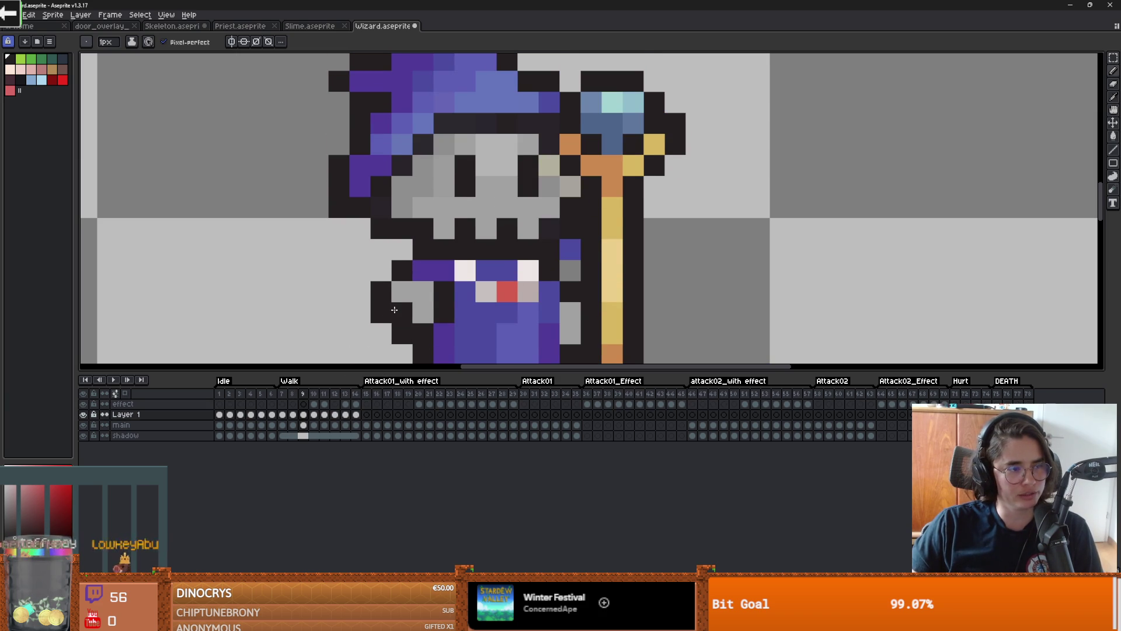
pyautogui.hotkey('ctrl', 'z')
pyautogui.click(371, 280)
pyautogui.hotkey('ctrl', 'z')
pyautogui.click(360, 277)
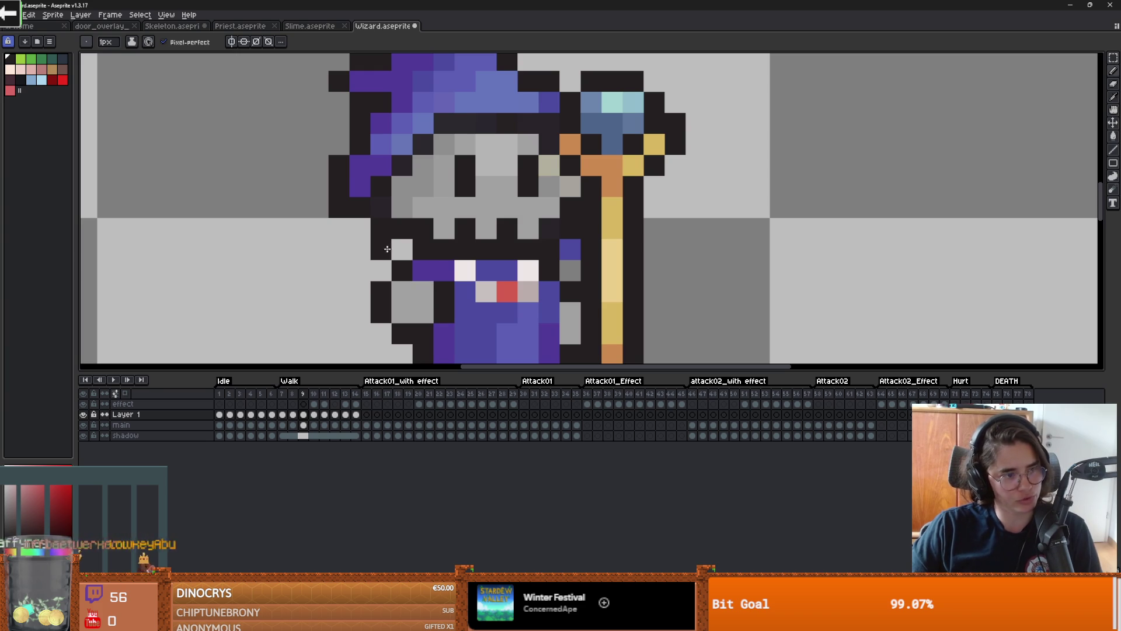
# Step: Centre the wizard on the canvas and bring up frame 15, the first attack frame
pyautogui.moveTo(426, 251); pyautogui.dragTo(519, 259)
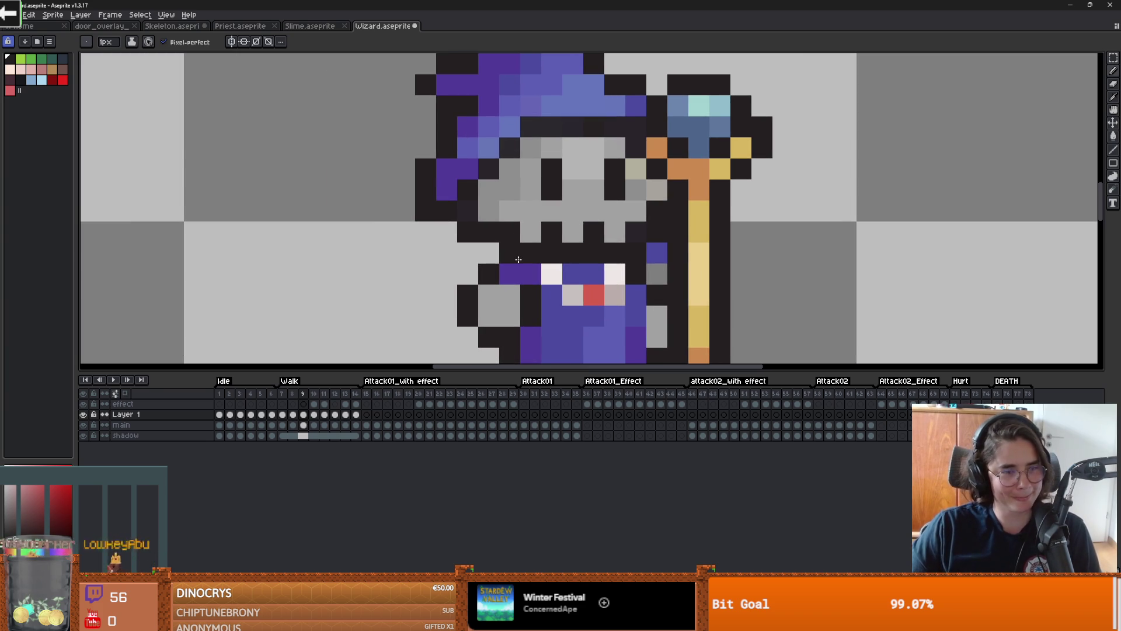
pyautogui.click(366, 393)
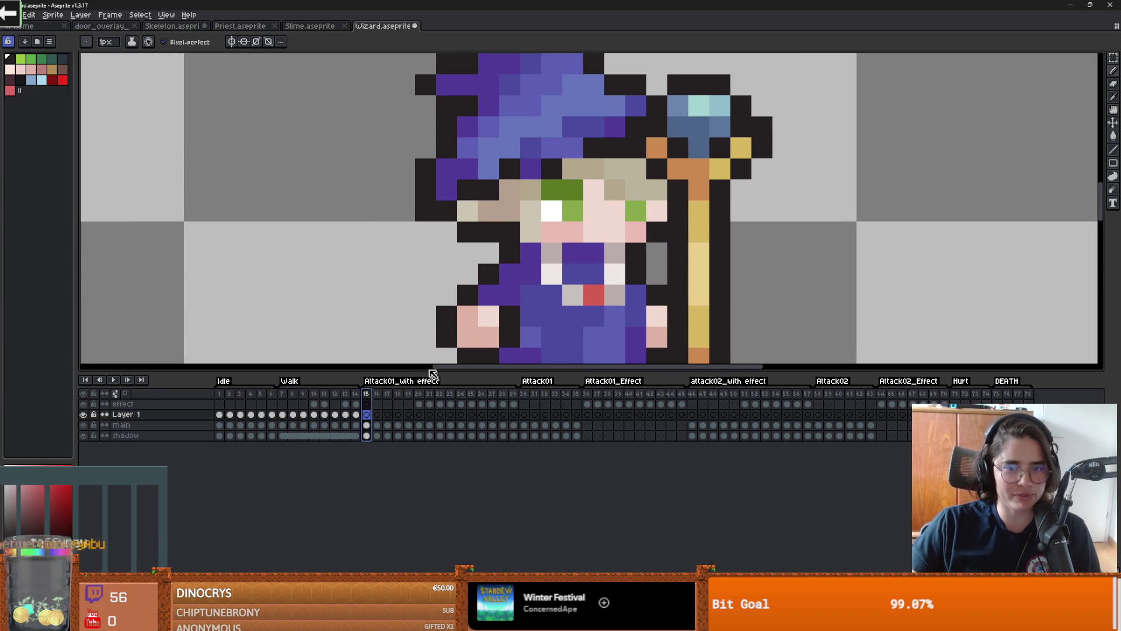
pyautogui.moveTo(414, 283); pyautogui.dragTo(359, 282)
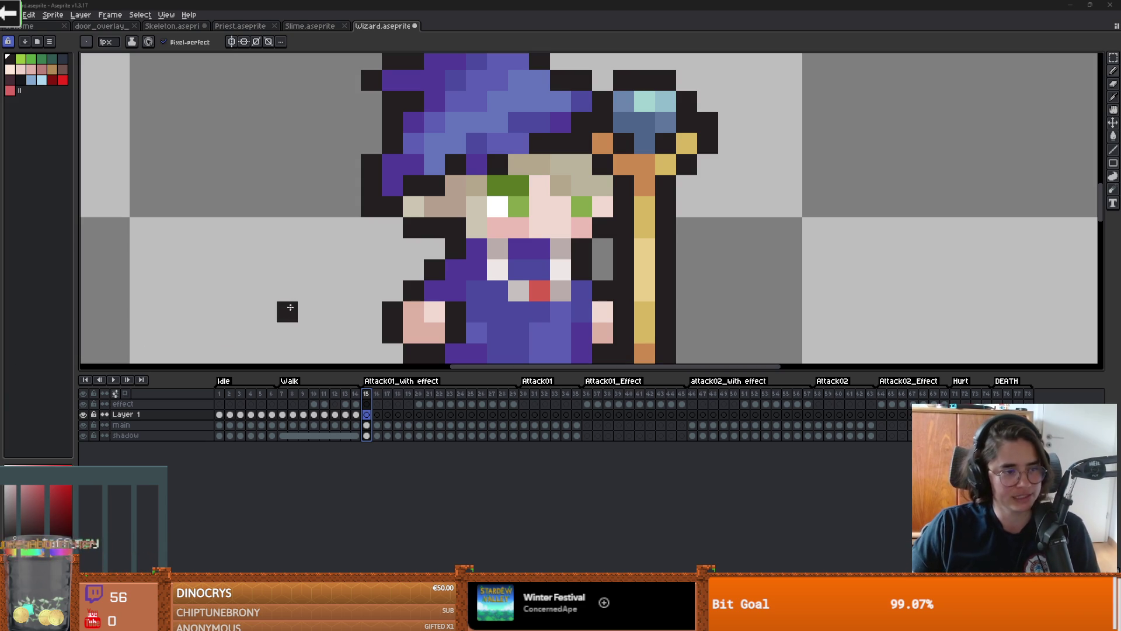
# Step: Copy the skull head from frame 1 with a rectangular selection
pyautogui.press('-')
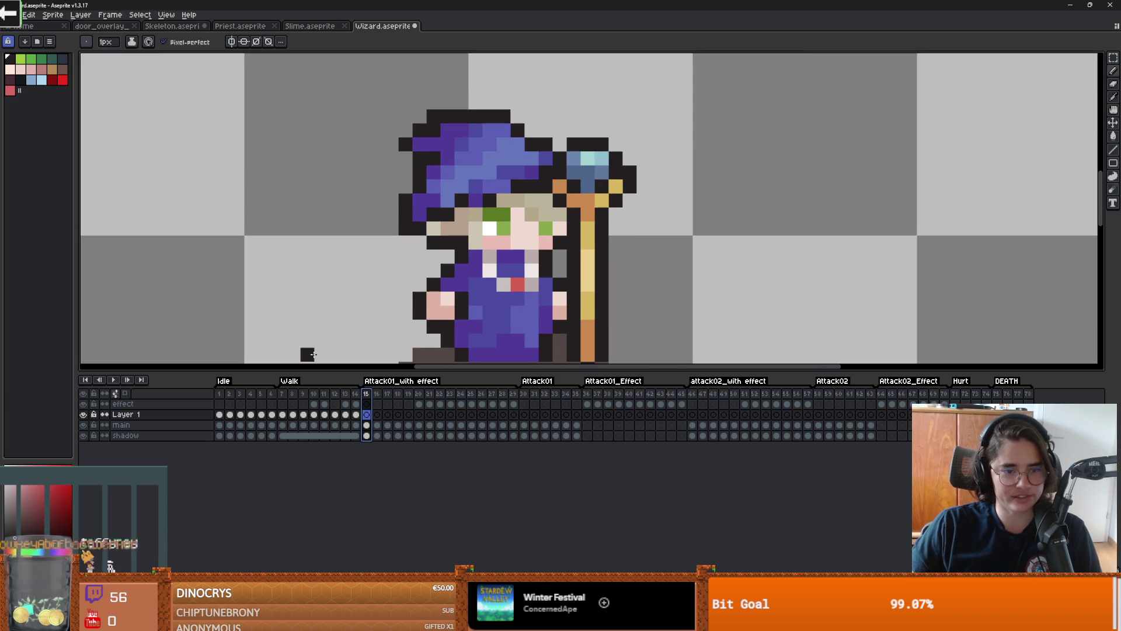
pyautogui.click(219, 394)
pyautogui.press('m')
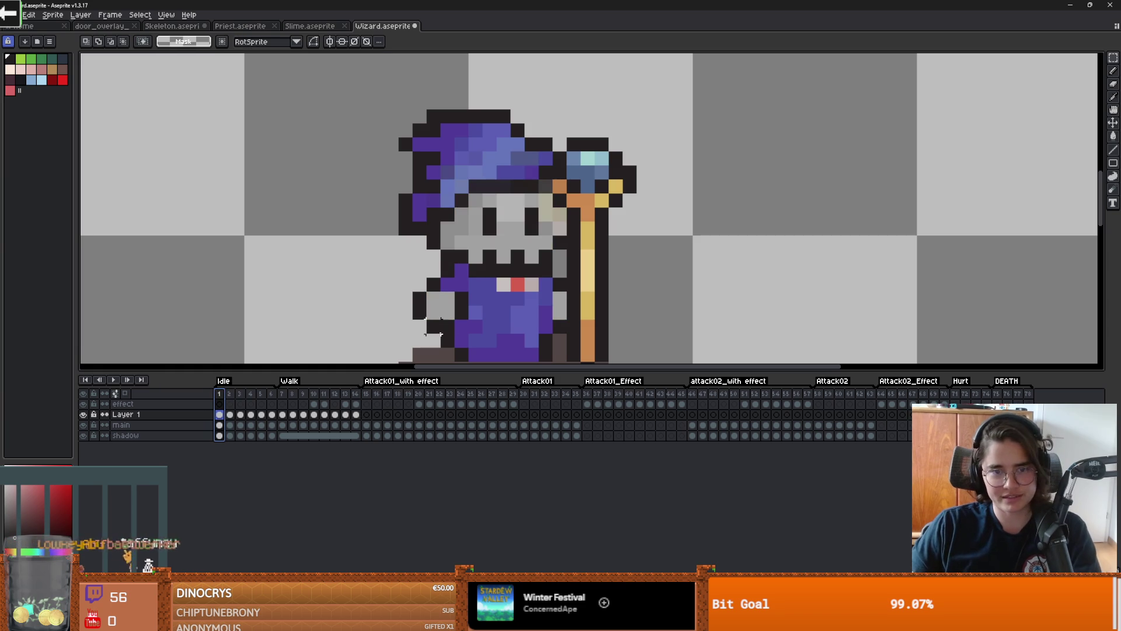
pyautogui.moveTo(416, 169)
pyautogui.mouseDown()
pyautogui.moveTo(443, 210)
pyautogui.moveTo(569, 281)
pyautogui.mouseUp()
pyautogui.hotkey('ctrl', 'c')
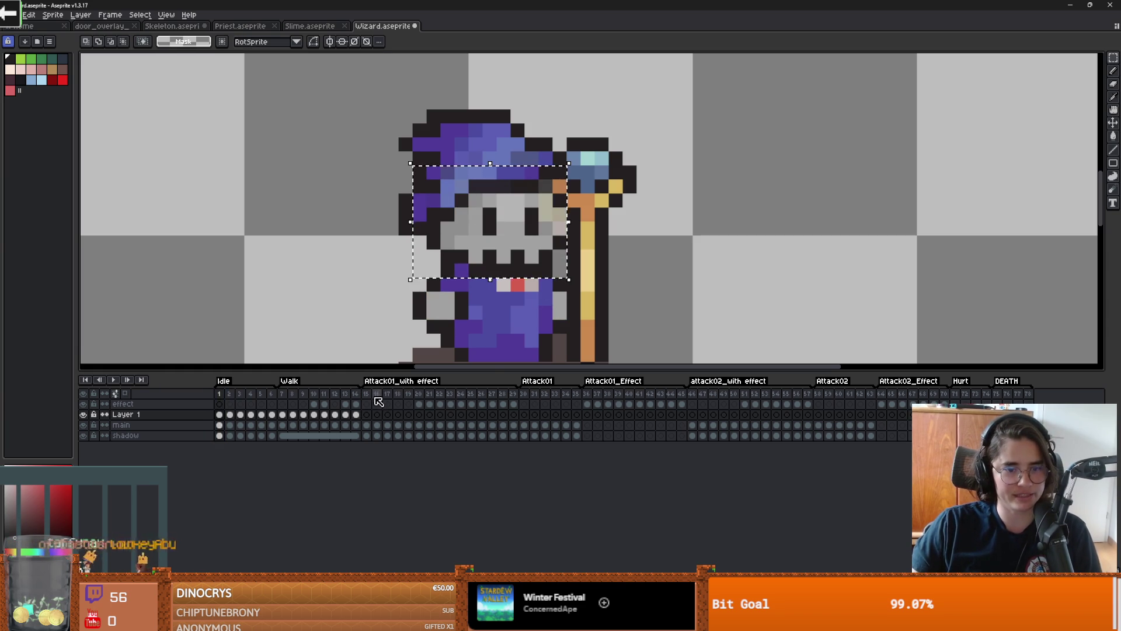
# Step: Paste the skull onto attack frame 16, nudge it up one pixel and commit it
pyautogui.click(366, 395)
pyautogui.hotkey('ctrl', 'v')
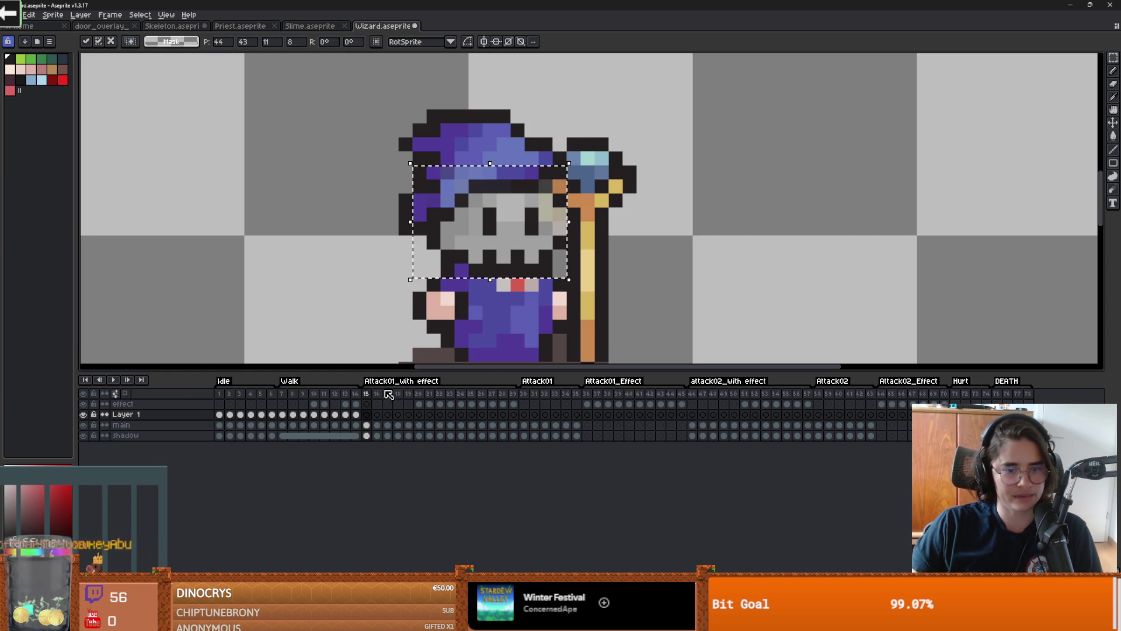
pyautogui.click(377, 394)
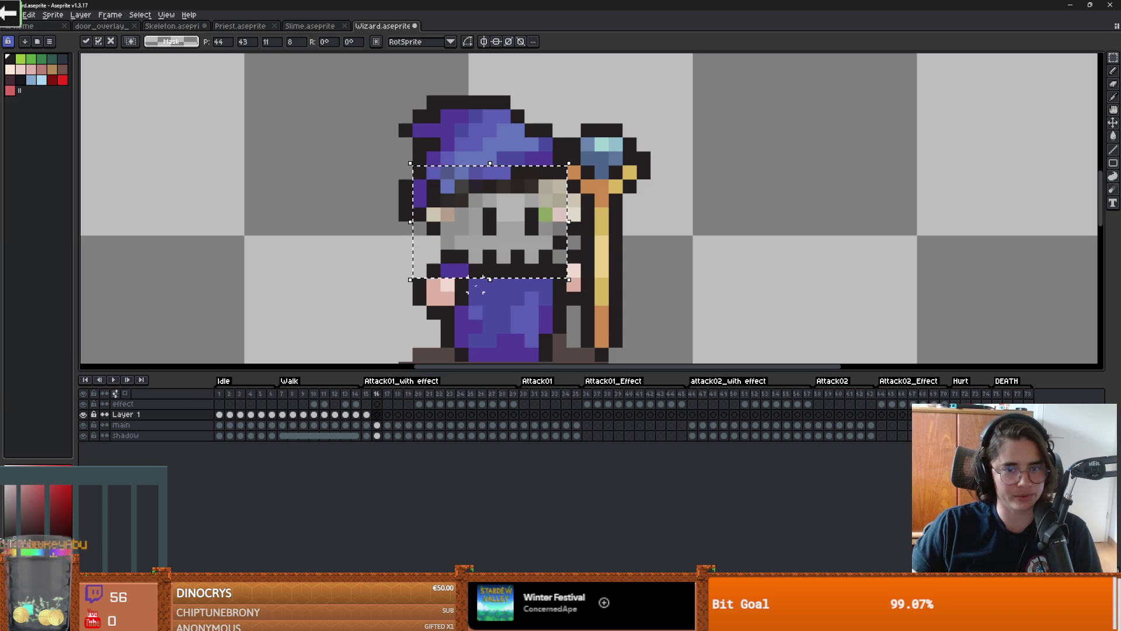
pyautogui.moveTo(540, 233); pyautogui.dragTo(542, 220)
pyautogui.press('Return')
pyautogui.scroll(1, 543, 220)
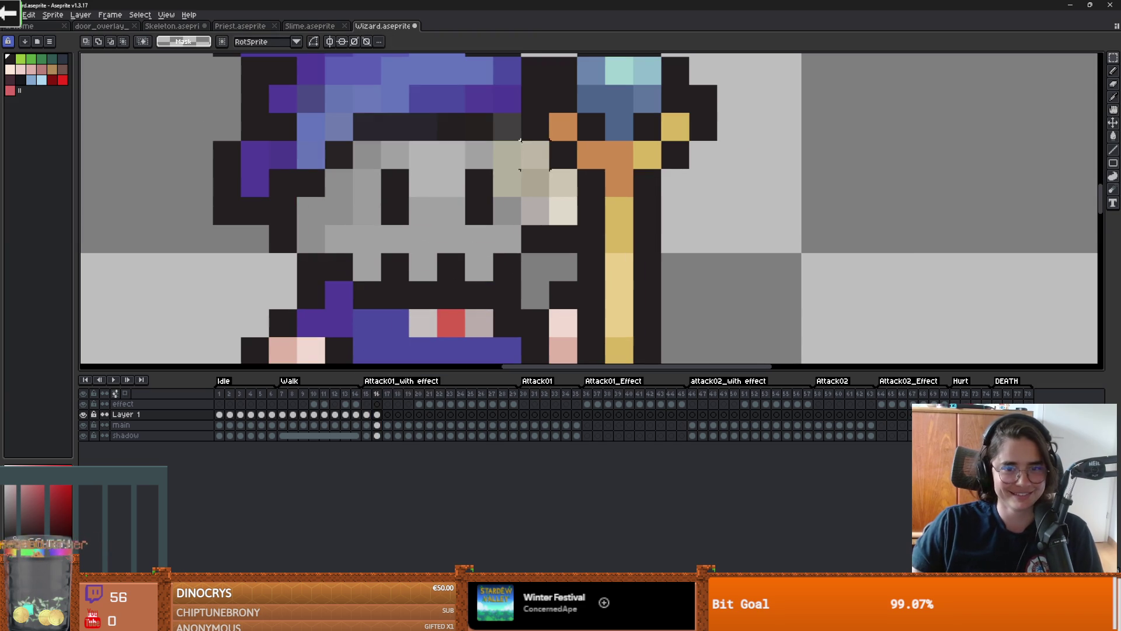
pyautogui.press('.')
pyautogui.press(',')
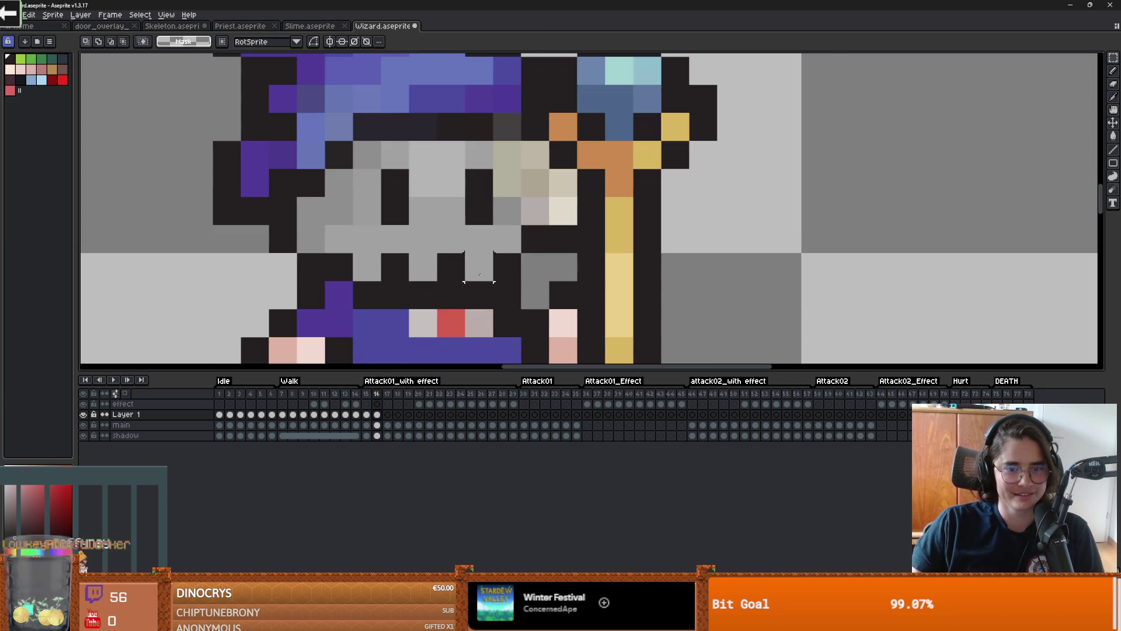
pyautogui.scroll(-1, 513, 195)
# Step: Paste the skull over the wizard's face on frame 17
pyautogui.press('b')
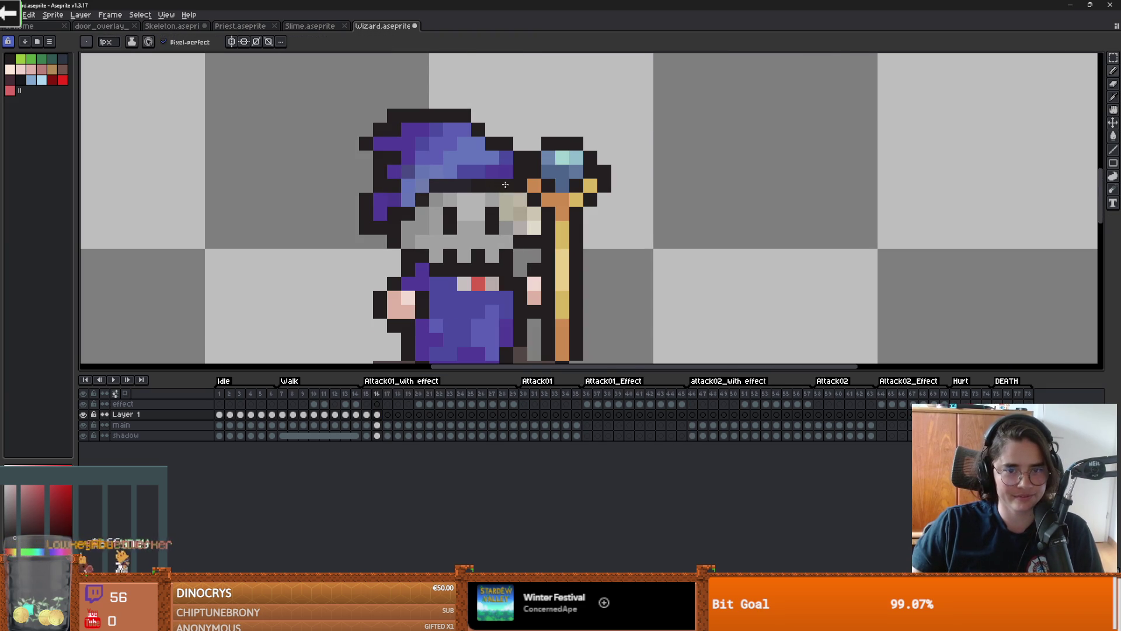
pyautogui.scroll(-1, 529, 215)
pyautogui.scroll(1, 526, 245)
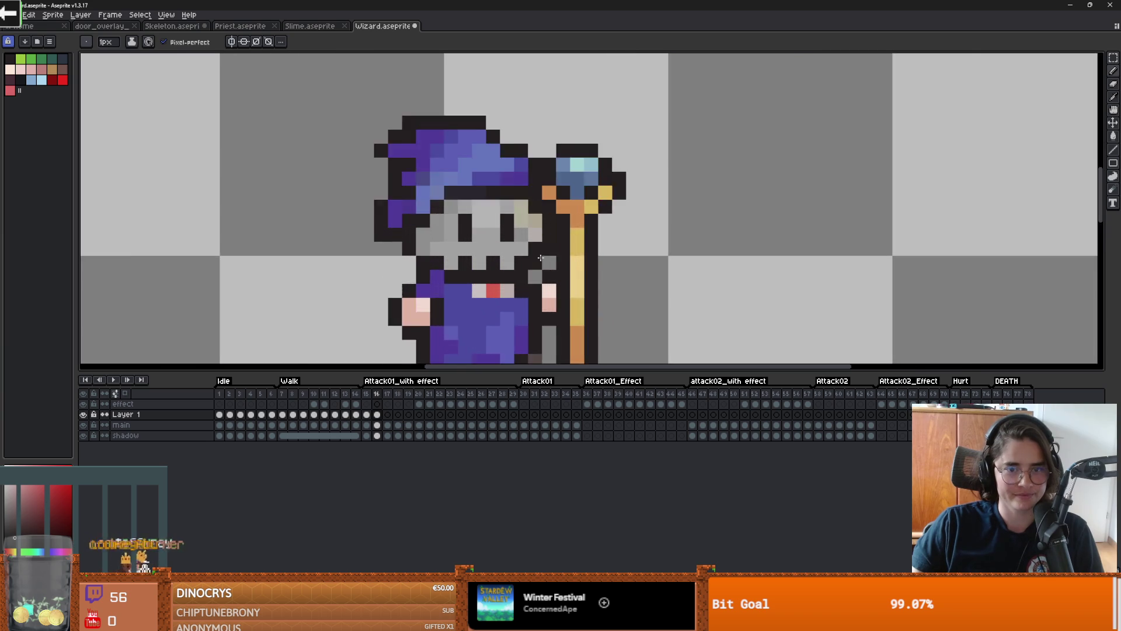
pyautogui.scroll(-2, 514, 327)
pyautogui.click(387, 393)
pyautogui.scroll(2, 527, 285)
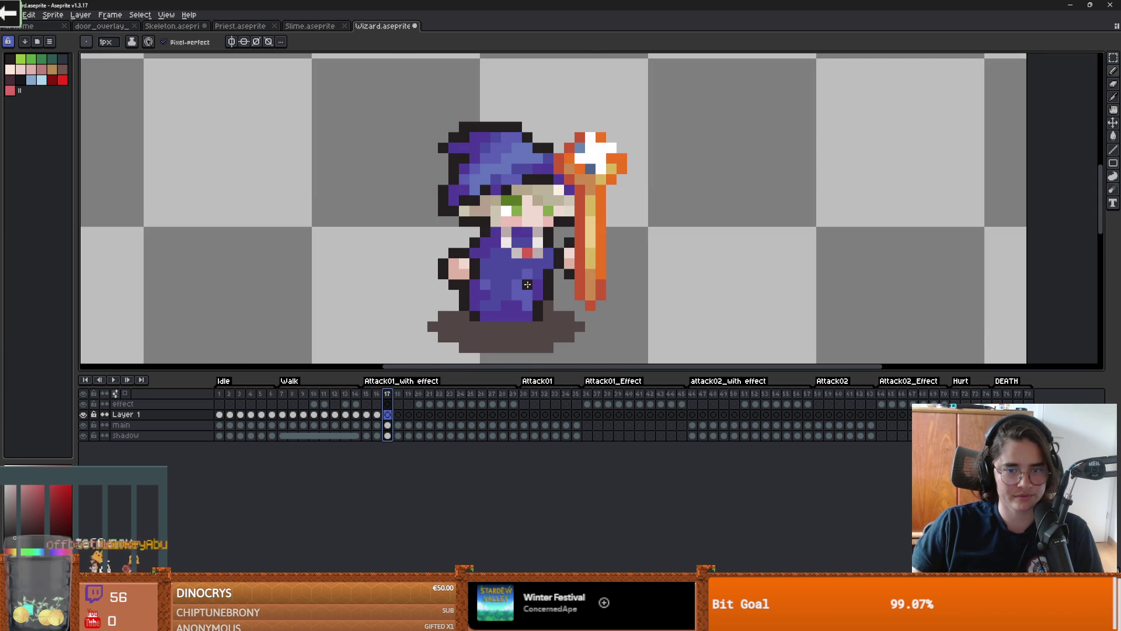
pyautogui.hotkey('ctrl', 'v')
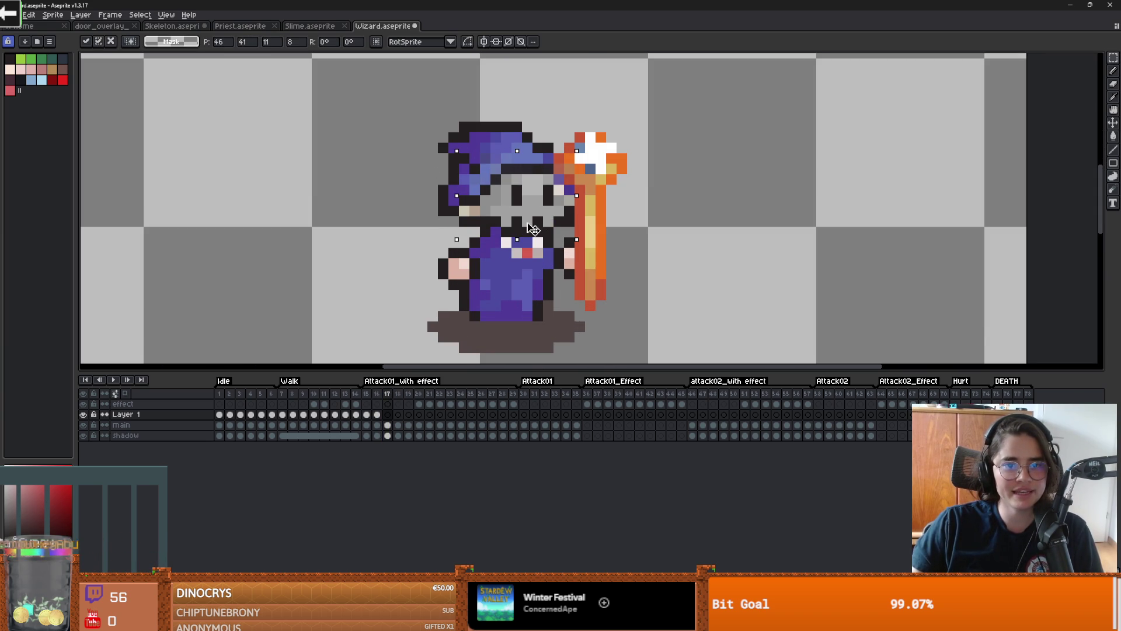
# Step: Commit the skull on frame 17 and undo an accidentally inserted empty frame
pyautogui.press('Return')
pyautogui.hotkey('alt', 'shift', 'n')
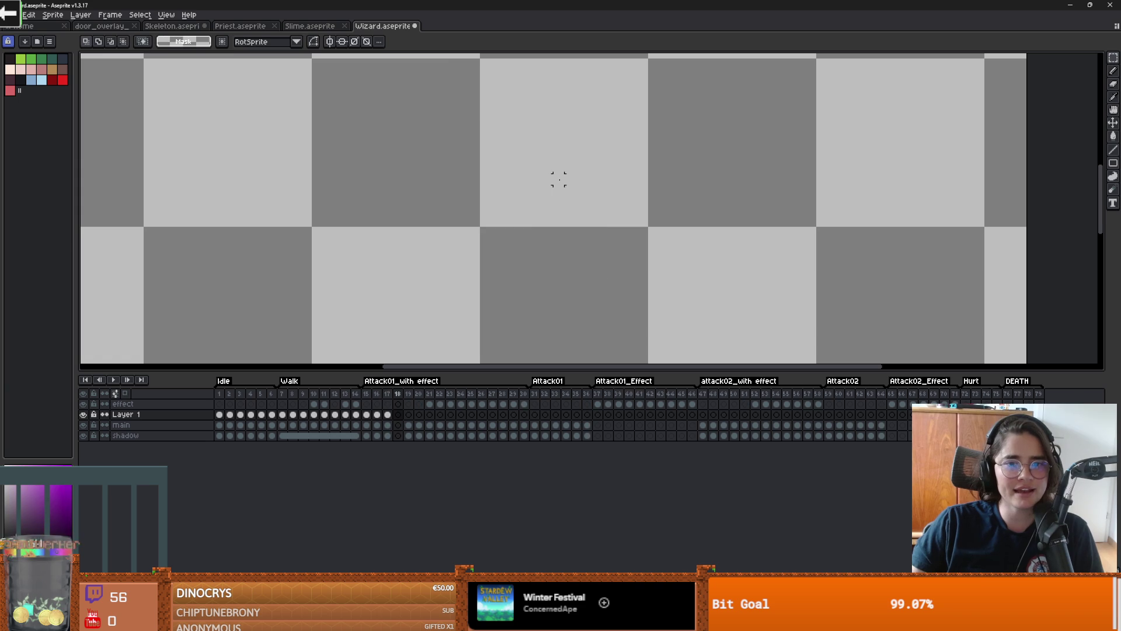
pyautogui.hotkey('ctrl', 'z')
pyautogui.press('b')
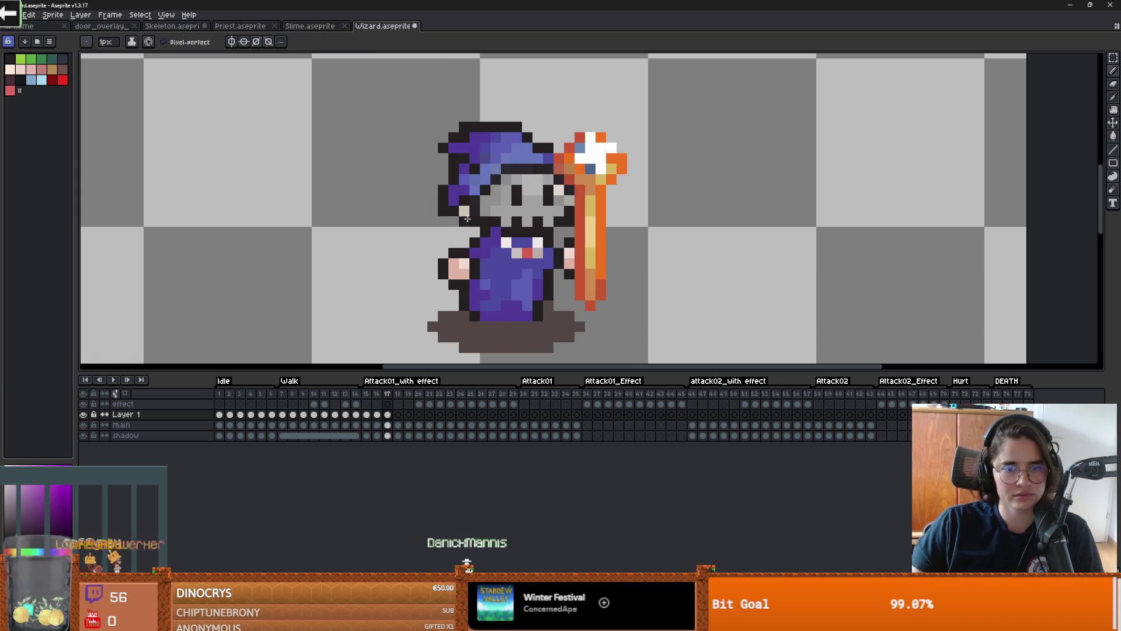
pyautogui.scroll(1, 475, 183)
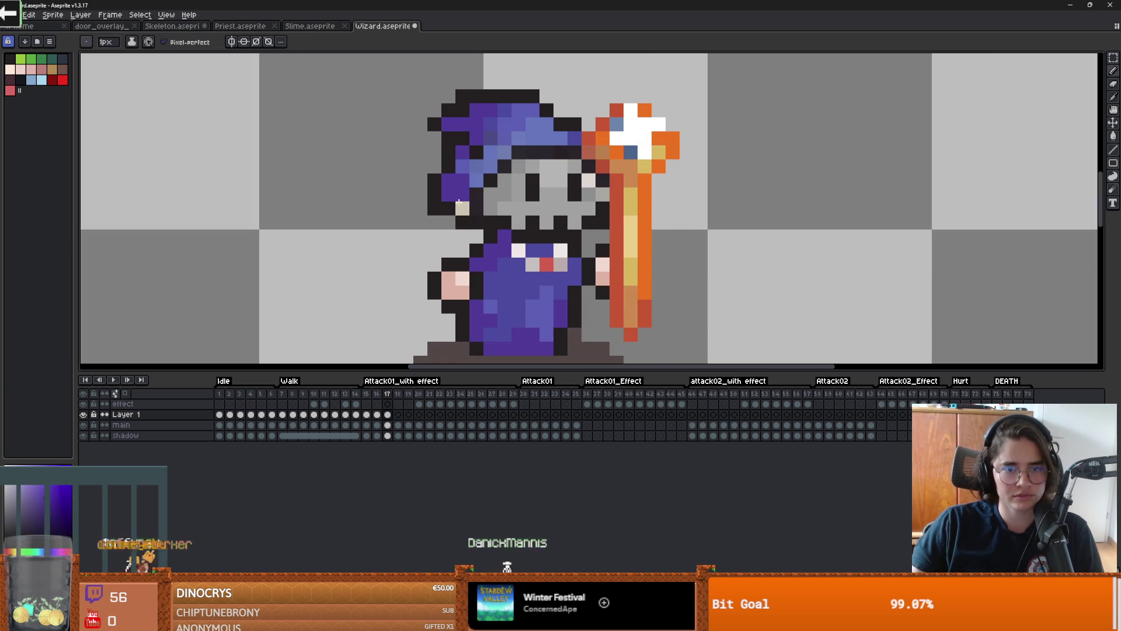
pyautogui.scroll(-2, 564, 265)
pyautogui.scroll(1, 564, 264)
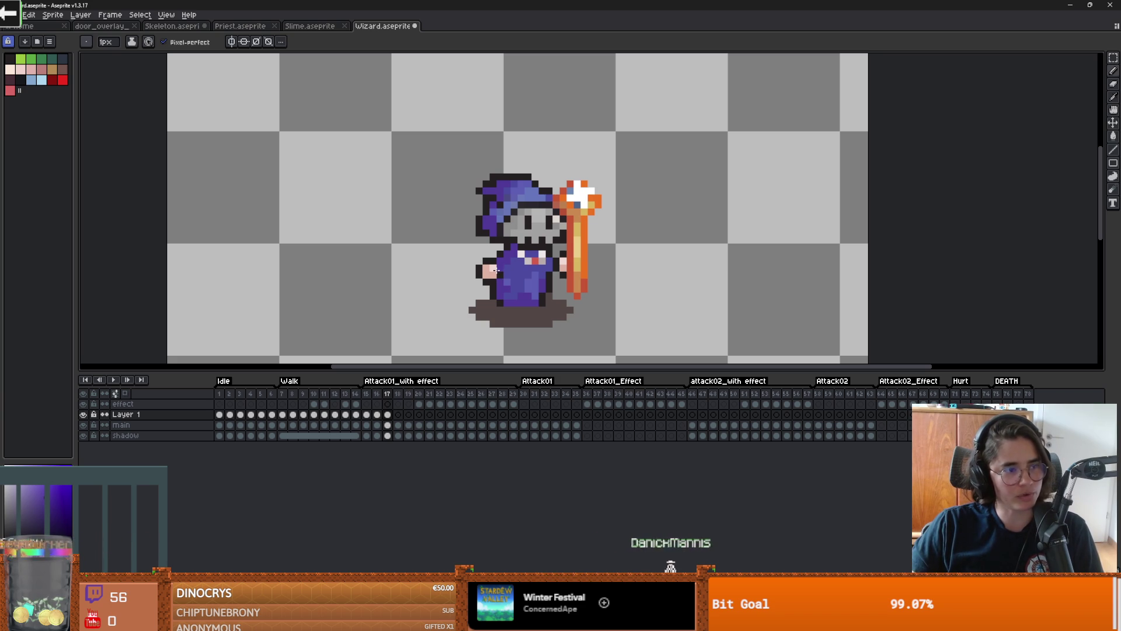
pyautogui.scroll(1, 495, 270)
pyautogui.scroll(-1, 497, 272)
pyautogui.scroll(1, 508, 276)
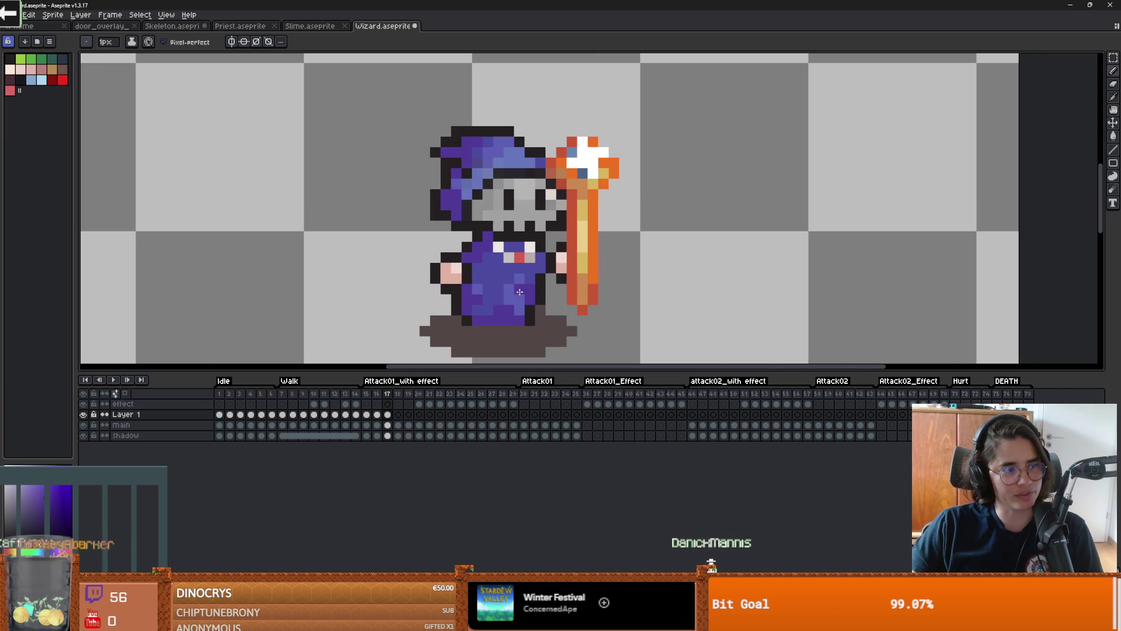
pyautogui.scroll(1, 514, 279)
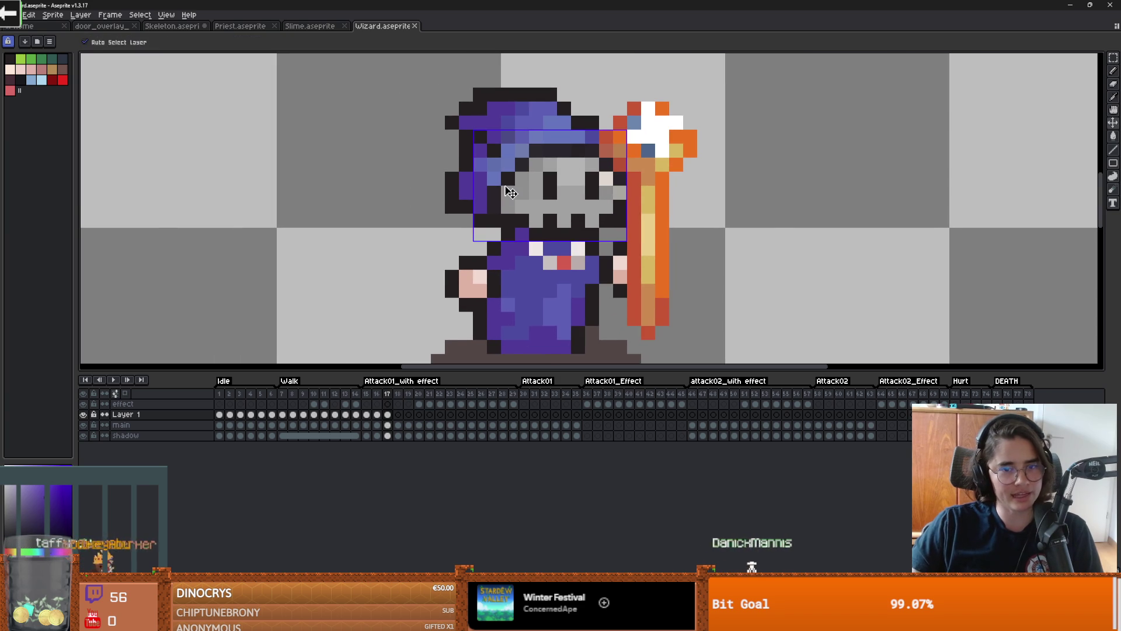
pyautogui.scroll(-1, 547, 235)
# Step: Paste the skull onto frame 18, nudge it two pixels right, and clear the selection
pyautogui.press('Right')
pyautogui.scroll(2, 578, 196)
pyautogui.hotkey('ctrl', 'v')
pyautogui.moveTo(581, 192); pyautogui.dragTo(594, 161)
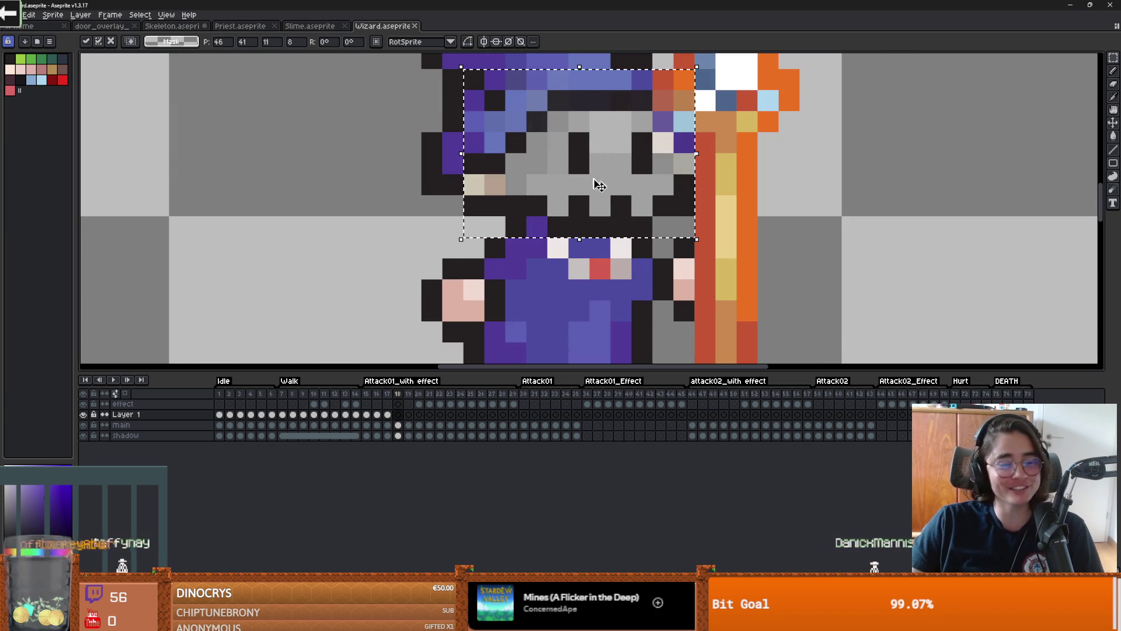
pyautogui.scroll(-1, 517, 213)
pyautogui.scroll(1, 549, 219)
pyautogui.press('Right')
pyautogui.press('Left')
pyautogui.hotkey('ctrl', 'd')
pyautogui.scroll(1, 512, 238)
pyautogui.press('alt')
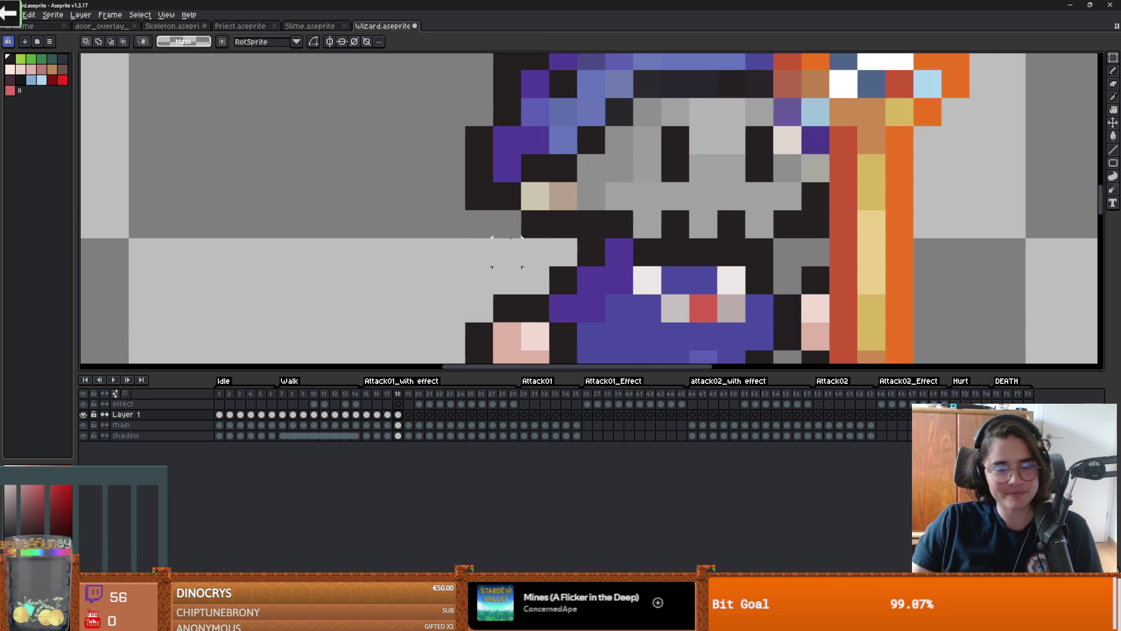
pyautogui.press('Right')
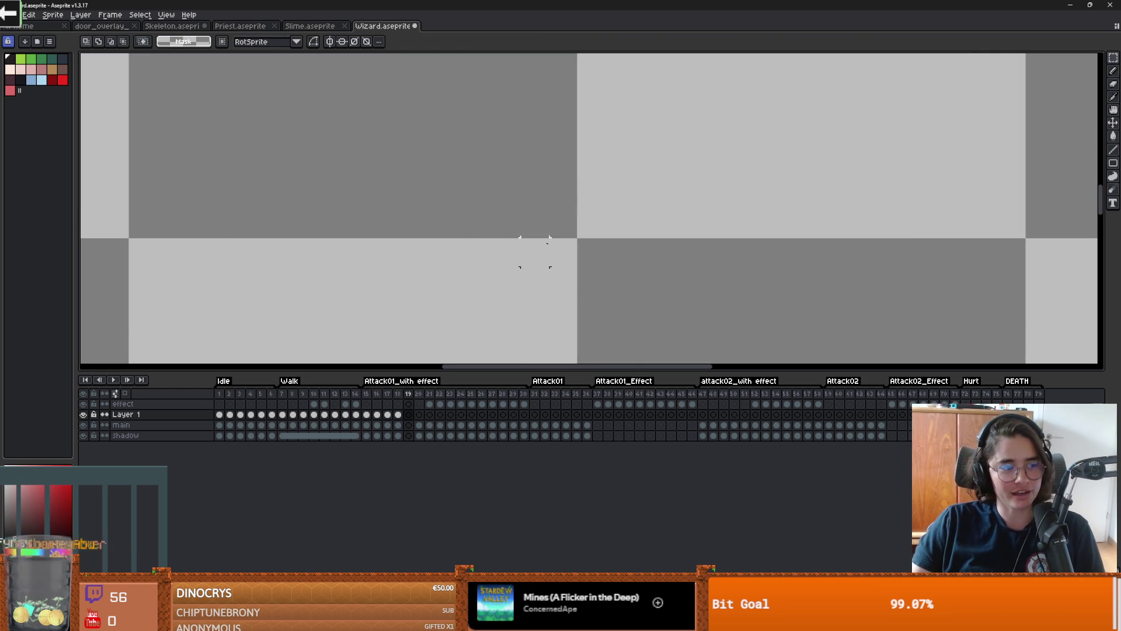
pyautogui.press('Left')
pyautogui.scroll(1, 543, 234)
# Step: Recolour stray pixels on frame 18 using black, hat purple and light blue from the sprite
pyautogui.press('b')
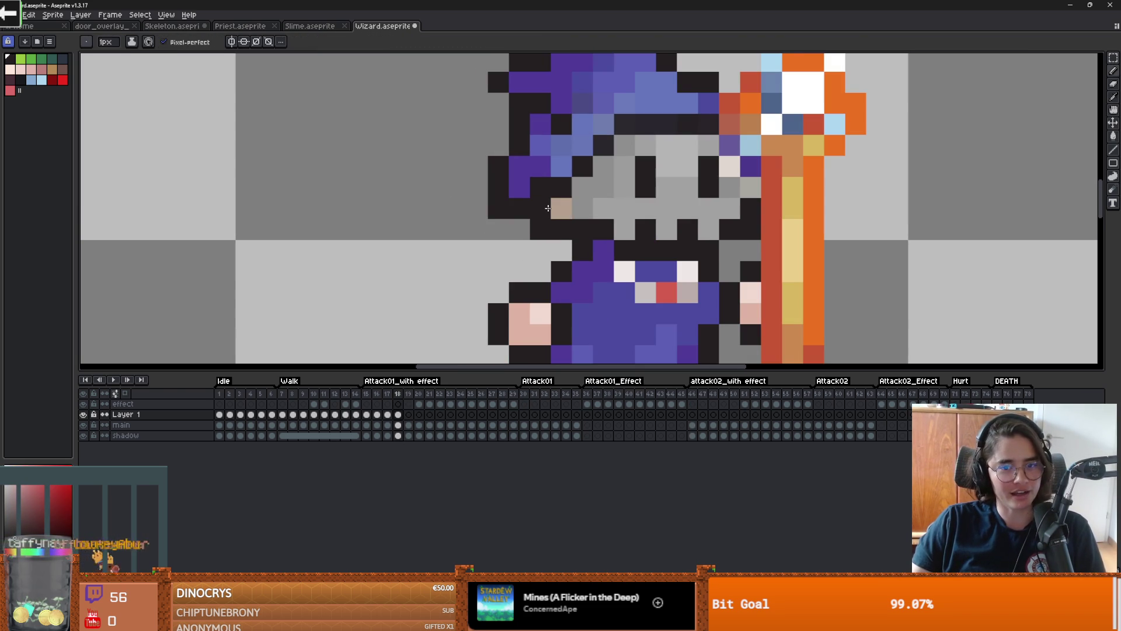
pyautogui.click(561, 209)
pyautogui.keyDown('alt'); pyautogui.click(519, 166); pyautogui.keyUp('alt')
pyautogui.click(541, 188)
pyautogui.keyDown('alt'); pyautogui.click(561, 167); pyautogui.keyUp('alt')
pyautogui.click(560, 188)
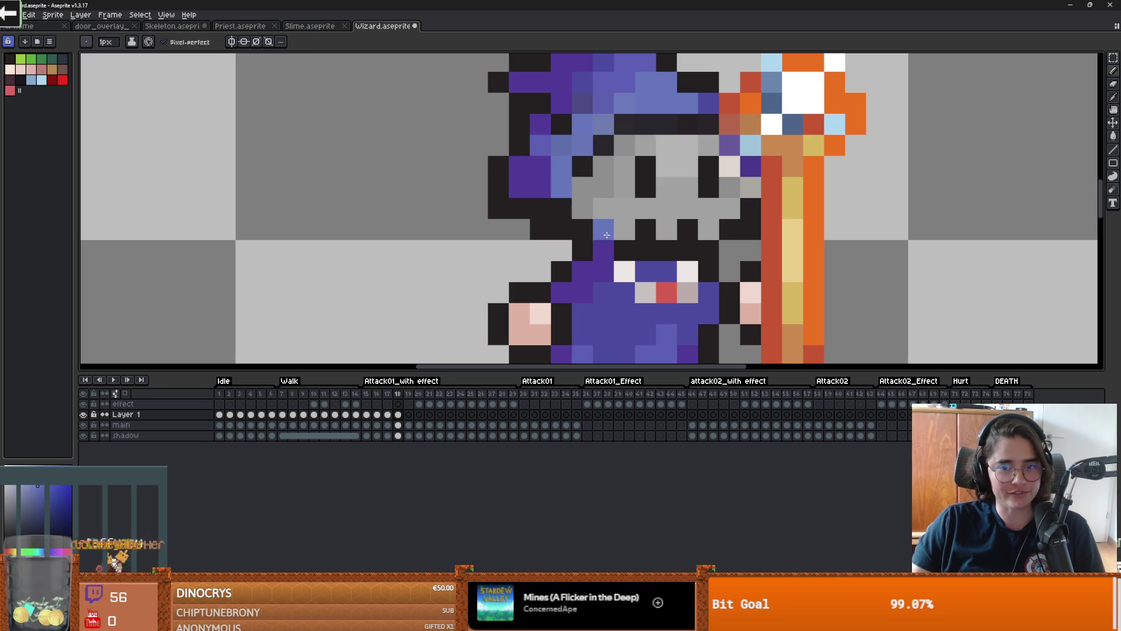
pyautogui.keyDown('alt'); pyautogui.click(584, 162); pyautogui.keyUp('alt')
pyautogui.click(559, 182)
pyautogui.scroll(-3, 580, 248)
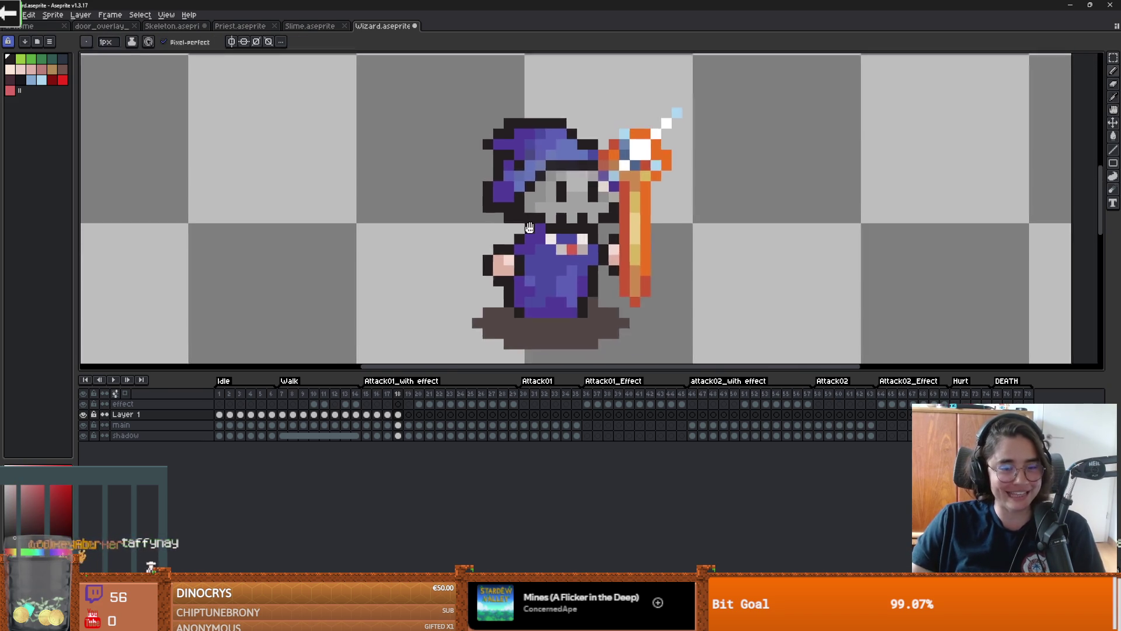
pyautogui.scroll(4, 525, 180)
pyautogui.keyDown('alt'); pyautogui.click(506, 166); pyautogui.keyUp('alt')
pyautogui.scroll(-3, 505, 167)
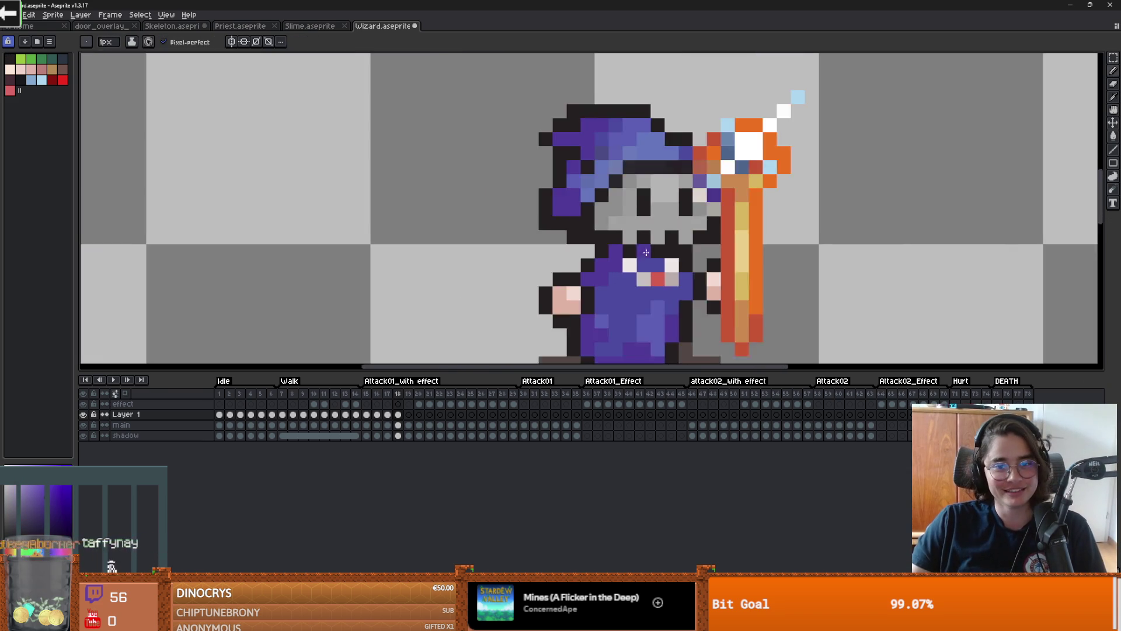
pyautogui.scroll(3, 487, 219)
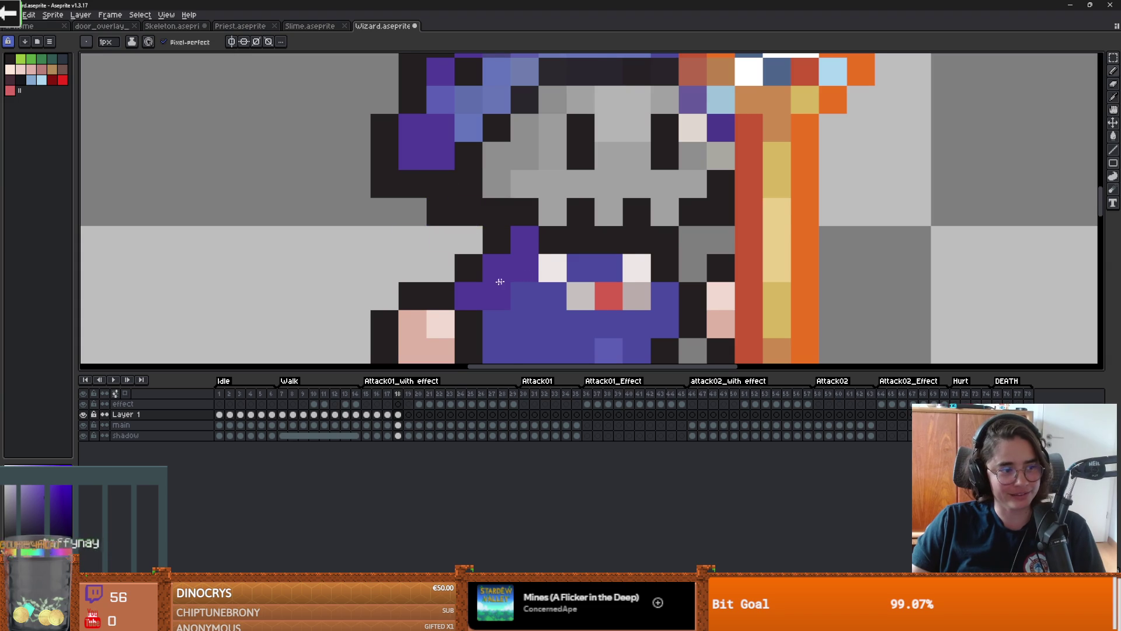
pyautogui.scroll(-1, 467, 268)
# Step: Paste the skull onto frame 19, nudge it one pixel right, and commit it
pyautogui.click(408, 392)
pyautogui.scroll(-1, 570, 227)
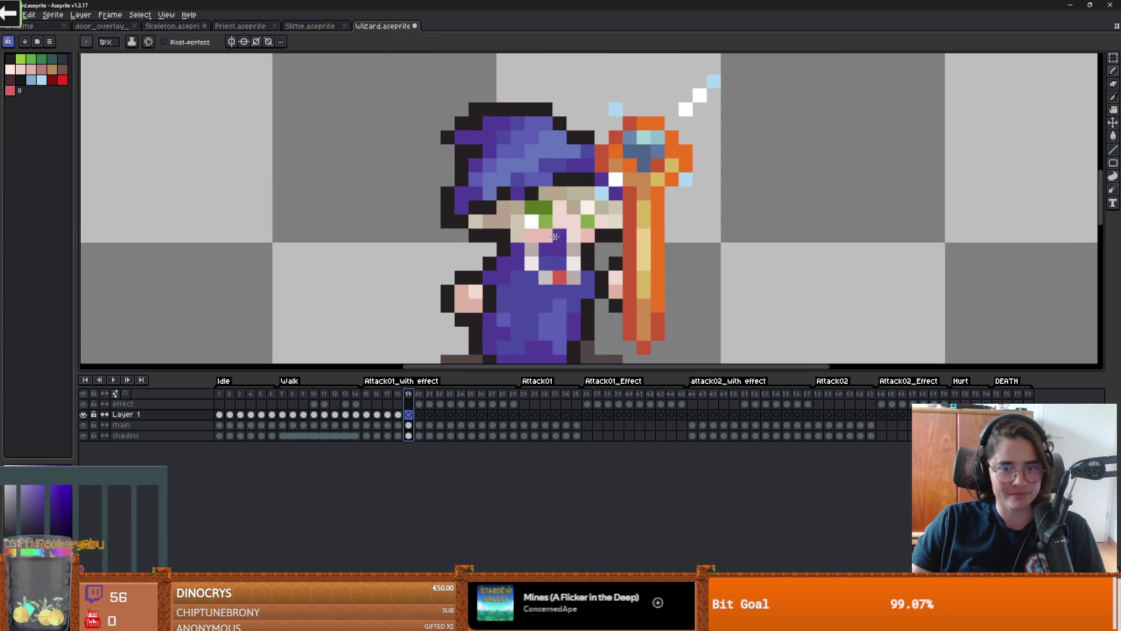
pyautogui.hotkey('ctrl', 'v')
pyautogui.moveTo(557, 210); pyautogui.dragTo(645, 215)
pyautogui.press('Return')
pyautogui.scroll(1, 557, 149)
pyautogui.keyDown('alt'); pyautogui.click(607, 173); pyautogui.keyUp('alt')
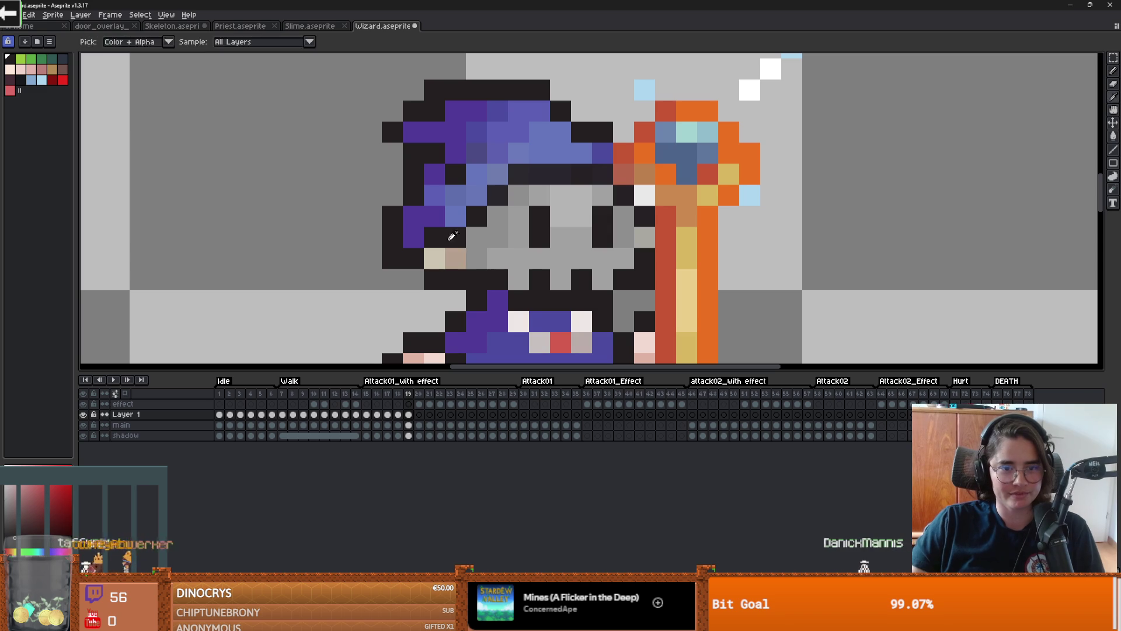
pyautogui.scroll(-1, 559, 277)
pyautogui.scroll(-1, 558, 277)
pyautogui.scroll(3, 344, 201)
pyautogui.scroll(-1, 345, 202)
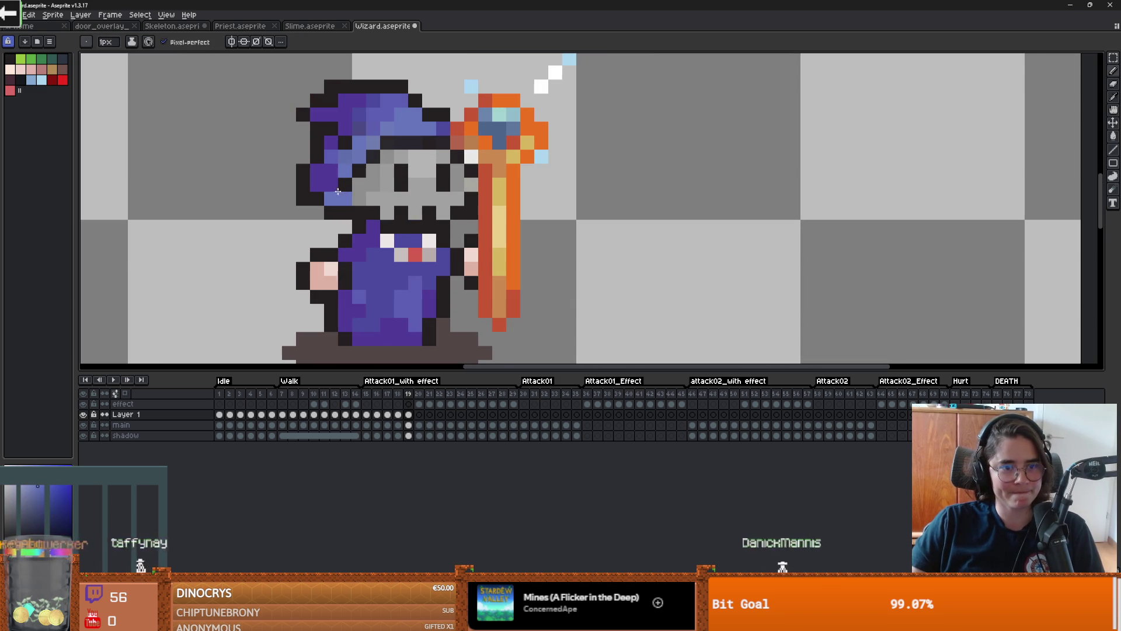
pyautogui.scroll(-1, 437, 216)
# Step: Paste the skull onto frame 20, then move ahead to the Attack01 frames
pyautogui.press('Right')
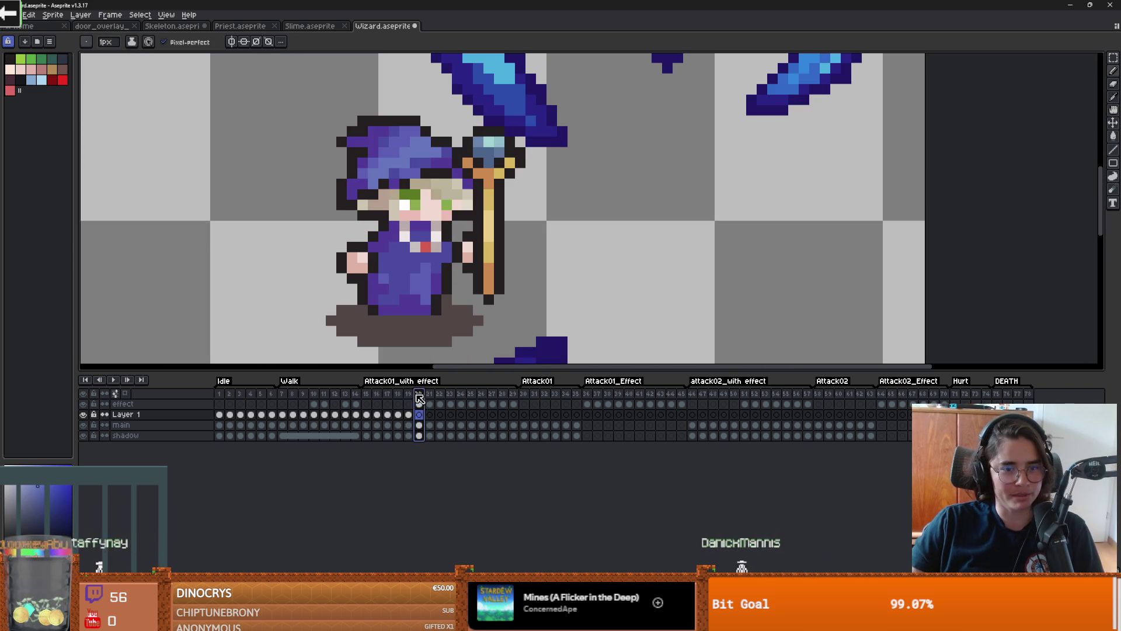
pyautogui.hotkey('ctrl', 'v')
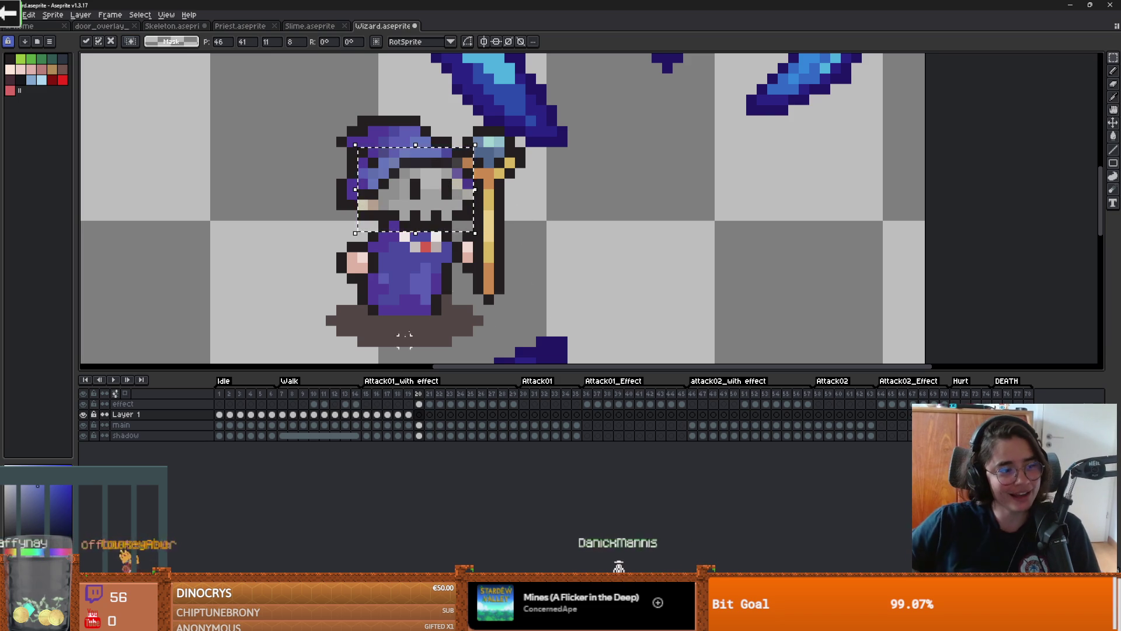
pyautogui.scroll(1, 374, 216)
pyautogui.scroll(-1, 374, 216)
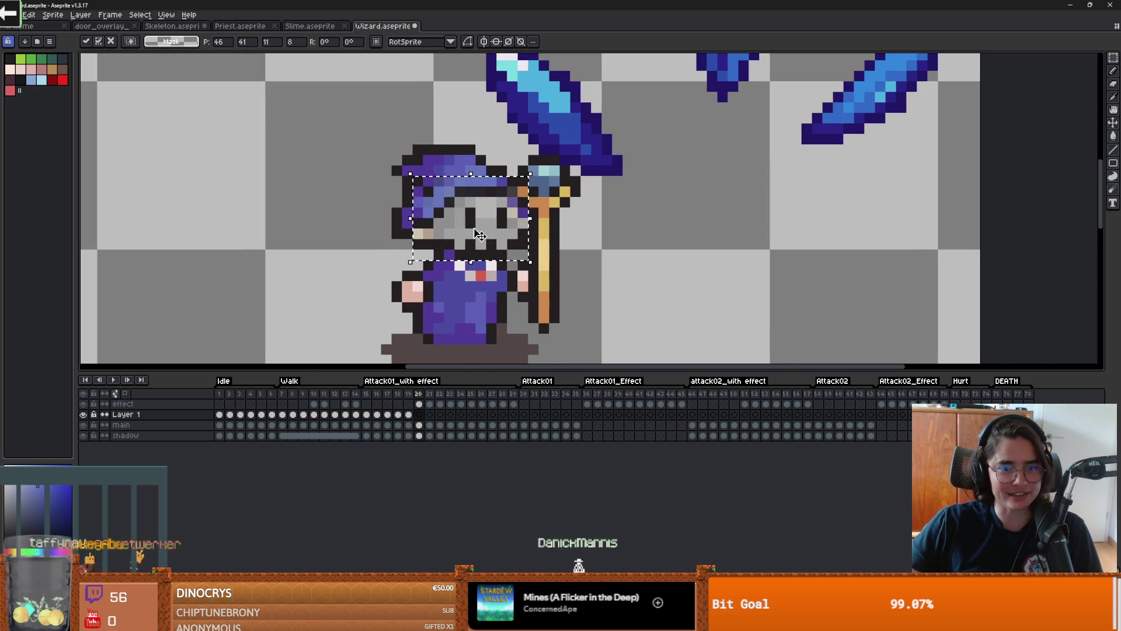
pyautogui.scroll(2, 563, 223)
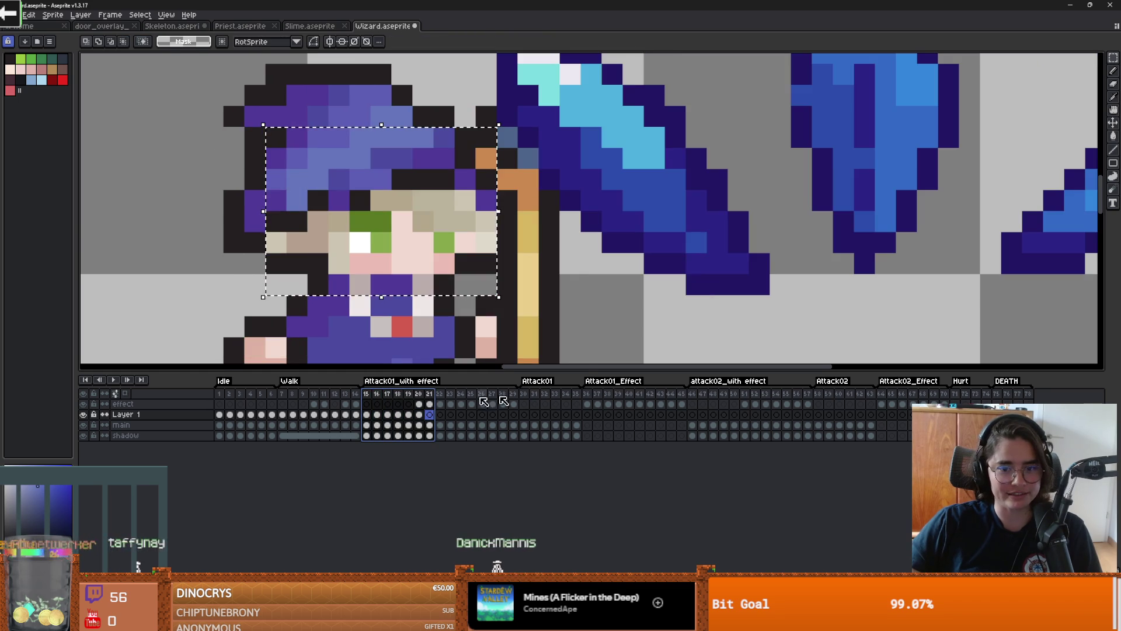
pyautogui.moveTo(524, 394); pyautogui.dragTo(586, 394)
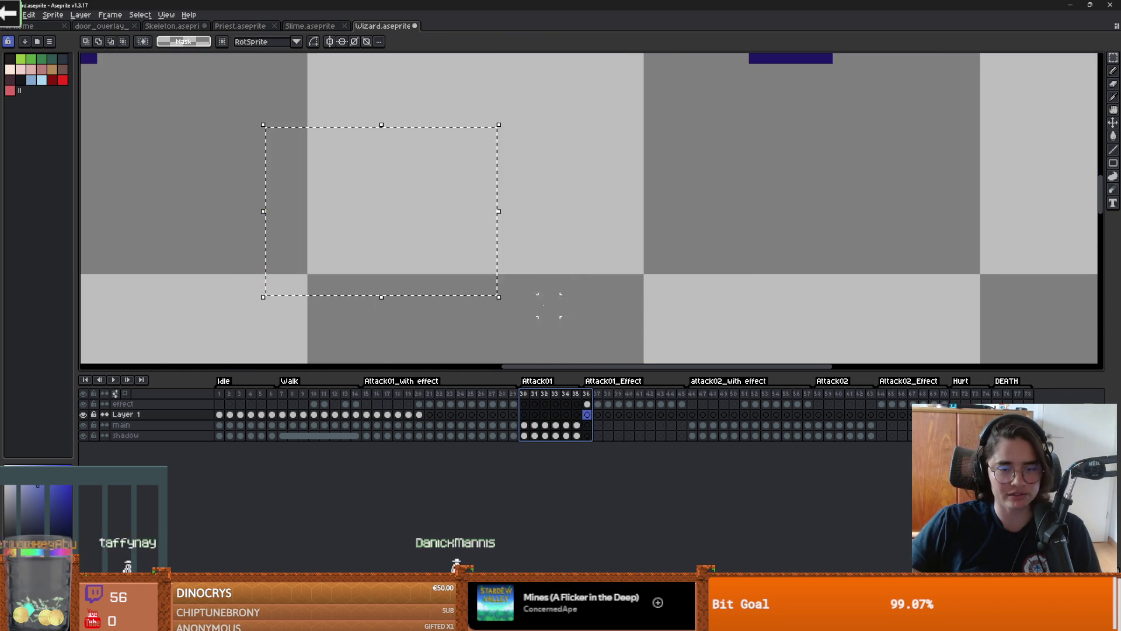
pyautogui.scroll(-3, 577, 280)
pyautogui.click(504, 397)
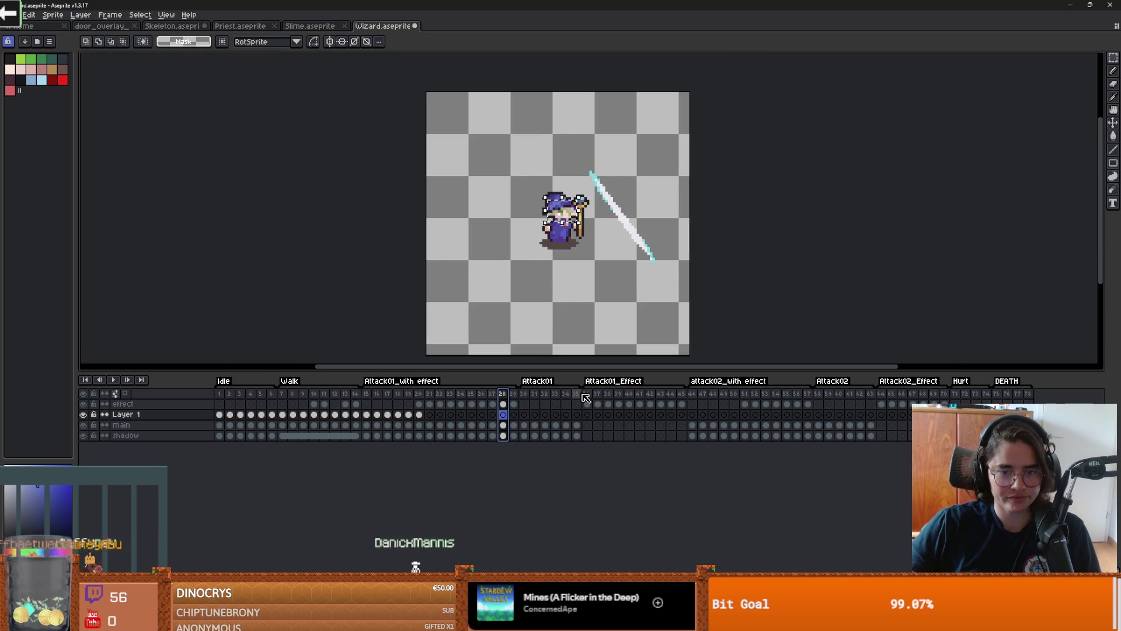
pyautogui.click(589, 397)
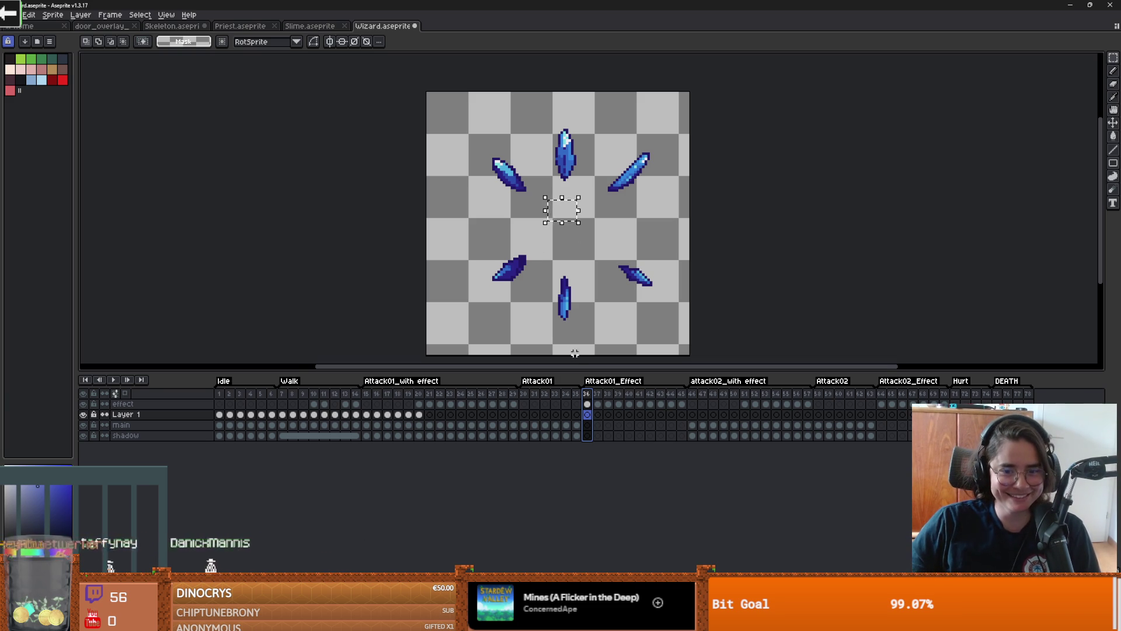
pyautogui.moveTo(606, 406); pyautogui.dragTo(955, 398)
pyautogui.click(839, 395)
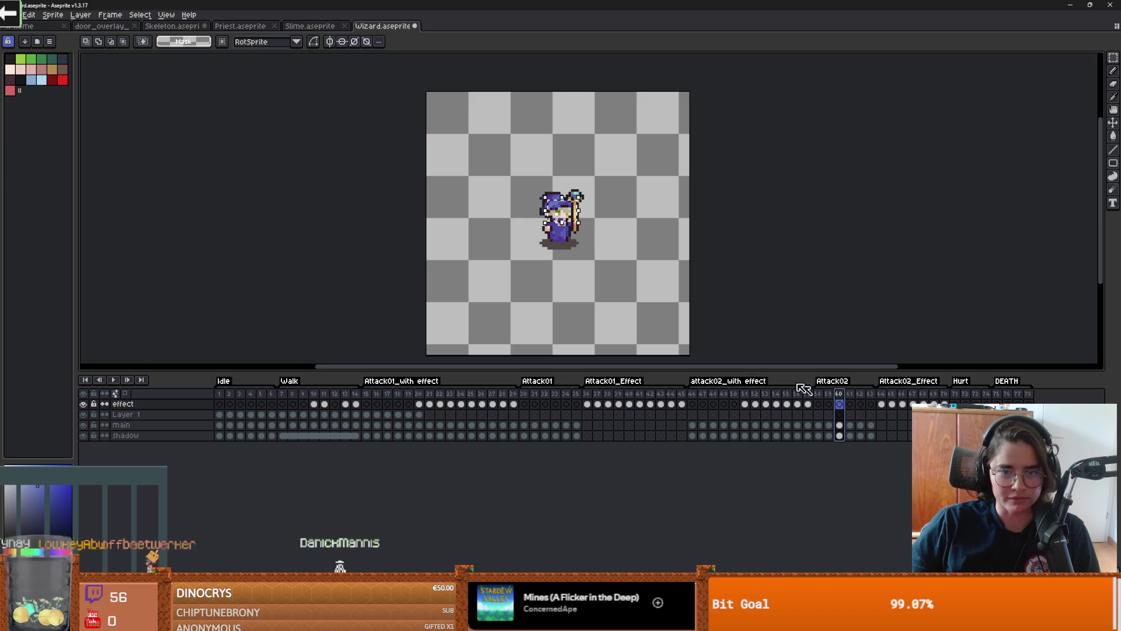
pyautogui.scroll(1, 553, 269)
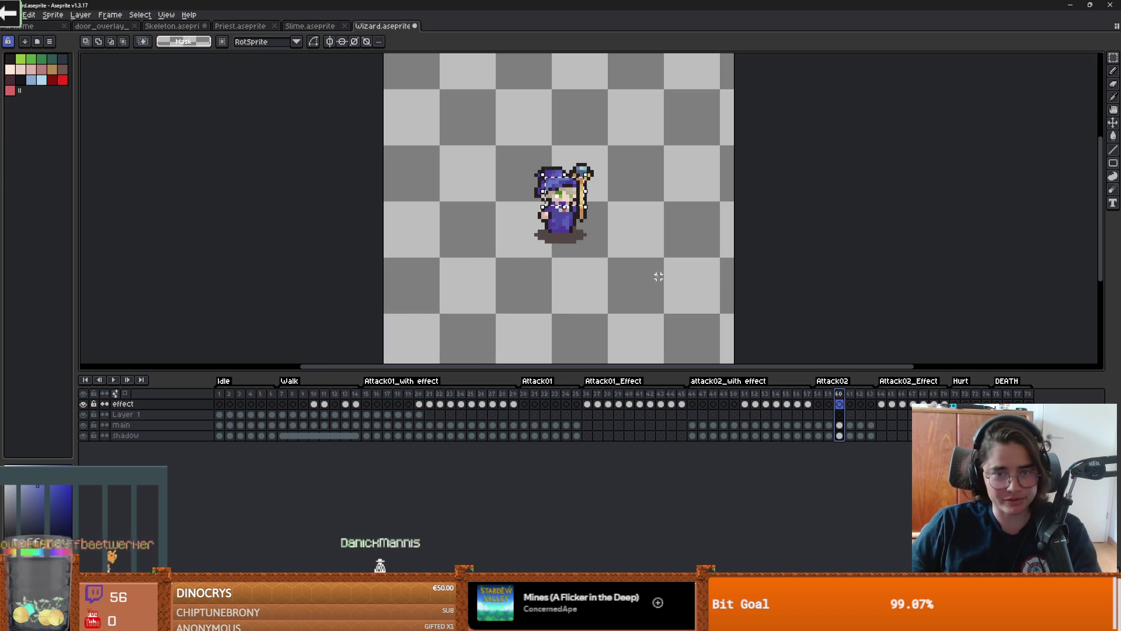
pyautogui.scroll(1, 545, 201)
pyautogui.moveTo(546, 202); pyautogui.dragTo(592, 221)
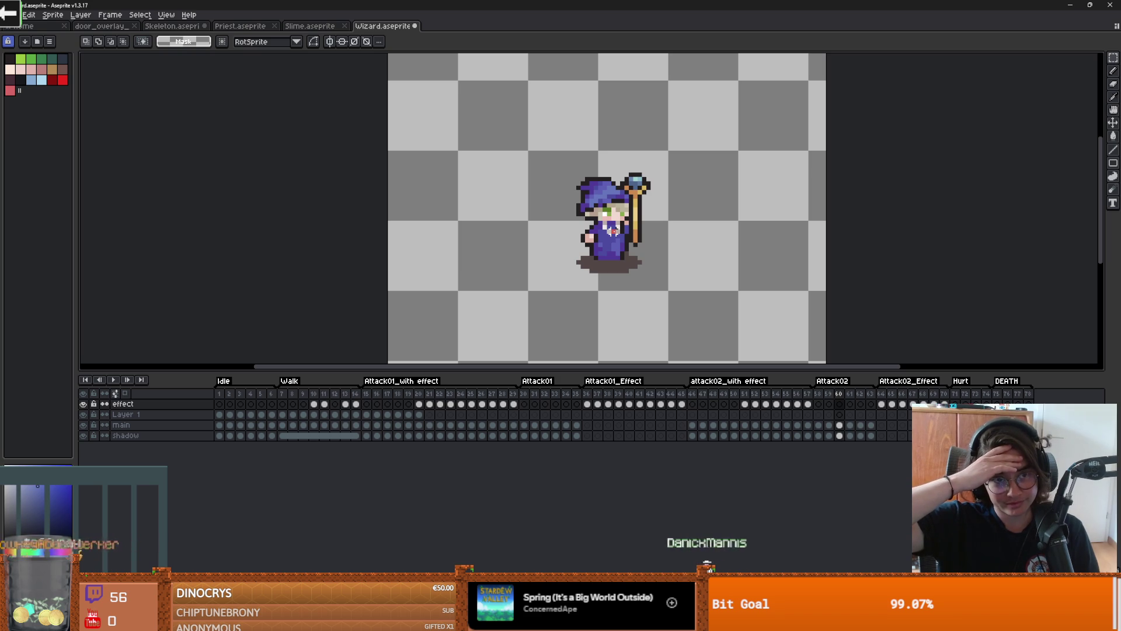
# Step: Compare the skull-faced frame 15 with frame 17, then return to frame 15 zoomed in
pyautogui.click(366, 393)
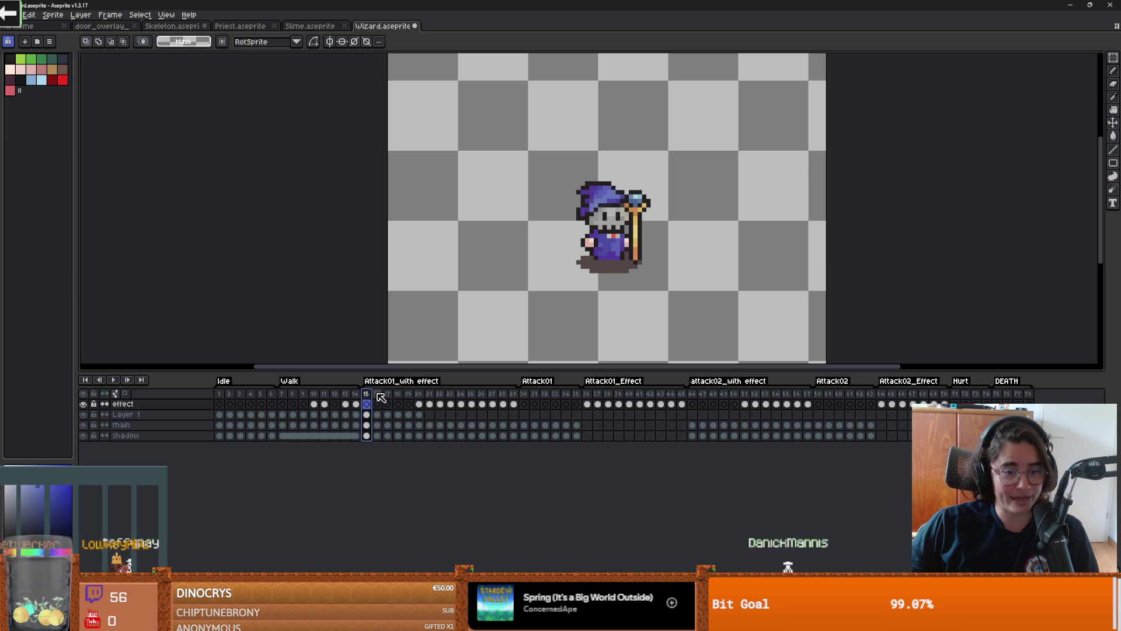
pyautogui.press('Right')
pyautogui.press('Right')
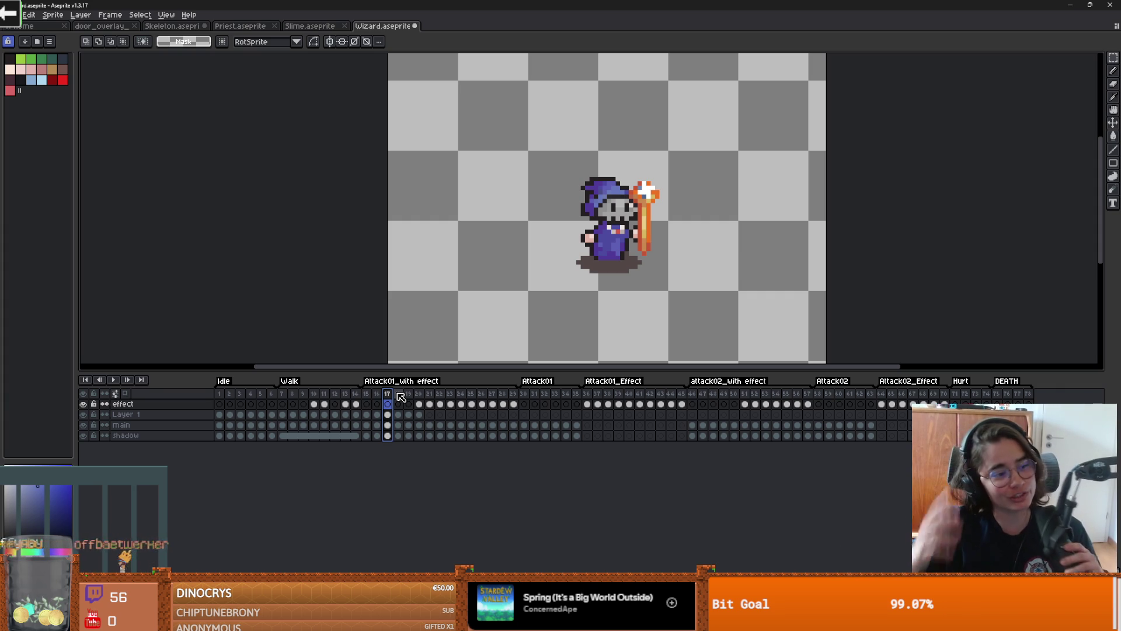
pyautogui.click(366, 403)
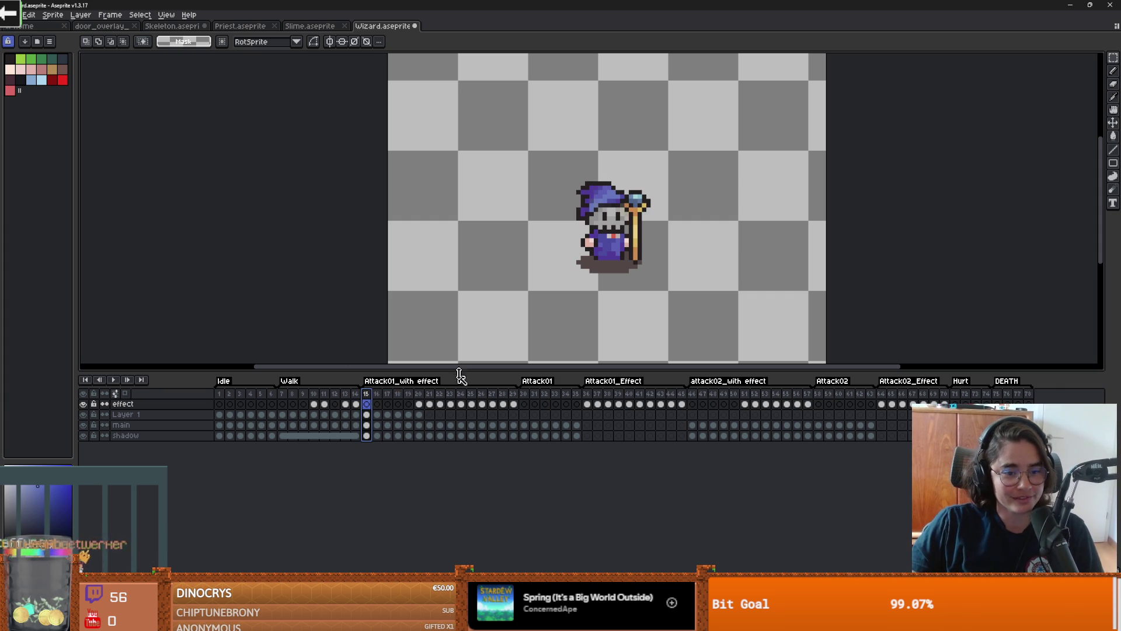
pyautogui.scroll(3, 487, 262)
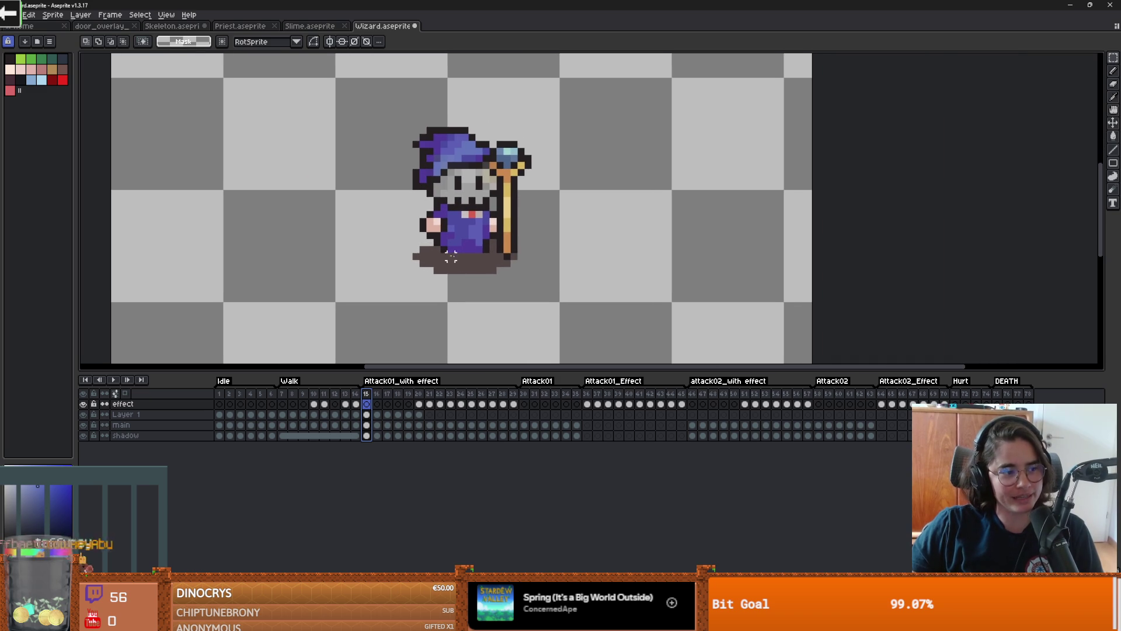
pyautogui.scroll(2, 436, 306)
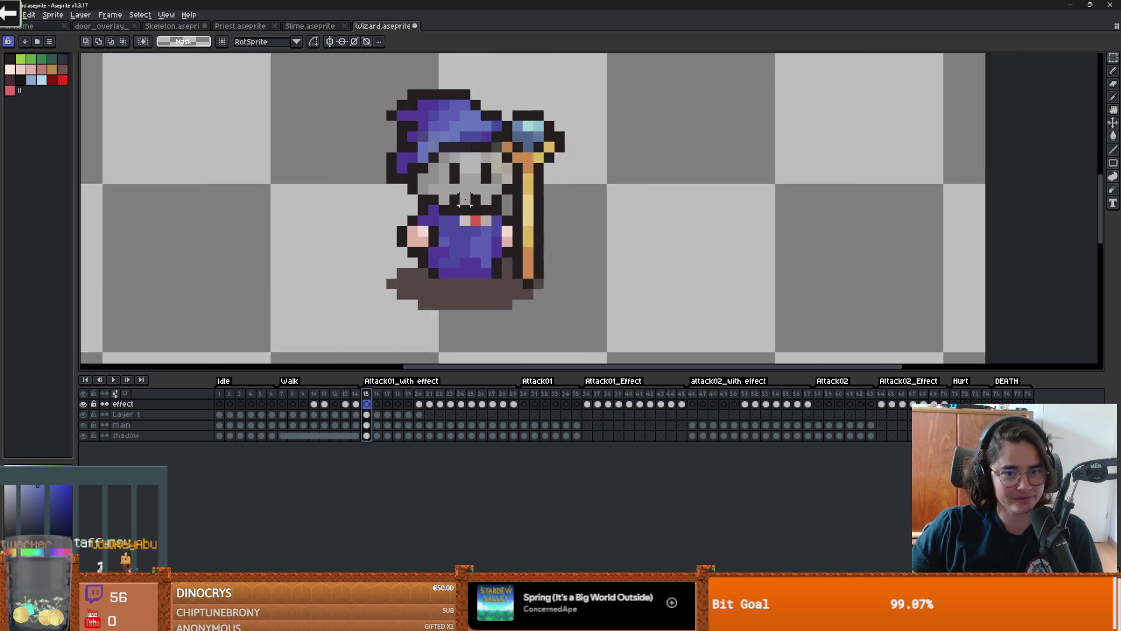
# Step: With the 1px pencil, repaint a left-arm pixel and a pixel below the skull light grey
pyautogui.press('b')
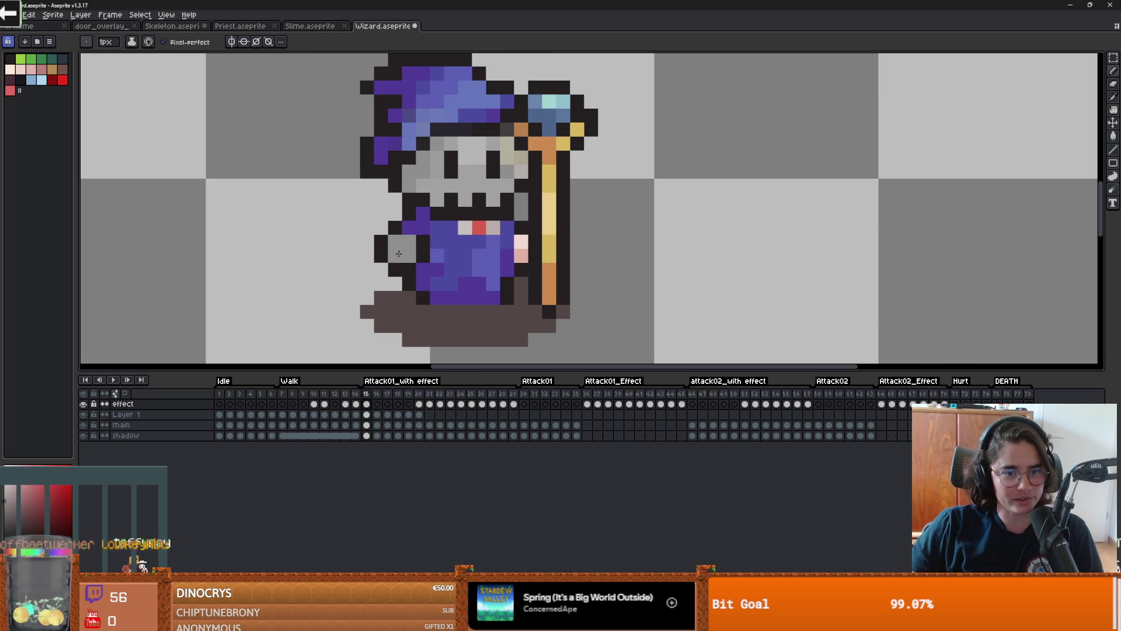
pyautogui.keyDown('alt'); pyautogui.click(467, 151); pyautogui.keyUp('alt')
pyautogui.click(410, 234)
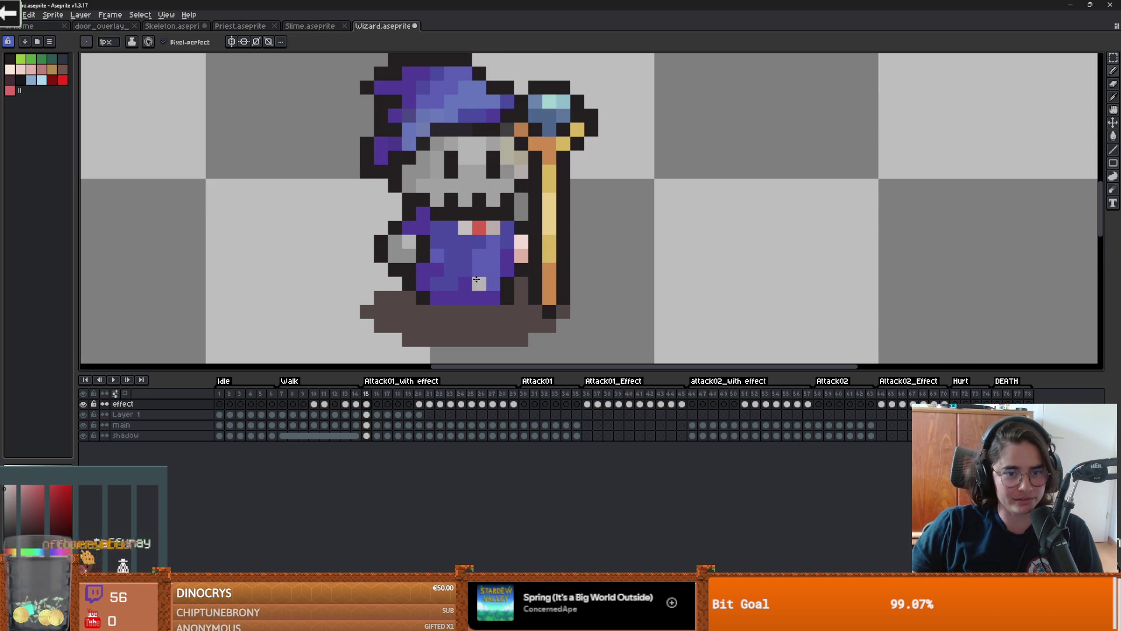
pyautogui.scroll(1, 437, 273)
pyautogui.click(407, 157)
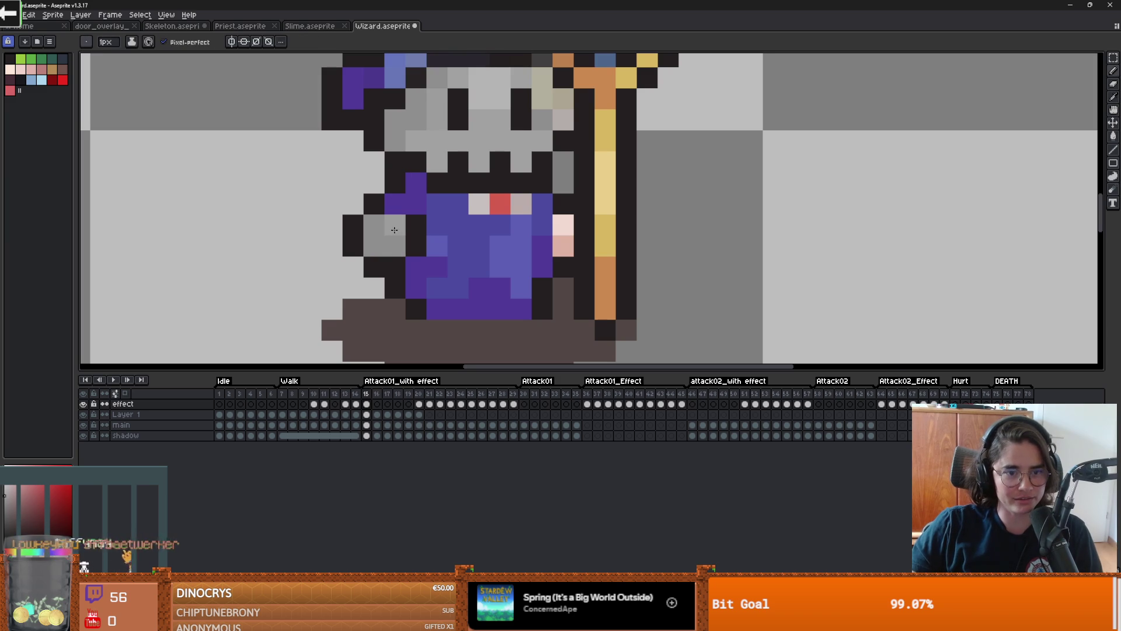
pyautogui.scroll(-2, 461, 269)
pyautogui.scroll(1, 476, 280)
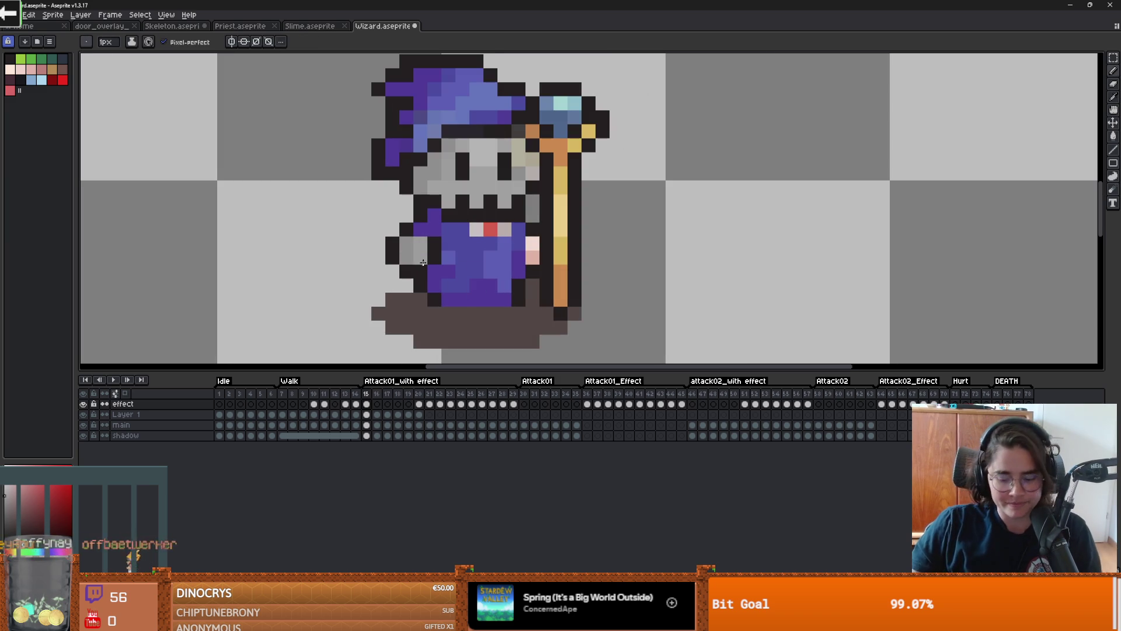
# Step: Move the hand pixels beside the staff with the Rectangular Marquee and commit them
pyautogui.press('m')
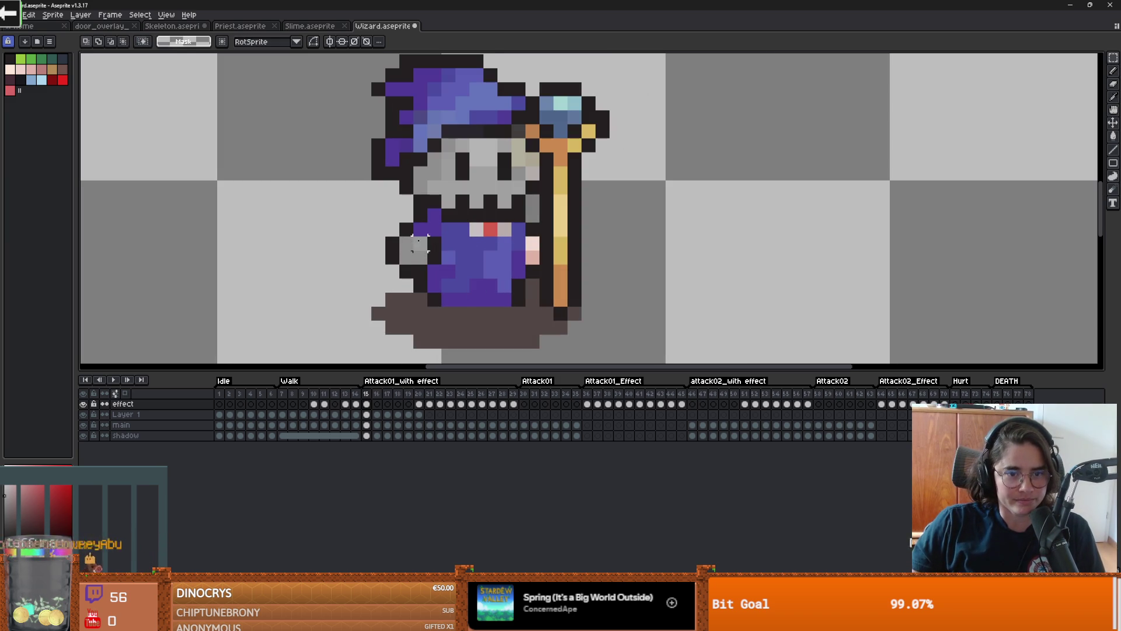
pyautogui.moveTo(426, 257); pyautogui.dragTo(533, 255)
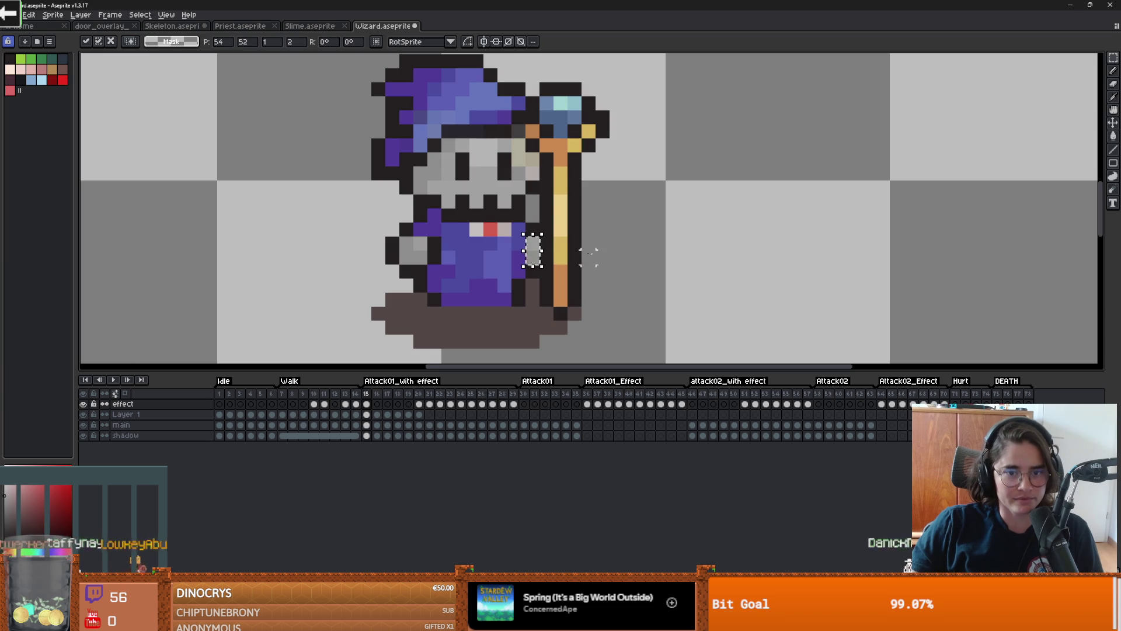
pyautogui.click(571, 253)
pyautogui.scroll(-1, 578, 251)
pyautogui.scroll(1, 580, 257)
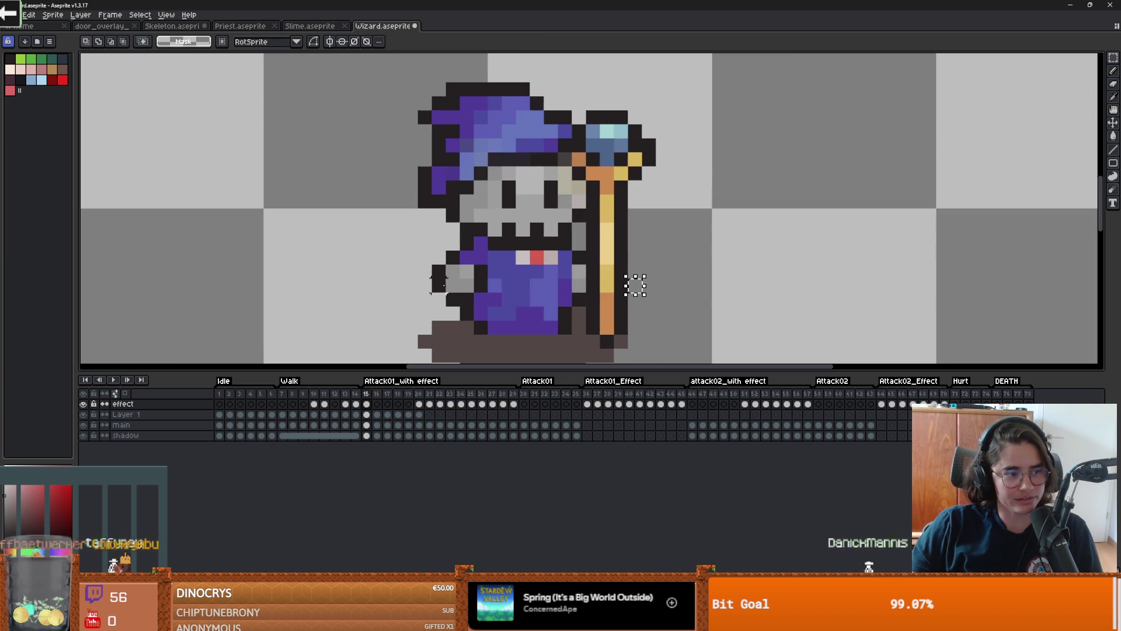
# Step: Step through frames 15, 16 and 17 with the pencil ready again
pyautogui.click(366, 394)
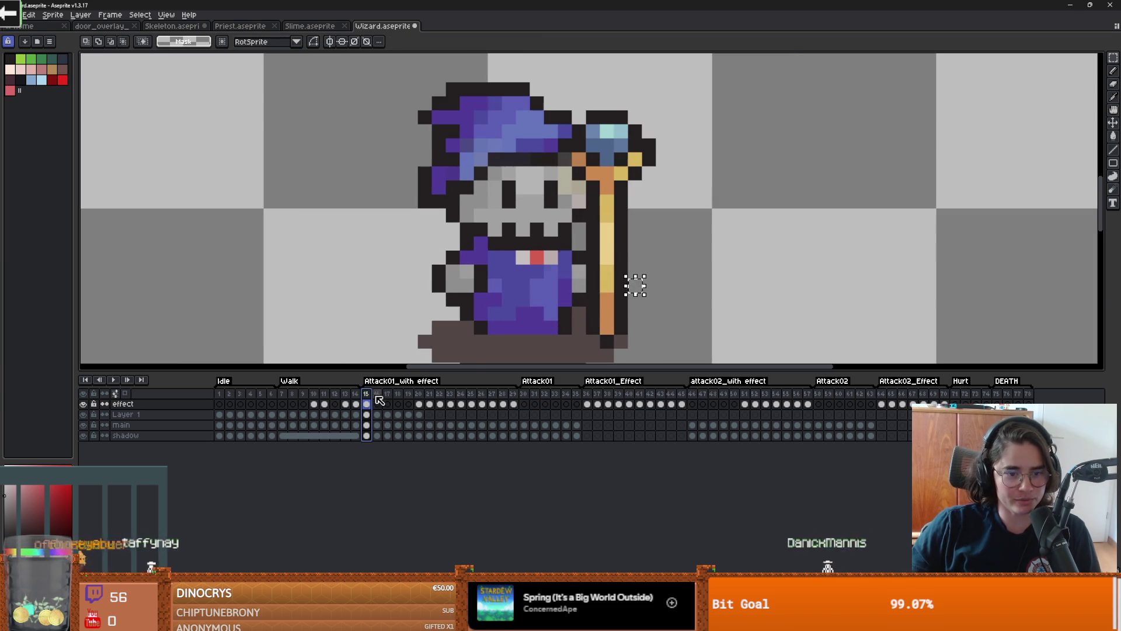
pyautogui.click(377, 394)
pyautogui.click(387, 393)
pyautogui.scroll(1, 654, 233)
pyautogui.press('i')
pyautogui.press('b')
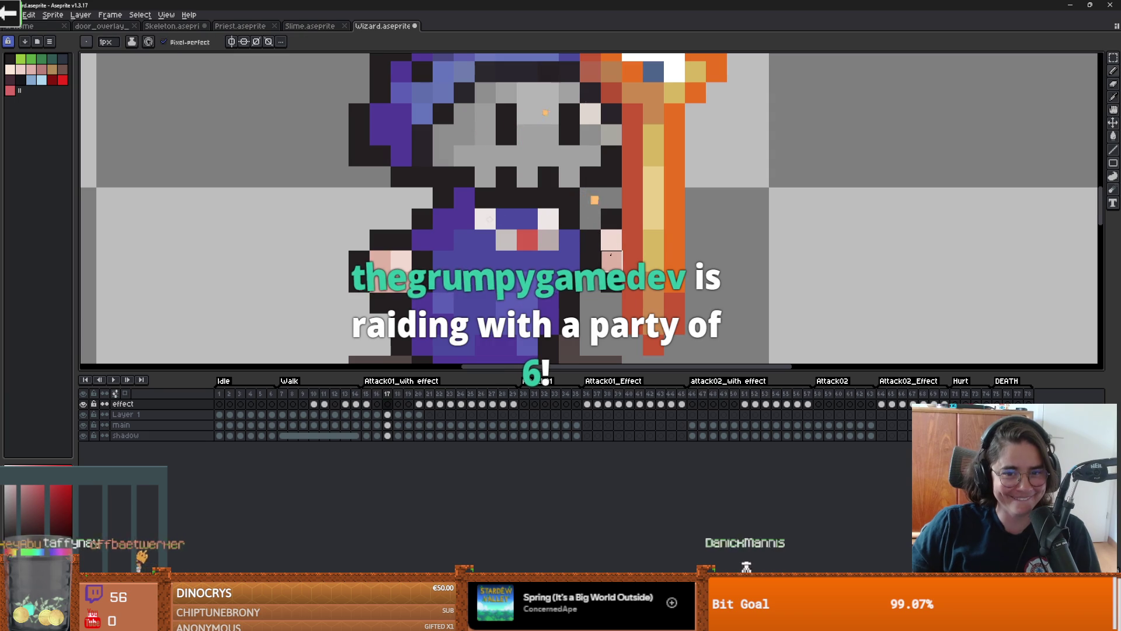
# Step: Show frame 16 on Layer 1 zoomed out, with the Rectangular Marquee active
pyautogui.scroll(1, 430, 265)
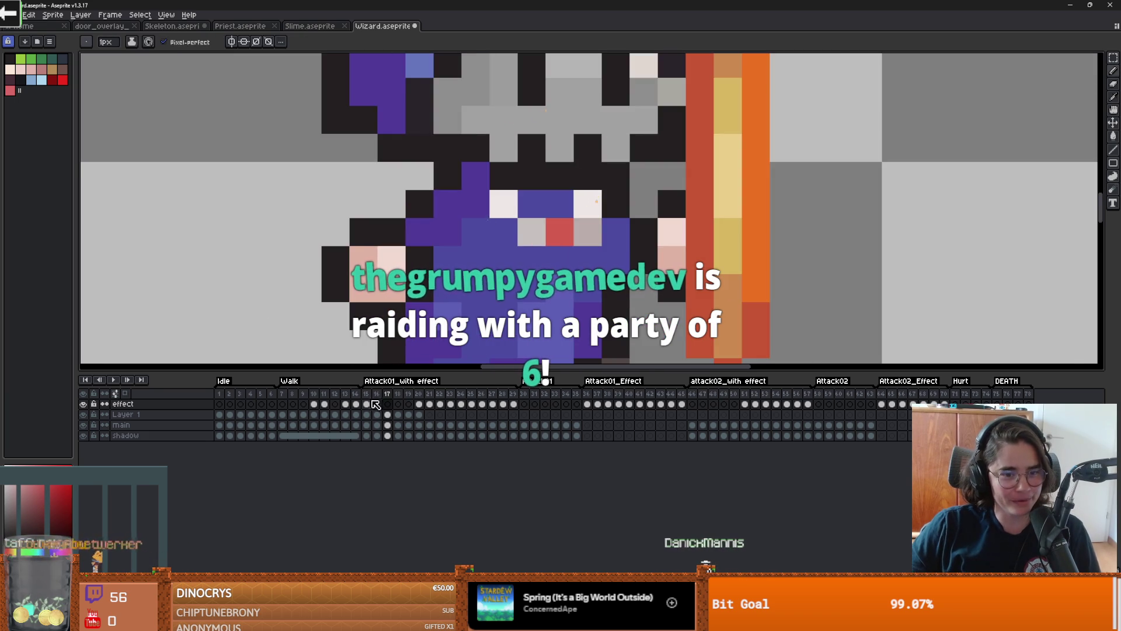
pyautogui.click(377, 414)
pyautogui.press('-')
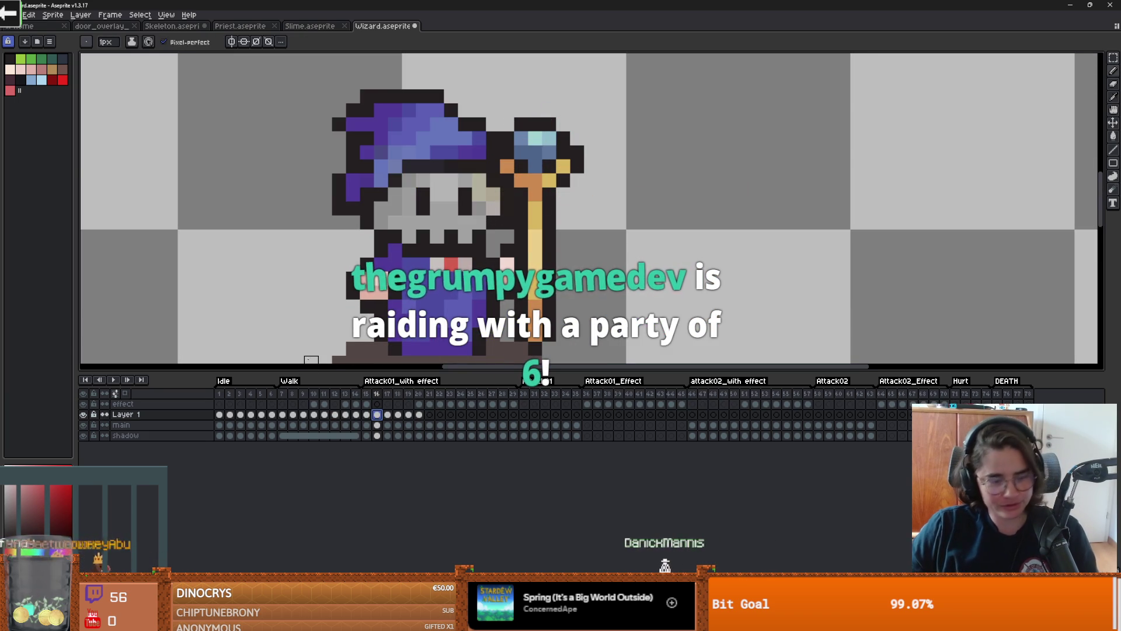
pyautogui.press('m')
pyautogui.scroll(2, 380, 257)
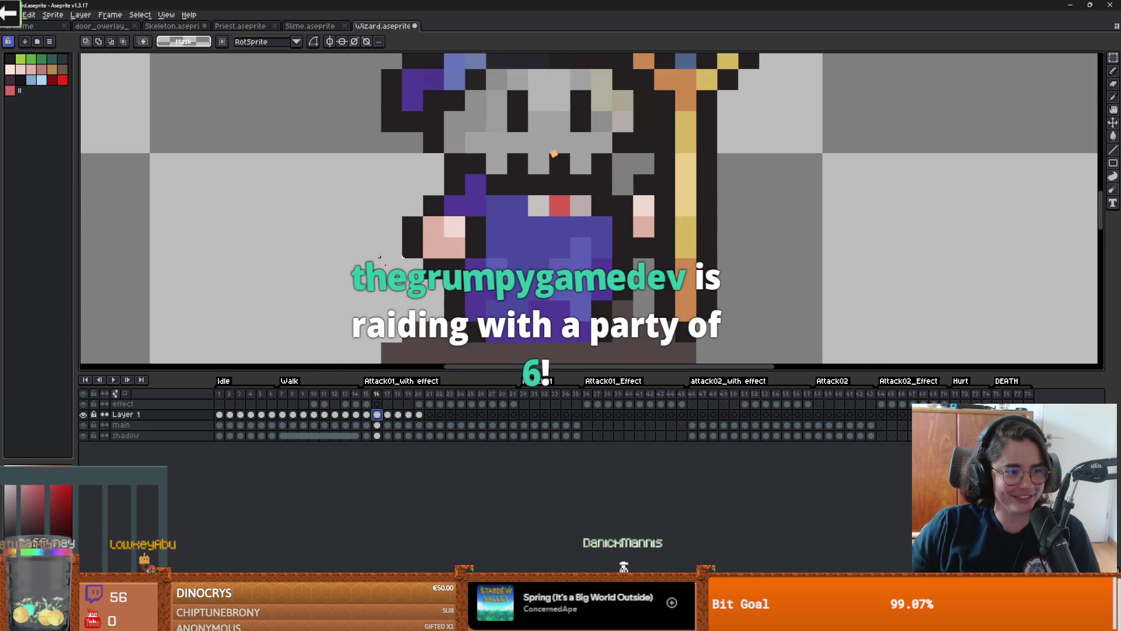
# Step: Clear frame 15's hand selection and float the hand pixels on frame 16
pyautogui.press(',')
pyautogui.click(432, 254)
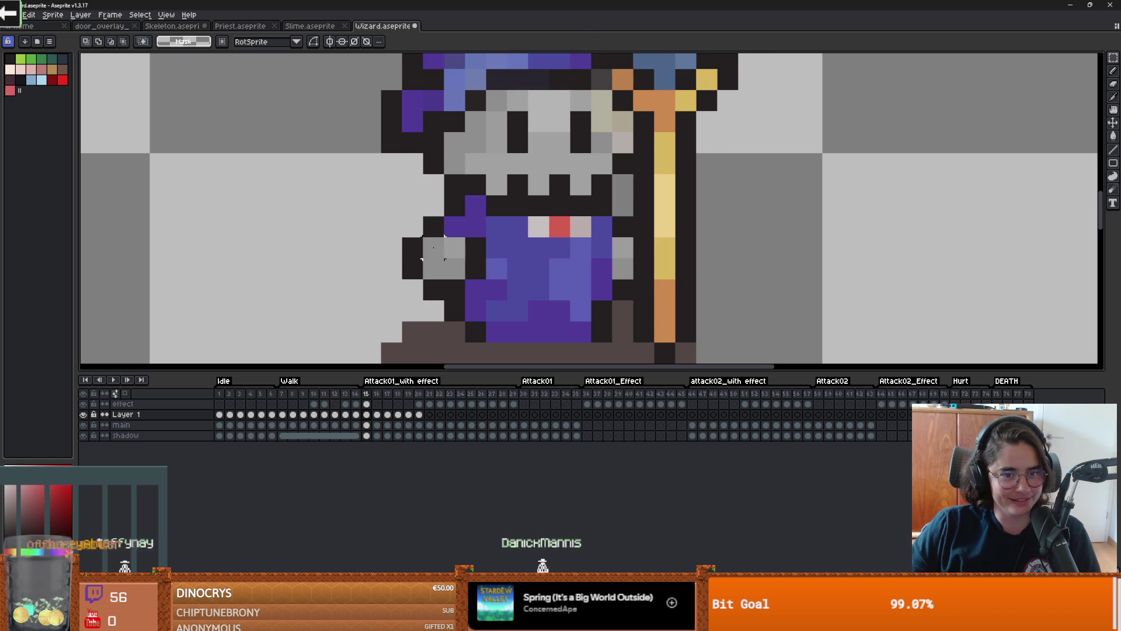
pyautogui.click(376, 414)
pyautogui.hotkey('ctrl', 'v')
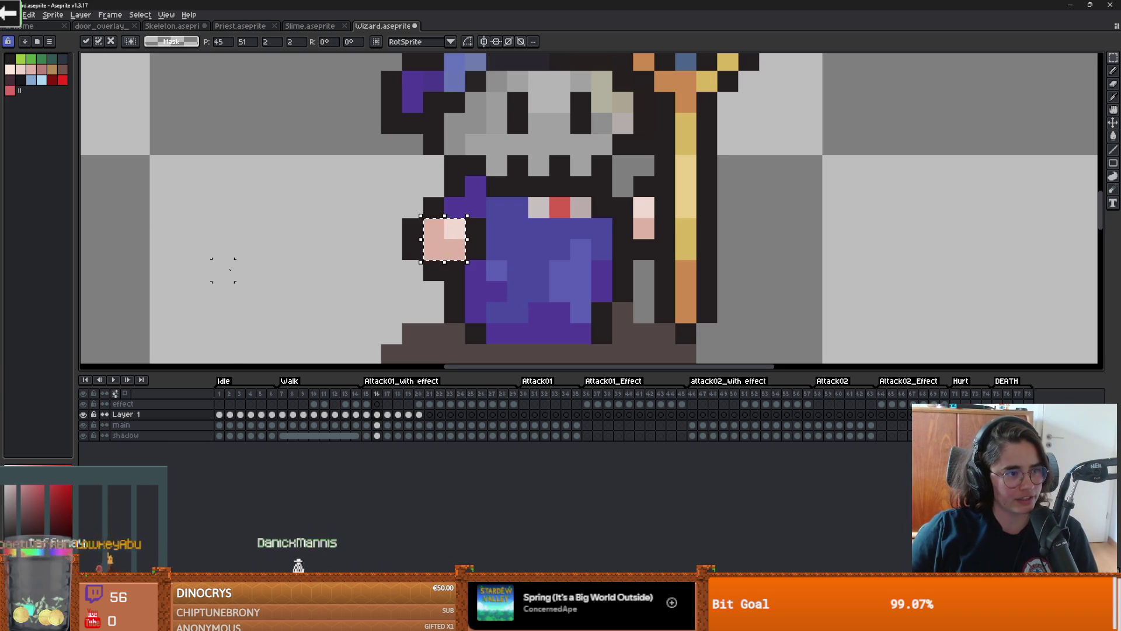
pyautogui.scroll(-3, 227, 267)
pyautogui.scroll(3, 397, 132)
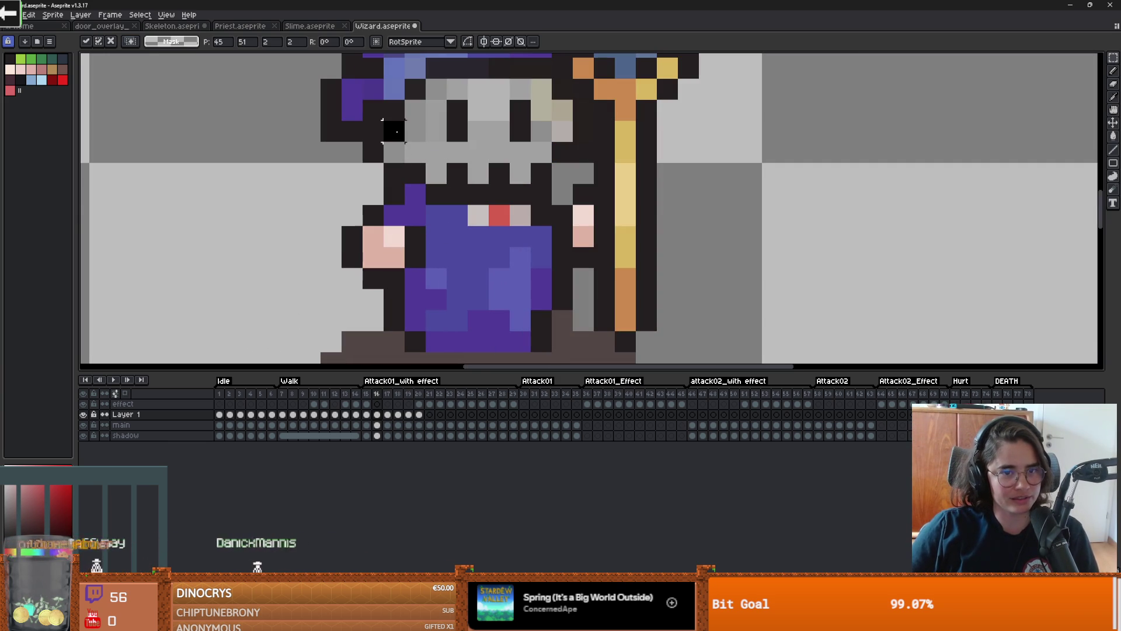
# Step: Undo the accidental skull pixel change on frame 16 with Ctrl+Z
pyautogui.moveTo(382, 119); pyautogui.dragTo(428, 165)
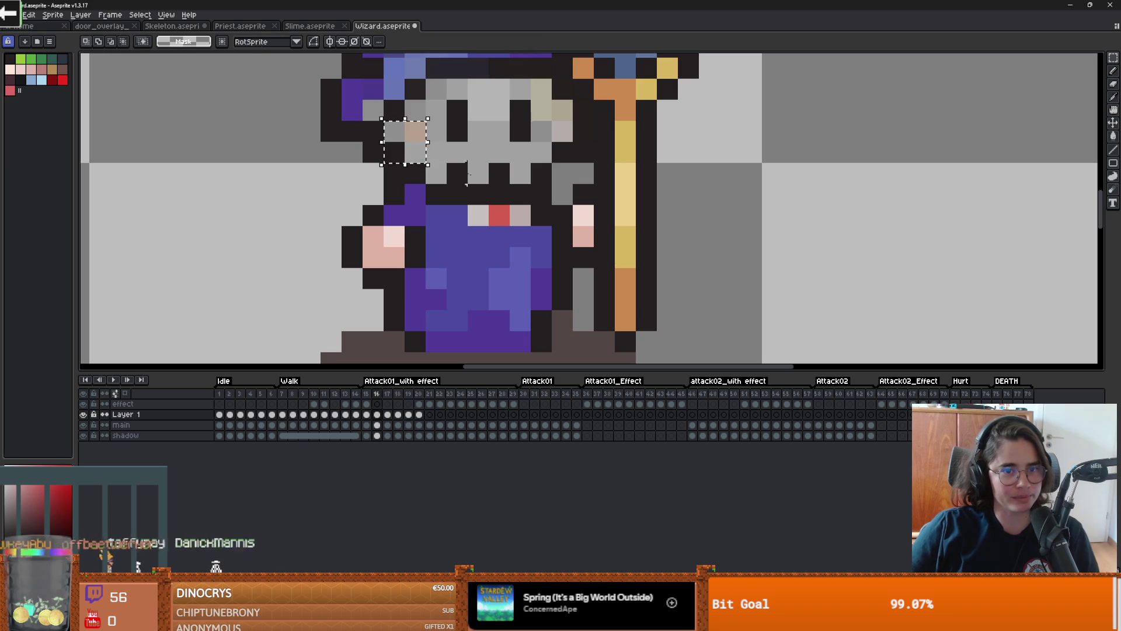
pyautogui.hotkey('ctrl', 'z')
pyautogui.scroll(2, 475, 238)
pyautogui.scroll(-2, 525, 240)
pyautogui.scroll(2, 568, 241)
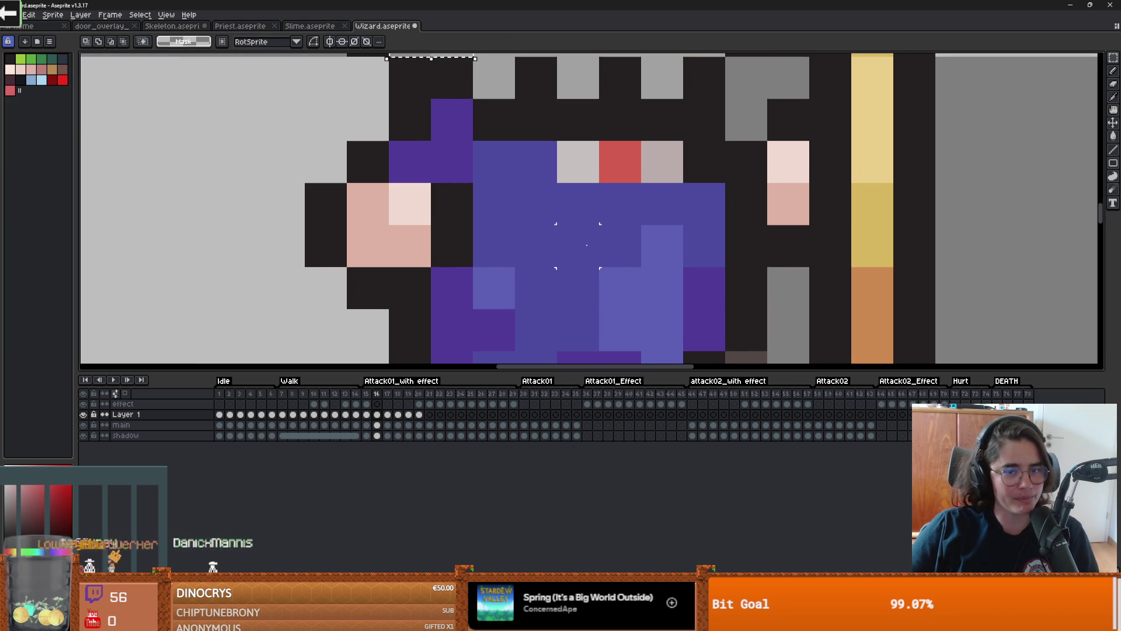
pyautogui.scroll(-4, 586, 246)
pyautogui.scroll(2, 587, 245)
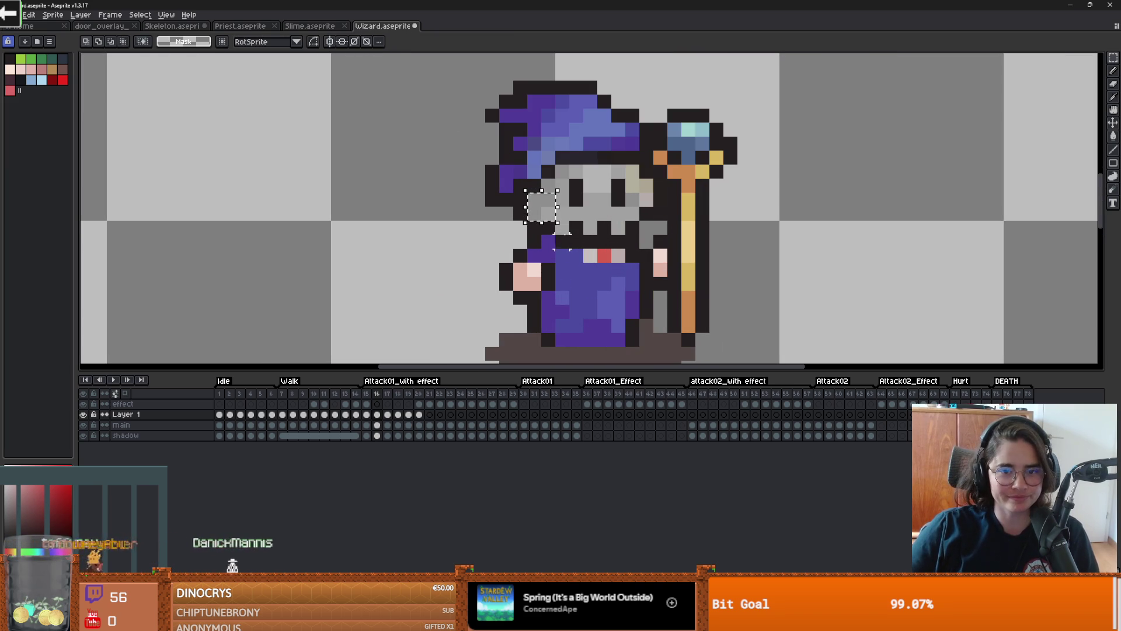
# Step: Advance through the timeline to attack frame 19 with the glowing orange staff
pyautogui.click(387, 393)
pyautogui.click(397, 394)
pyautogui.click(408, 394)
pyautogui.scroll(-1, 673, 299)
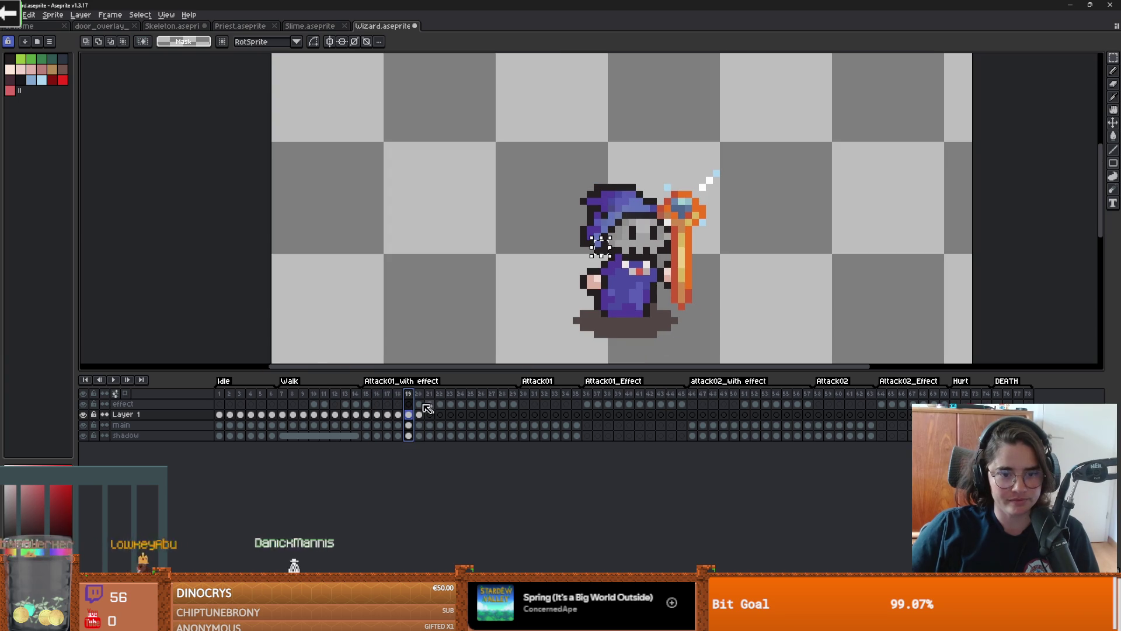
# Step: Browse frames 20 through 24, then return to frames 19 and 15
pyautogui.press('Right')
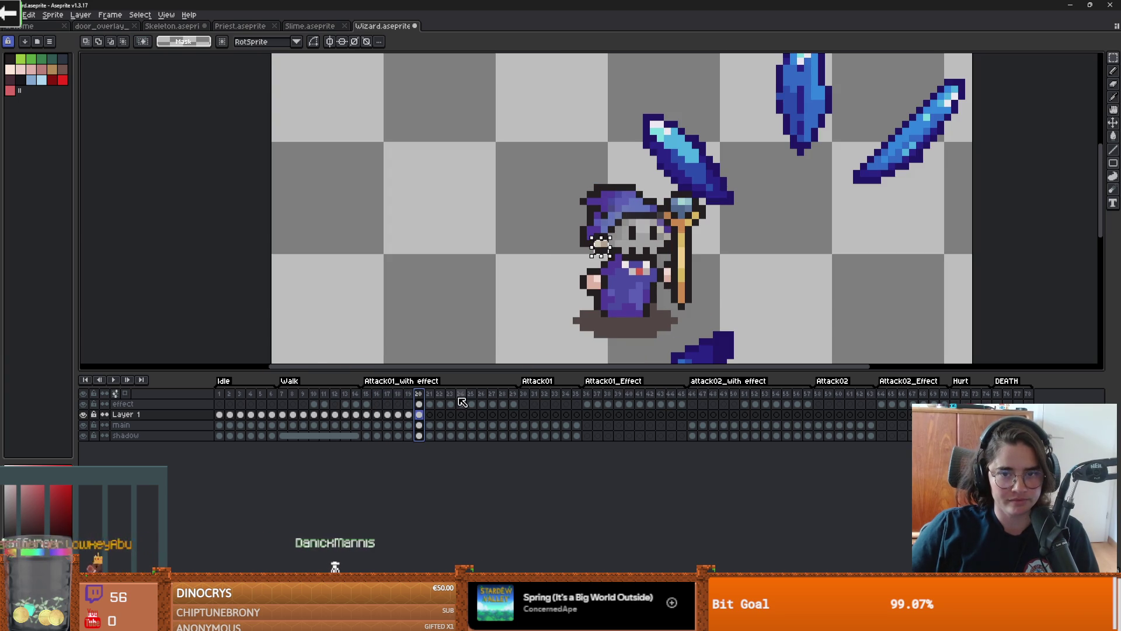
pyautogui.click(450, 395)
pyautogui.click(460, 395)
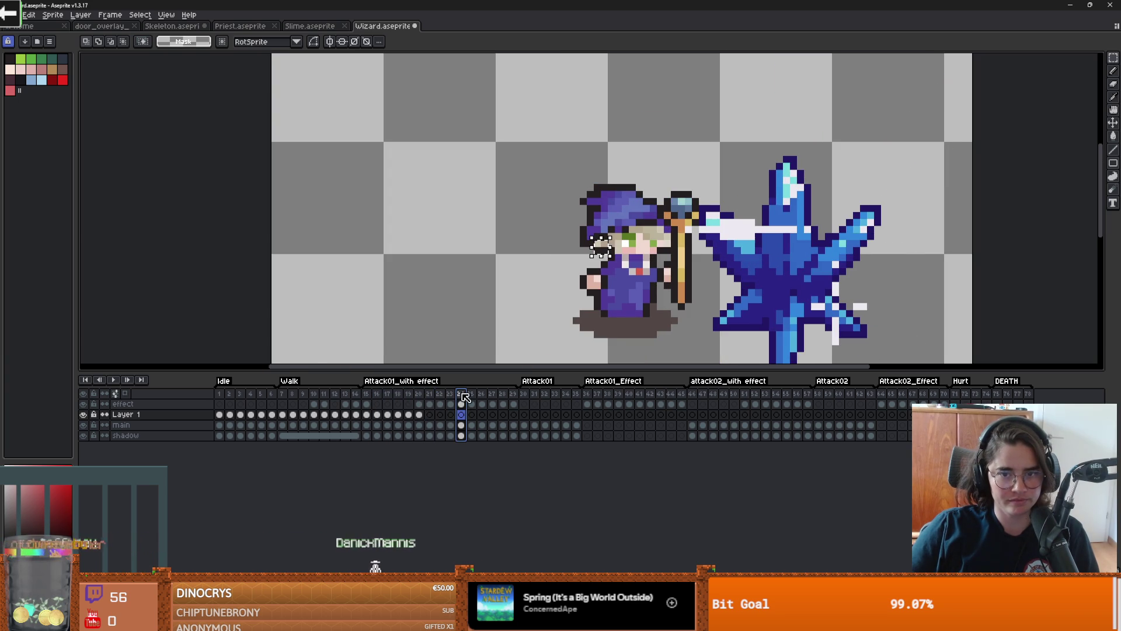
pyautogui.click(408, 394)
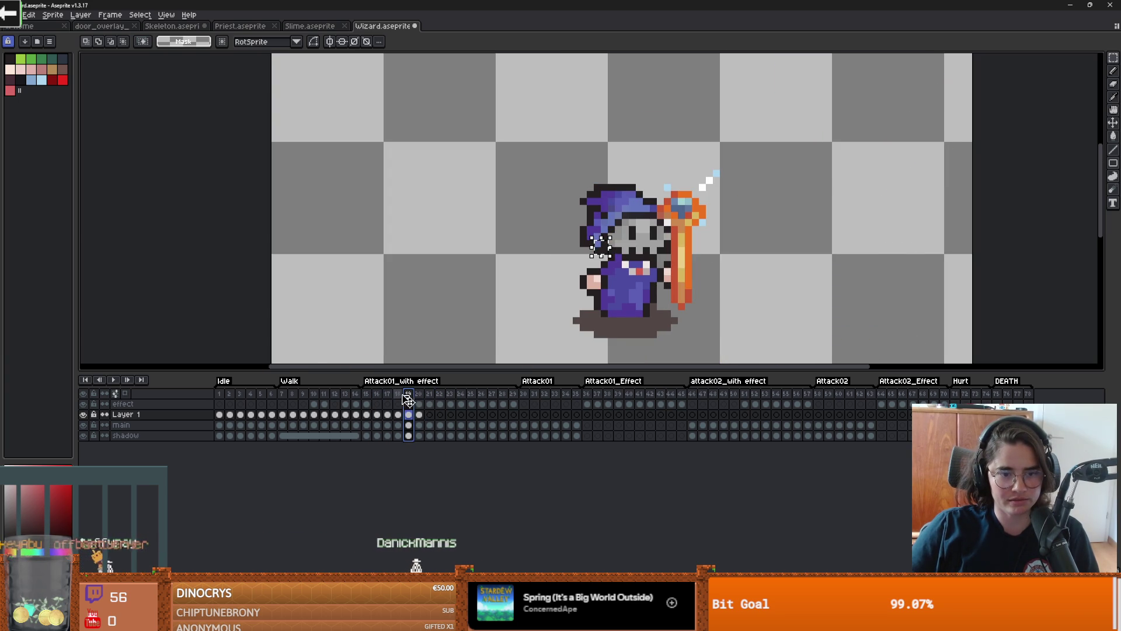
pyautogui.click(370, 393)
# Step: Delete the five accidentally inserted frames 20–24 so the frame count stays original
pyautogui.moveTo(373, 396); pyautogui.dragTo(424, 407)
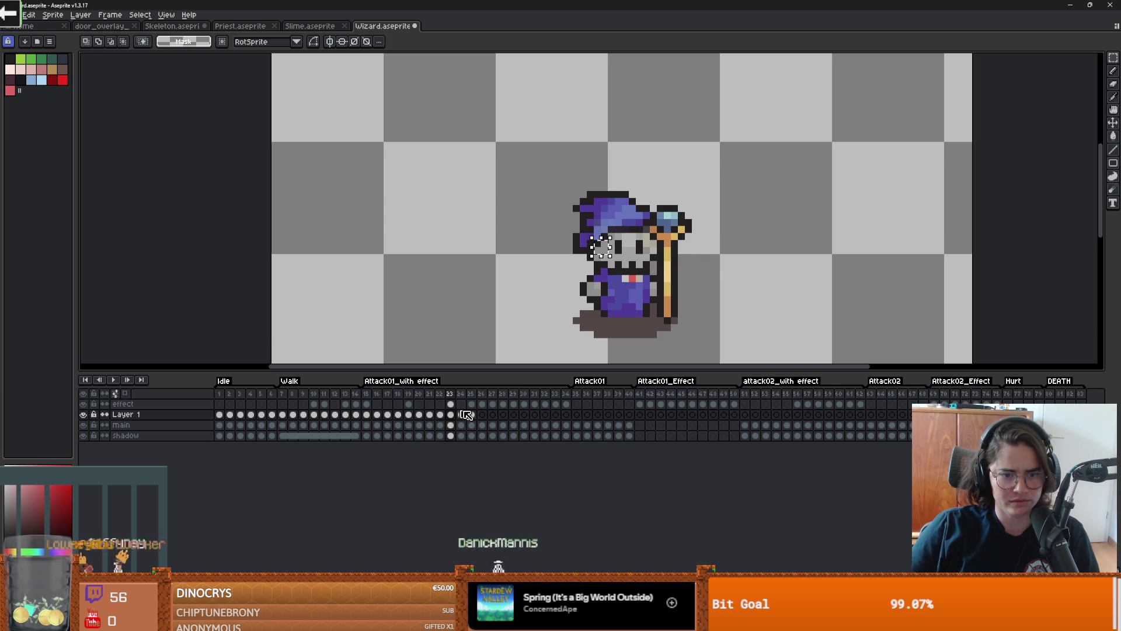
pyautogui.click(420, 394)
pyautogui.moveTo(425, 396); pyautogui.dragTo(465, 397)
pyautogui.press('Delete')
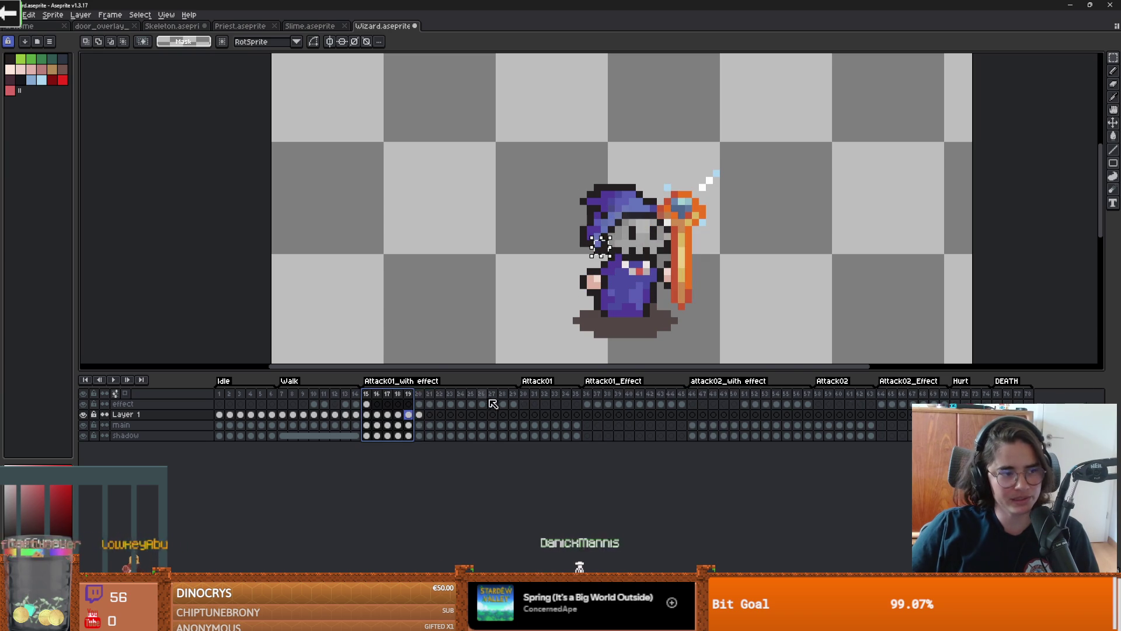
pyautogui.click(436, 307)
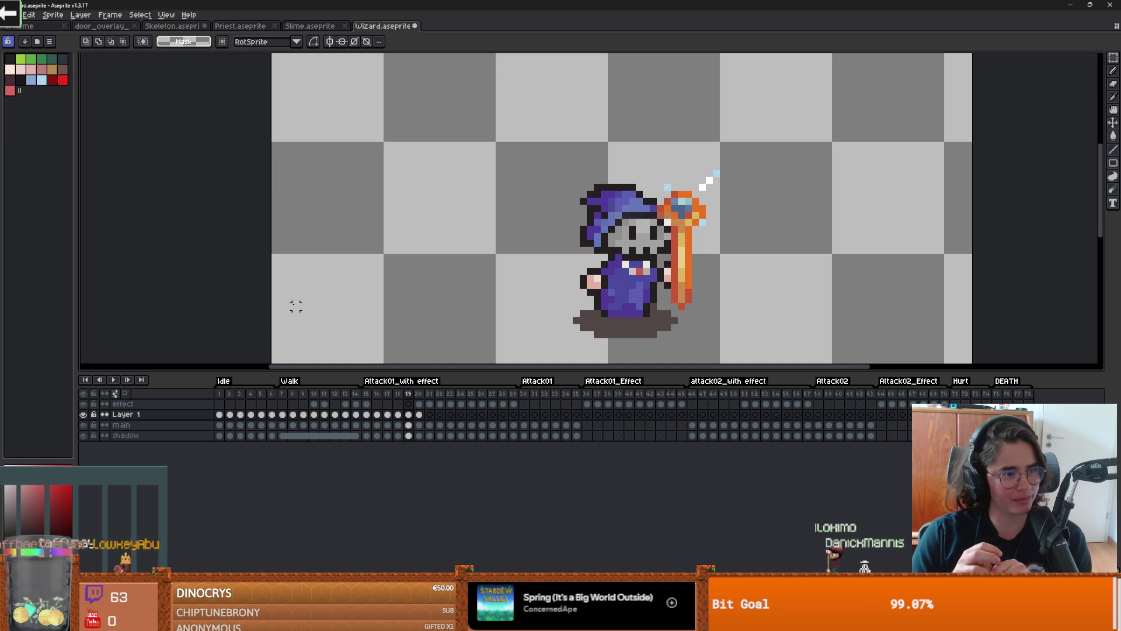
# Step: Repaint a hand pixel on frame 19 with the pencil, then undo the edit
pyautogui.scroll(1, 705, 288)
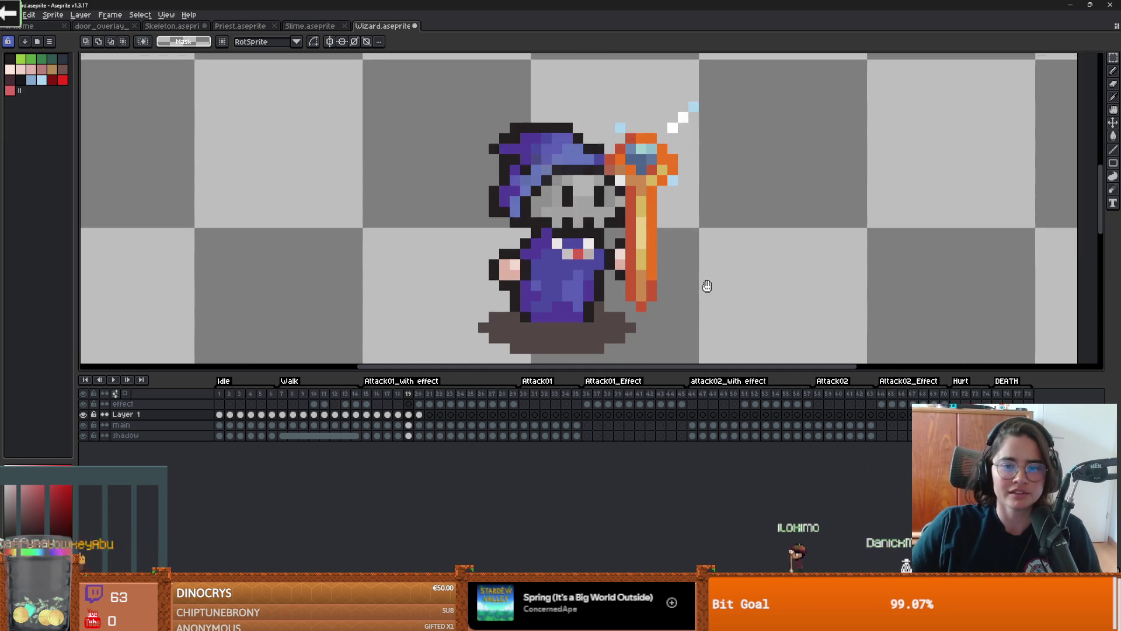
pyautogui.scroll(-2, 620, 276)
pyautogui.scroll(2, 620, 275)
pyautogui.scroll(4, 607, 279)
pyautogui.press('b')
pyautogui.click(585, 287)
pyautogui.hotkey('ctrl', 'z')
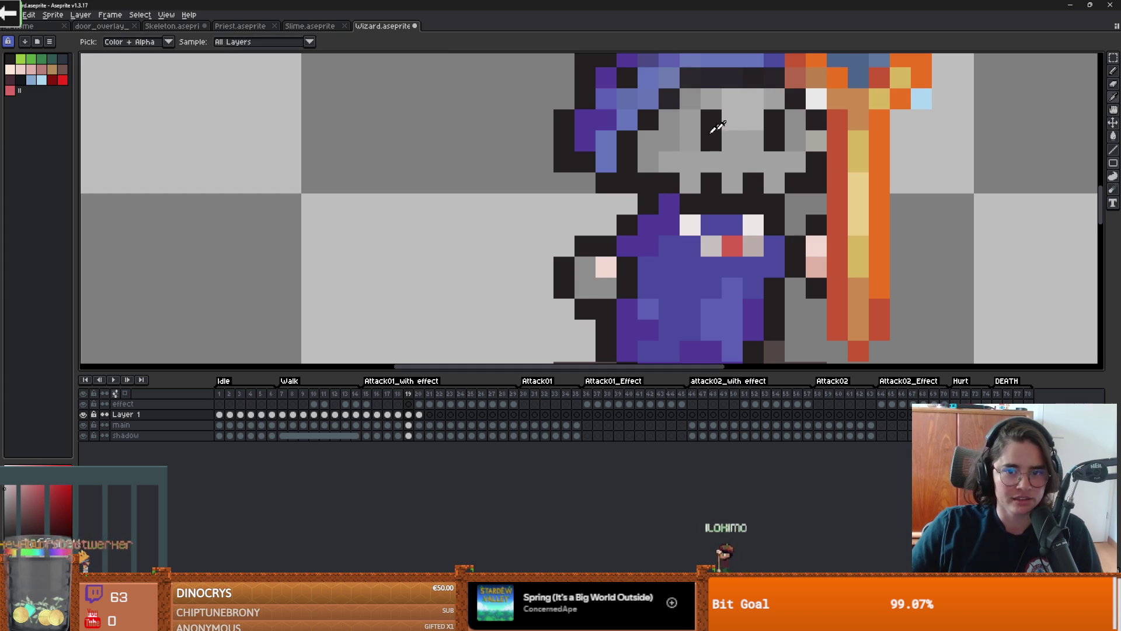
pyautogui.hotkey('ctrl', 'z')
# Step: Undo the remaining pink hand edits and eyedrop light grey for the pencil
pyautogui.scroll(-2, 601, 260)
pyautogui.scroll(2, 584, 274)
pyautogui.hotkey('ctrl', 'z')
pyautogui.hotkey('ctrl', 'z')
pyautogui.hotkey('ctrl', 'z')
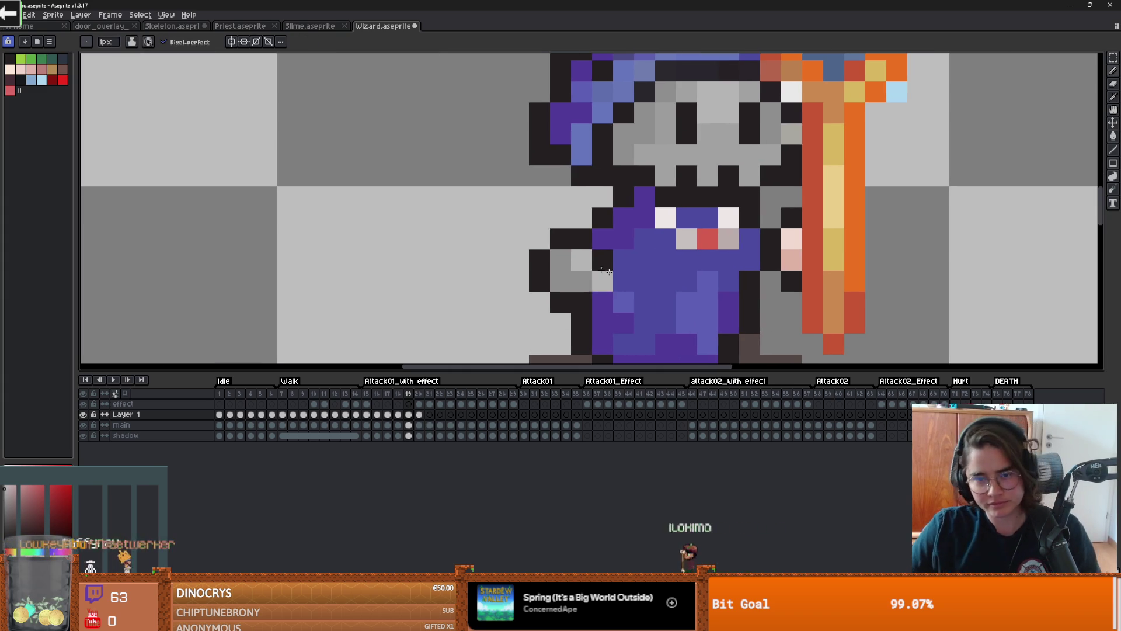
pyautogui.hotkey('ctrl', 'z')
pyautogui.hotkey('ctrl', 'z')
pyautogui.hotkey('ctrl', 'z')
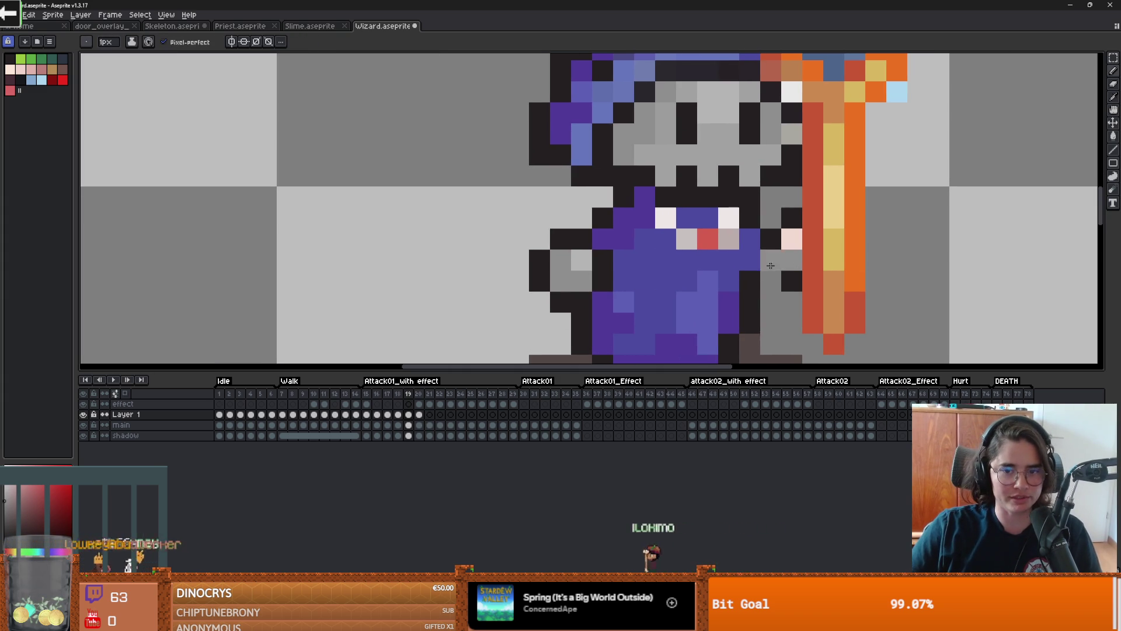
pyautogui.hotkey('ctrl', 'z')
pyautogui.press('i')
pyautogui.press('b')
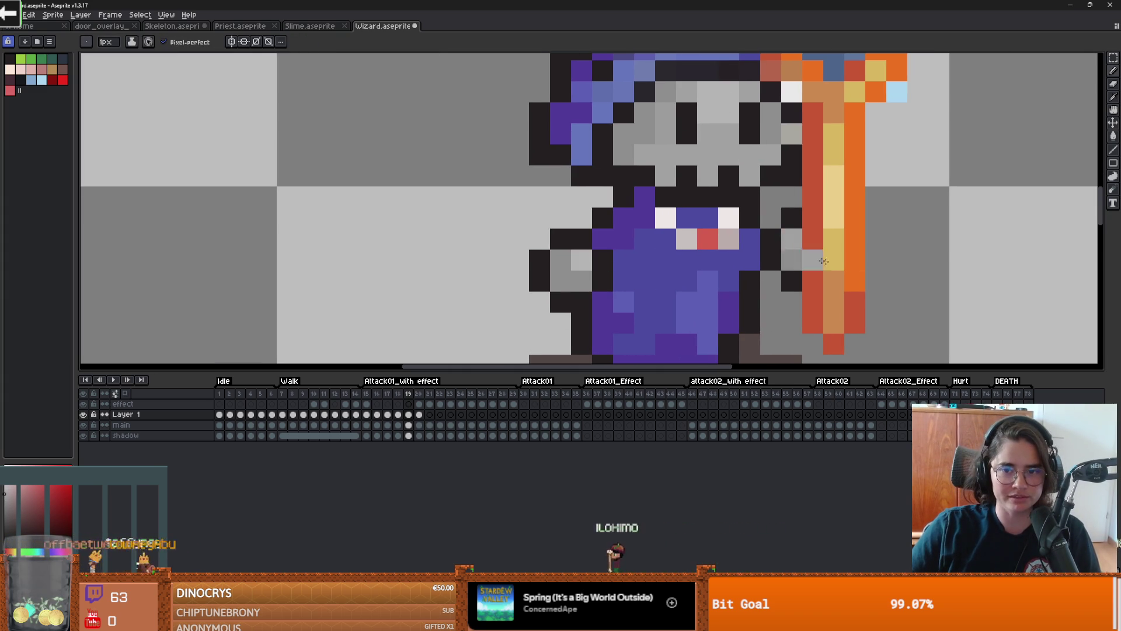
pyautogui.scroll(-2, 784, 192)
pyautogui.scroll(-2, 812, 231)
pyautogui.scroll(2, 817, 232)
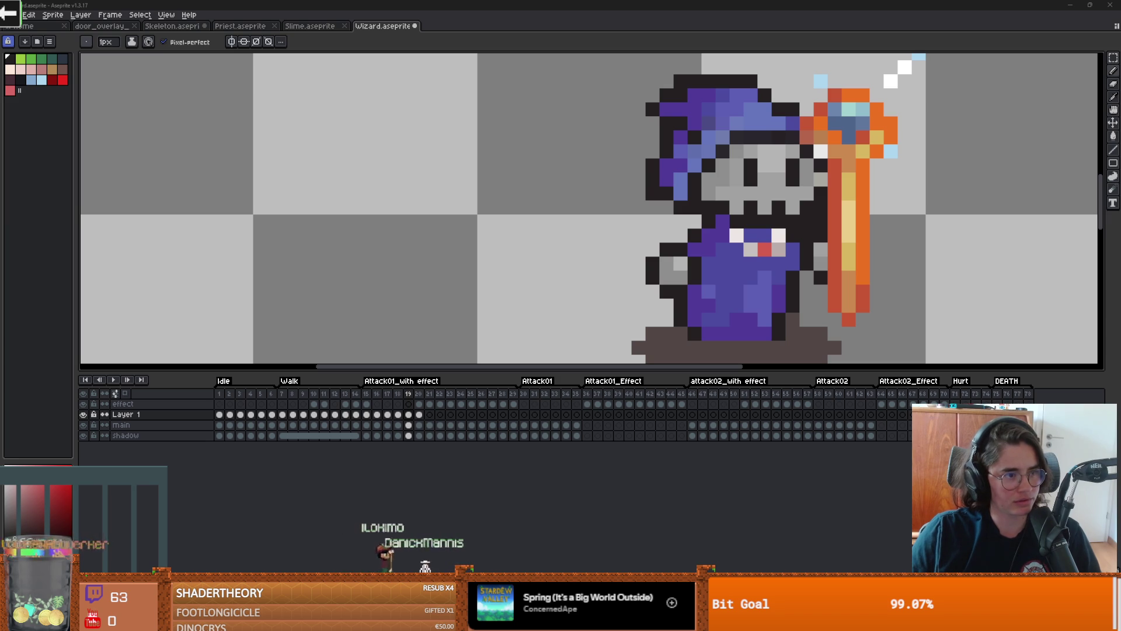
# Step: Pan the wizard to the left and select frames 15 to 20
pyautogui.moveTo(528, 290); pyautogui.dragTo(472, 291)
pyautogui.scroll(-3, 472, 291)
pyautogui.moveTo(366, 393); pyautogui.dragTo(416, 395)
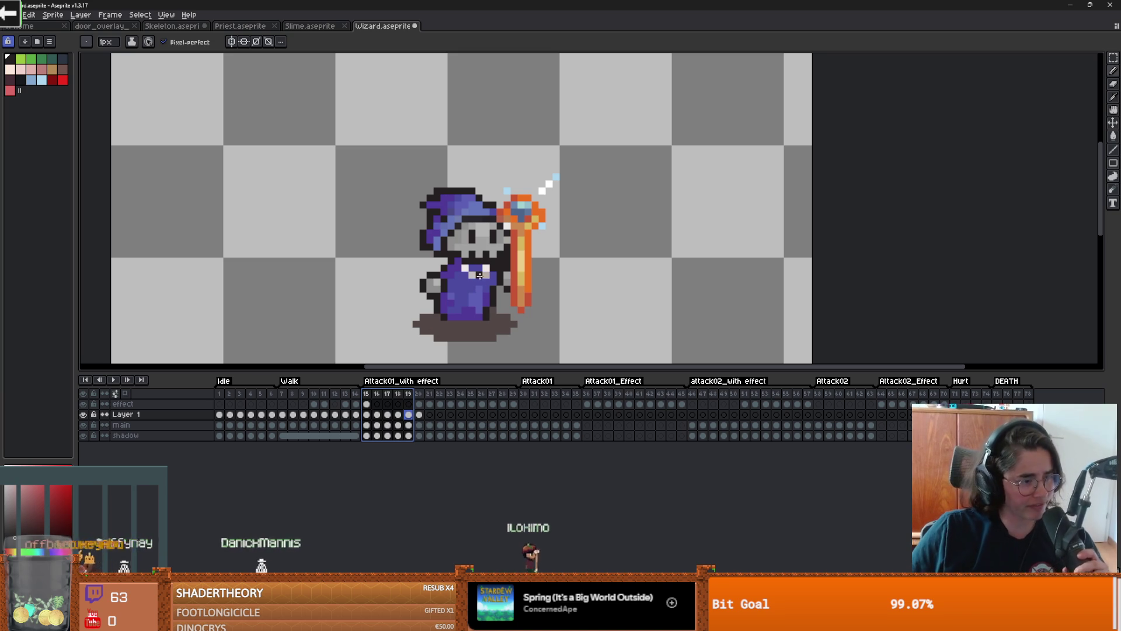
pyautogui.scroll(2, 467, 290)
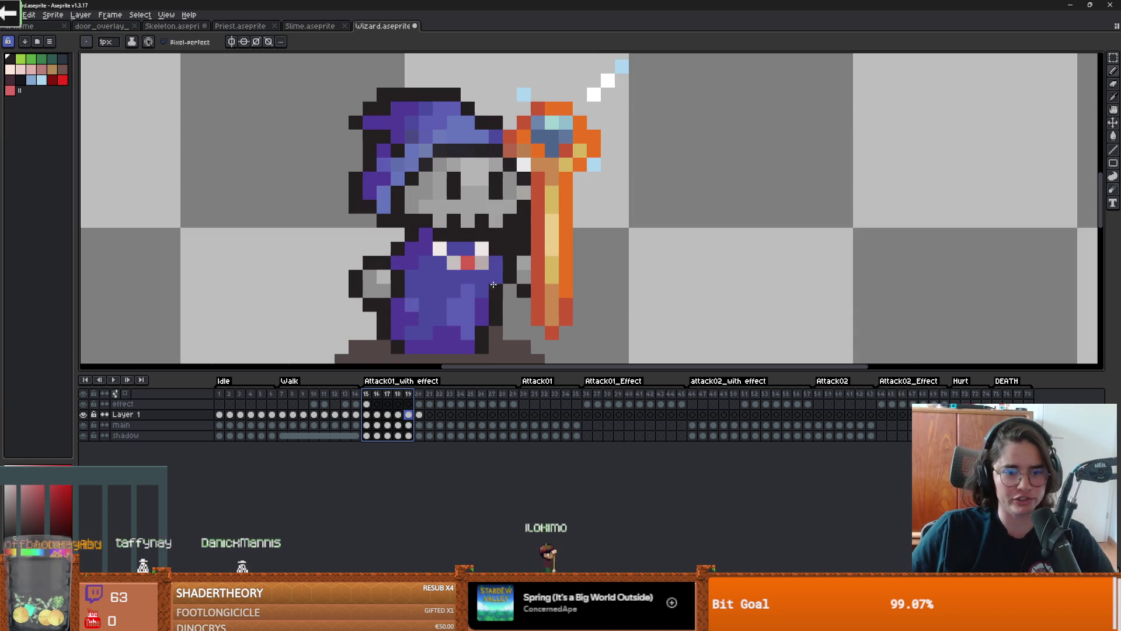
pyautogui.click(366, 395)
pyautogui.moveTo(369, 400); pyautogui.dragTo(412, 402)
pyautogui.press('Return')
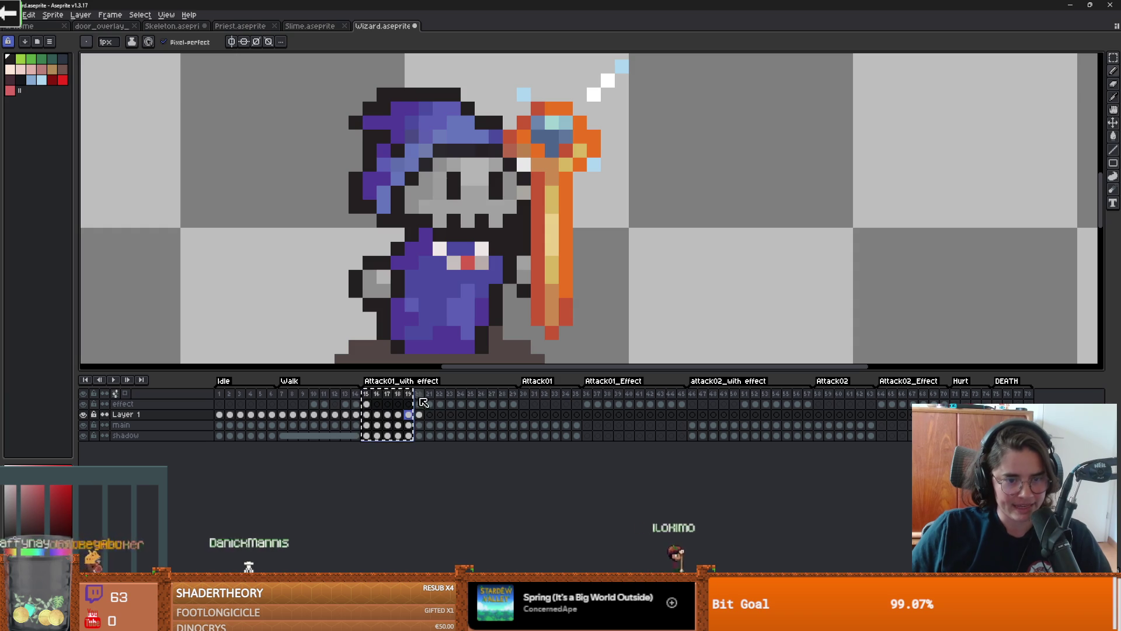
pyautogui.hotkey('alt', 'n')
pyautogui.click(446, 425)
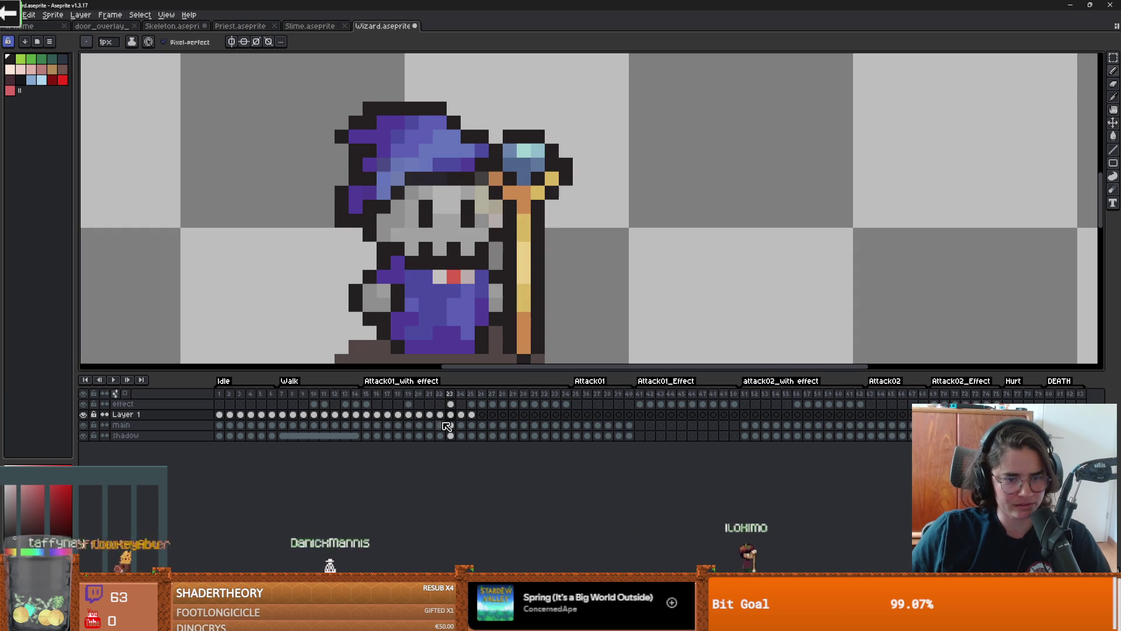
pyautogui.hotkey('ctrl', 'z')
pyautogui.click(368, 404)
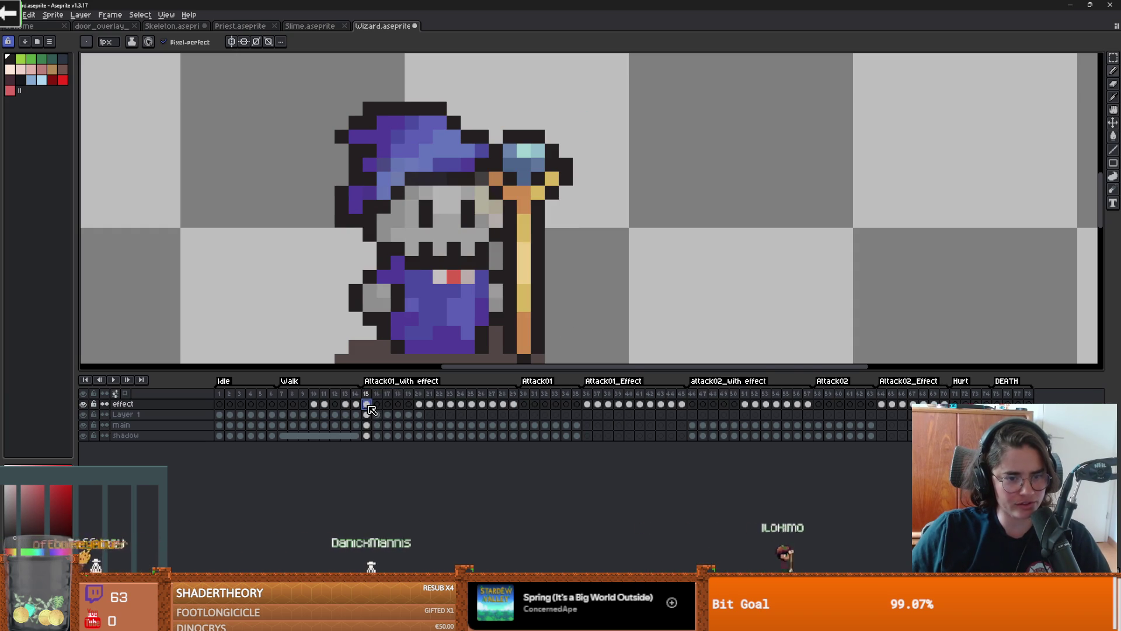
pyautogui.hotkey('ctrl', 'z')
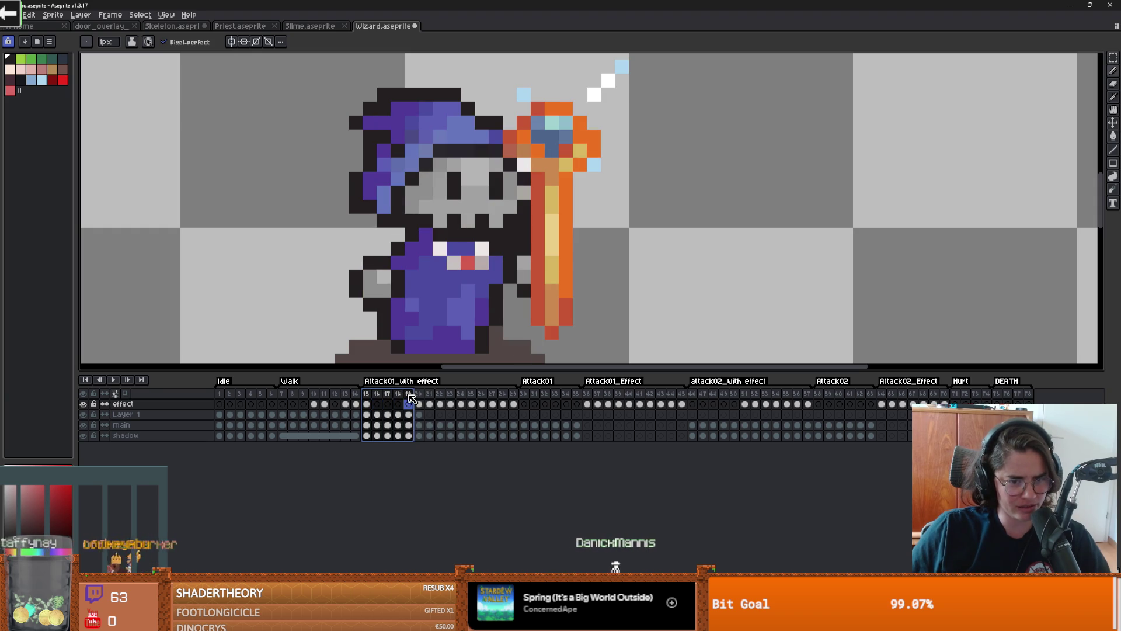
pyautogui.hotkey('alt', 'n')
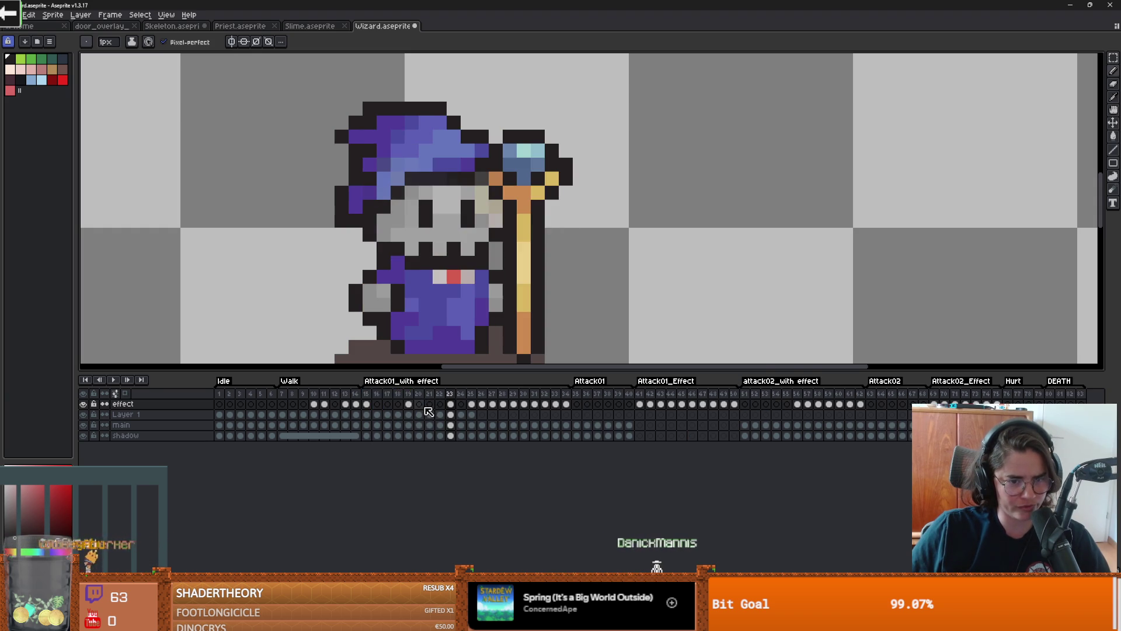
pyautogui.moveTo(369, 397); pyautogui.dragTo(400, 400)
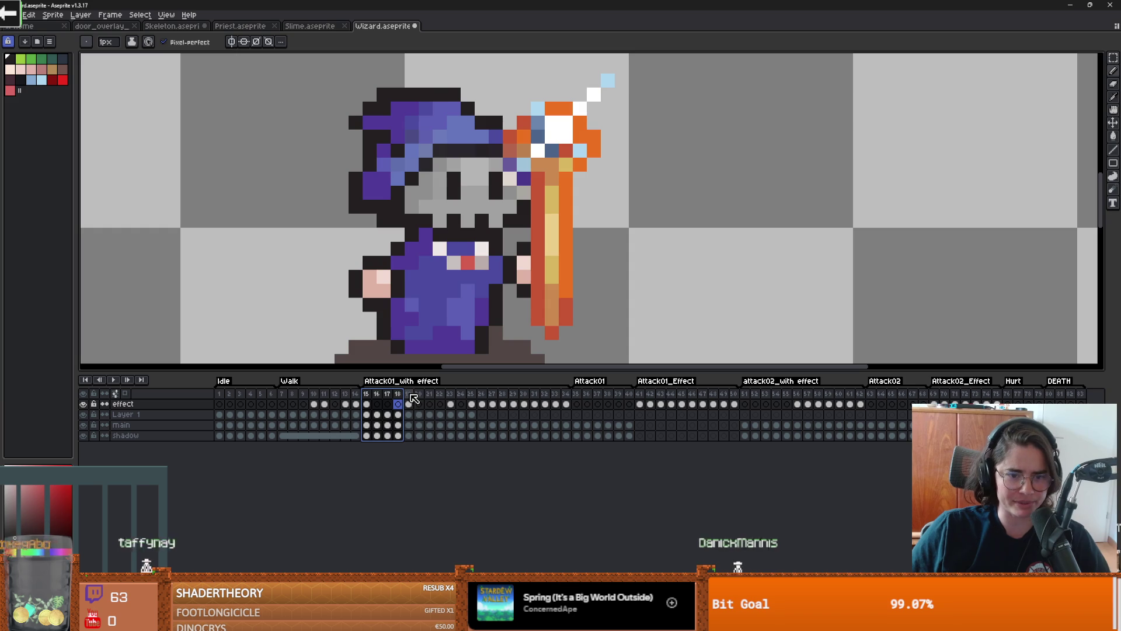
pyautogui.click(411, 395)
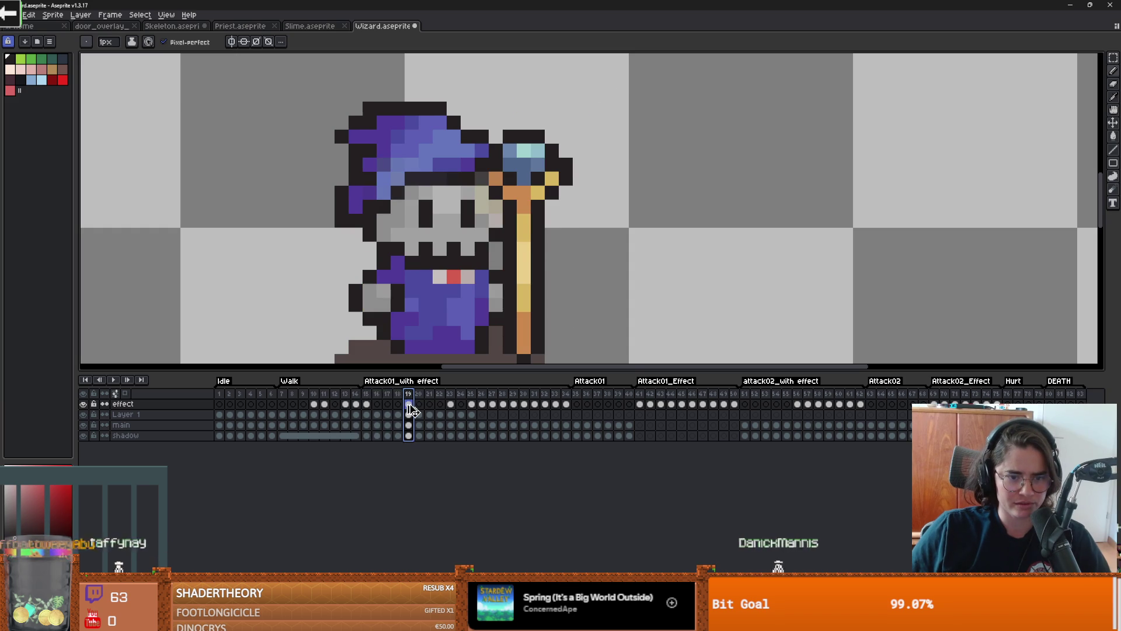
pyautogui.hotkey('ctrl', 'z')
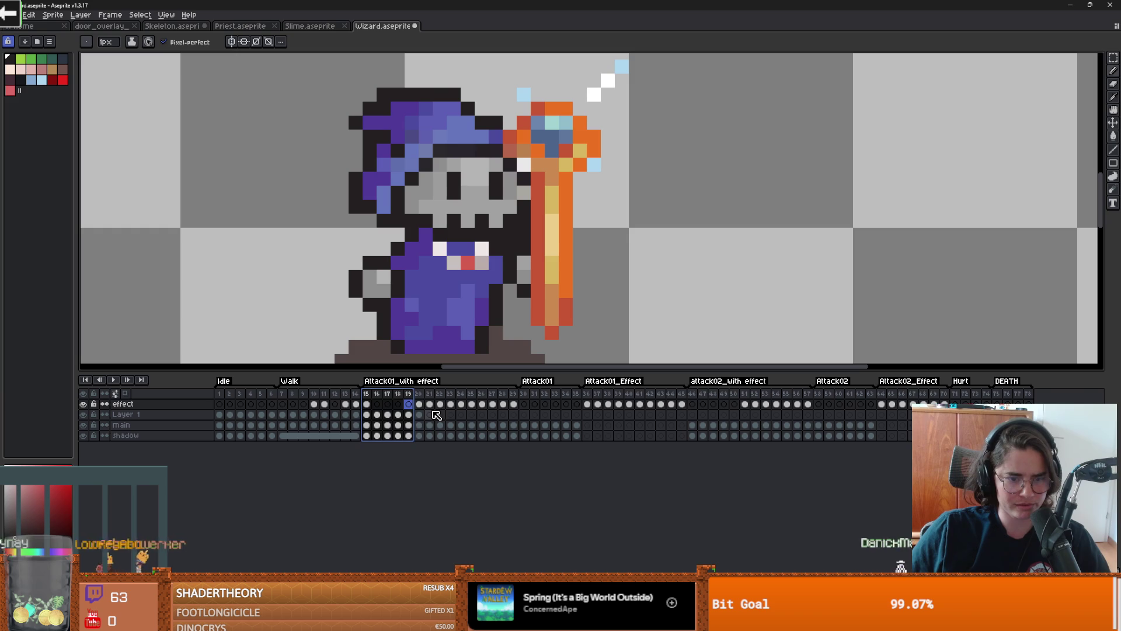
pyautogui.hotkey('ctrl', 'y')
pyautogui.moveTo(380, 404); pyautogui.dragTo(402, 403)
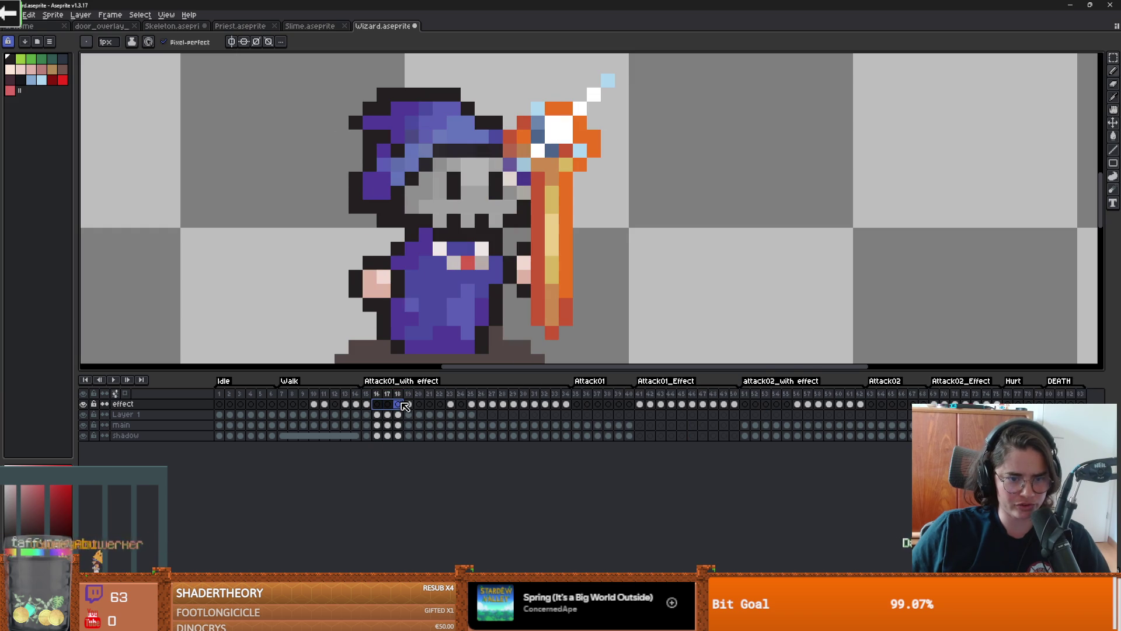
pyautogui.hotkey('ctrl', 'z')
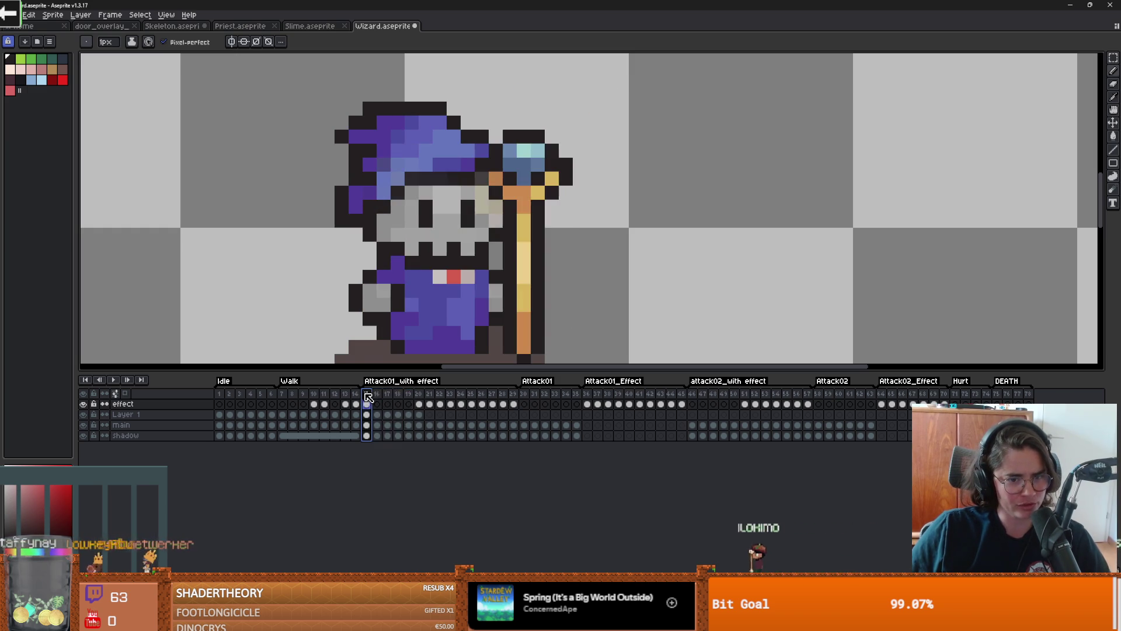
# Step: Stop the preview and add a new empty frame 20 after frame 19
pyautogui.keyDown('shift'); pyautogui.click(420, 396); pyautogui.keyUp('shift')
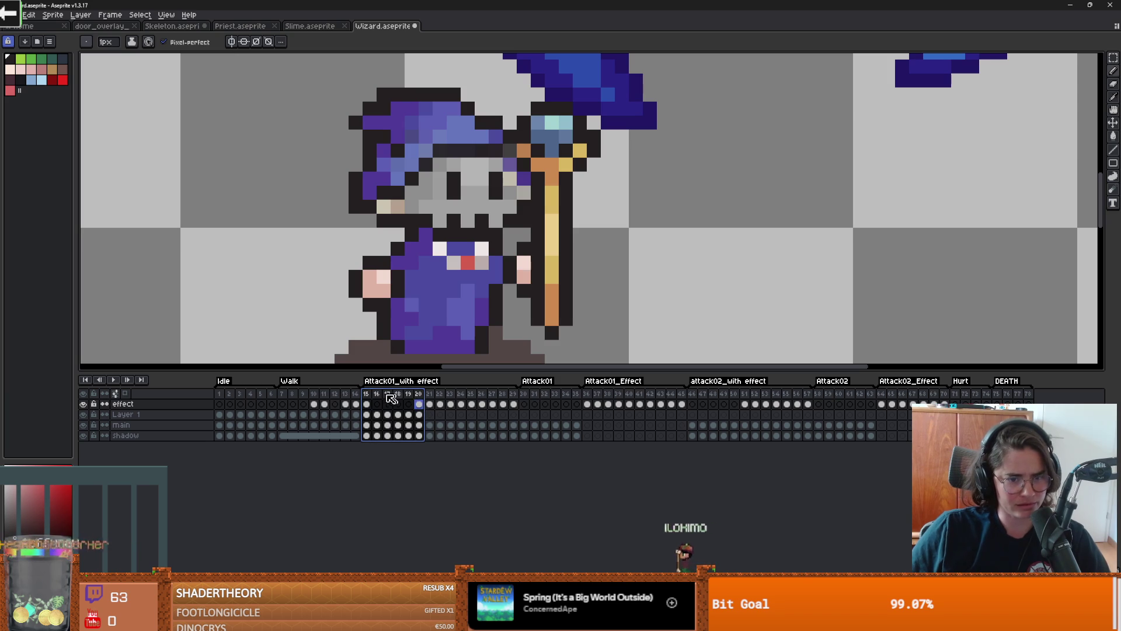
pyautogui.keyDown('shift'); pyautogui.click(408, 403); pyautogui.keyUp('shift')
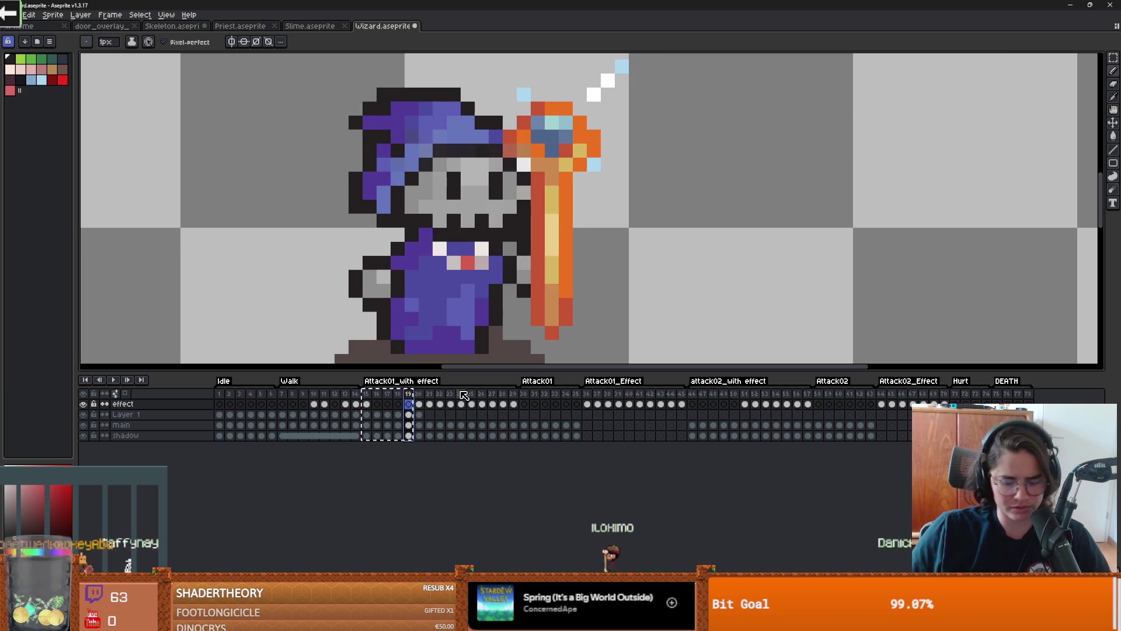
pyautogui.hotkey('alt', 'n')
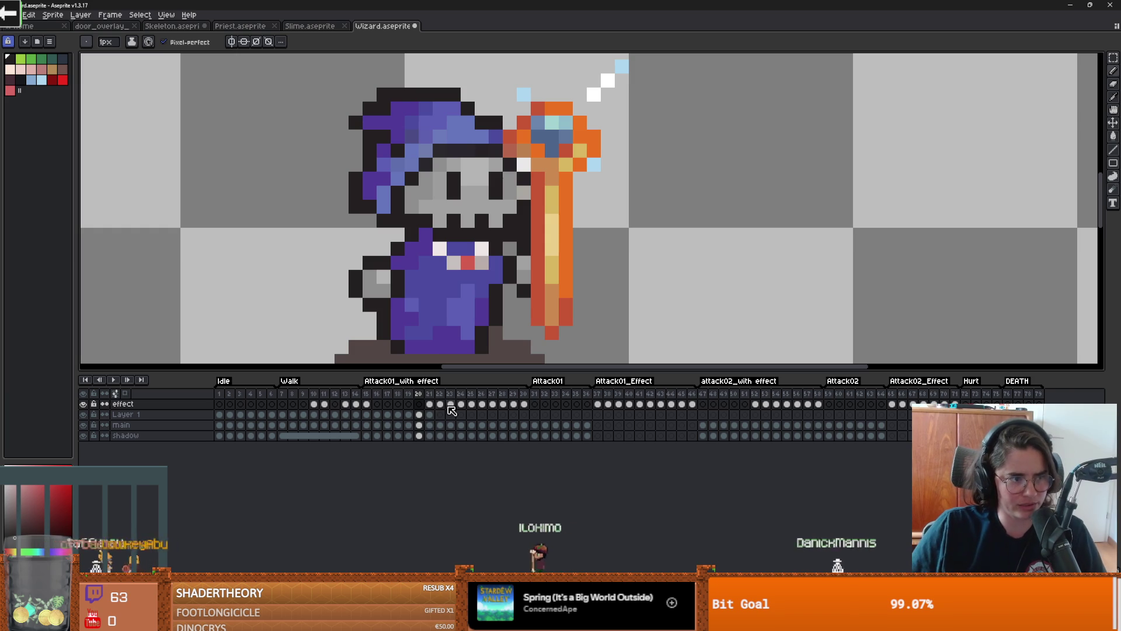
pyautogui.click(418, 394)
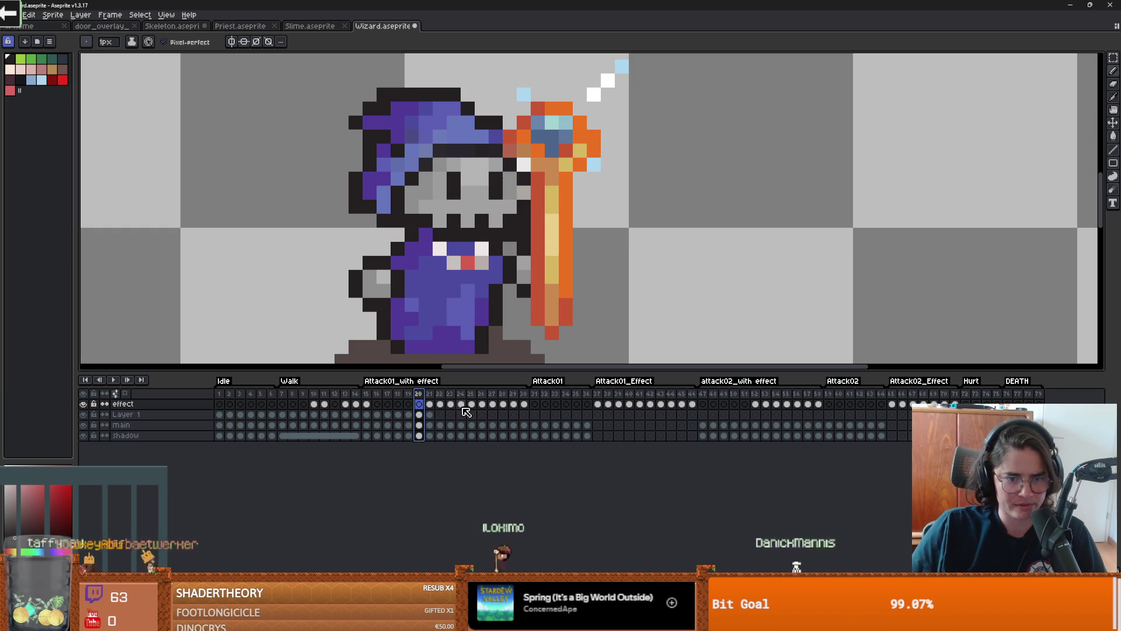
pyautogui.click(409, 393)
pyautogui.click(419, 394)
pyautogui.click(410, 393)
pyautogui.click(418, 394)
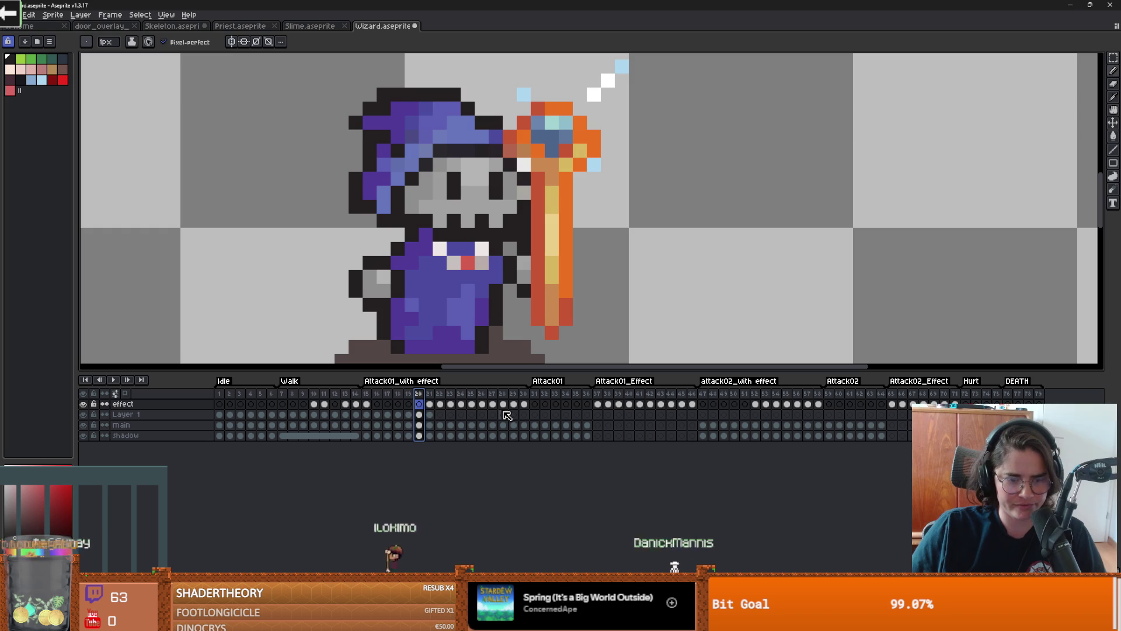
# Step: Duplicate frames 15–19 across all layers right after the range
pyautogui.moveTo(408, 435); pyautogui.dragTo(366, 403)
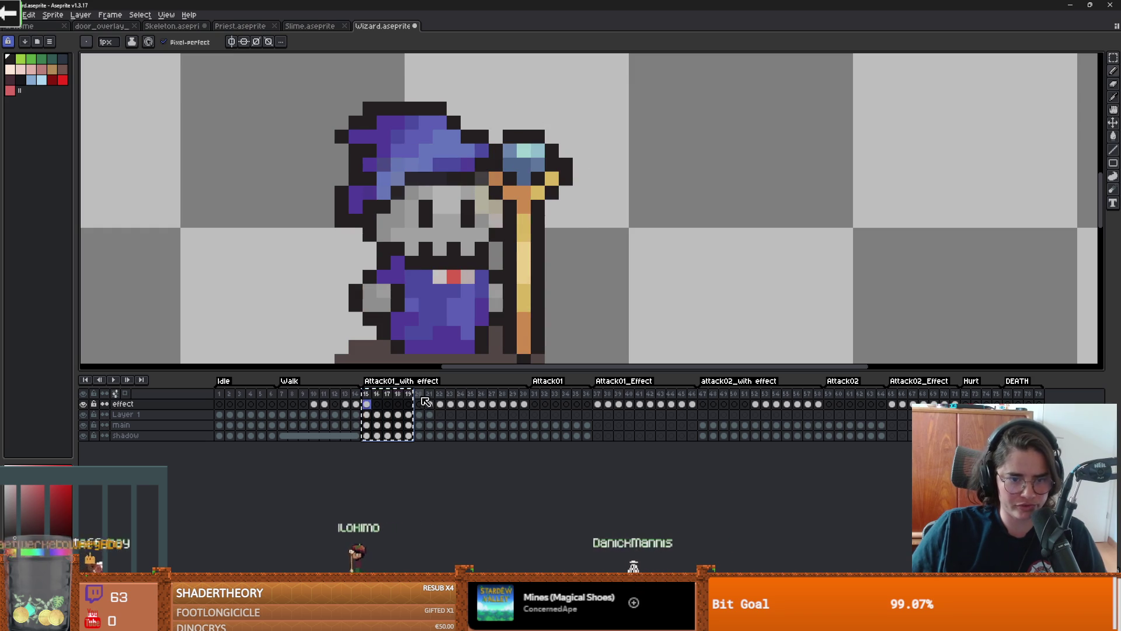
pyautogui.hotkey('alt', 'n')
pyautogui.moveTo(366, 394); pyautogui.dragTo(473, 404)
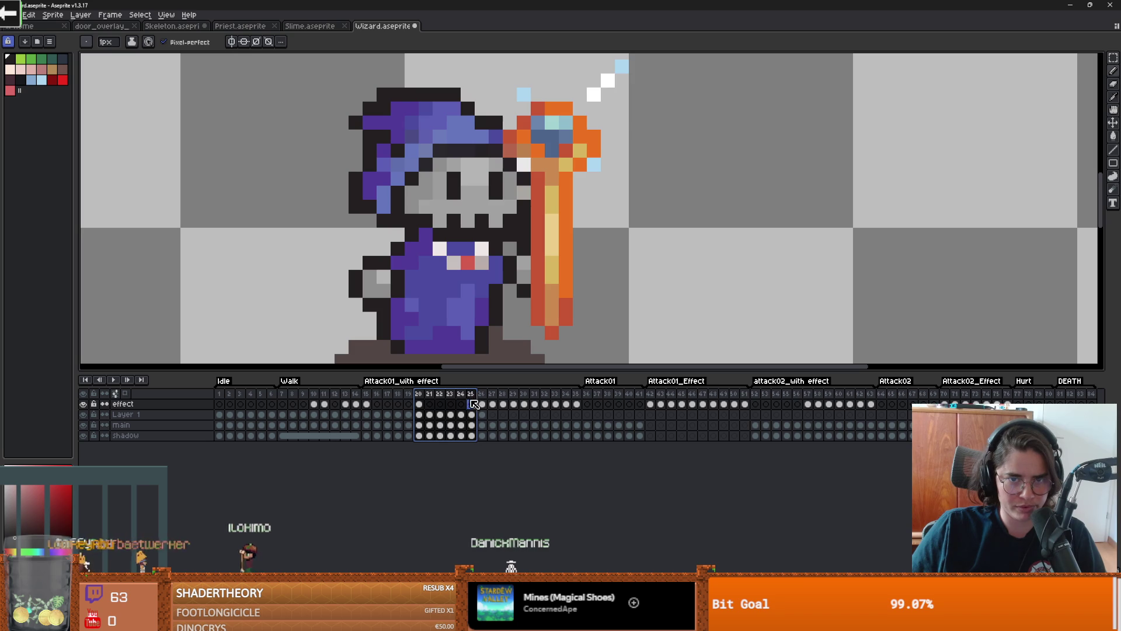
pyautogui.click(418, 394)
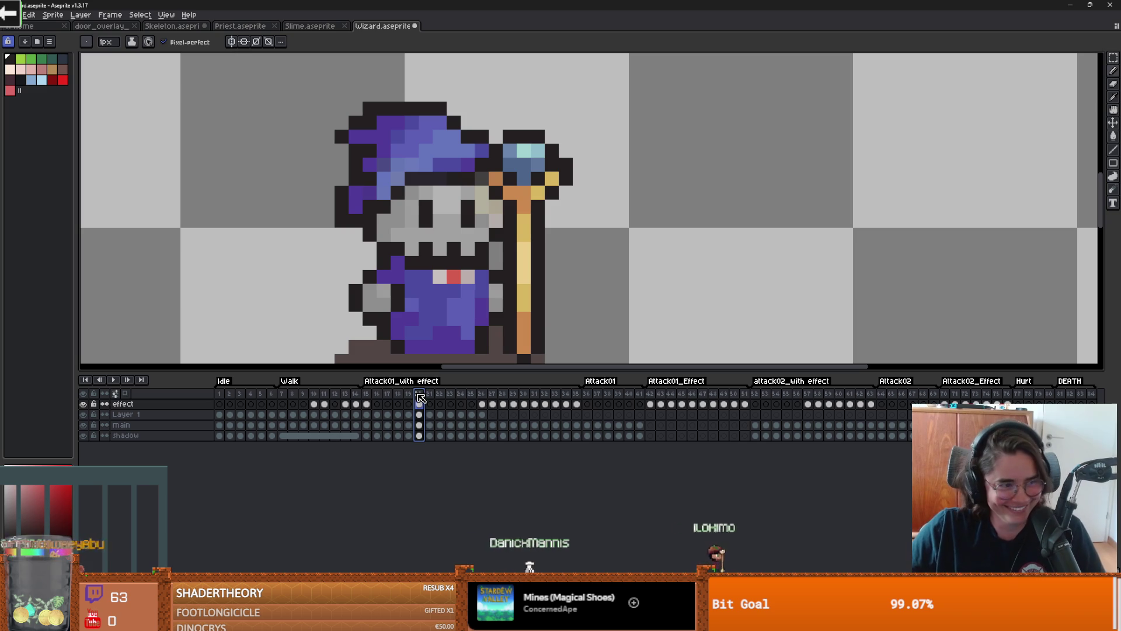
# Step: Review frames 15 through 24, including frame 19's flaming staff
pyautogui.scroll(1, 498, 259)
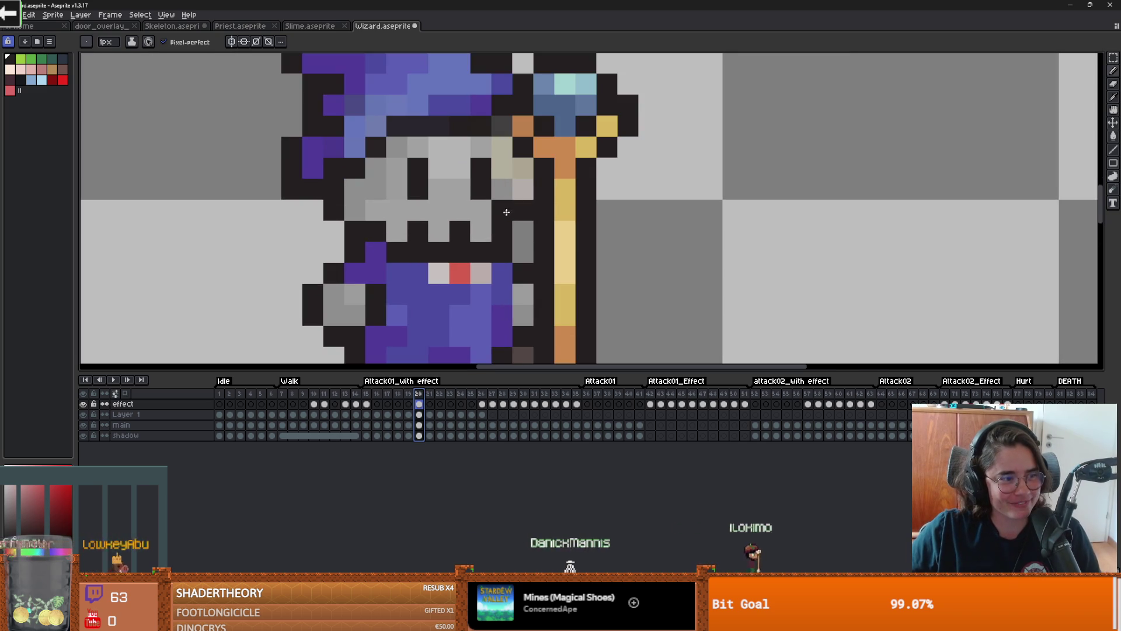
pyautogui.scroll(-1, 498, 259)
pyautogui.moveTo(366, 394); pyautogui.dragTo(408, 393)
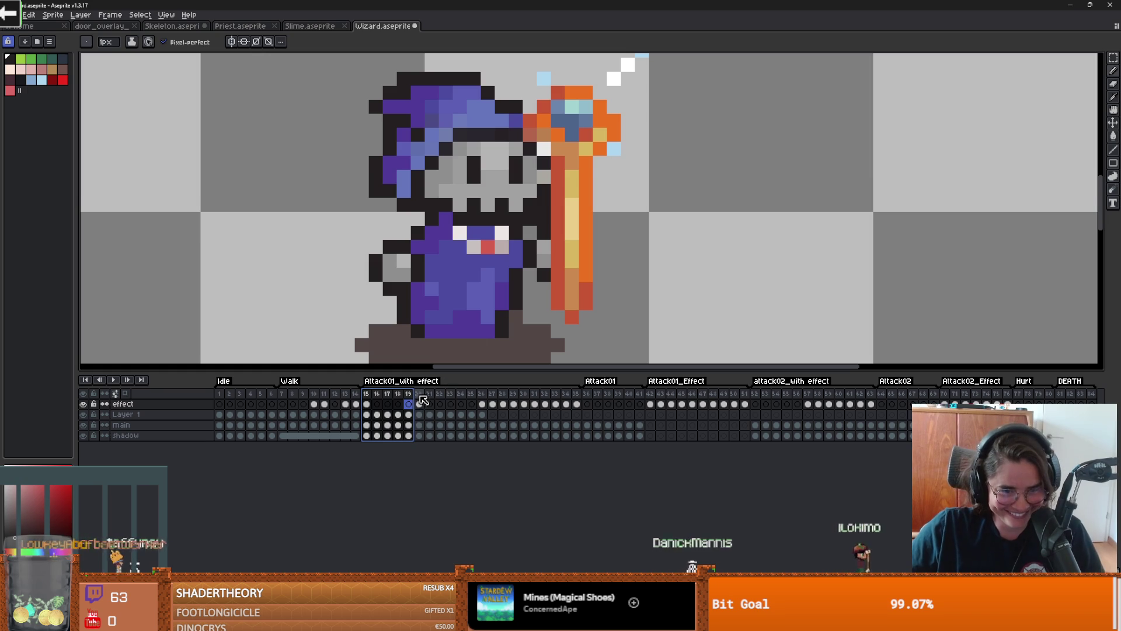
pyautogui.moveTo(418, 396); pyautogui.dragTo(435, 398)
pyautogui.click(408, 395)
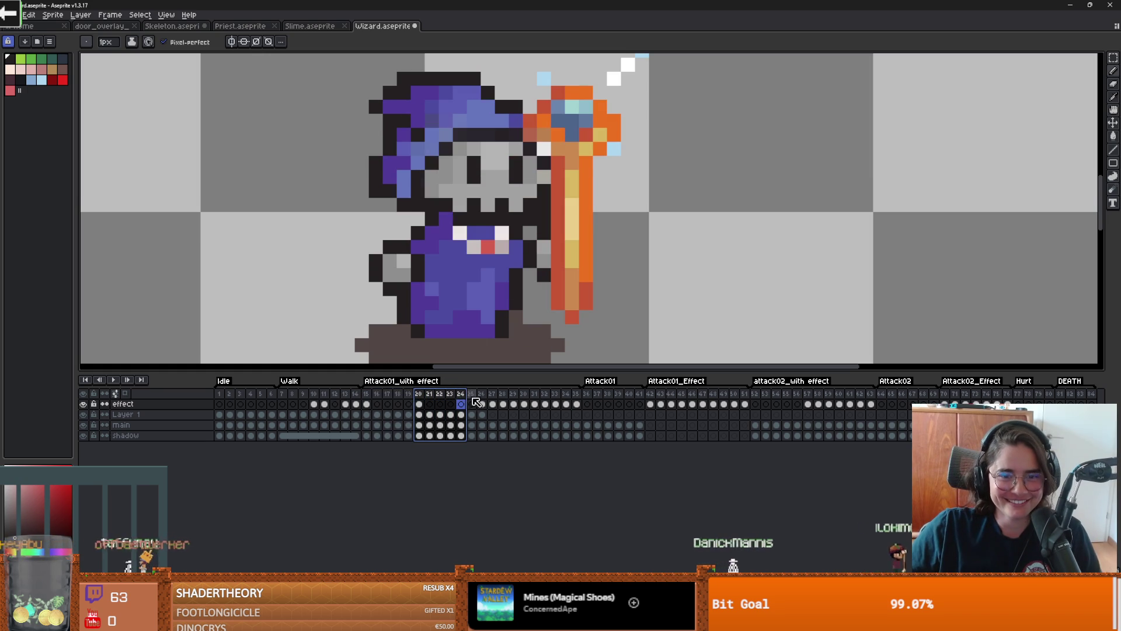
pyautogui.click(422, 397)
pyautogui.click(410, 395)
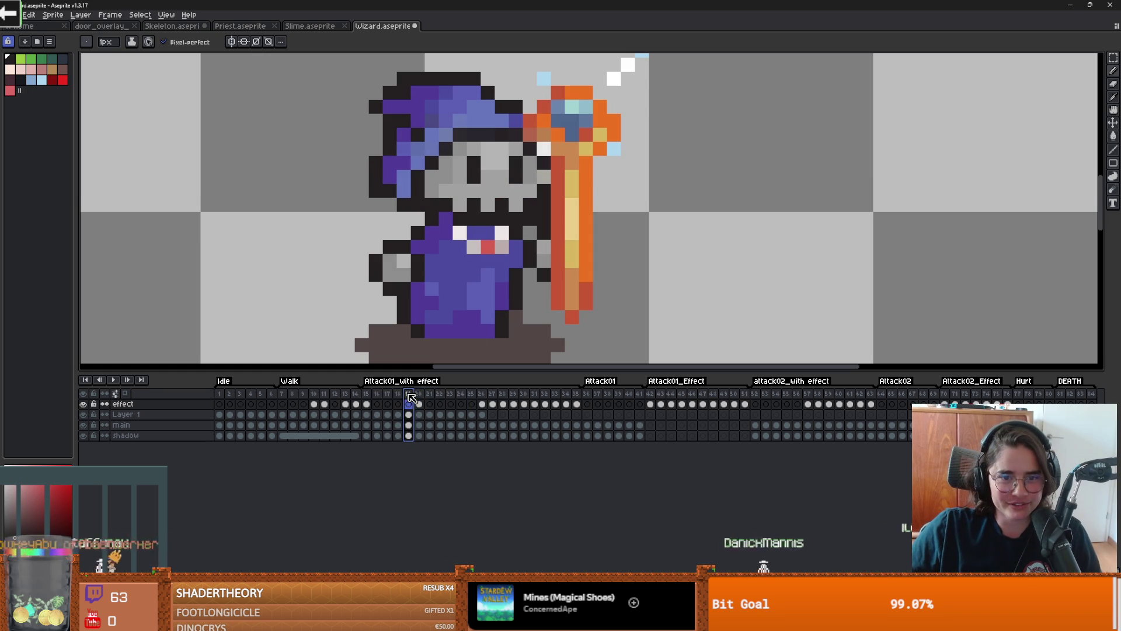
pyautogui.click(461, 398)
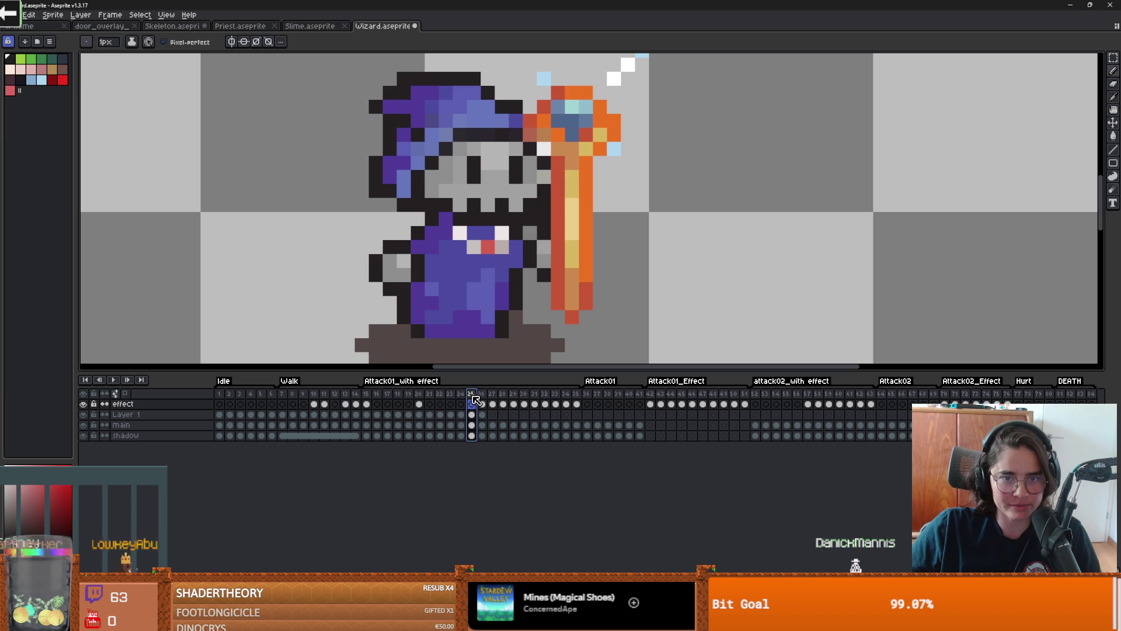
# Step: Delete frame 25 via its context menu, then add a new tag named attack over frames 15–19
pyautogui.rightClick(472, 396)
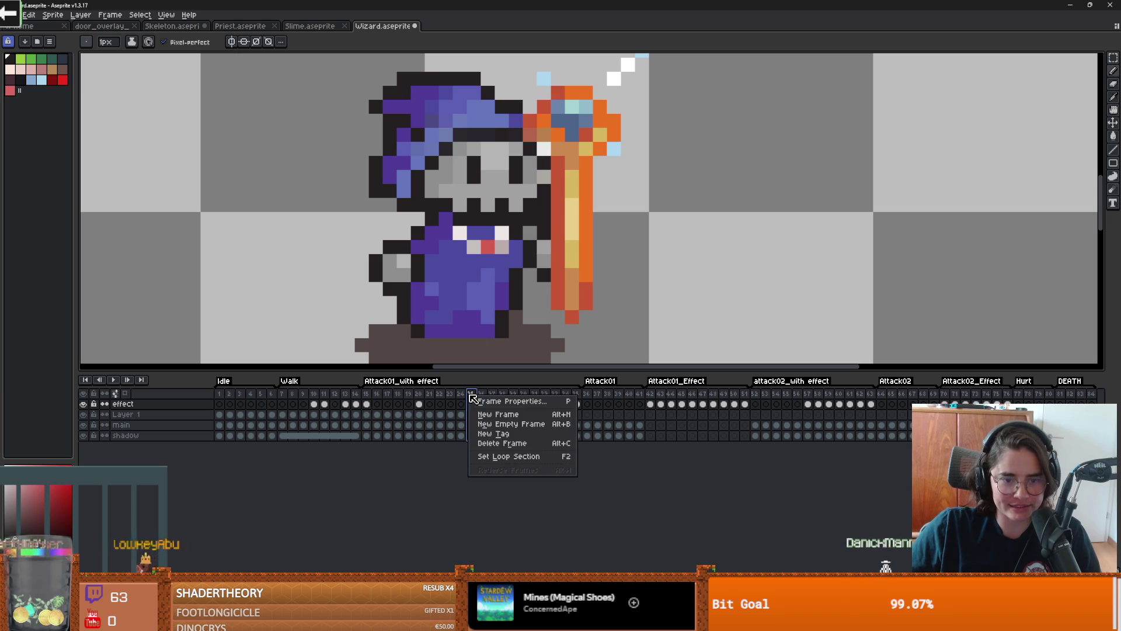
pyautogui.click(501, 443)
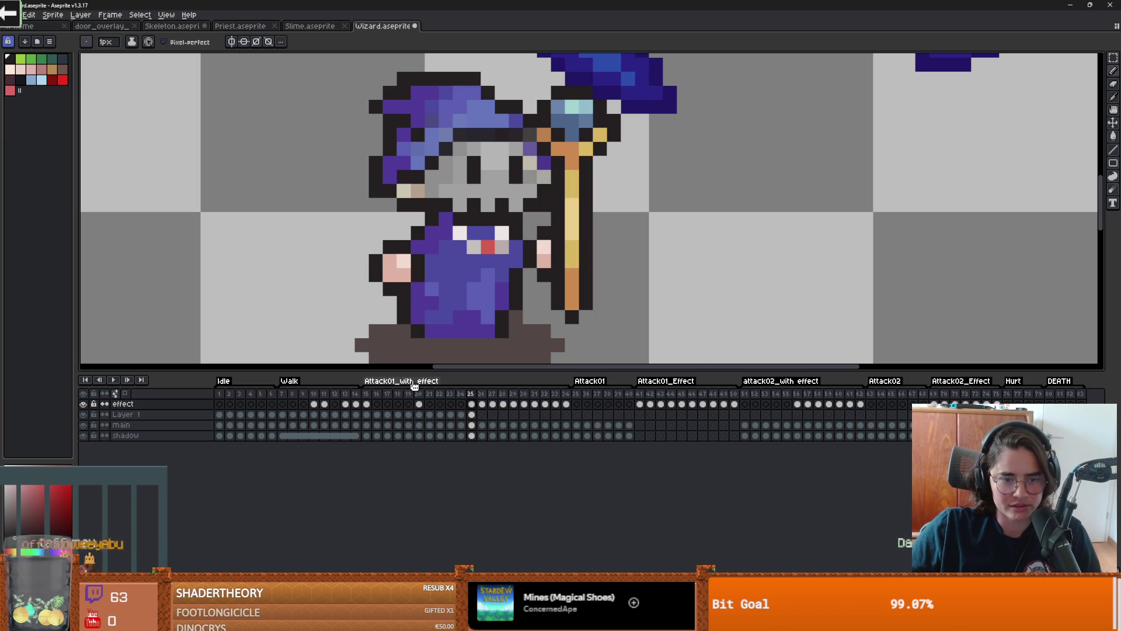
pyautogui.moveTo(370, 394); pyautogui.dragTo(410, 395)
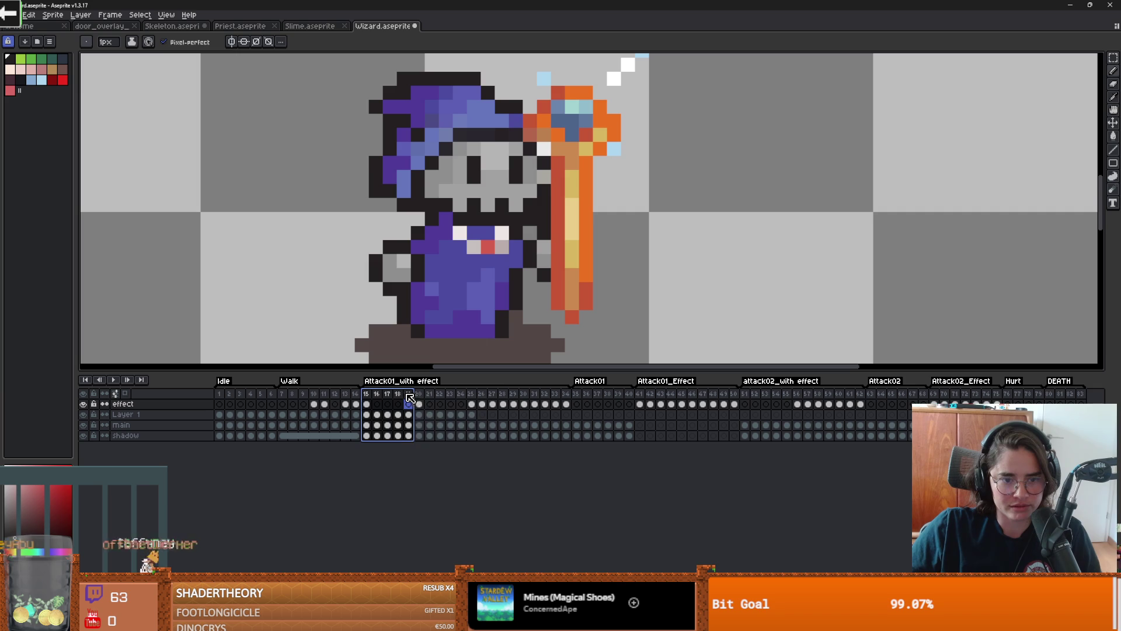
pyautogui.rightClick(408, 395)
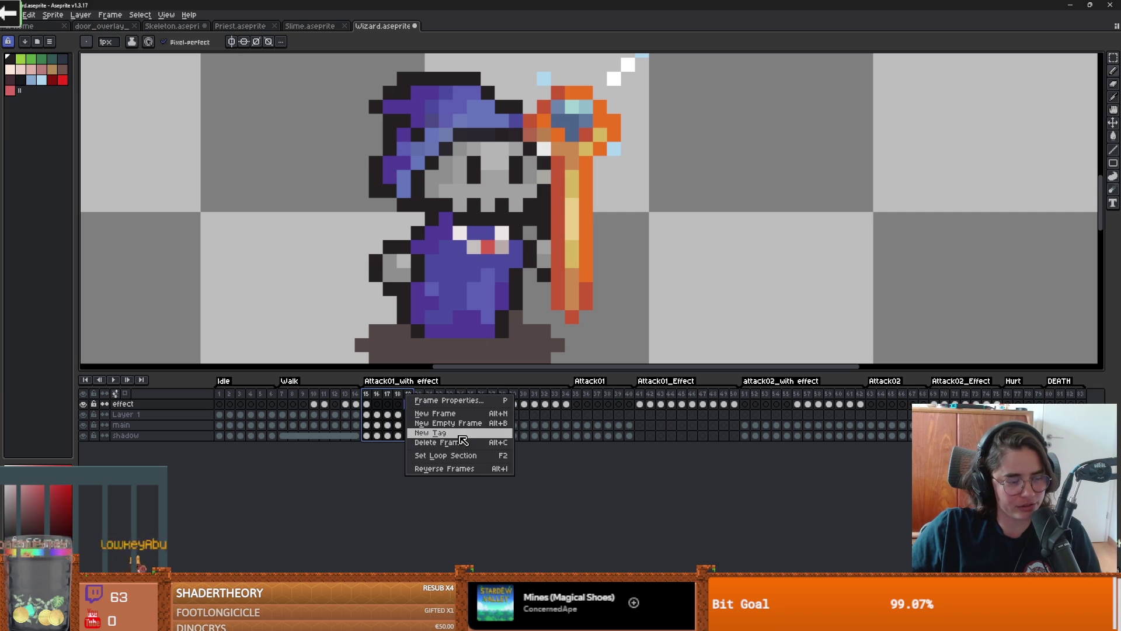
pyautogui.click(462, 433)
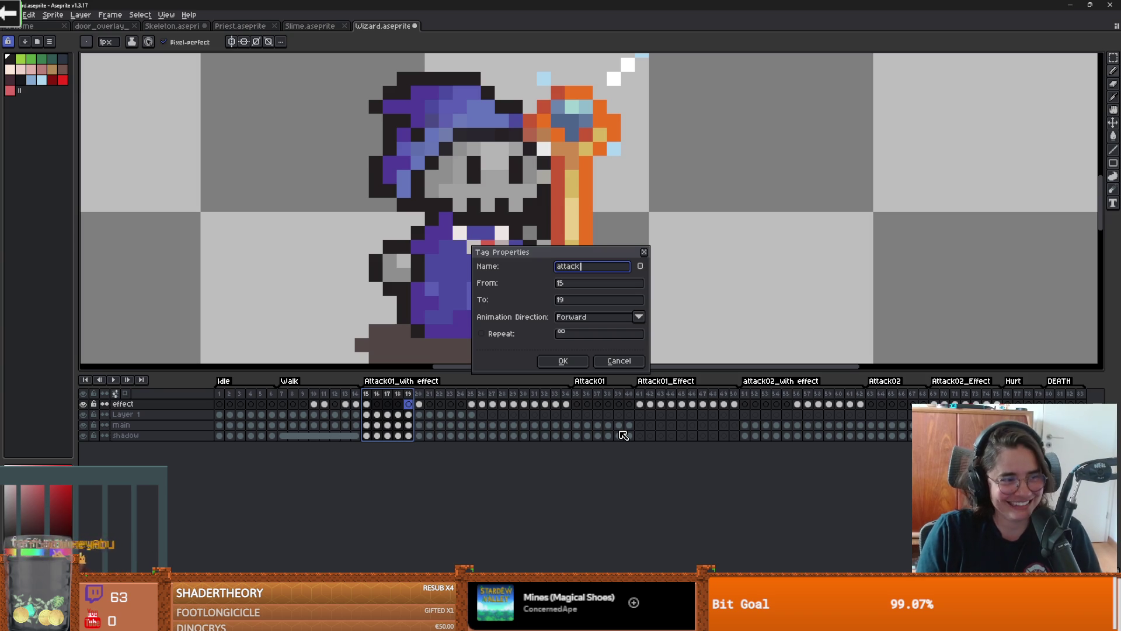
pyautogui.press('Return')
pyautogui.scroll(-2, 536, 228)
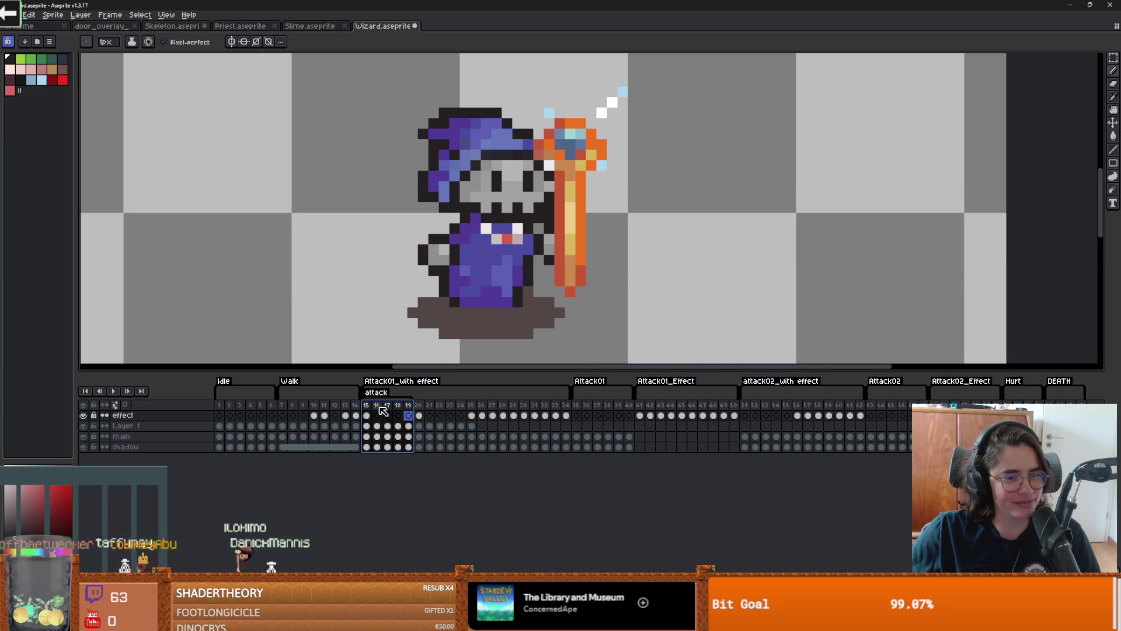
# Step: Set the Attack01_with effect tag's From frame to 20 and save Wizard with Ctrl+S
pyautogui.doubleClick(516, 392)
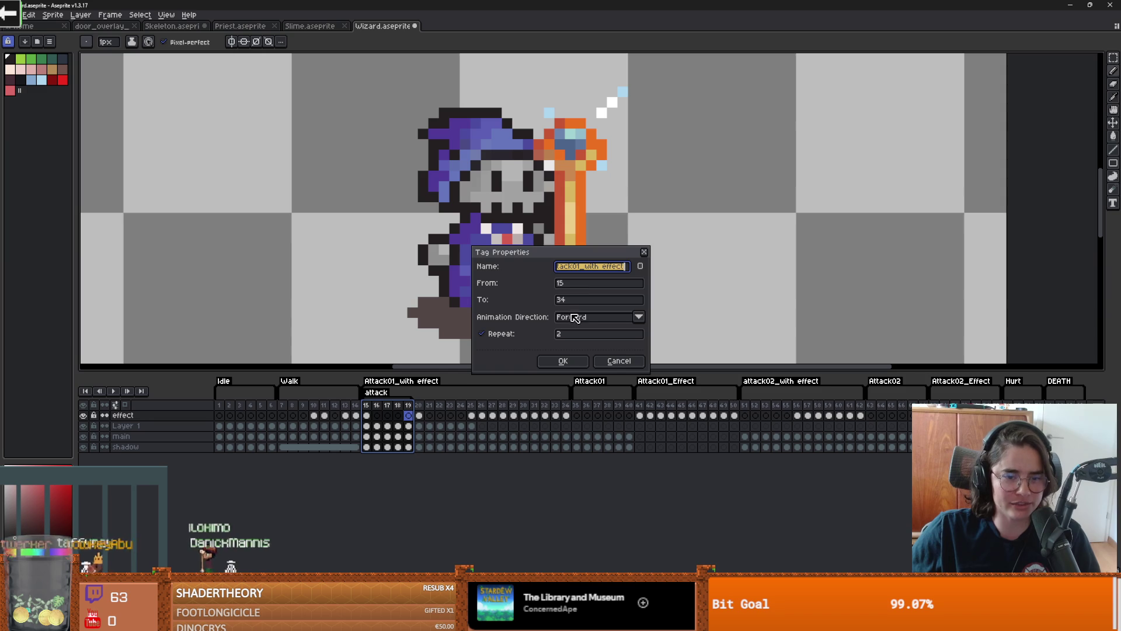
pyautogui.write('0')
pyautogui.press('Return')
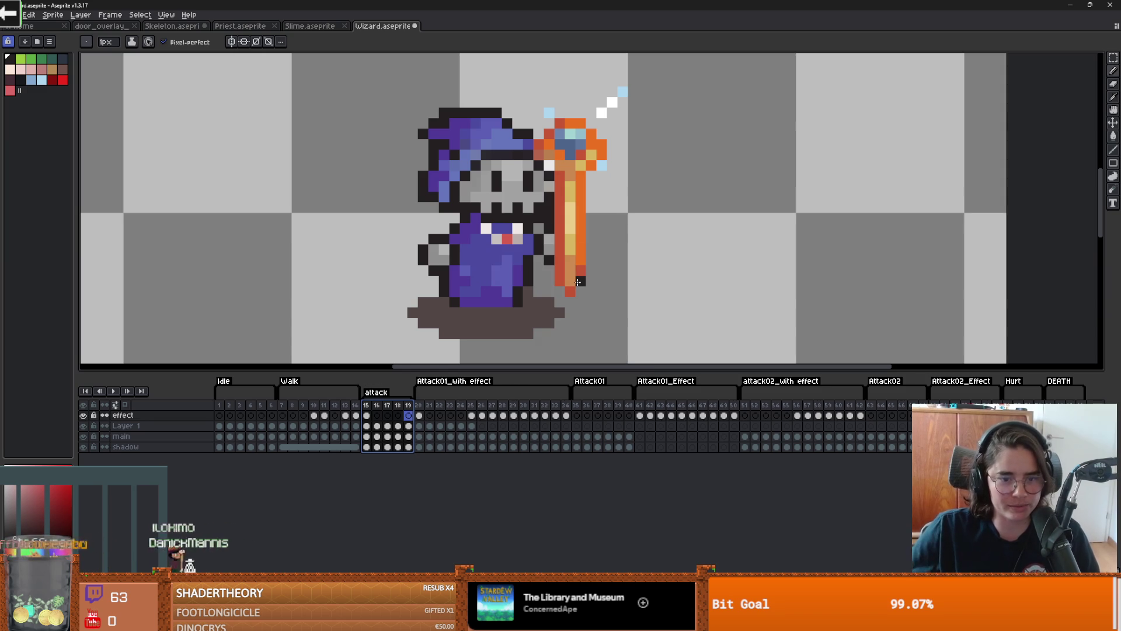
pyautogui.hotkey('ctrl', 's')
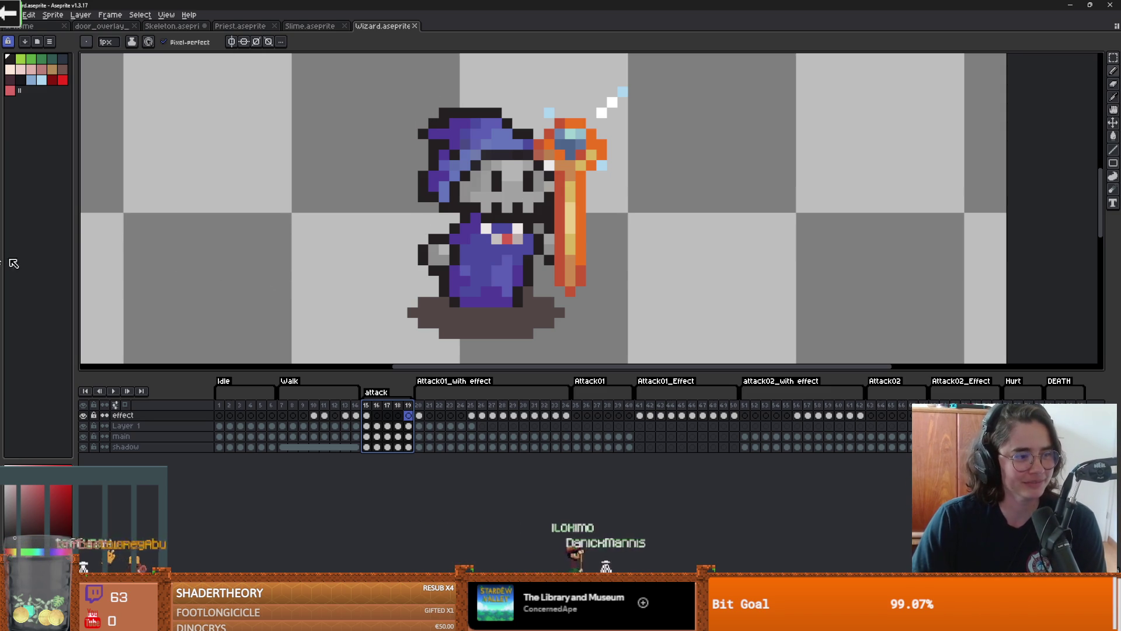
pyautogui.moveTo(316, 288); pyautogui.dragTo(287, 227)
pyautogui.press('v')
pyautogui.press('b')
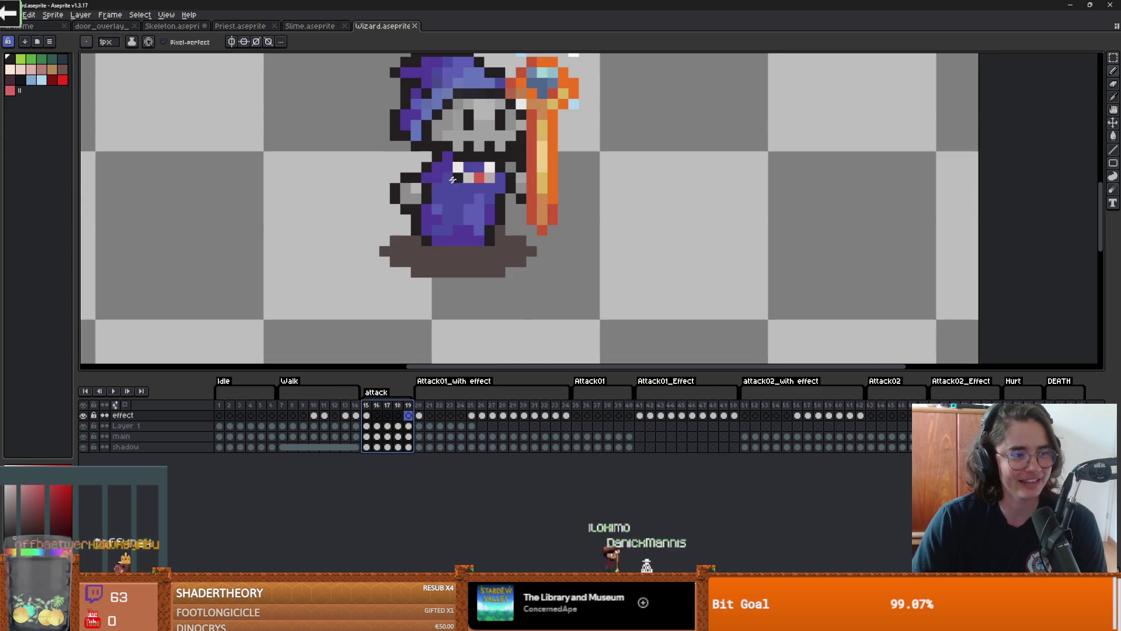
pyautogui.moveTo(457, 220); pyautogui.dragTo(513, 234)
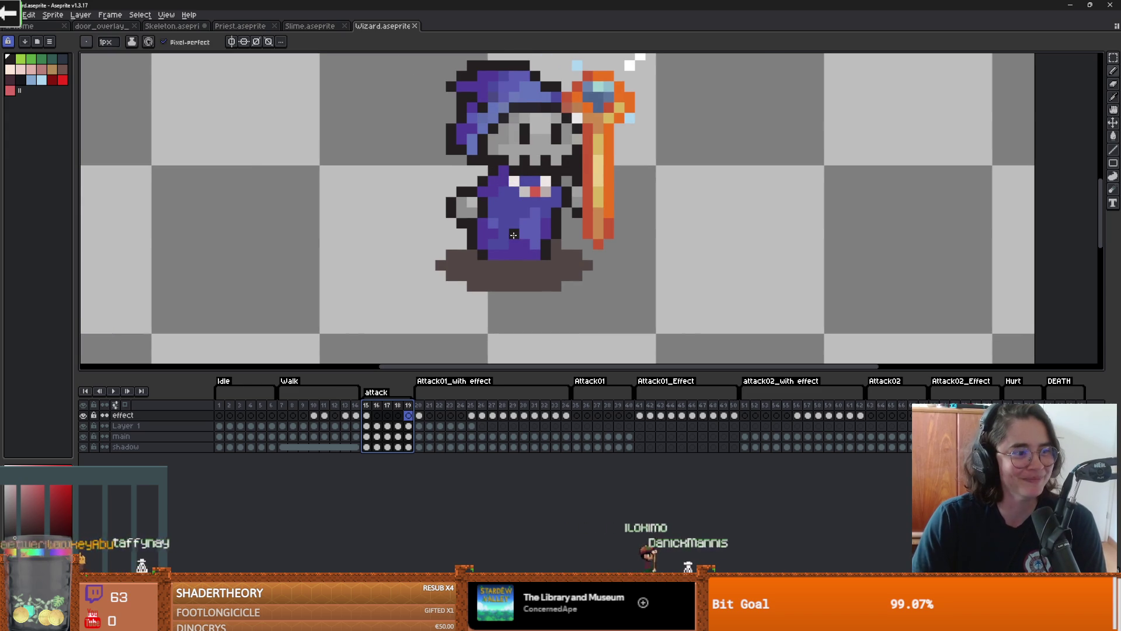
pyautogui.moveTo(420, 202); pyautogui.dragTo(374, 203)
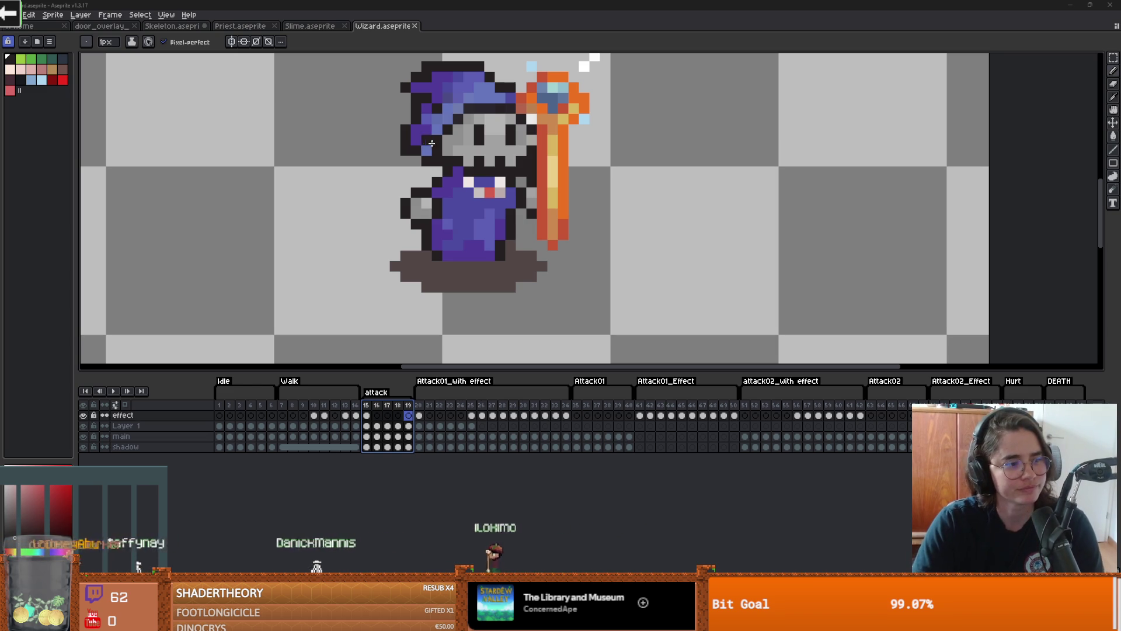
pyautogui.scroll(-2, 360, 215)
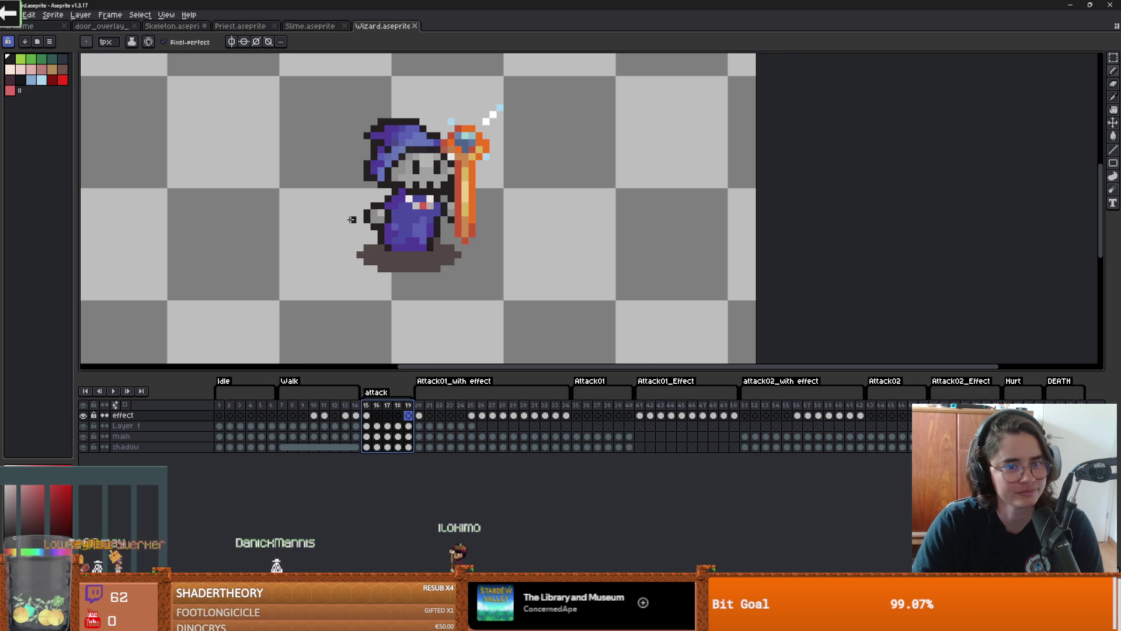
# Step: Pan the canvas slightly right and down to frame the wizard
pyautogui.press('v')
pyautogui.press('b')
pyautogui.moveTo(404, 215); pyautogui.dragTo(415, 220)
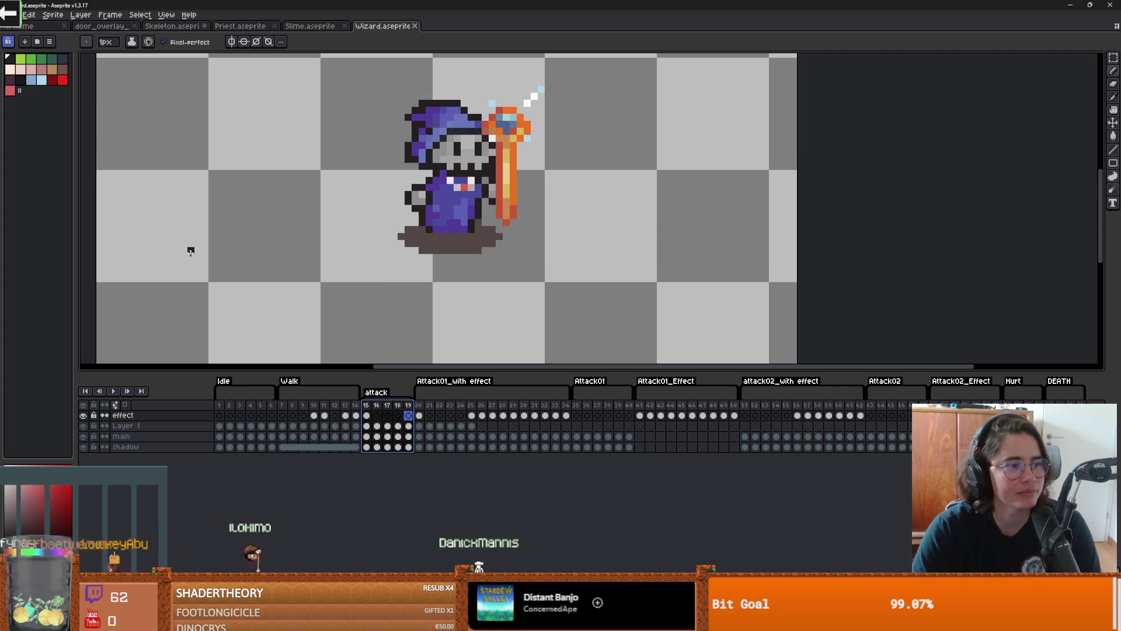
pyautogui.scroll(1, 204, 278)
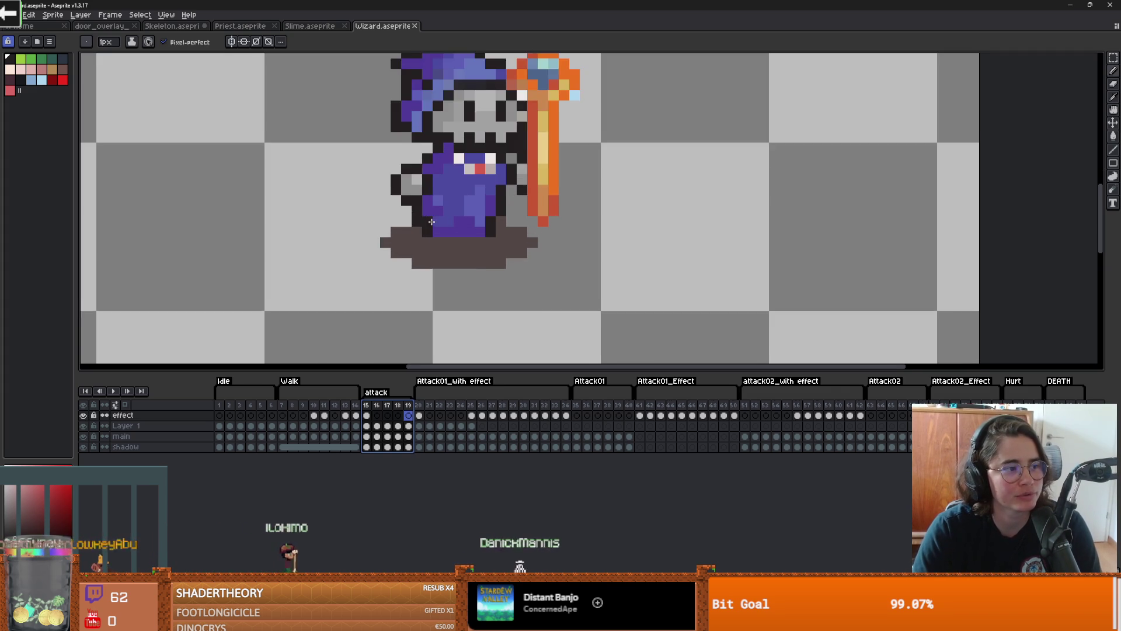
pyautogui.scroll(-1, 204, 278)
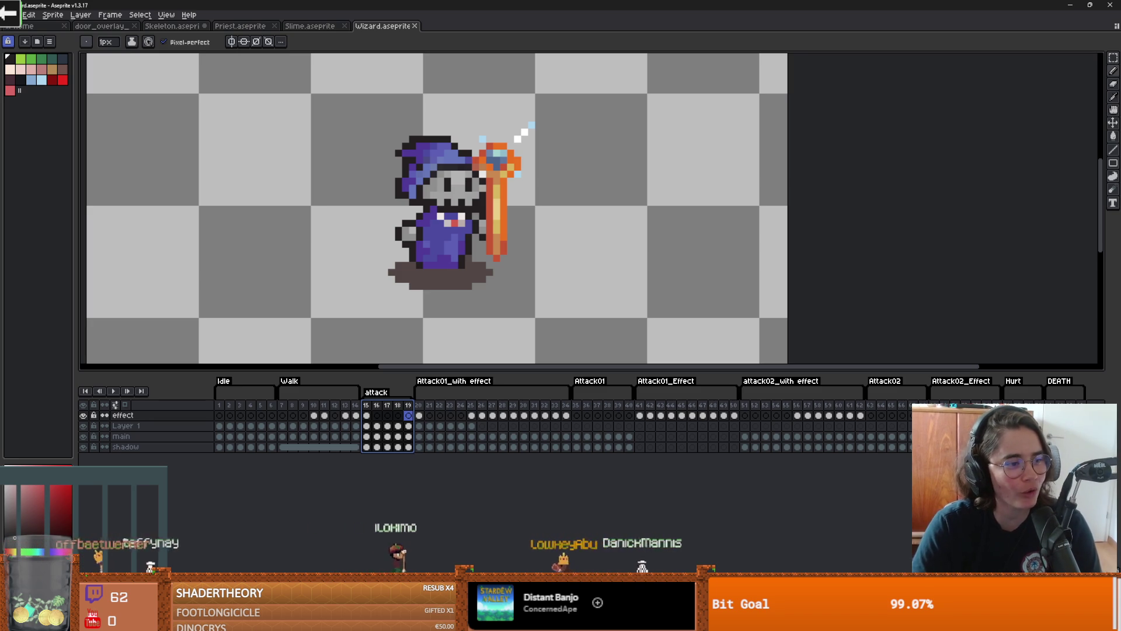
pyautogui.scroll(-2, 570, 201)
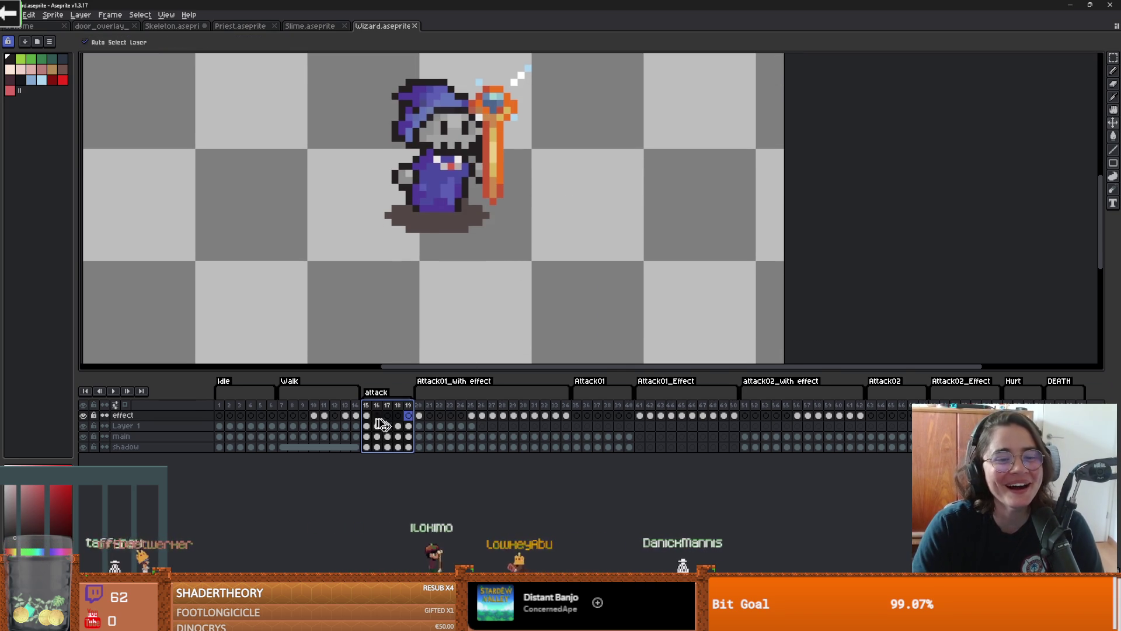
# Step: Play the attack animation once from frame 15, then stop it
pyautogui.press('Right')
pyautogui.scroll(-2, 403, 308)
pyautogui.scroll(1, 404, 309)
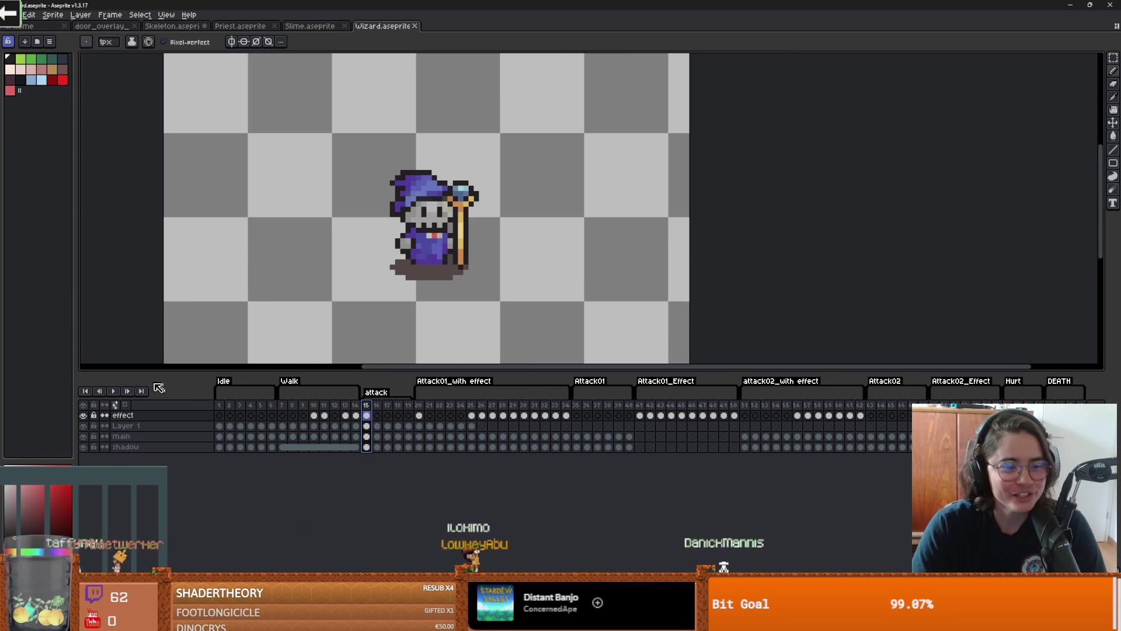
pyautogui.click(113, 390)
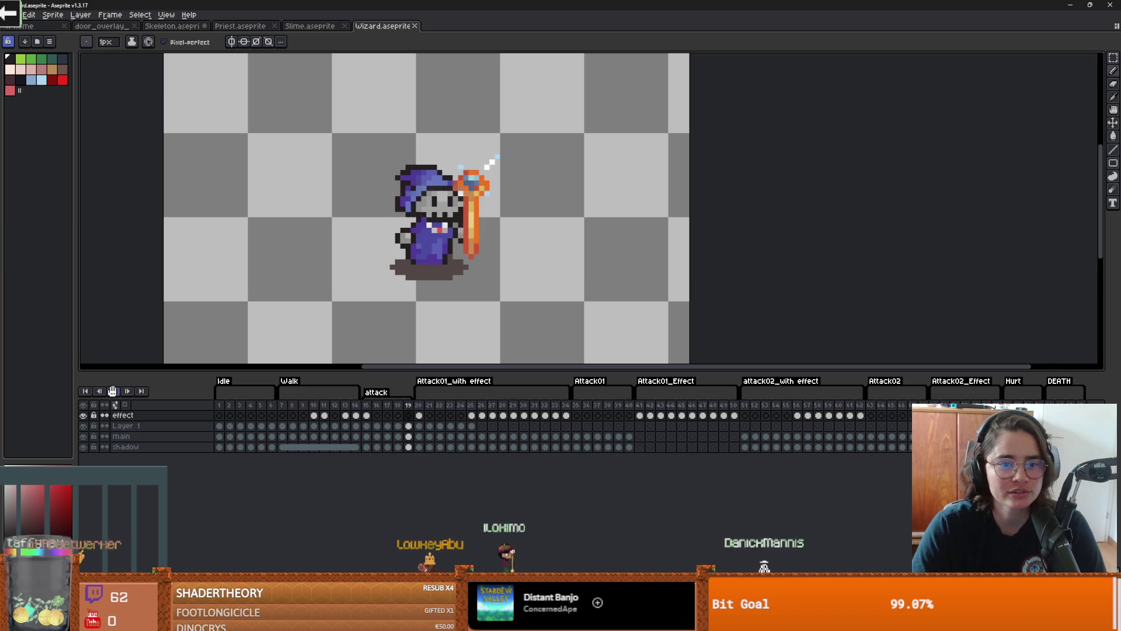
pyautogui.click(112, 390)
pyautogui.scroll(3, 490, 308)
pyautogui.scroll(-2, 586, 359)
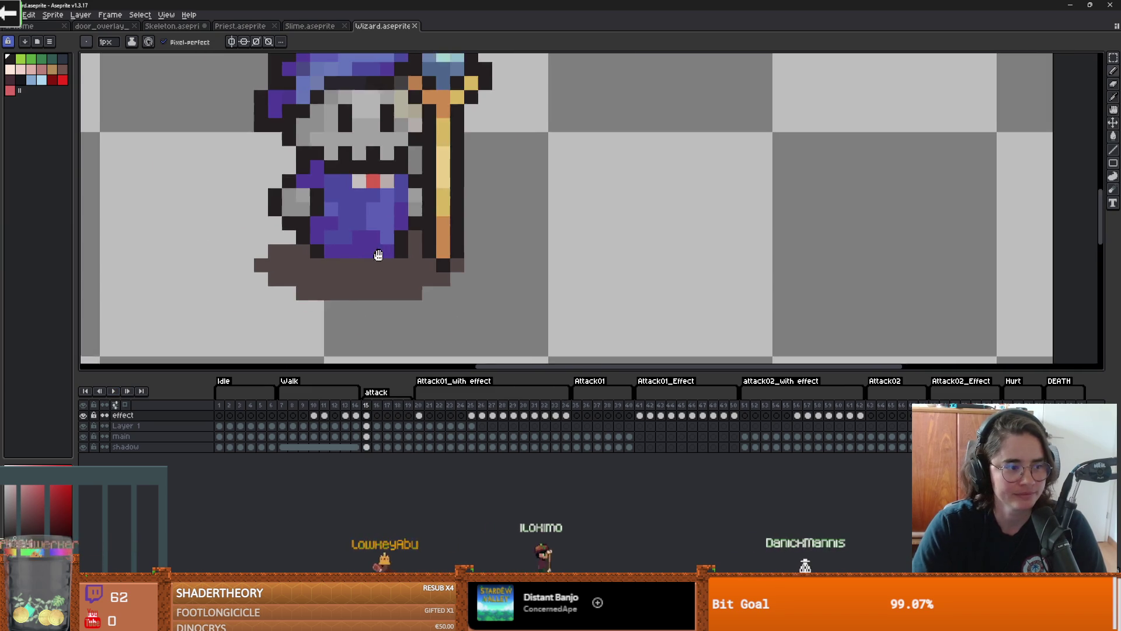
pyautogui.scroll(1, 585, 359)
# Step: Select the grey left-arm patch on frame 15 and move it up one pixel on frame 16
pyautogui.click(376, 405)
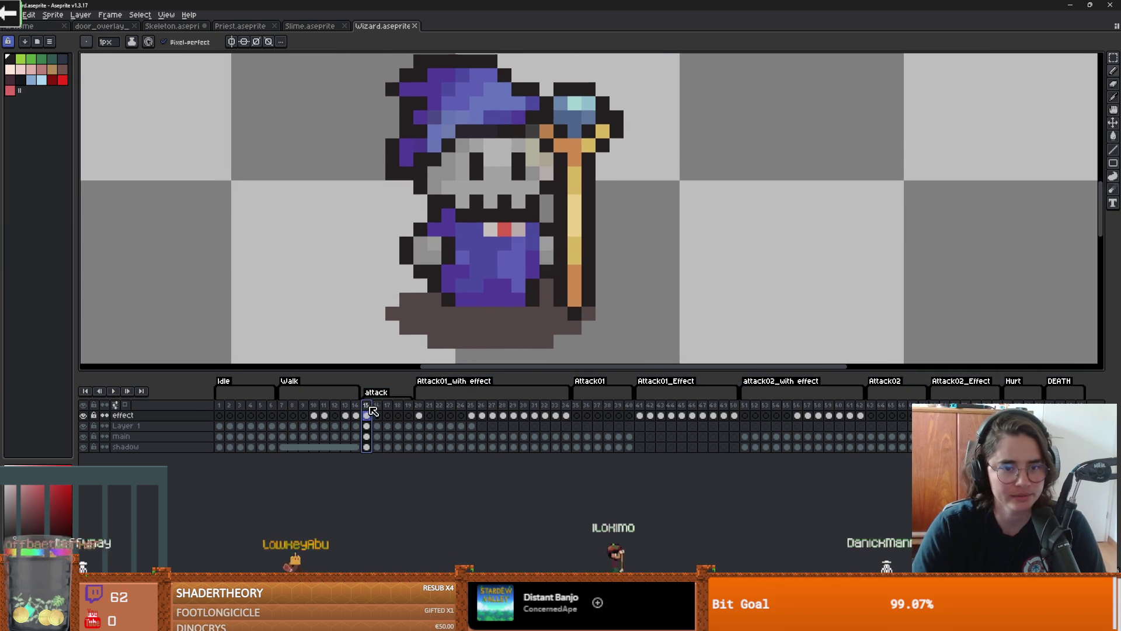
pyautogui.click(366, 415)
pyautogui.press('m')
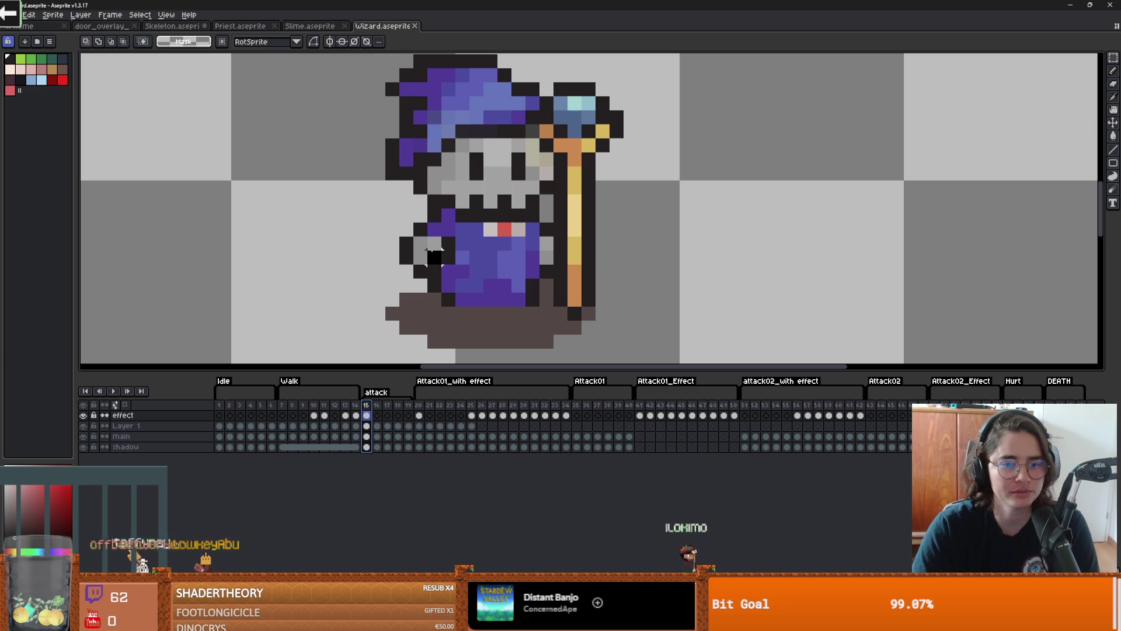
pyautogui.moveTo(413, 235); pyautogui.dragTo(442, 265)
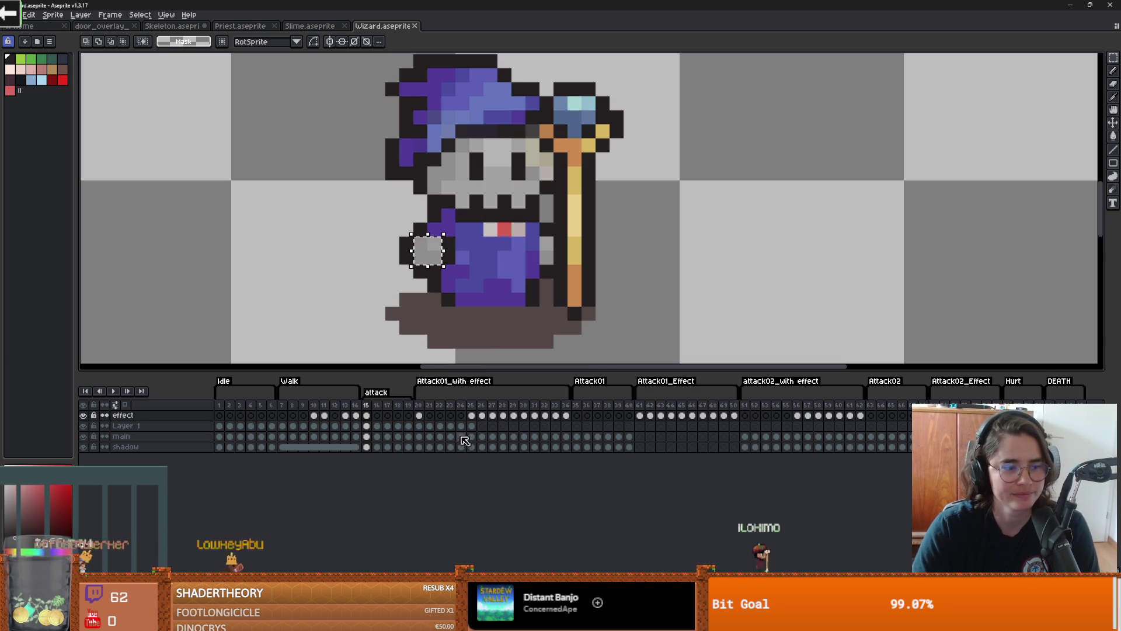
pyautogui.press('Right')
pyautogui.moveTo(427, 250); pyautogui.dragTo(426, 230)
# Step: Nudge the arm patch into place on frames 17 and 18, commit, and return to frame 15
pyautogui.click(390, 410)
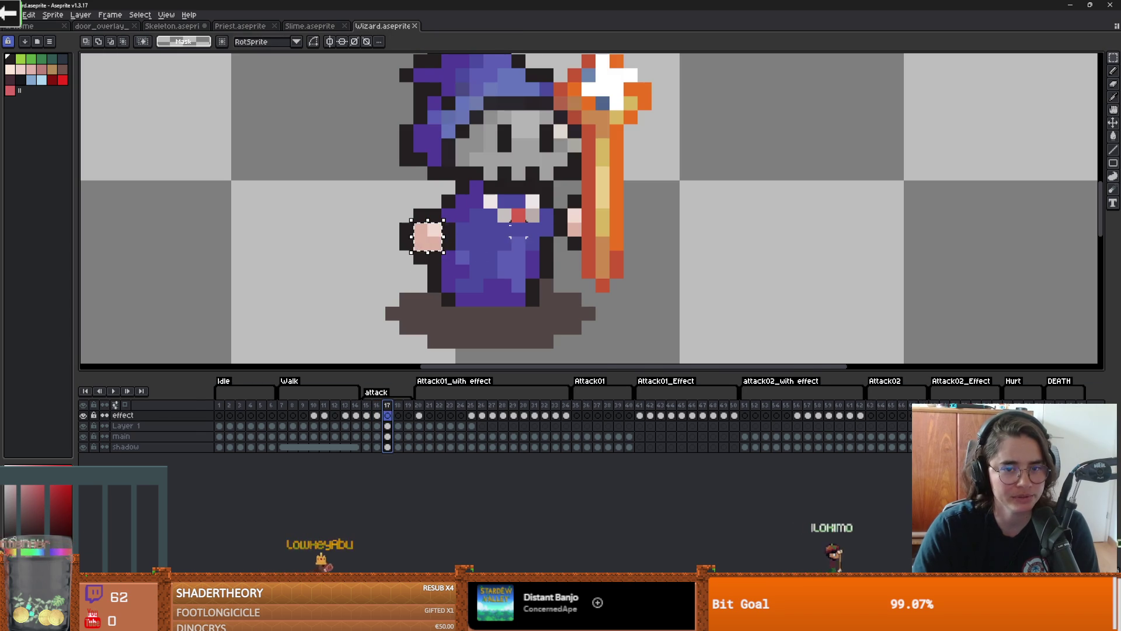
pyautogui.click(397, 410)
pyautogui.press('Down')
pyautogui.press('Up')
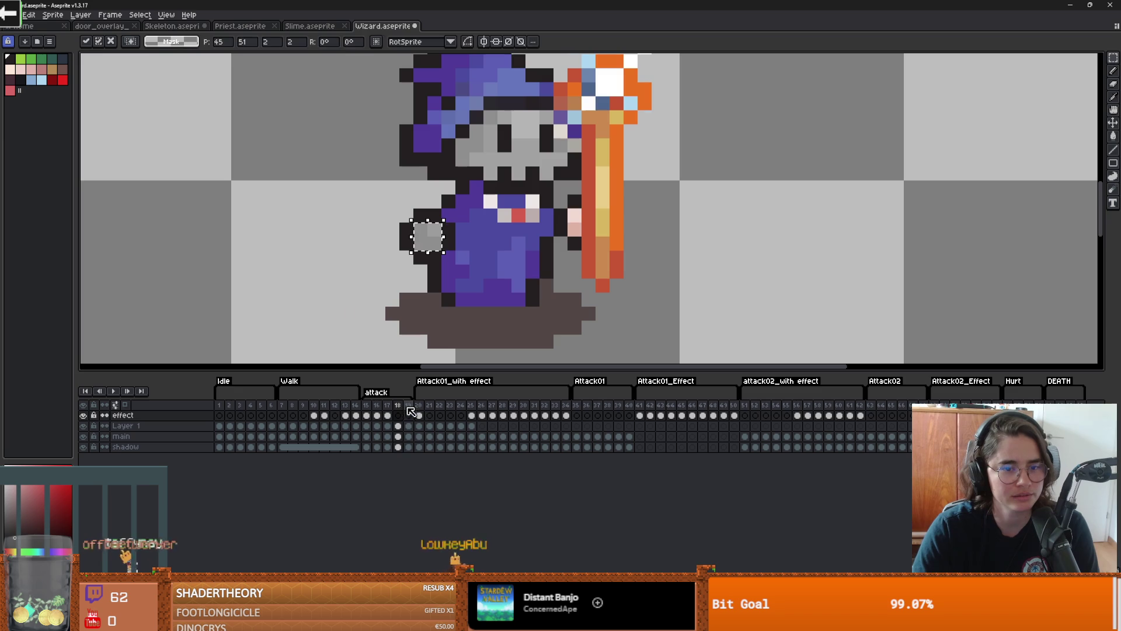
pyautogui.press('Return')
pyautogui.press('Left')
pyautogui.press('Left')
pyautogui.press('Left')
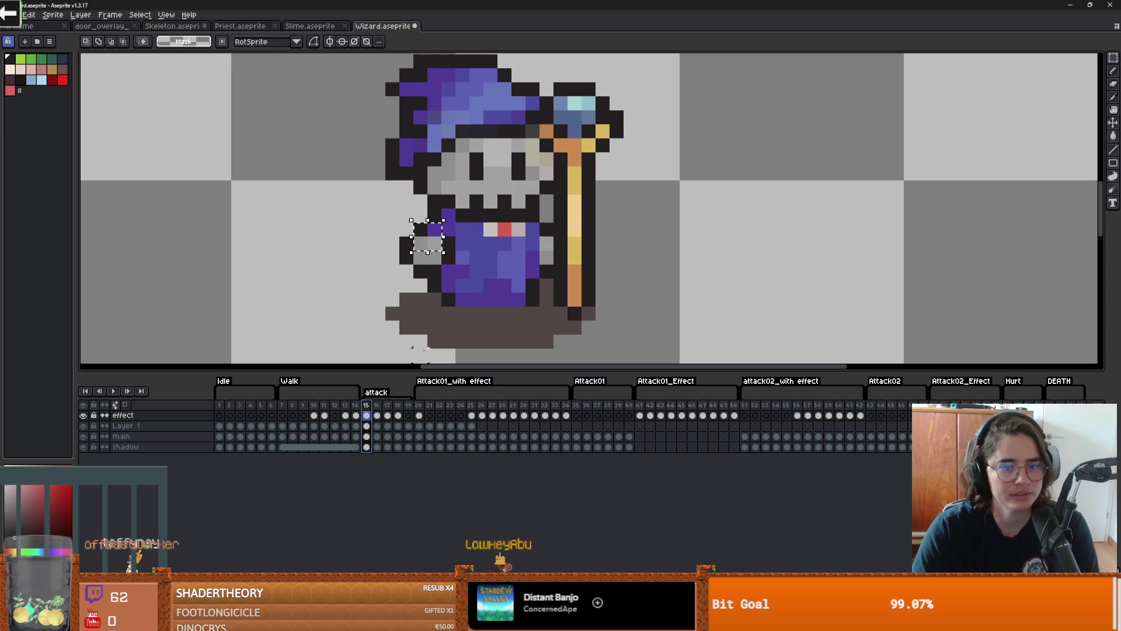
# Step: Move the selected dark column beside the staff across attack frames 16 through 19
pyautogui.moveTo(537, 234)
pyautogui.mouseDown()
pyautogui.moveTo(557, 267)
pyautogui.moveTo(546, 250)
pyautogui.moveTo(560, 222)
pyautogui.moveTo(553, 252)
pyautogui.moveTo(575, 223)
pyautogui.mouseUp()
pyautogui.click(383, 404)
pyautogui.press('.')
pyautogui.click(398, 405)
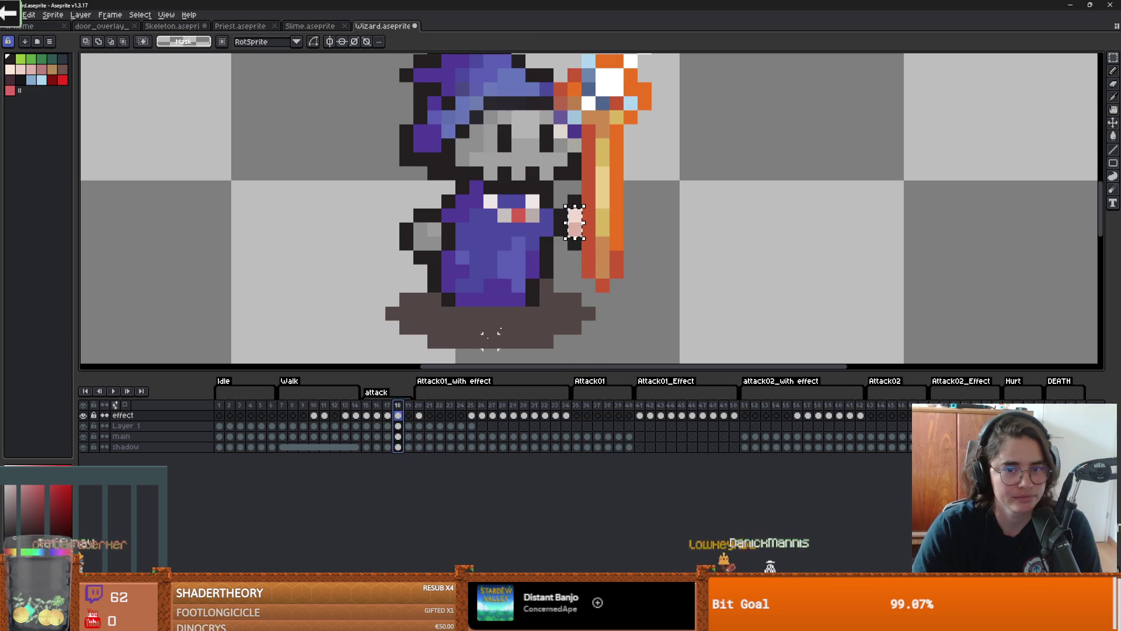
pyautogui.click(578, 230)
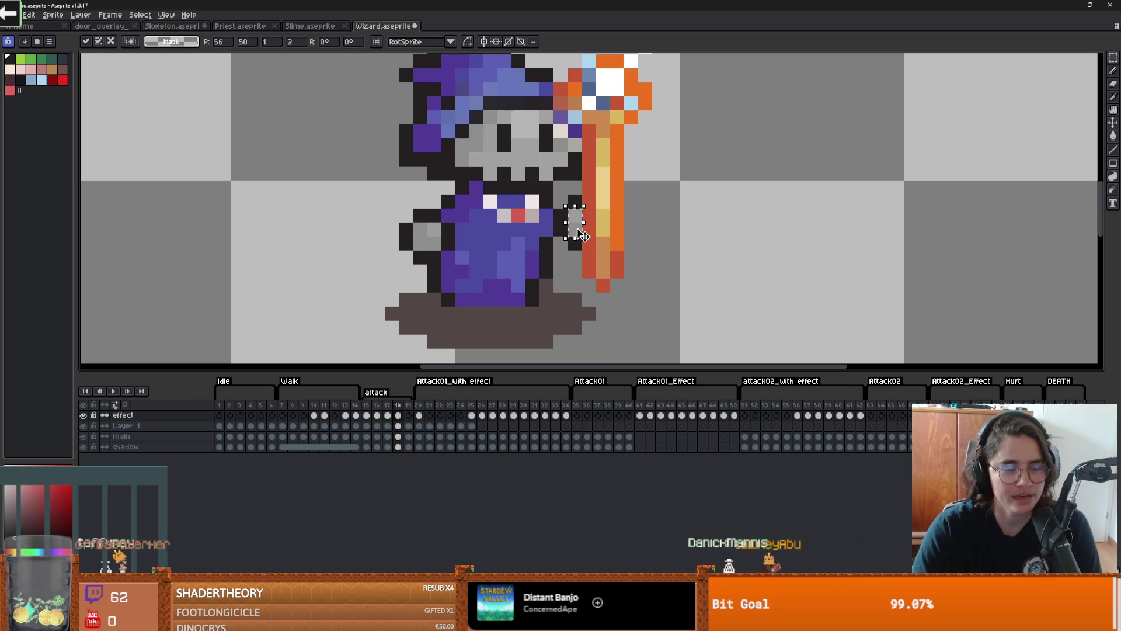
pyautogui.press('.')
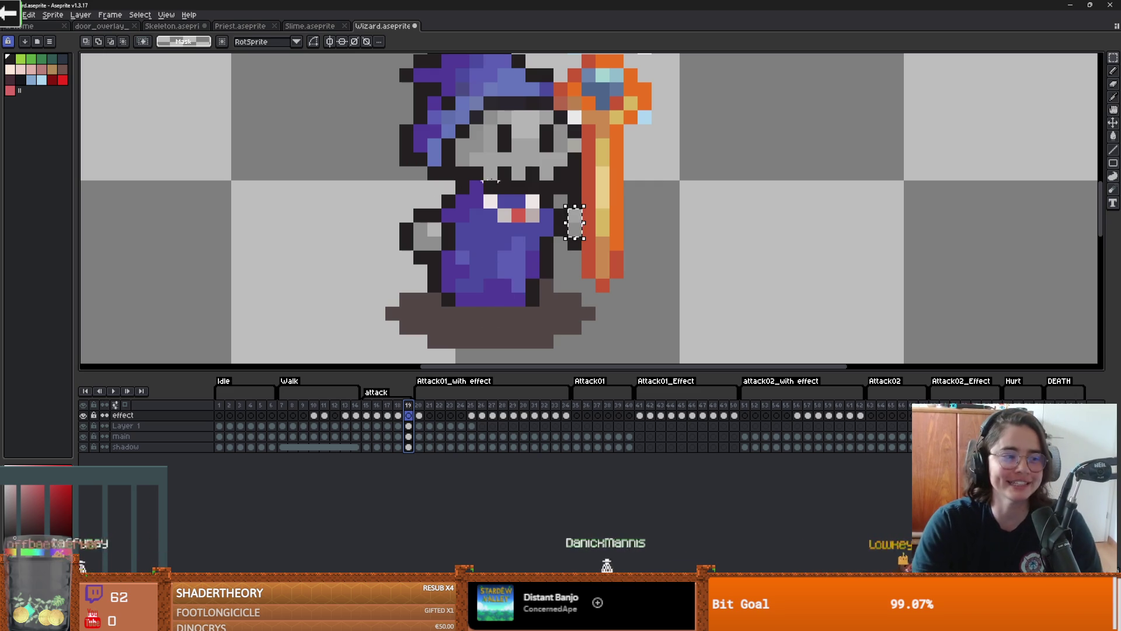
# Step: Pick a colour from the sprite and save the Wizard file
pyautogui.moveTo(511, 215); pyautogui.dragTo(535, 223)
pyautogui.scroll(1, 609, 237)
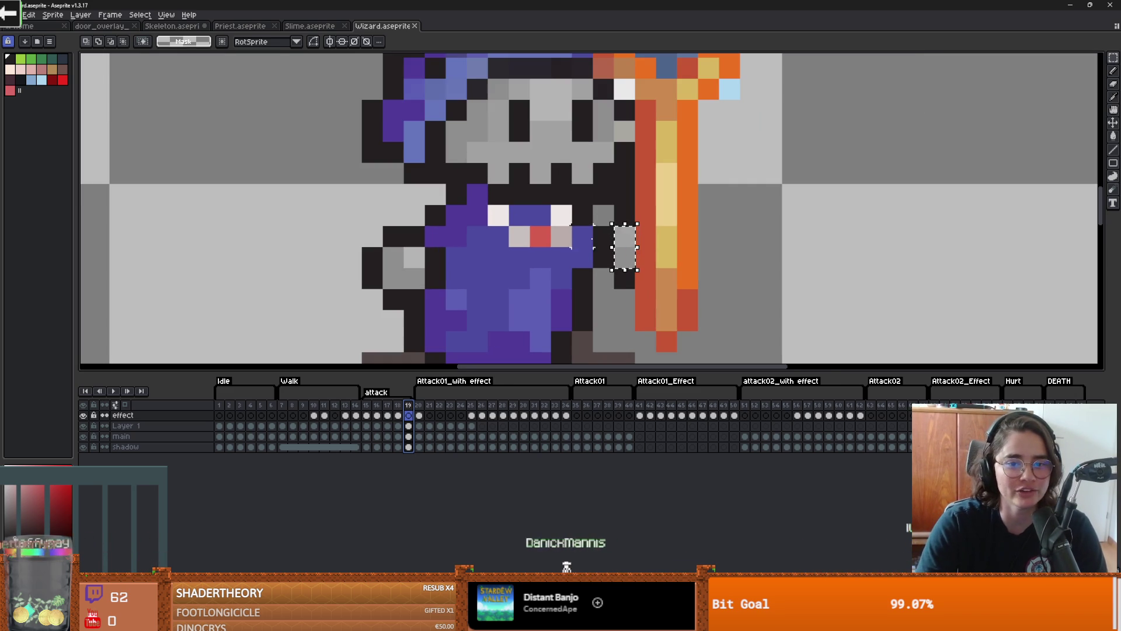
pyautogui.press('i')
pyautogui.press('v')
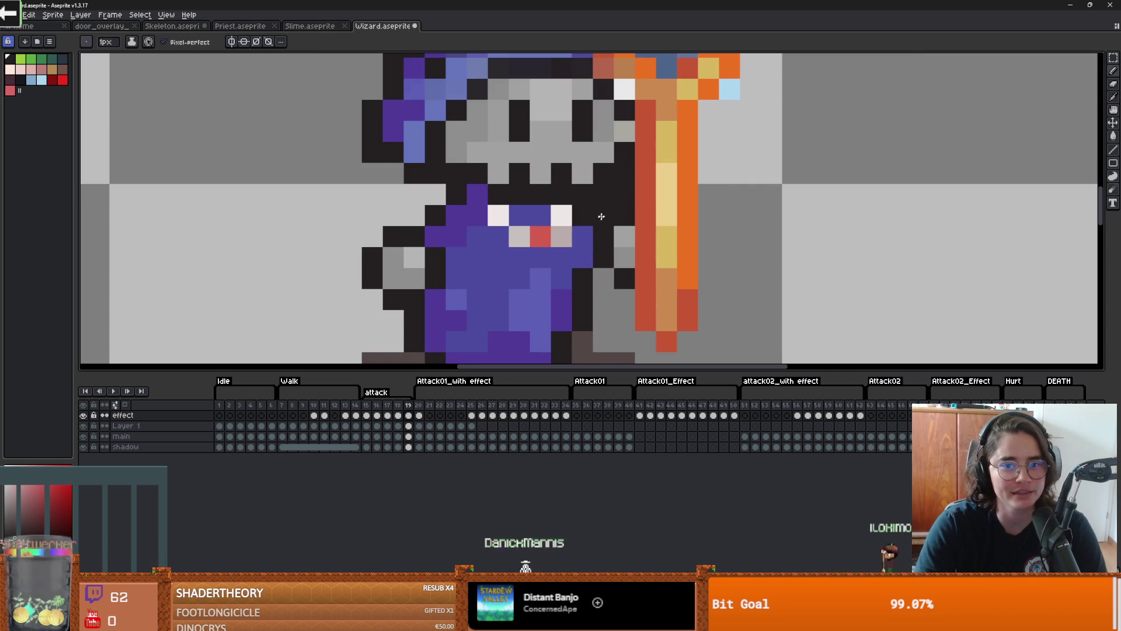
pyautogui.scroll(-3, 514, 239)
pyautogui.scroll(2, 514, 239)
pyautogui.press('b')
pyautogui.hotkey('ctrl', 's')
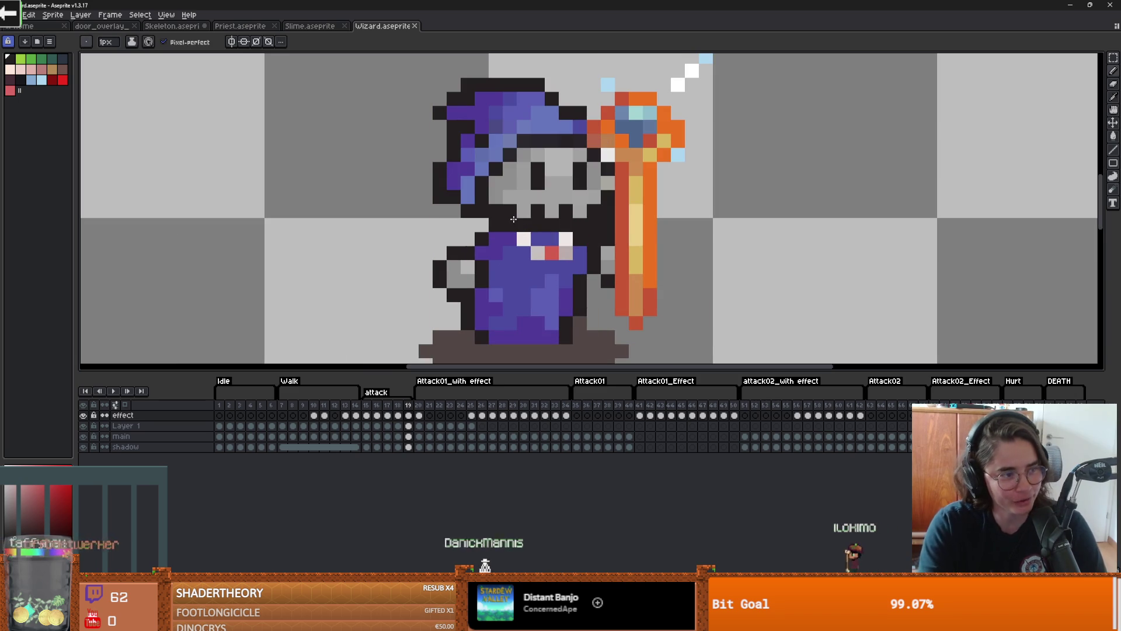
# Step: Add a purple pixel at the wizard's neck, undoing a stray dark pixel on the robe
pyautogui.click(513, 219)
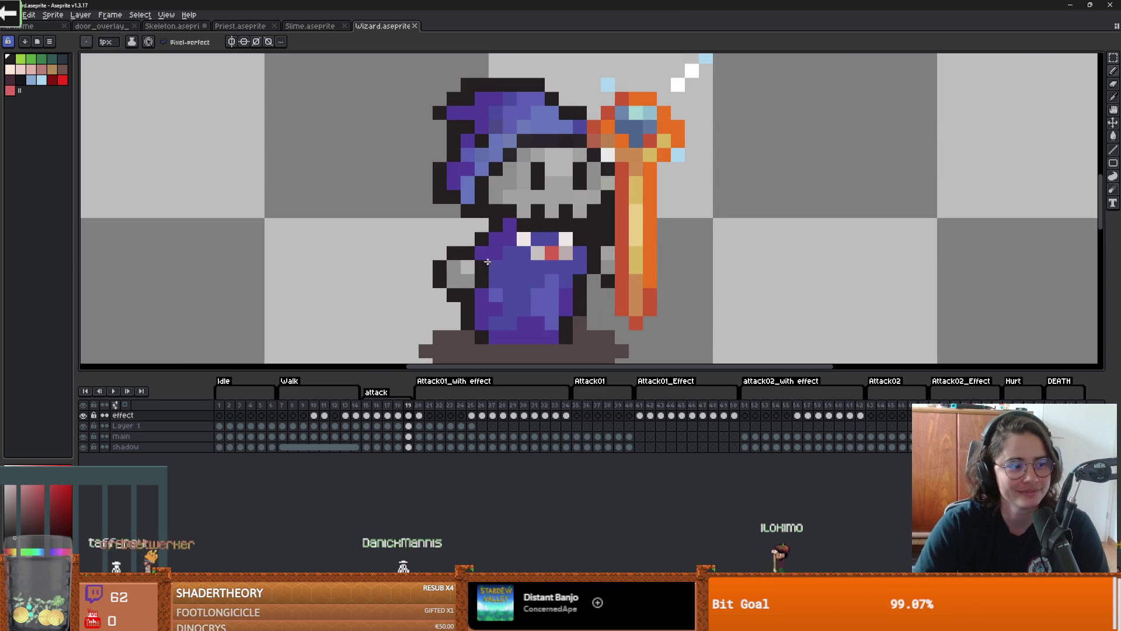
pyautogui.scroll(1, 478, 239)
pyautogui.scroll(-1, 506, 275)
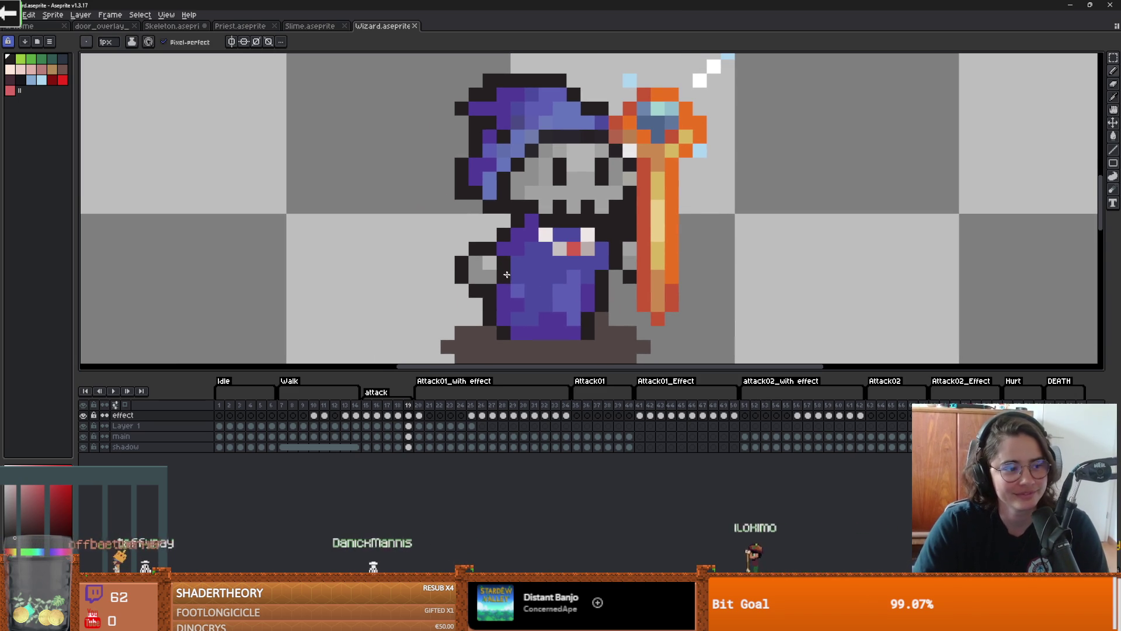
pyautogui.click(540, 273)
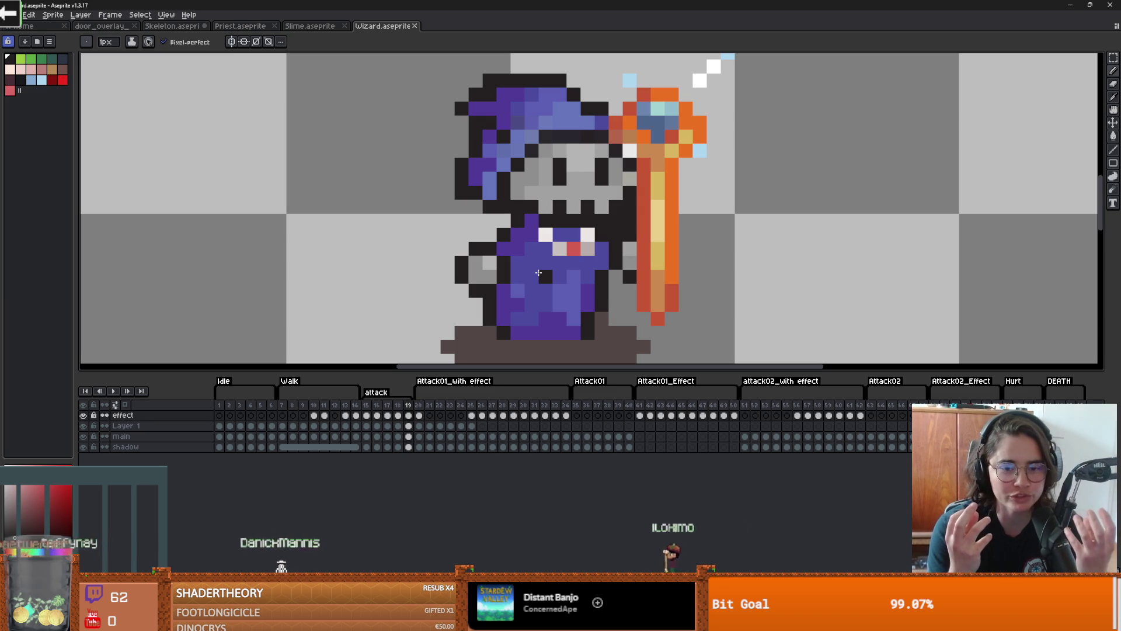
pyautogui.hotkey('ctrl', 'z')
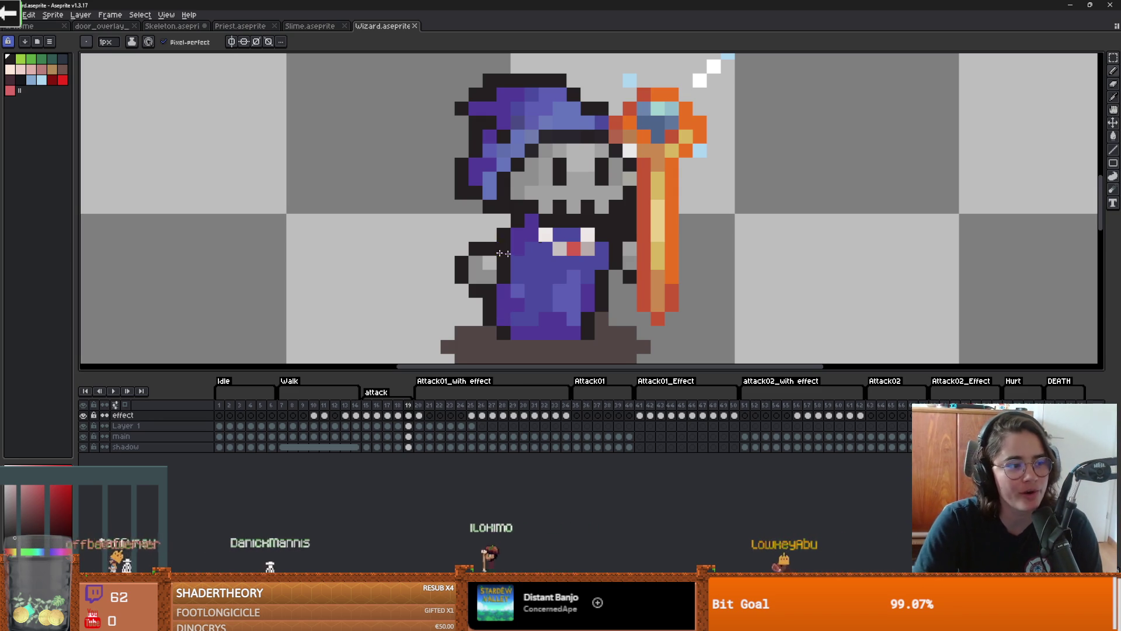
# Step: Select attack frames 15 through 19 and return to pixel drawing
pyautogui.moveTo(558, 259); pyautogui.dragTo(556, 257)
pyautogui.press('v')
pyautogui.moveTo(366, 405); pyautogui.dragTo(408, 405)
pyautogui.press('b')
pyautogui.press('-')
pyautogui.press('+')
pyautogui.press('-')
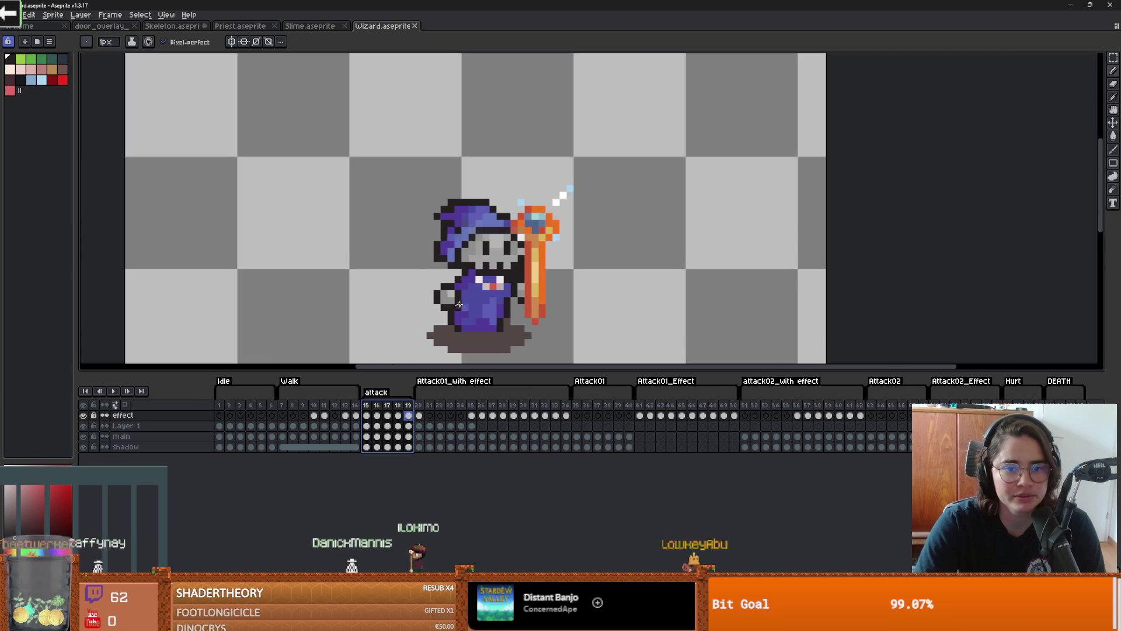
# Step: Play the whole animation, then select the attack tag's frames 15–19
pyautogui.click(221, 406)
pyautogui.click(112, 391)
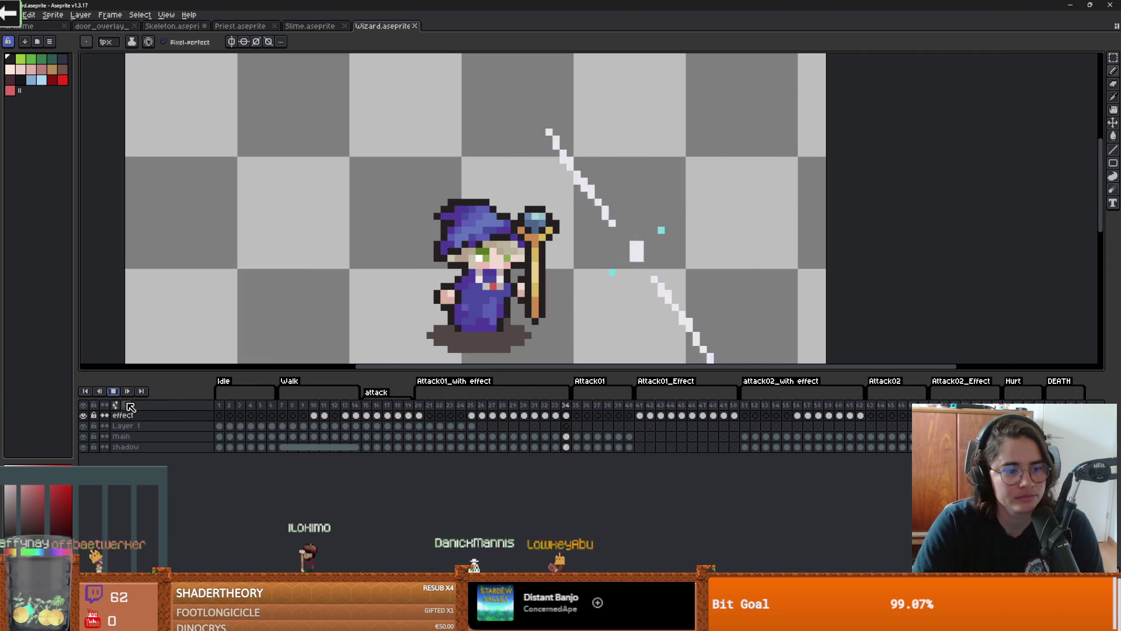
pyautogui.click(375, 392)
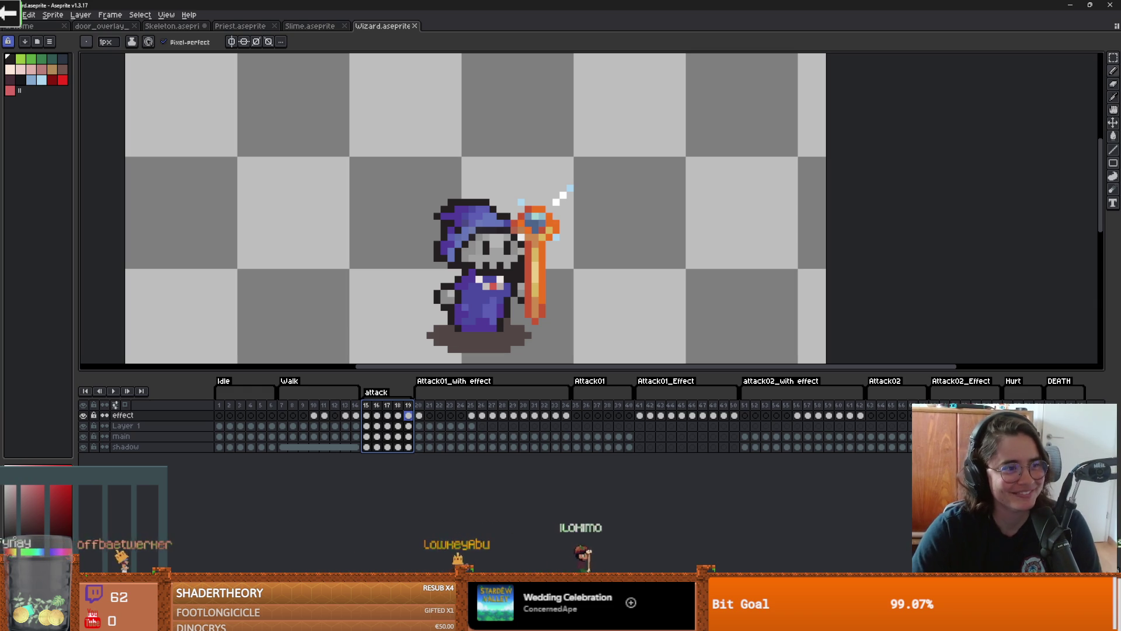
# Step: With a 2px brush, paint light pixels on the chest and dark pixels beside the face and hood
pyautogui.press('+')
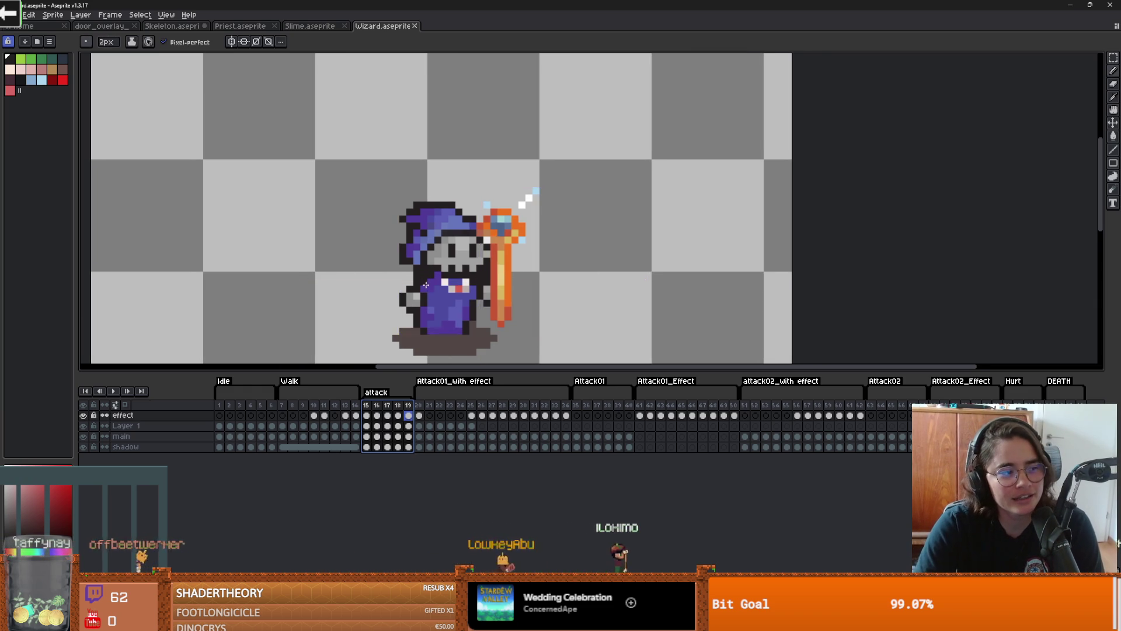
pyautogui.scroll(1, 426, 251)
pyautogui.moveTo(469, 256); pyautogui.dragTo(476, 255)
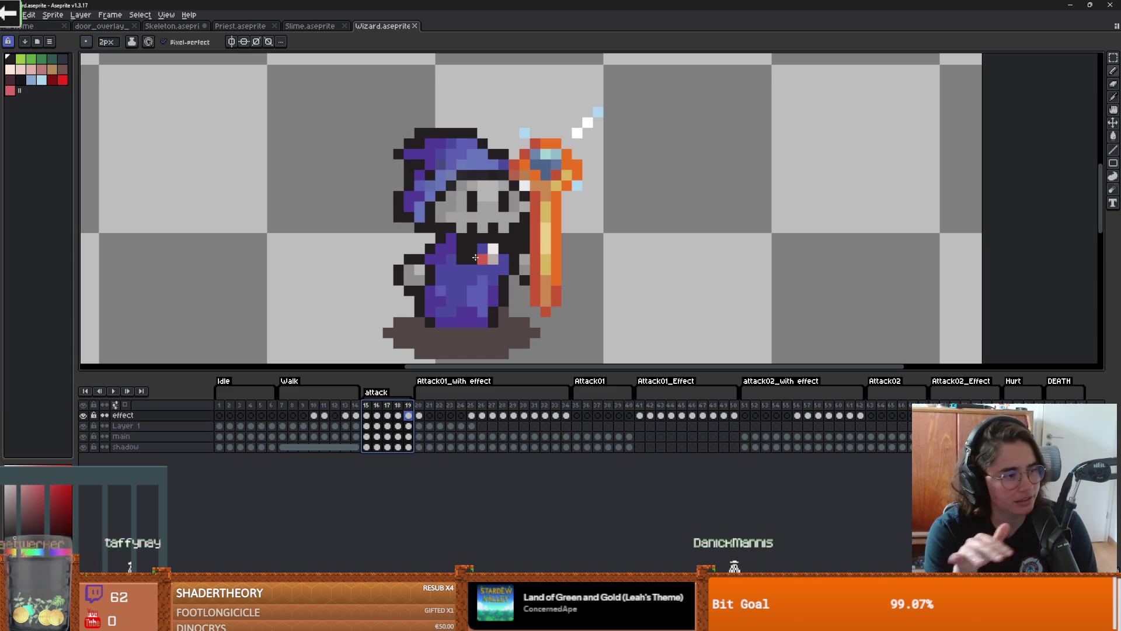
pyautogui.click(471, 253)
pyautogui.click(461, 192)
pyautogui.scroll(1, 501, 167)
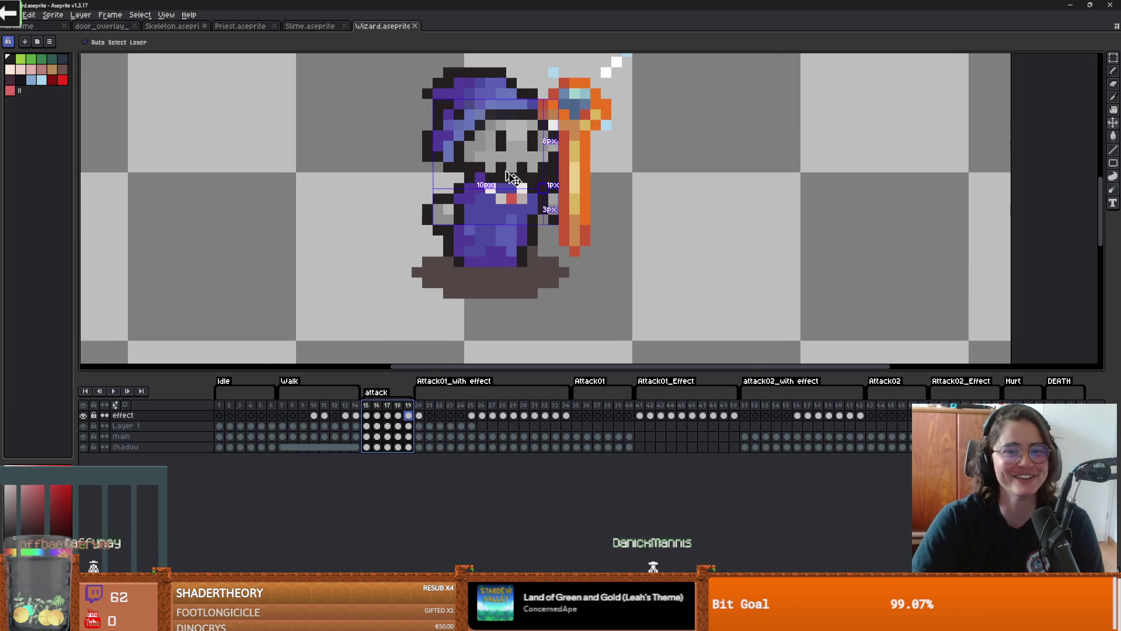
pyautogui.scroll(2, 583, 166)
pyautogui.scroll(-2, 582, 166)
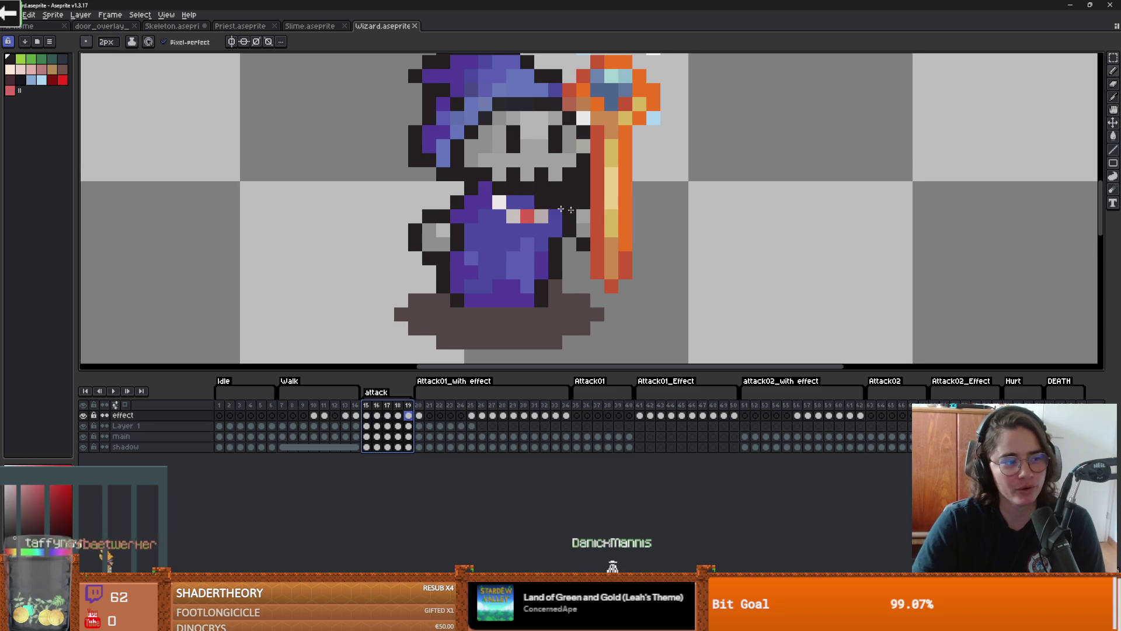
pyautogui.scroll(1, 389, 200)
pyautogui.click(408, 180)
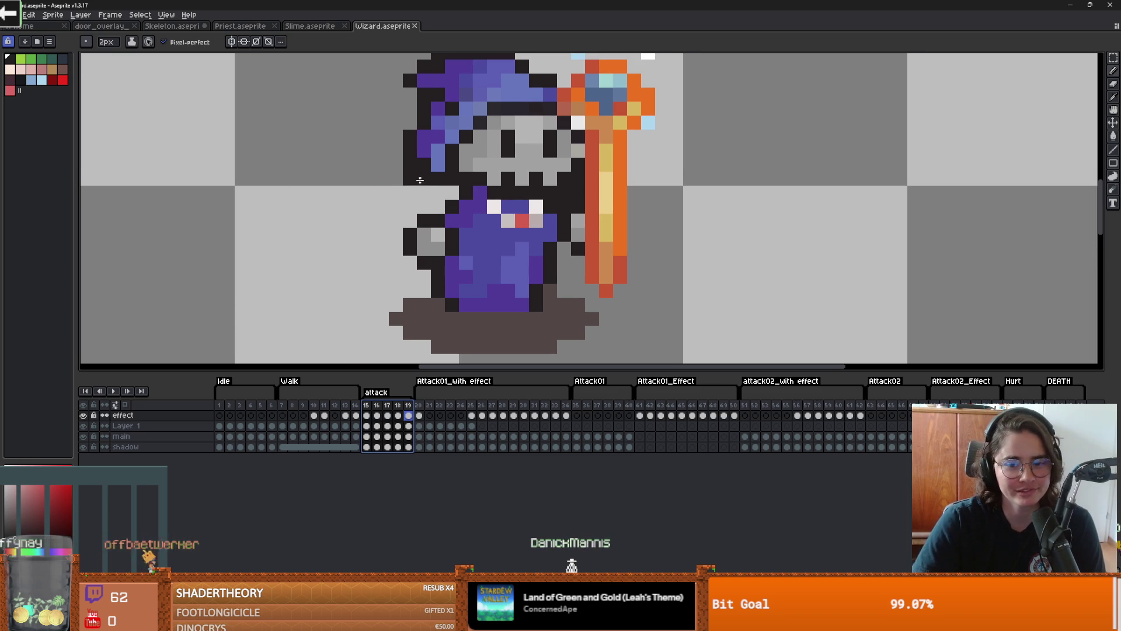
pyautogui.click(11, 14)
# Step: Open File > Export > Export Sprite Sheet, closing and reopening the dialog
pyautogui.moveTo(35, 101)
pyautogui.click(153, 118)
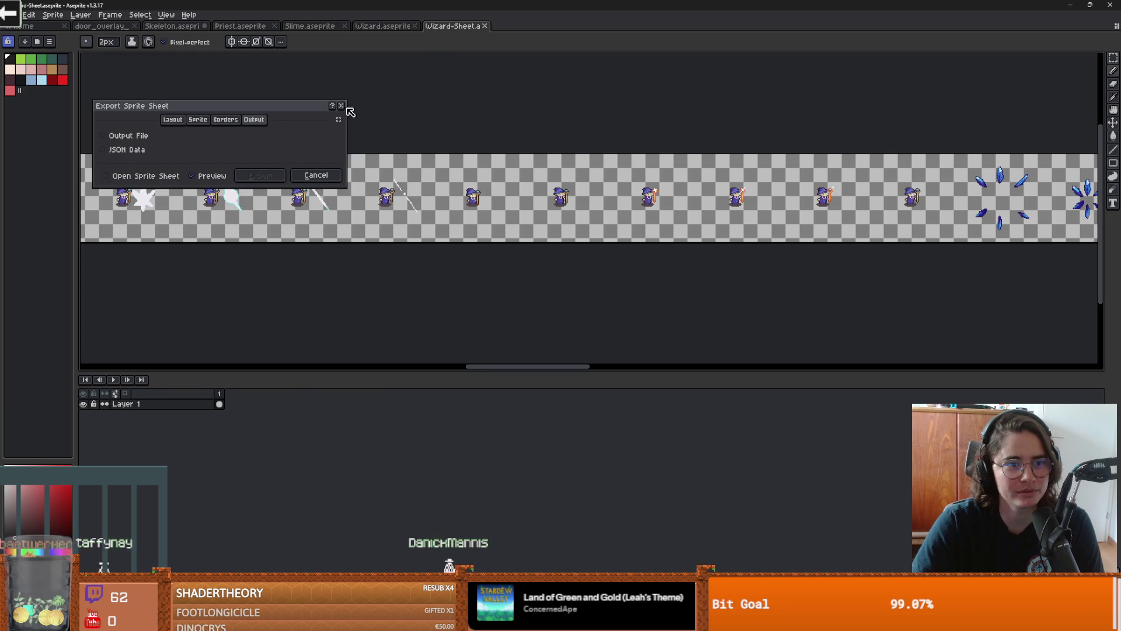
pyautogui.click(343, 105)
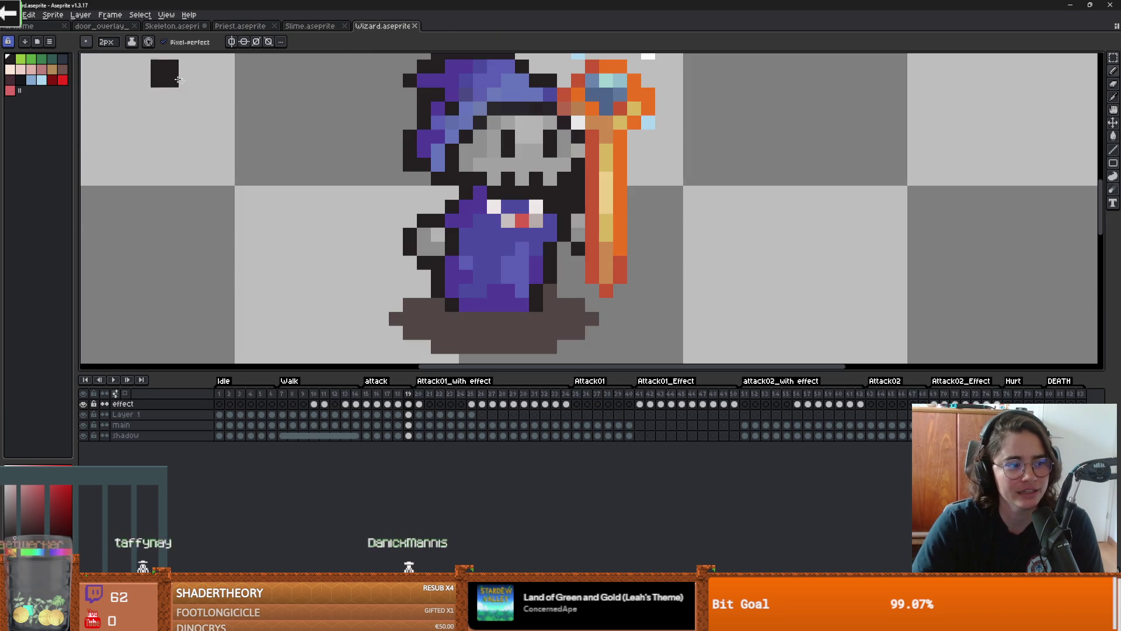
pyautogui.click(10, 14)
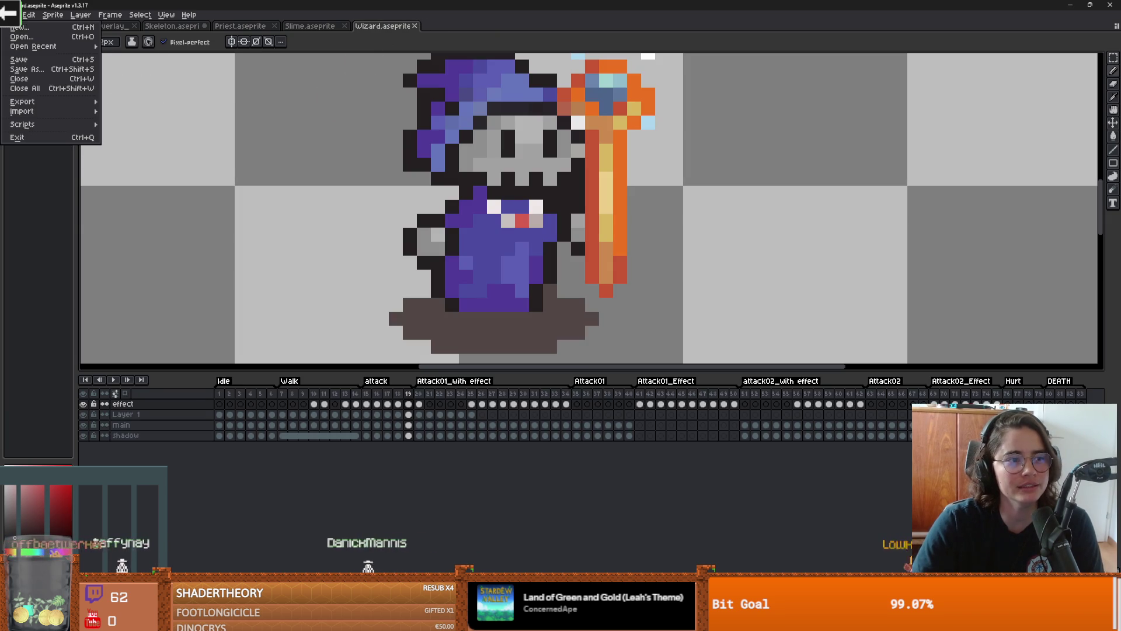
pyautogui.moveTo(46, 101)
pyautogui.click(138, 112)
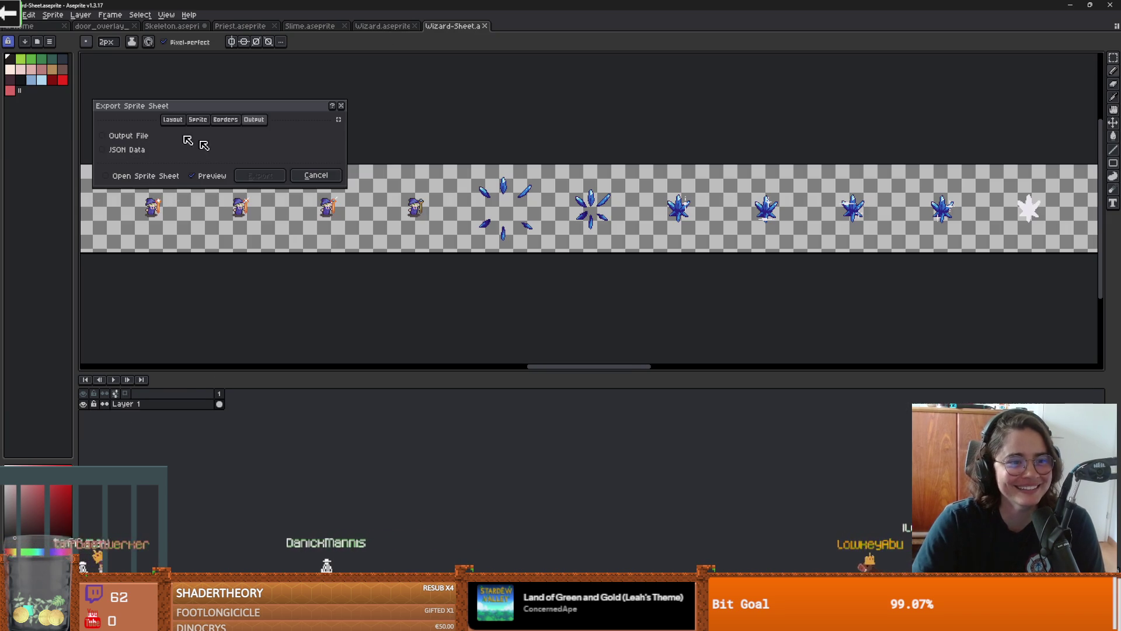
# Step: Turn on Output File so the sheet saves to a file
pyautogui.click(140, 136)
pyautogui.scroll(-5, 221, 241)
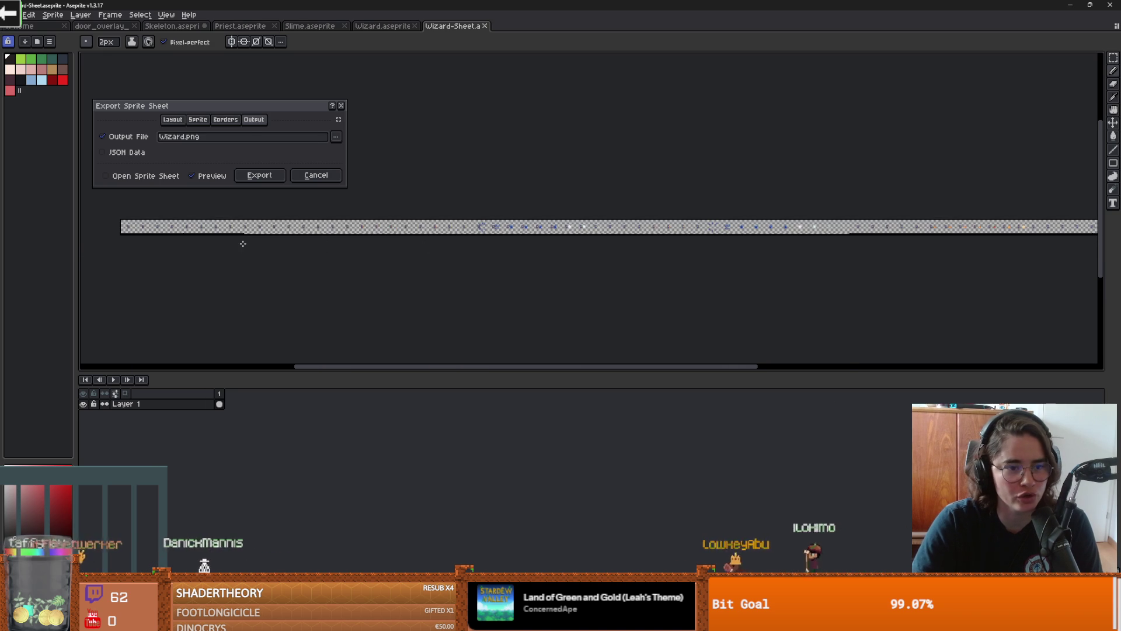
pyautogui.scroll(2, 245, 251)
pyautogui.scroll(-2, 278, 251)
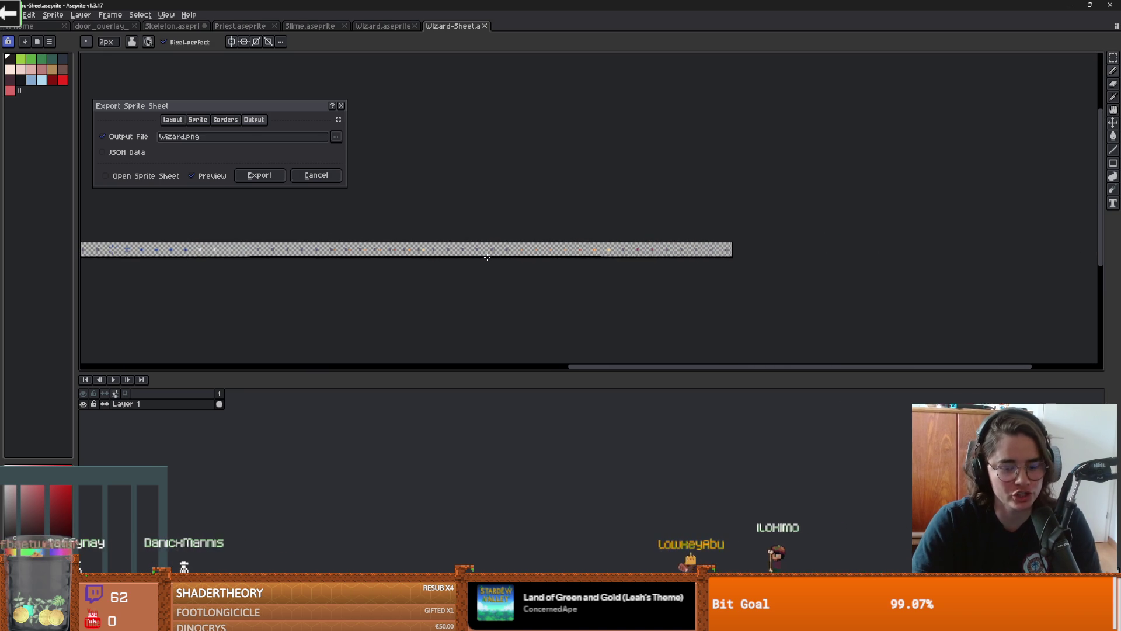
pyautogui.moveTo(472, 248)
pyautogui.mouseDown()
pyautogui.moveTo(755, 268)
pyautogui.moveTo(517, 189)
pyautogui.moveTo(759, 235)
pyautogui.mouseUp()
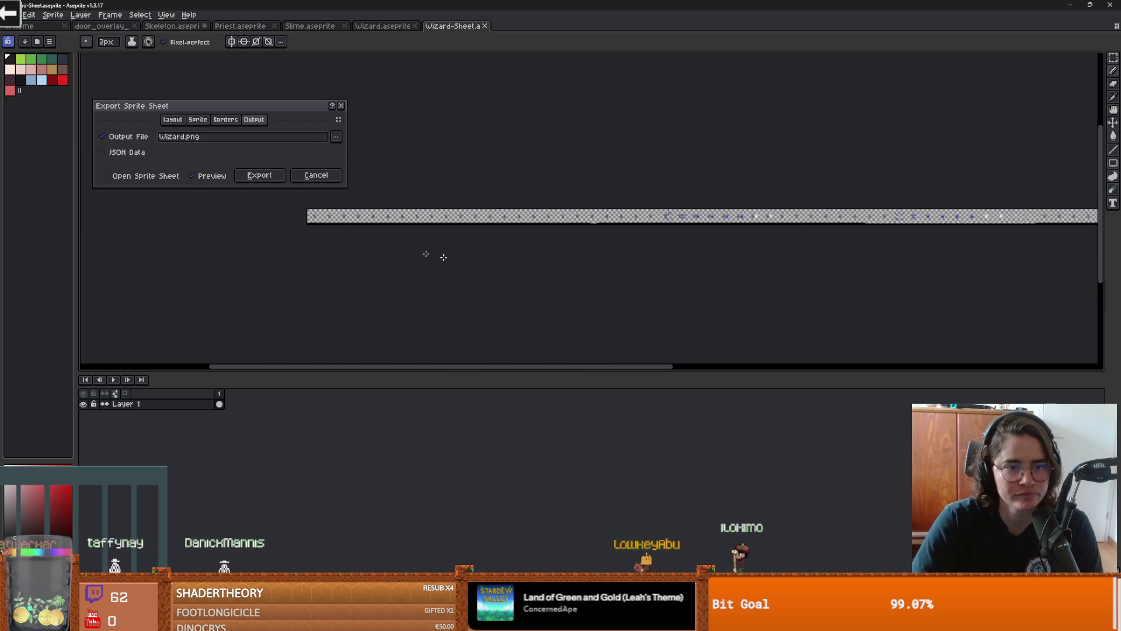
# Step: In the Sprite tab, check Split Tags to split rows by animation tag
pyautogui.click(175, 121)
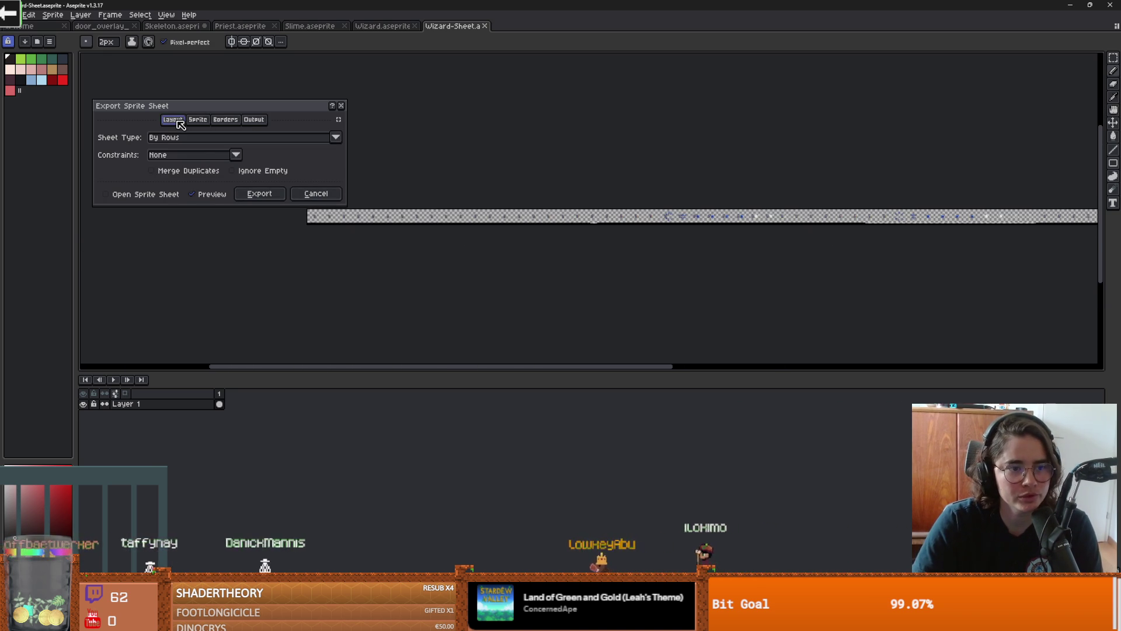
pyautogui.click(198, 119)
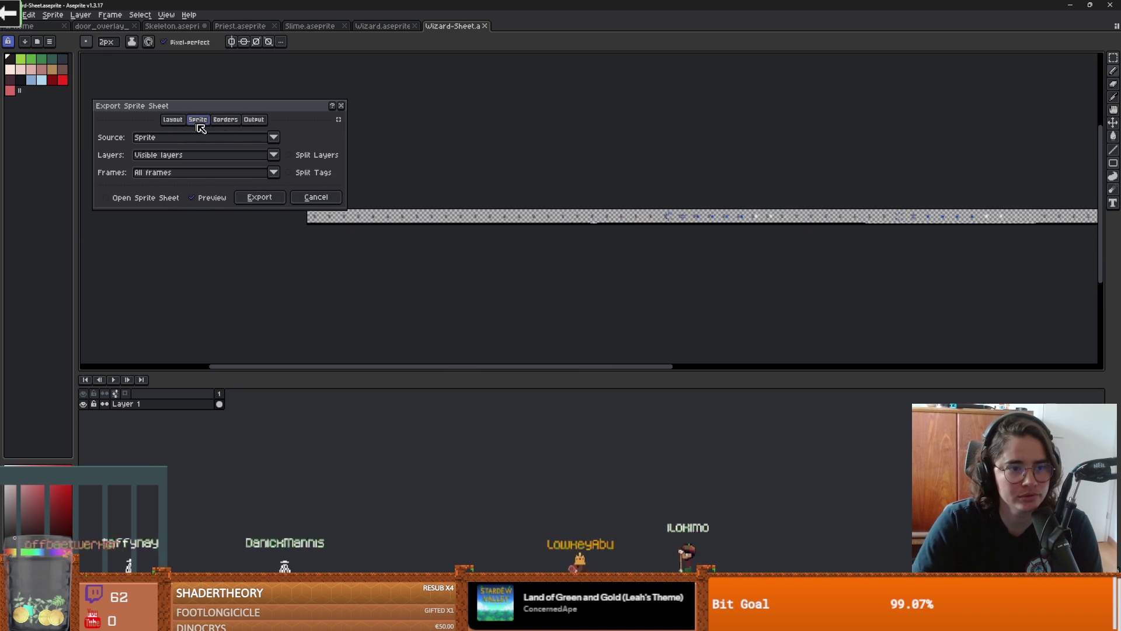
pyautogui.click(289, 173)
pyautogui.scroll(5, 592, 253)
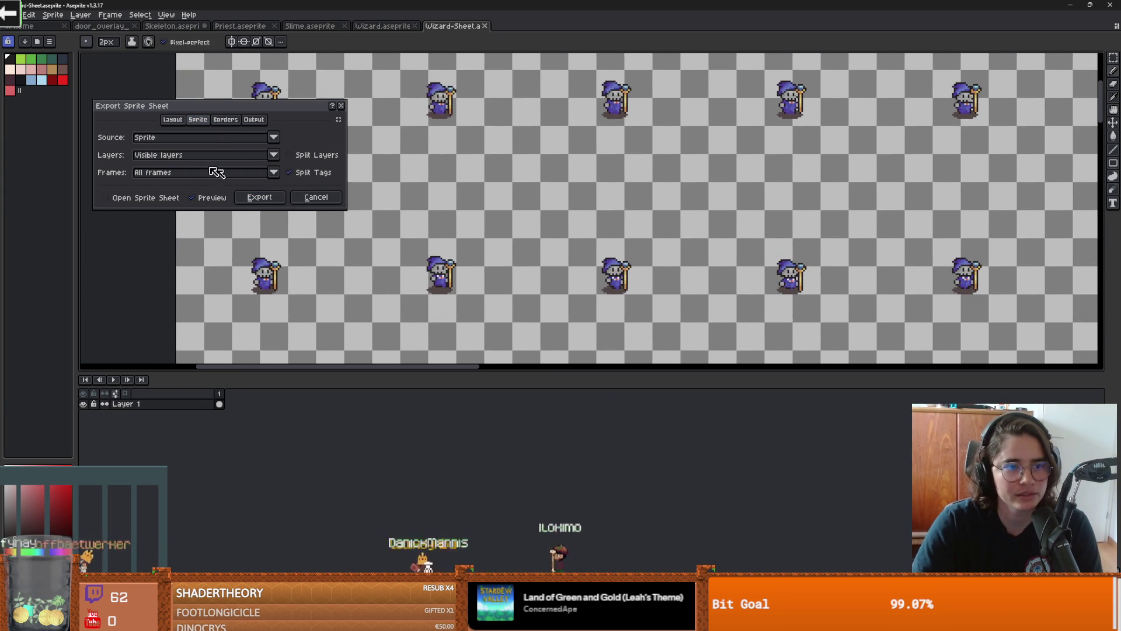
pyautogui.click(254, 119)
pyautogui.click(334, 137)
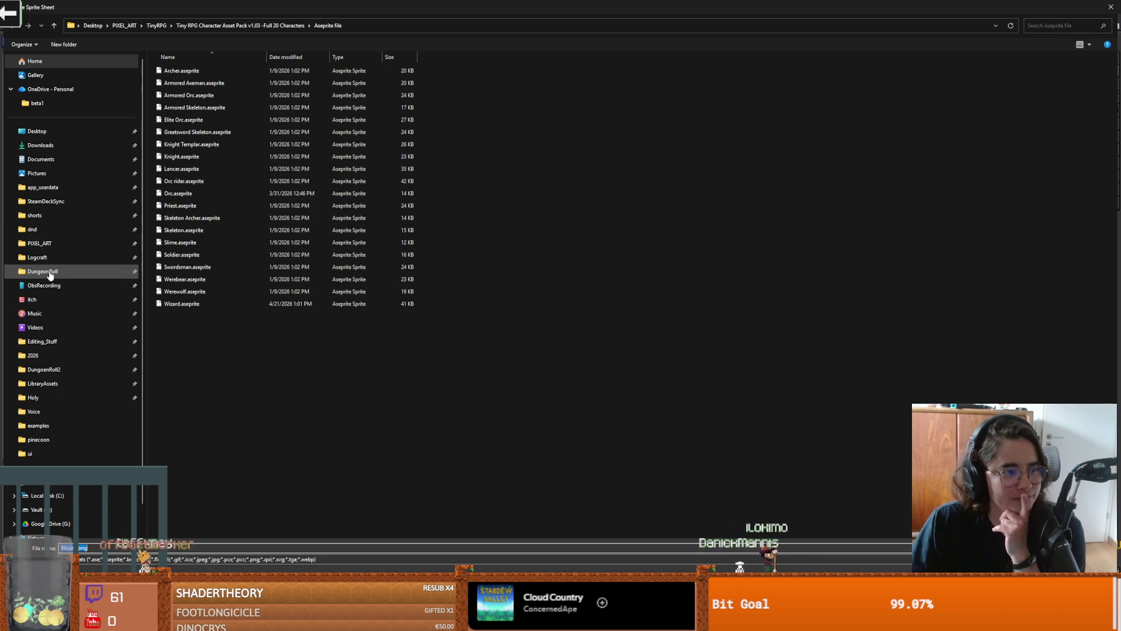
# Step: Navigate the save dialog to DungeonRoll > new-game-project > Core > Actors > enemies
pyautogui.click(53, 273)
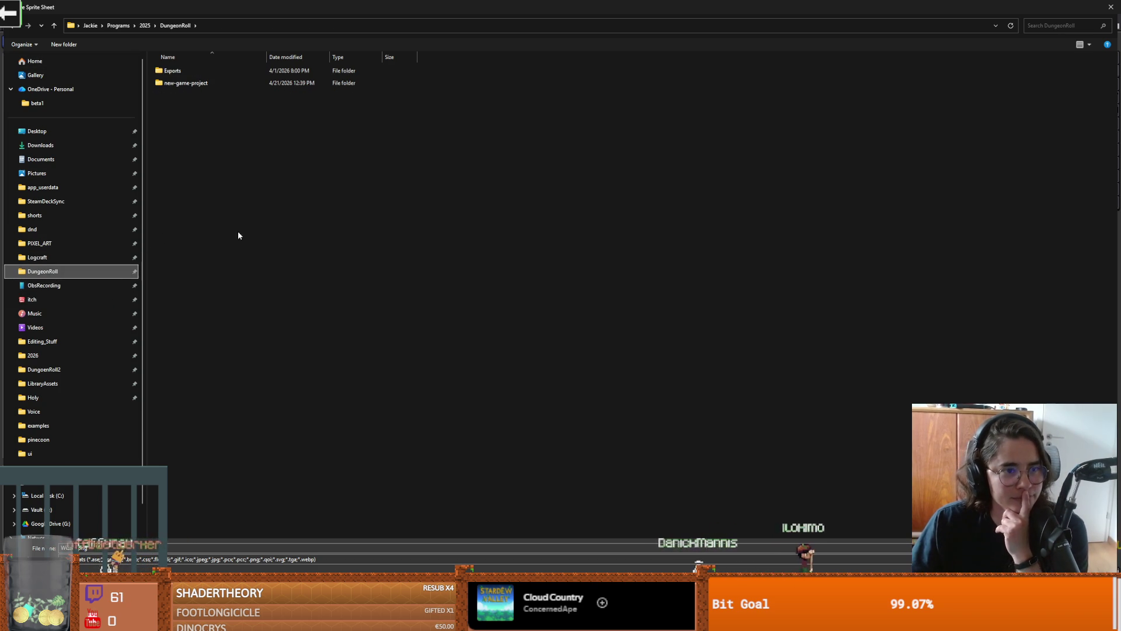
pyautogui.doubleClick(182, 87)
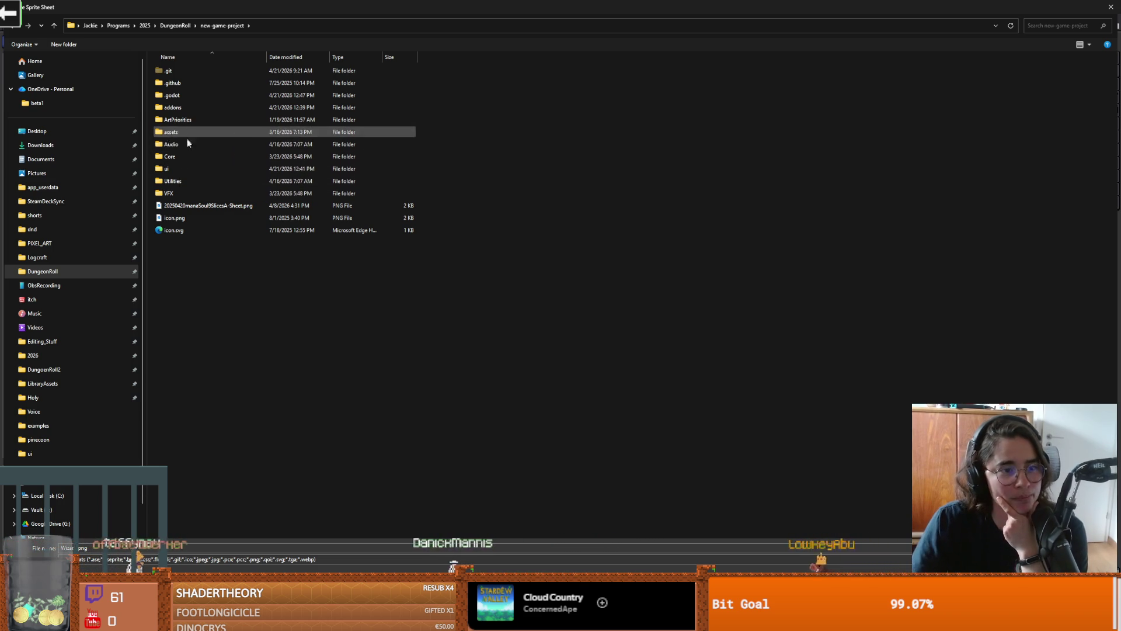
pyautogui.doubleClick(185, 153)
pyautogui.doubleClick(184, 93)
pyautogui.doubleClick(185, 107)
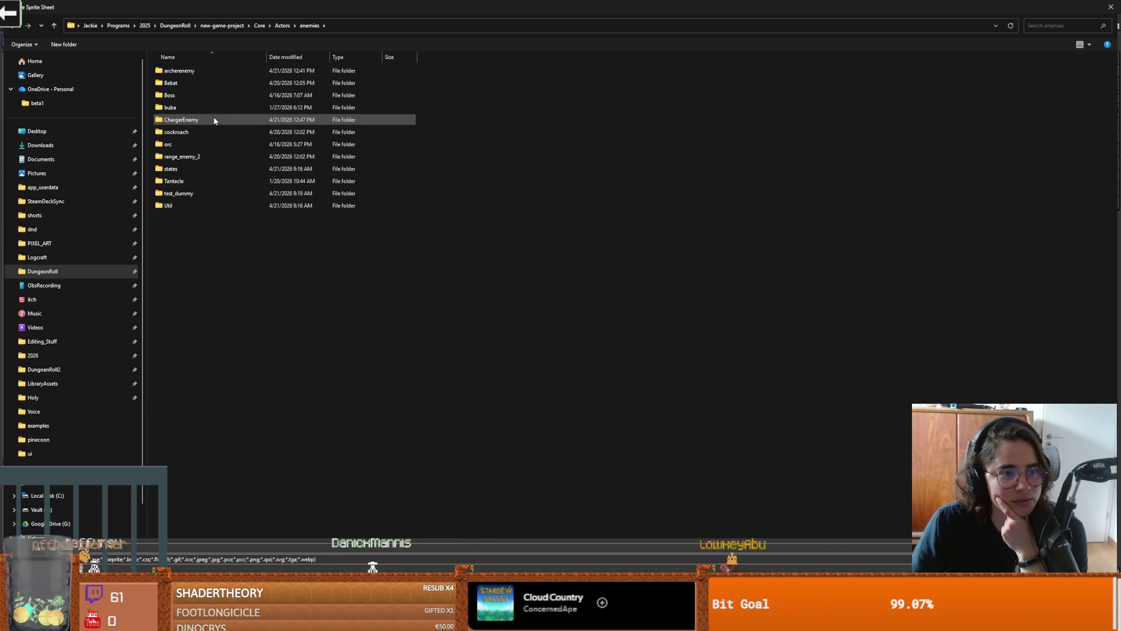
# Step: Create a PriestSkeleton folder inside enemies and enter it as the save location
pyautogui.hotkey('ctrl', 'shift', 'n')
pyautogui.write('priest_ske')
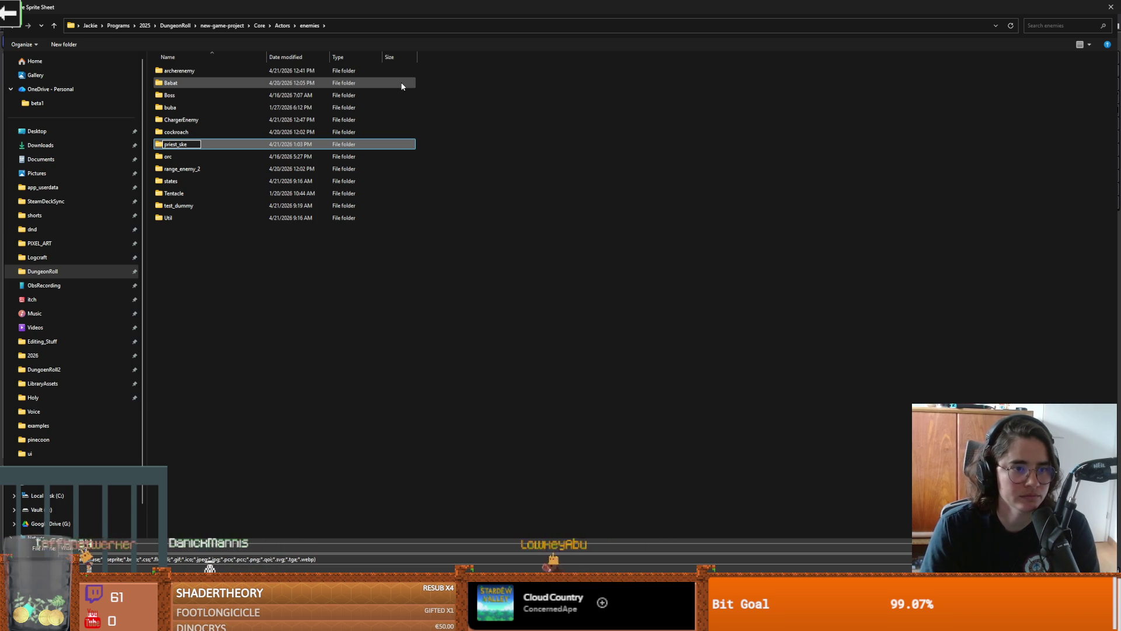
pyautogui.press('BackSpace')
pyautogui.press('BackSpace')
pyautogui.press('BackSpace')
pyautogui.press('BackSpace')
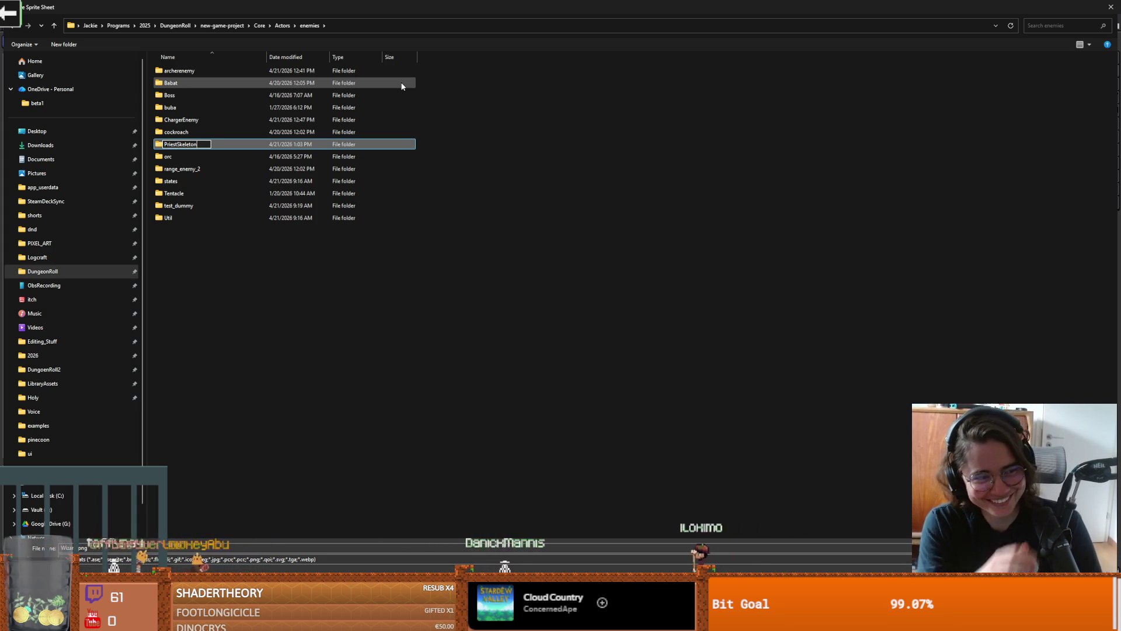
pyautogui.write('n')
pyautogui.press('Return')
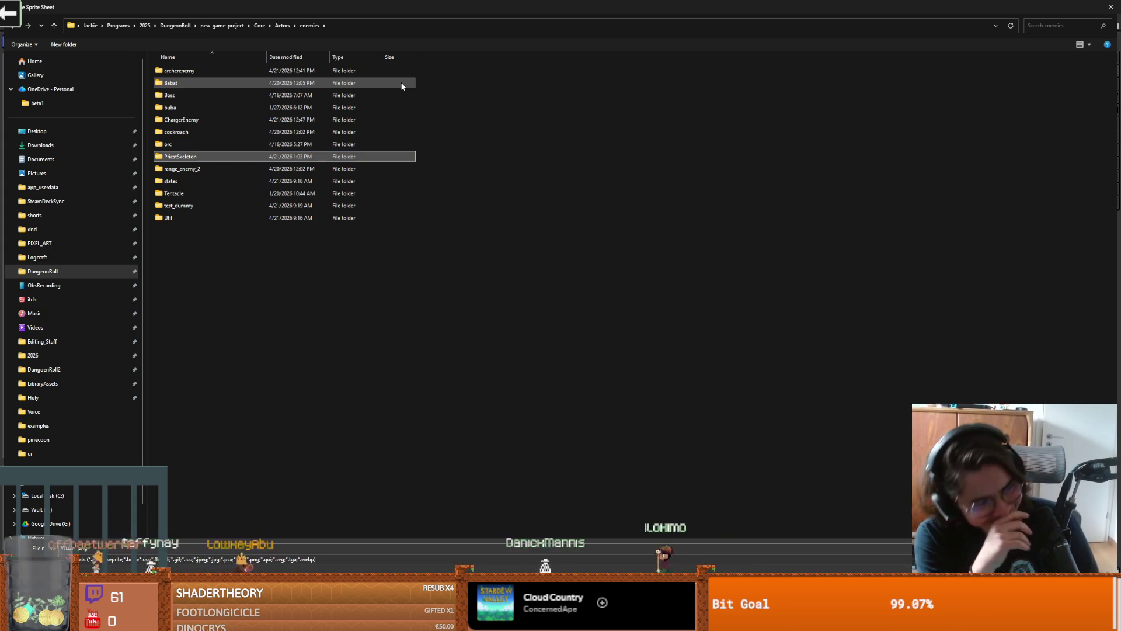
pyautogui.doubleClick(193, 156)
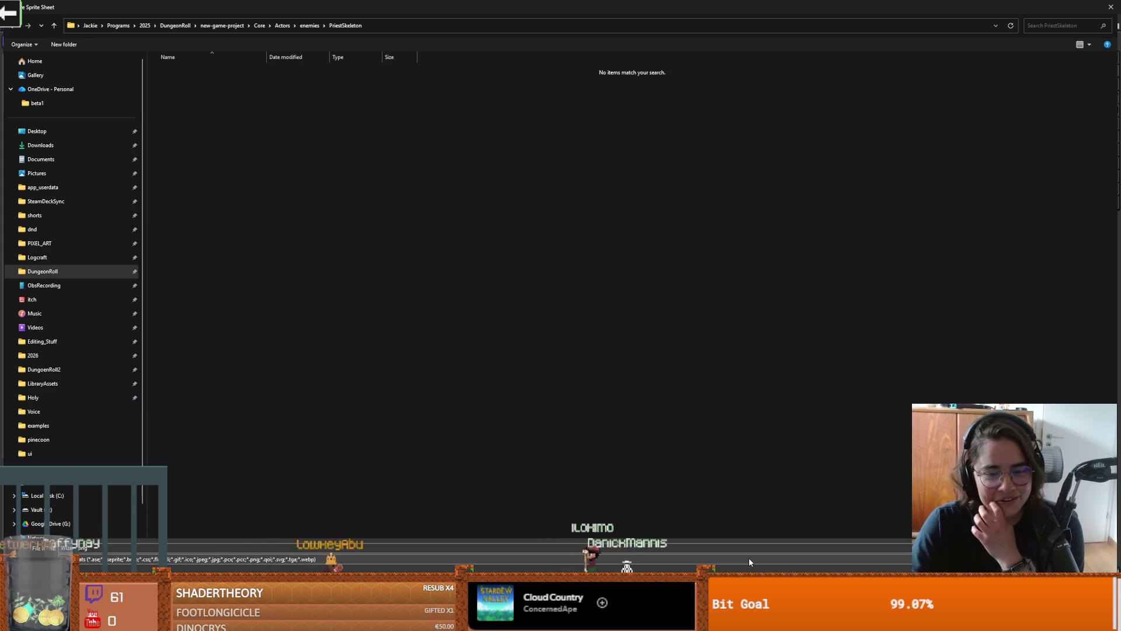
pyautogui.press('Escape')
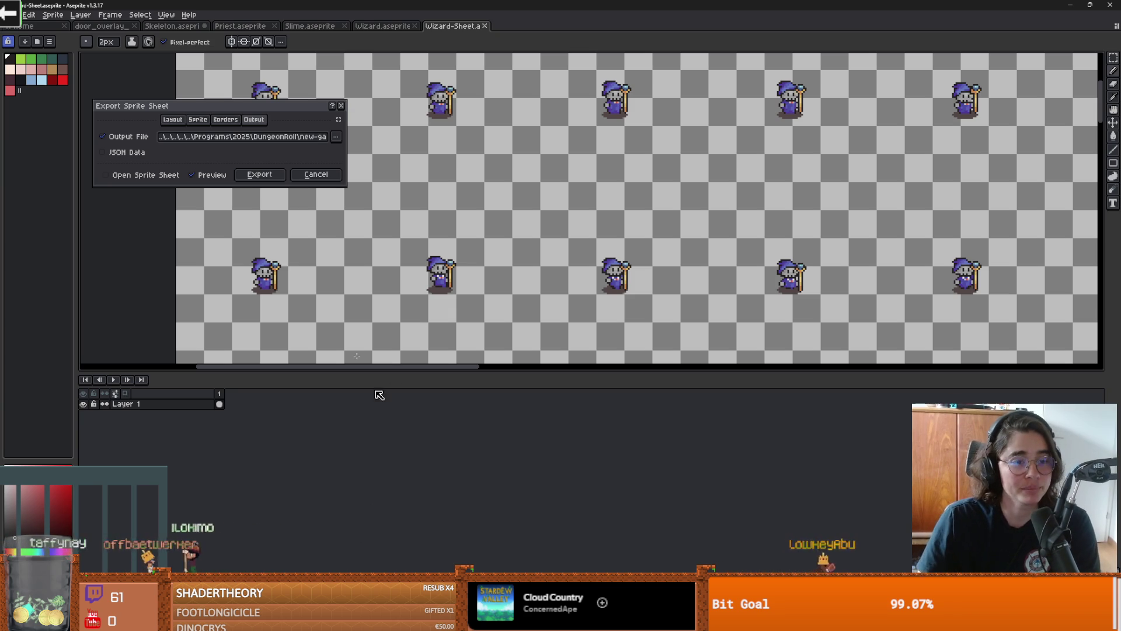
# Step: Export the wizard sprite sheet, close the Wizard-Sheet preview, and pause the Short in the browser
pyautogui.click(259, 174)
pyautogui.hotkey('ctrl', 'w')
pyautogui.scroll(-1, 488, 274)
pyautogui.scroll(1, 489, 275)
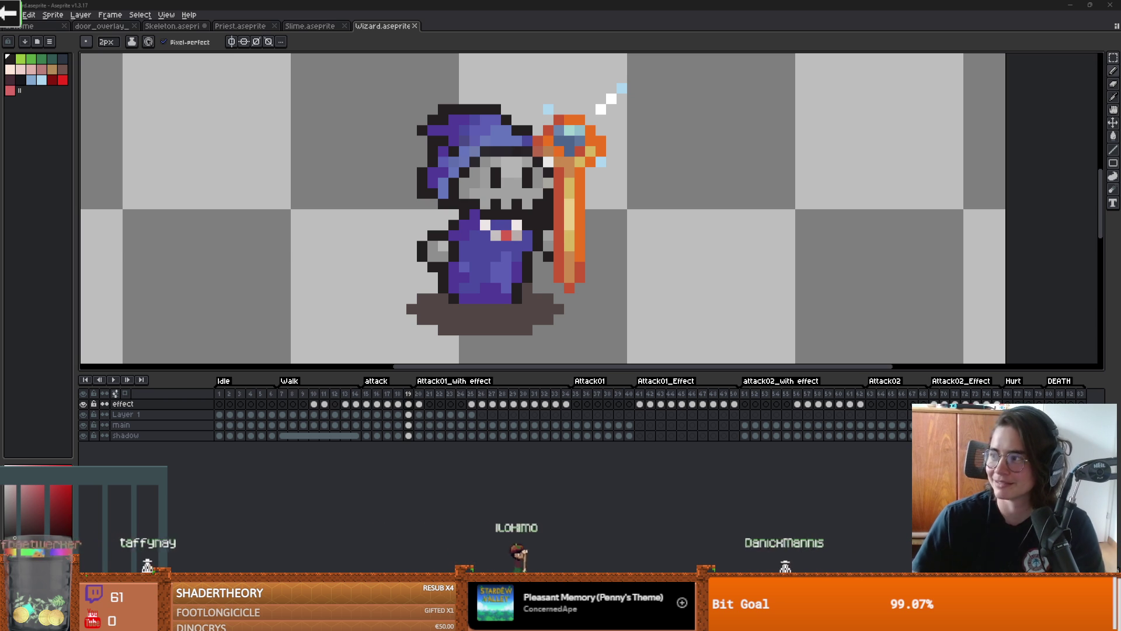
pyautogui.hotkey('alt', 'Tab')
pyautogui.click(743, 316)
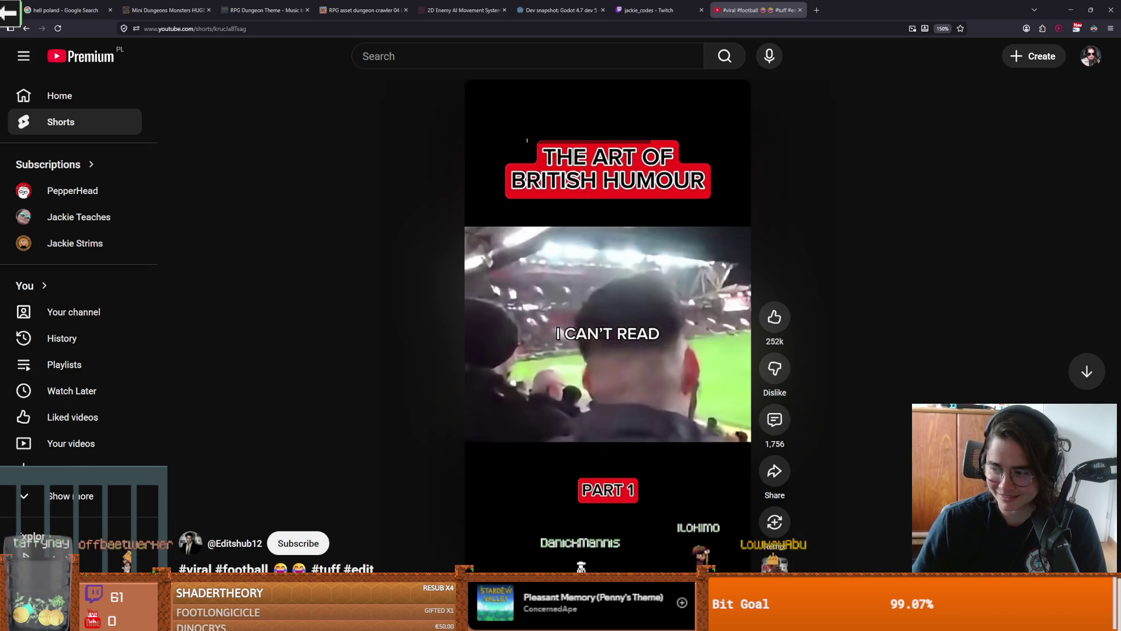
# Step: Resume the British humour Short, pause it later, and switch back to Aseprite
pyautogui.moveTo(531, 148)
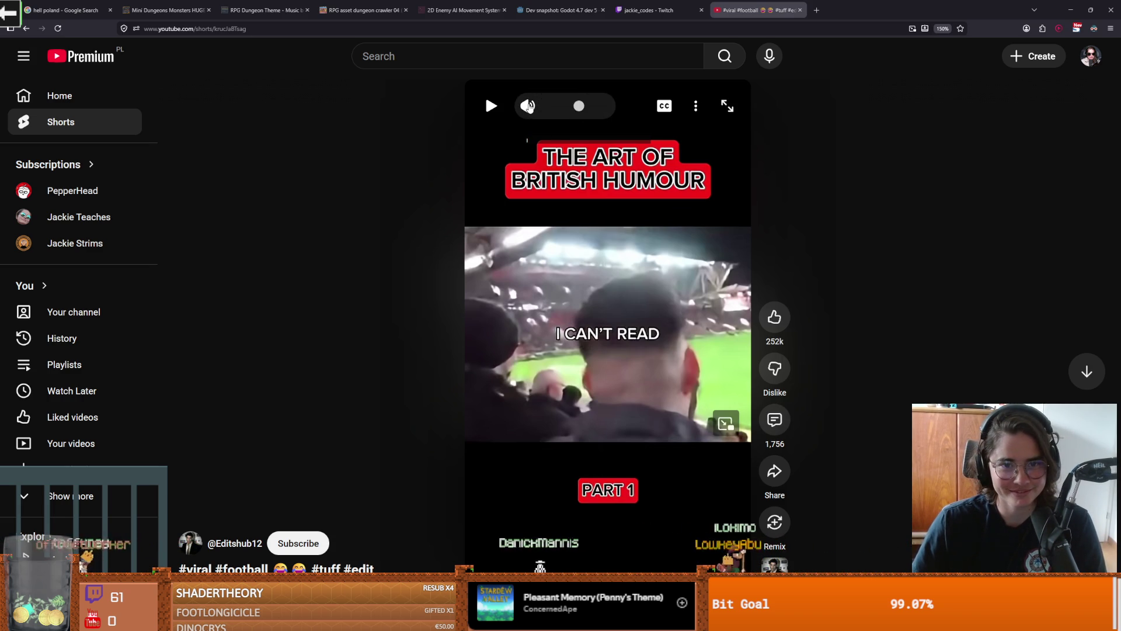
pyautogui.click(491, 106)
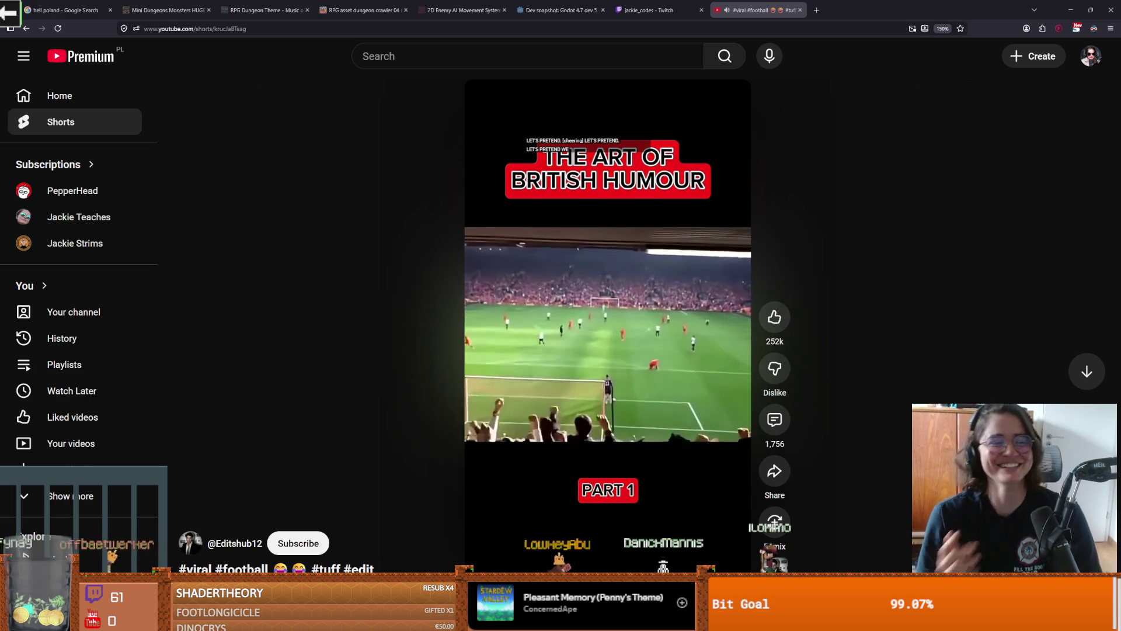
pyautogui.moveTo(710, 309)
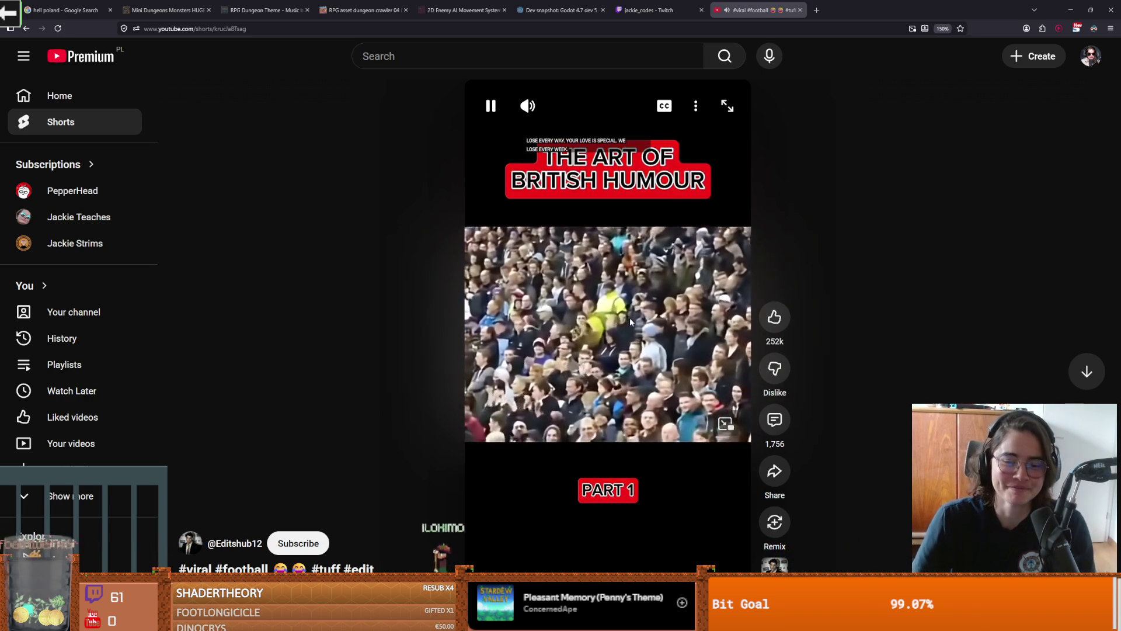
pyautogui.click(630, 317)
pyautogui.hotkey('alt', 'Tab')
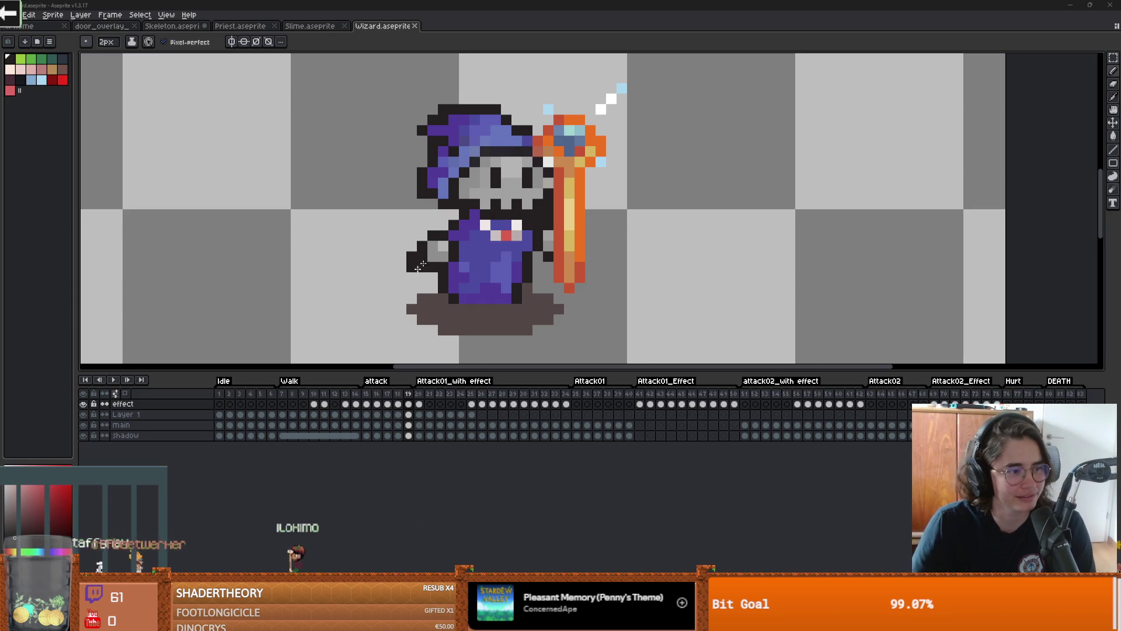
pyautogui.scroll(3, 397, 281)
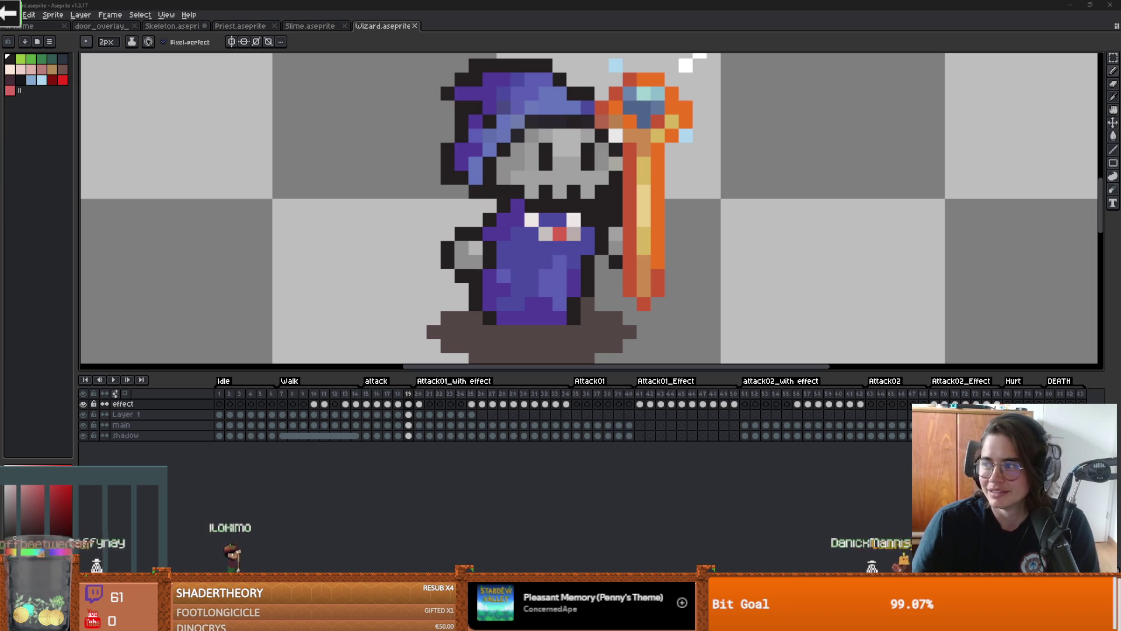
pyautogui.moveTo(775, 212); pyautogui.dragTo(726, 235)
pyautogui.press('v')
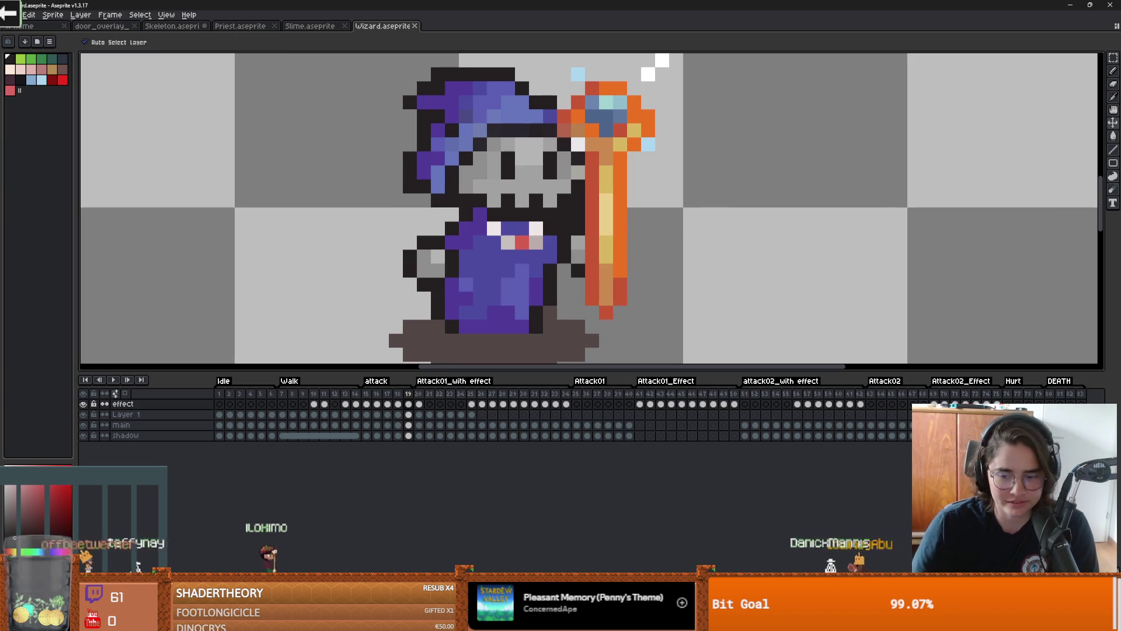
pyautogui.hotkey('alt', 'Tab')
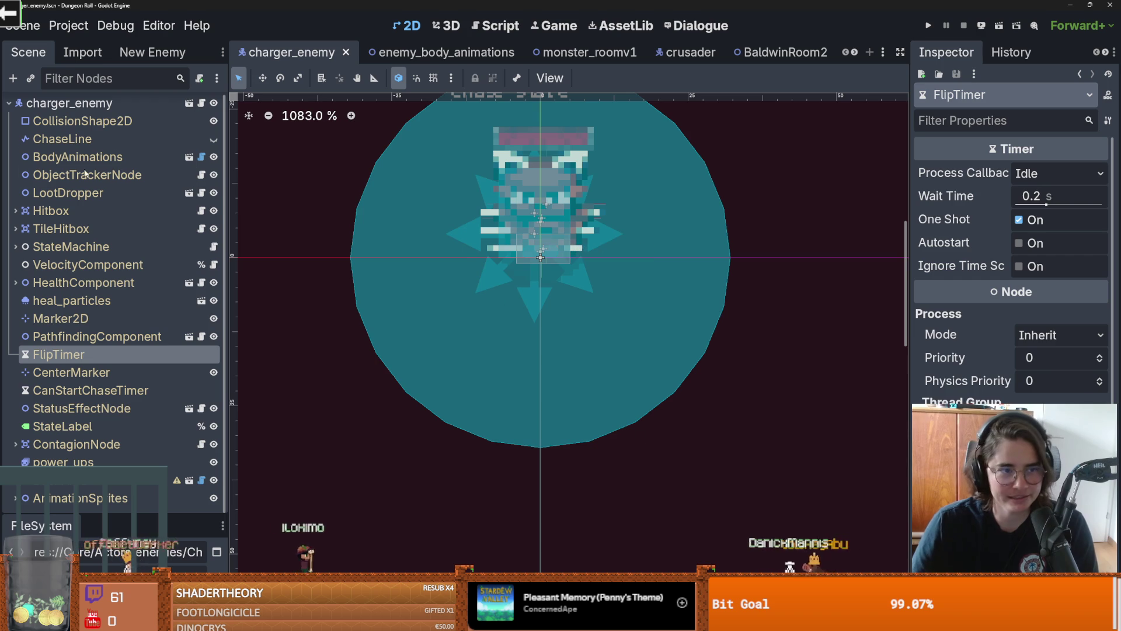
# Step: Show the New Enemy dock and copy the PriestSkeleton folder path from FileSystem
pyautogui.click(152, 57)
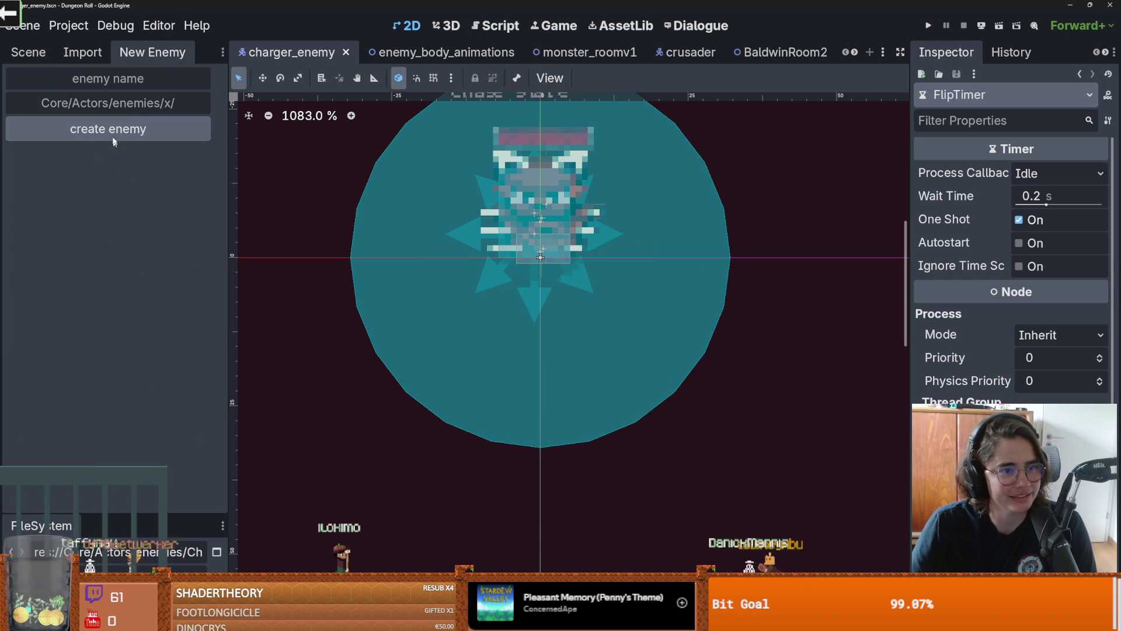
pyautogui.moveTo(228, 220); pyautogui.dragTo(324, 220)
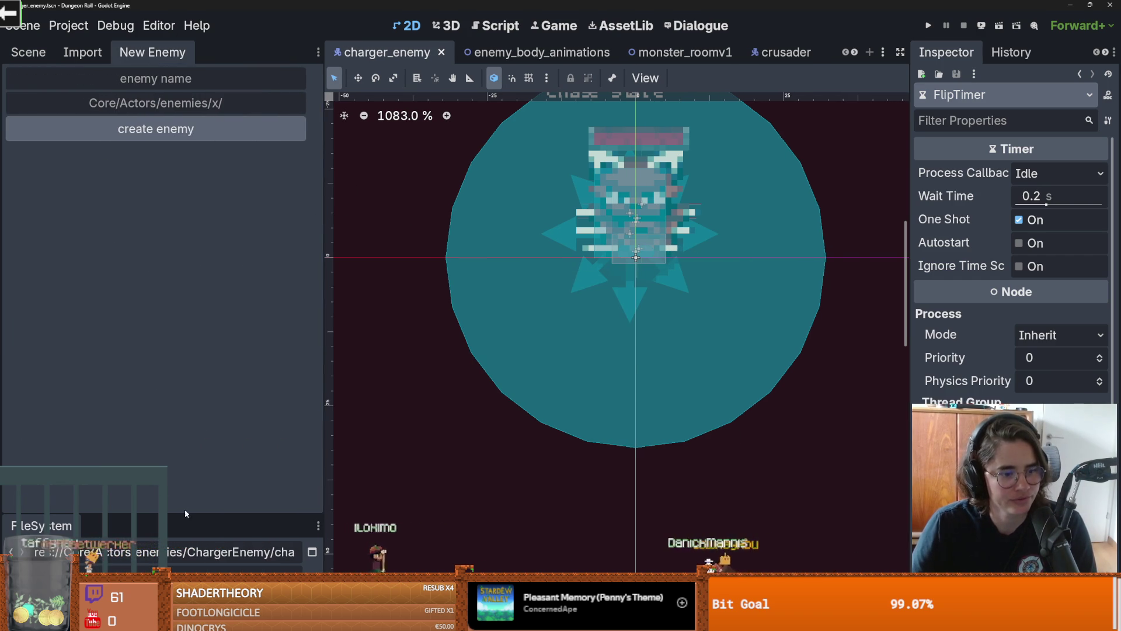
pyautogui.moveTo(186, 514); pyautogui.dragTo(192, 236)
pyautogui.click(293, 301)
pyautogui.doubleClick(52, 416)
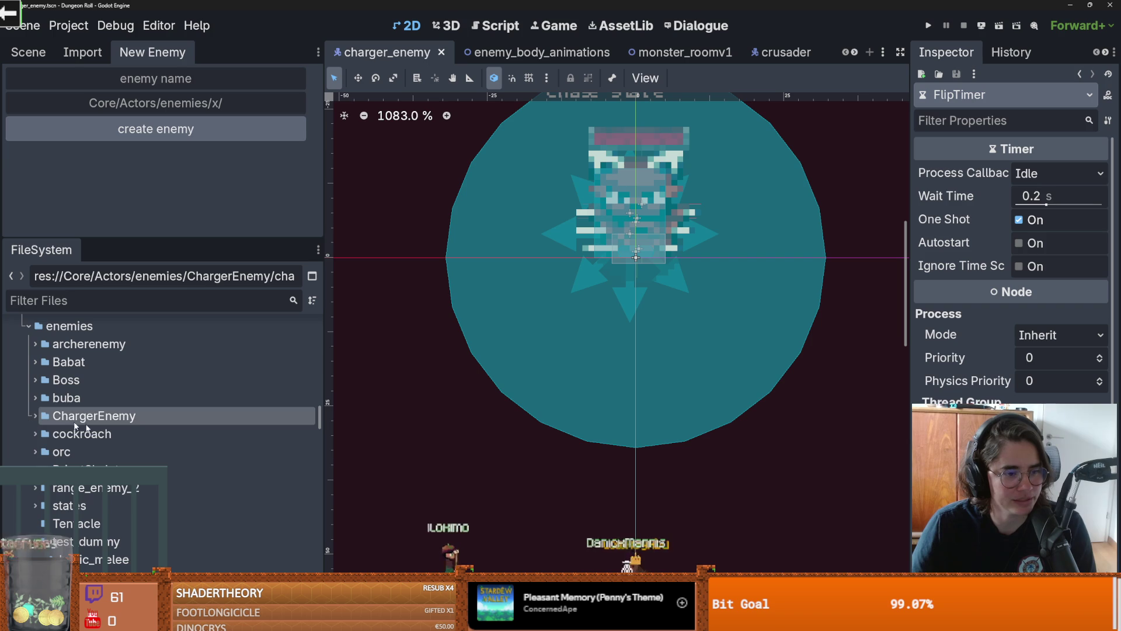
pyautogui.click(70, 469)
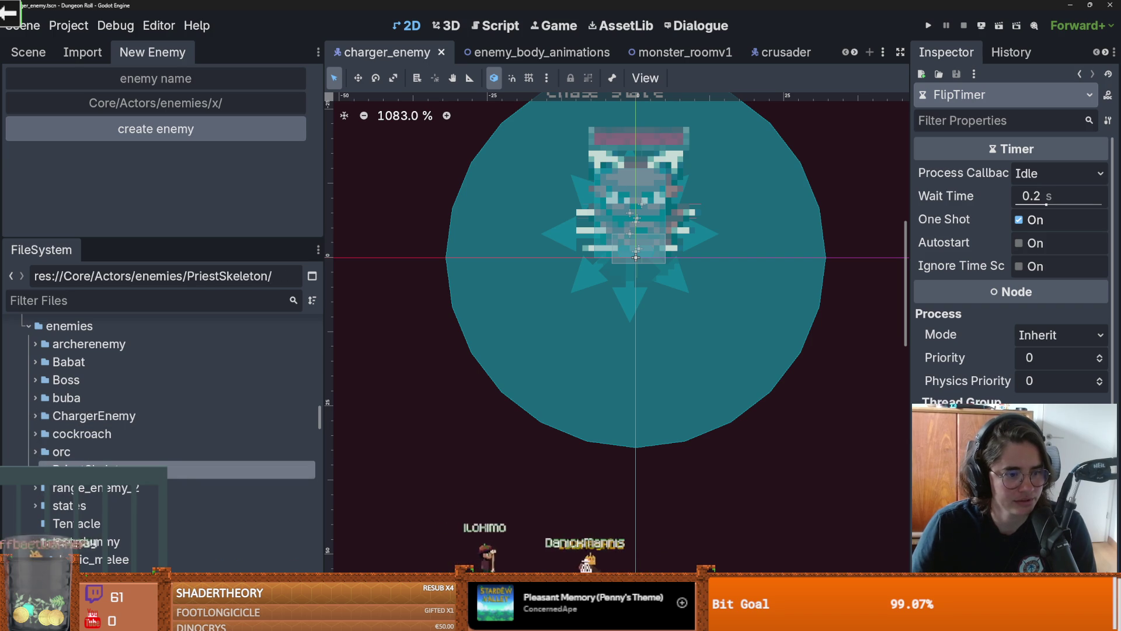
pyautogui.moveTo(272, 275); pyautogui.dragTo(71, 276)
pyautogui.hotkey('ctrl', 'c')
# Step: Paste Core/Actors/enemies/PriestSkeleton/ as the path, name it skeleton_priest, and create the enemy
pyautogui.click(156, 103)
pyautogui.hotkey('ctrl', 'a')
pyautogui.hotkey('ctrl', 'v')
pyautogui.click(190, 86)
pyautogui.write('skeleton_priest')
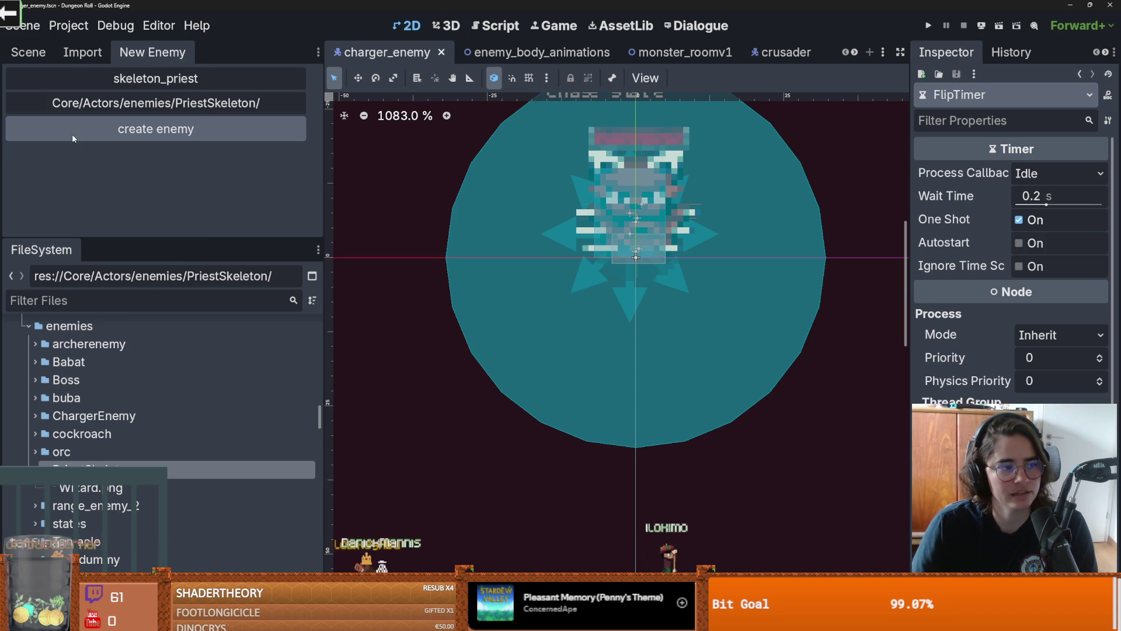
pyautogui.click(98, 133)
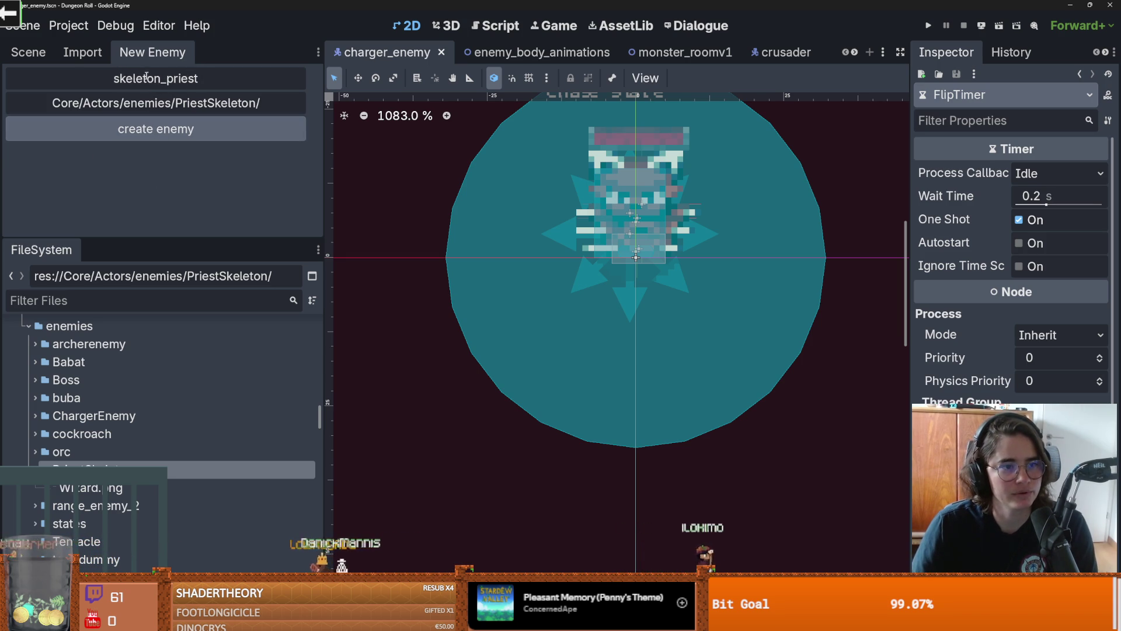
# Step: Inspect the generated skeleton_priest spritesheet resource, then delete it
pyautogui.doubleClick(107, 489)
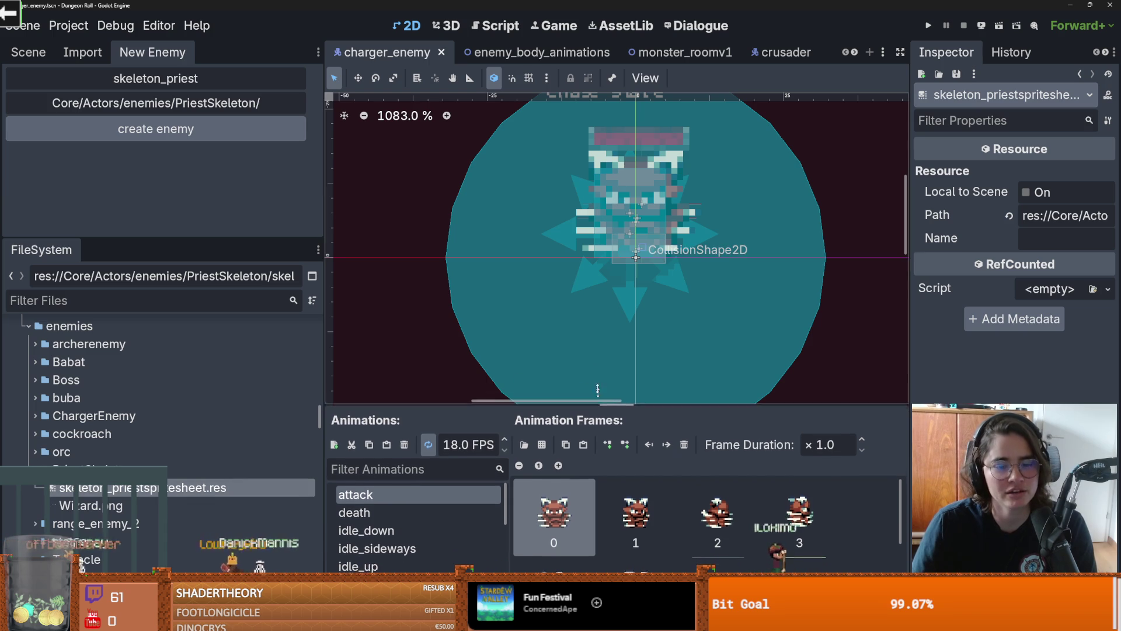
pyautogui.moveTo(596, 414); pyautogui.dragTo(590, 218)
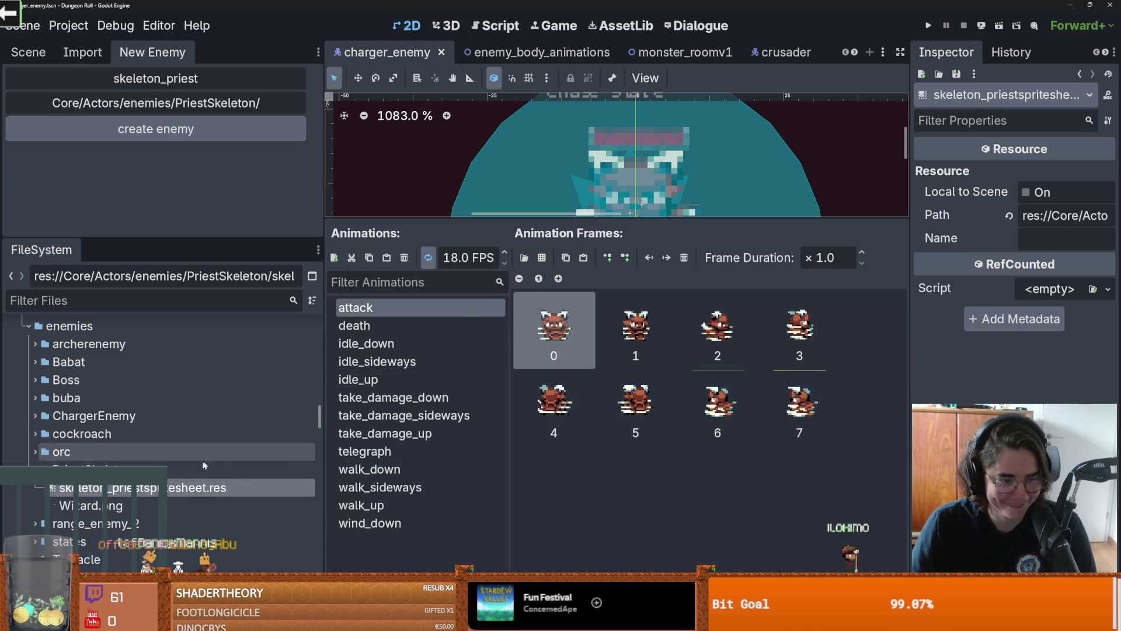
pyautogui.rightClick(194, 488)
pyautogui.click(350, 516)
pyautogui.click(415, 376)
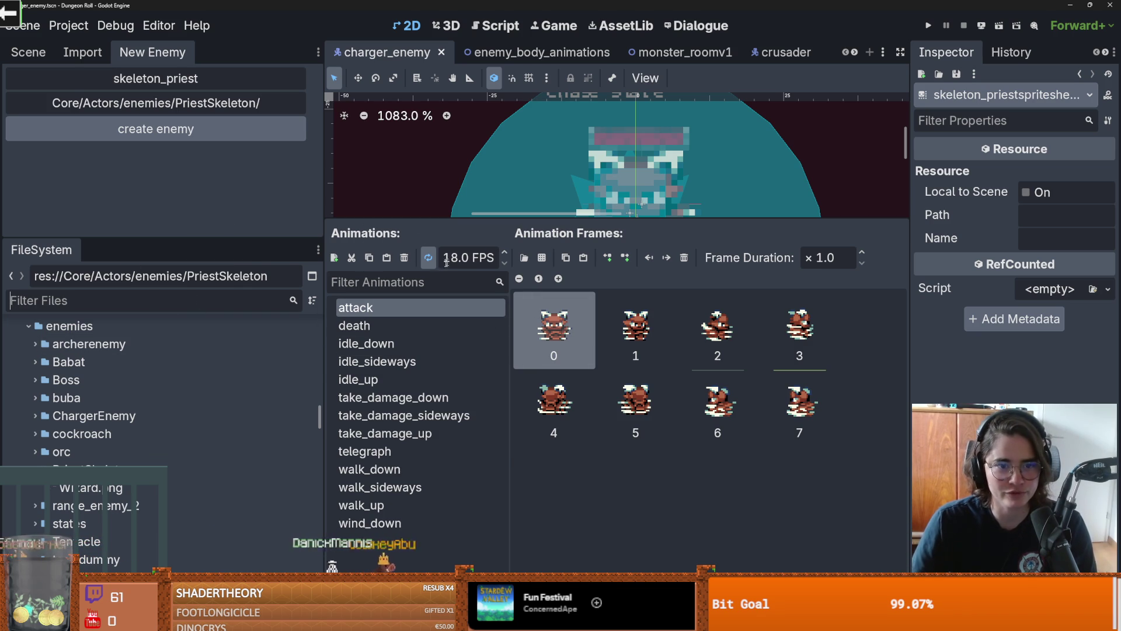
# Step: Hide the frames editor and open the enemy_creator_dock.tscn scene
pyautogui.click(579, 564)
pyautogui.scroll(-10, 152, 457)
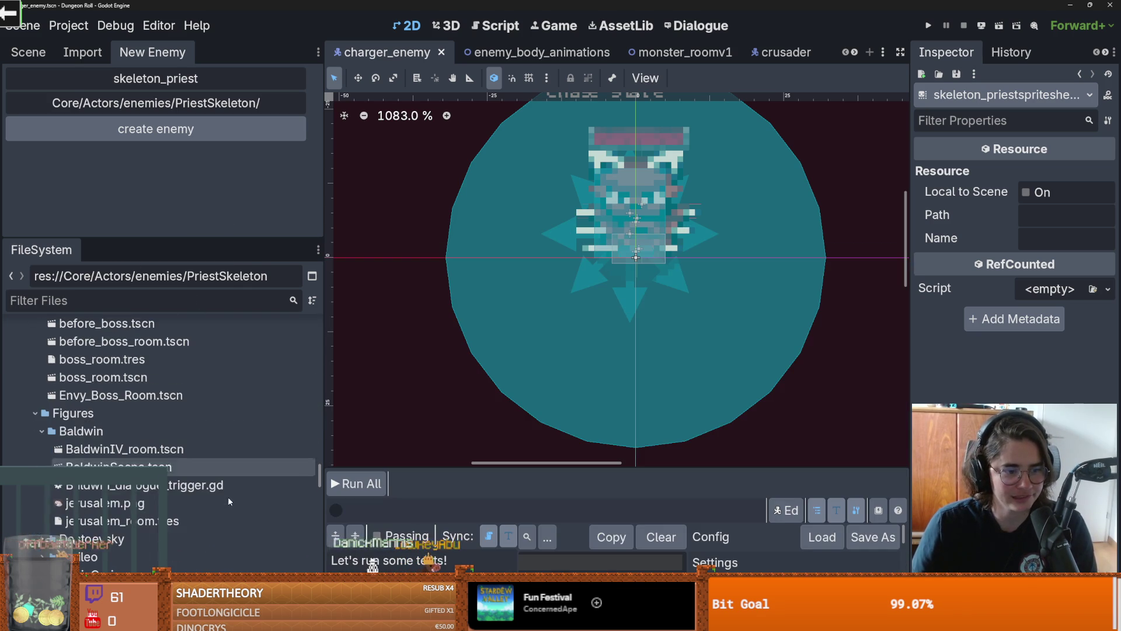
pyautogui.scroll(-10, 213, 497)
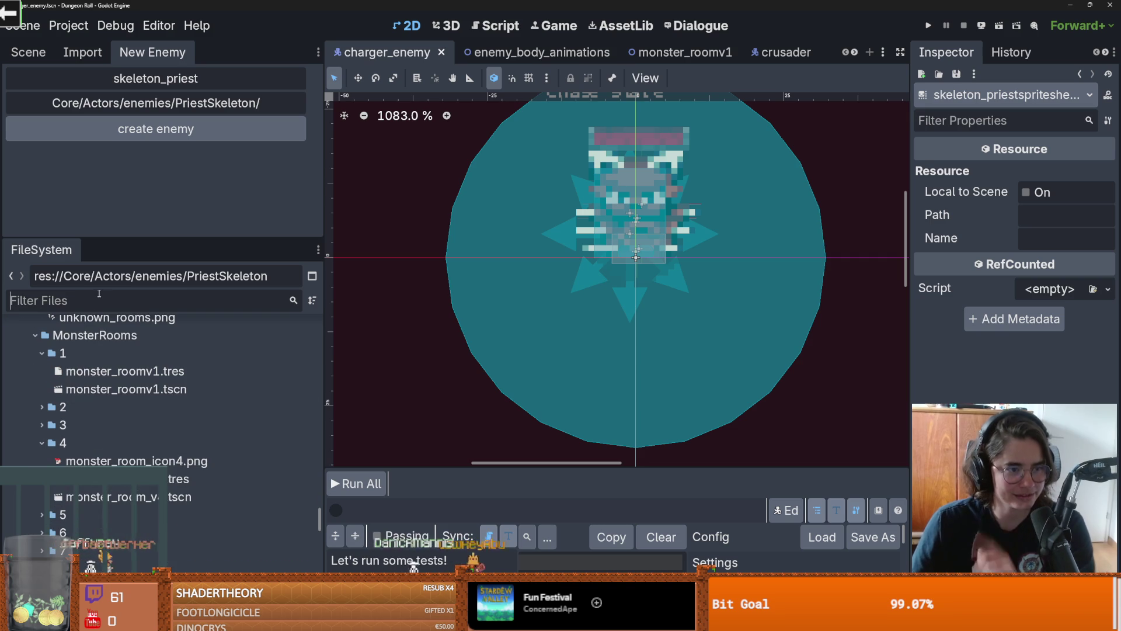
pyautogui.press('Return')
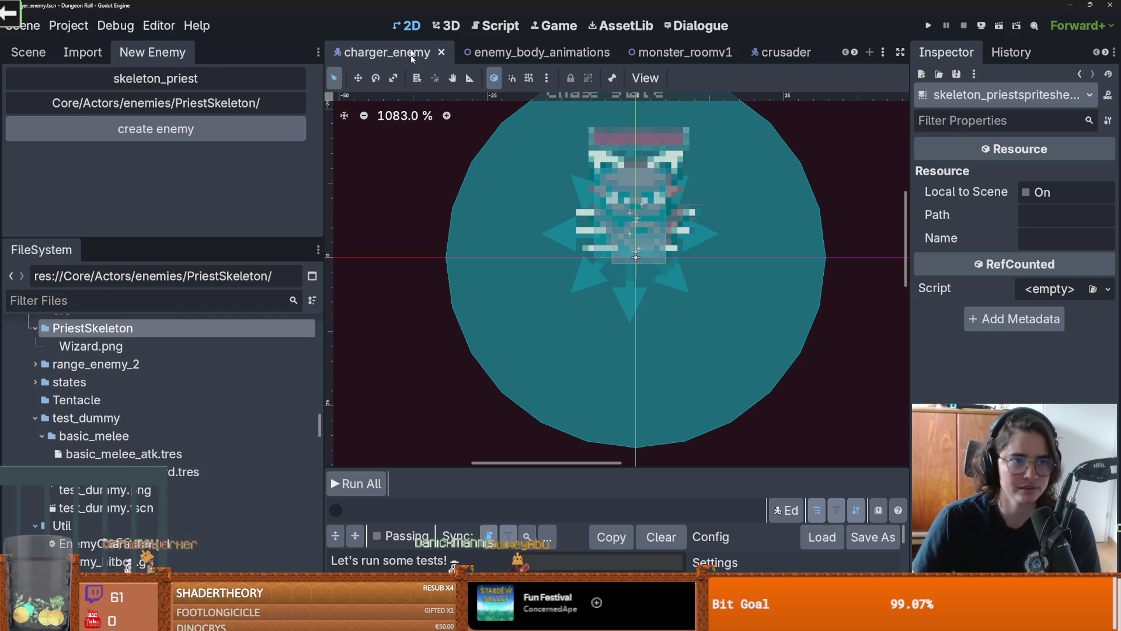
pyautogui.scroll(20, 113, 508)
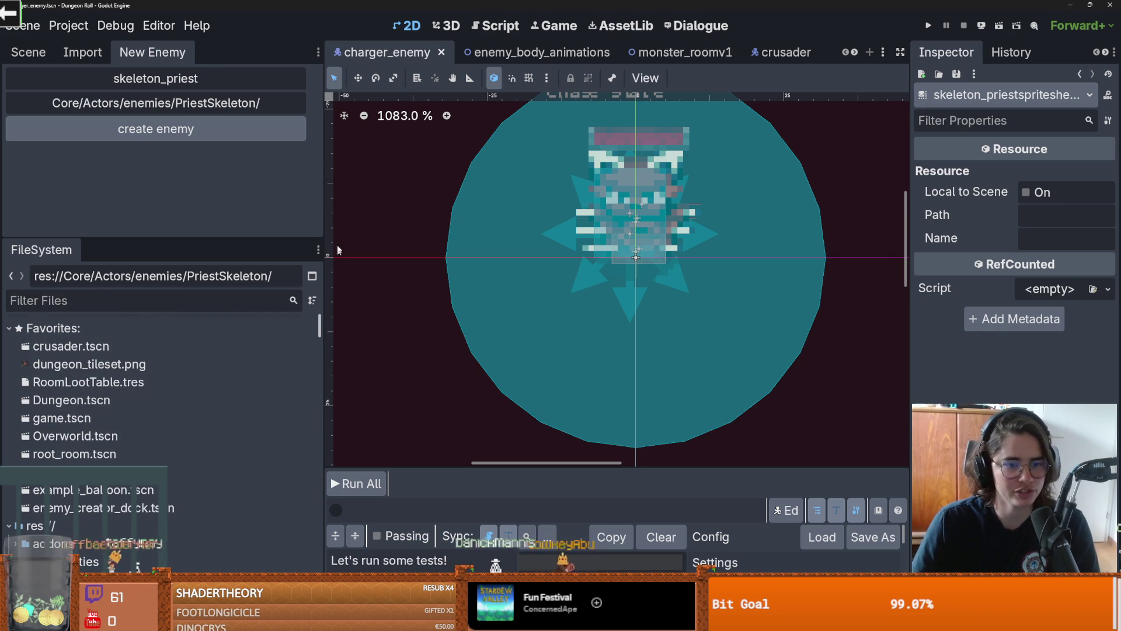
pyautogui.doubleClick(113, 508)
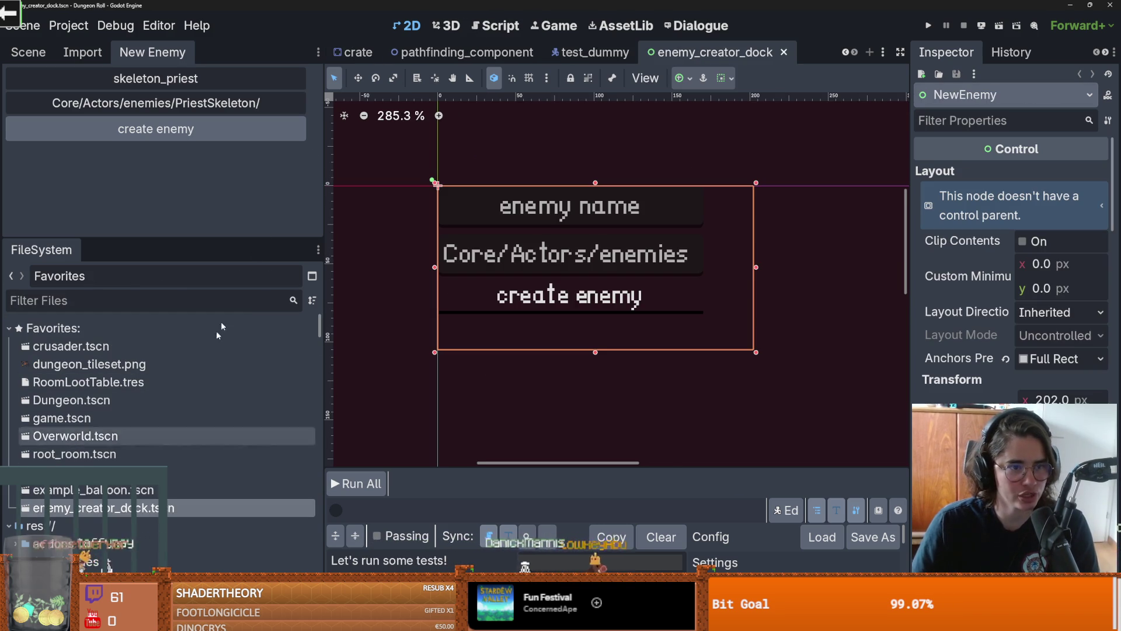
# Step: Open enemy_creator.gd and locate its preloaded sprite sheet template in the file tree
pyautogui.click(299, 107)
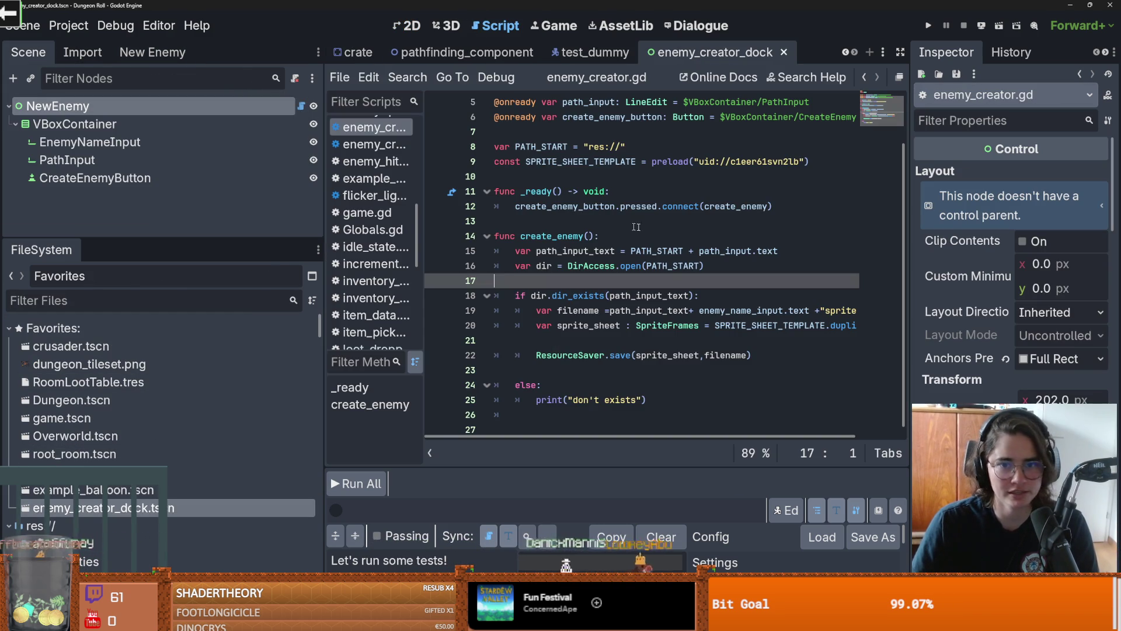
pyautogui.click(757, 166)
pyautogui.moveTo(765, 169)
pyautogui.click(821, 253)
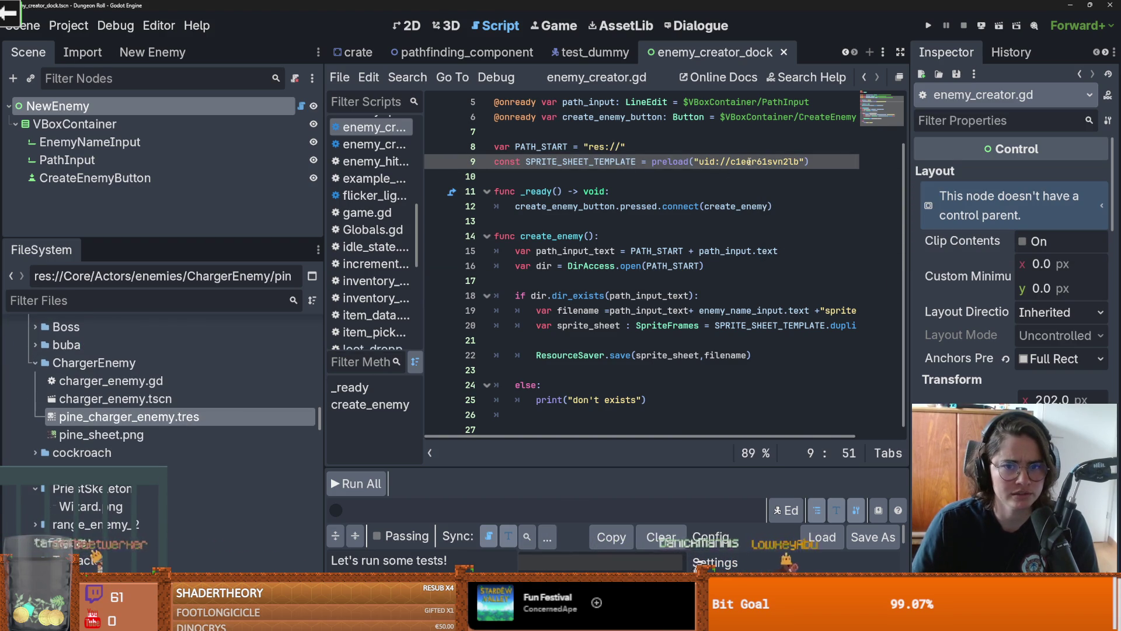
pyautogui.scroll(-15, 152, 385)
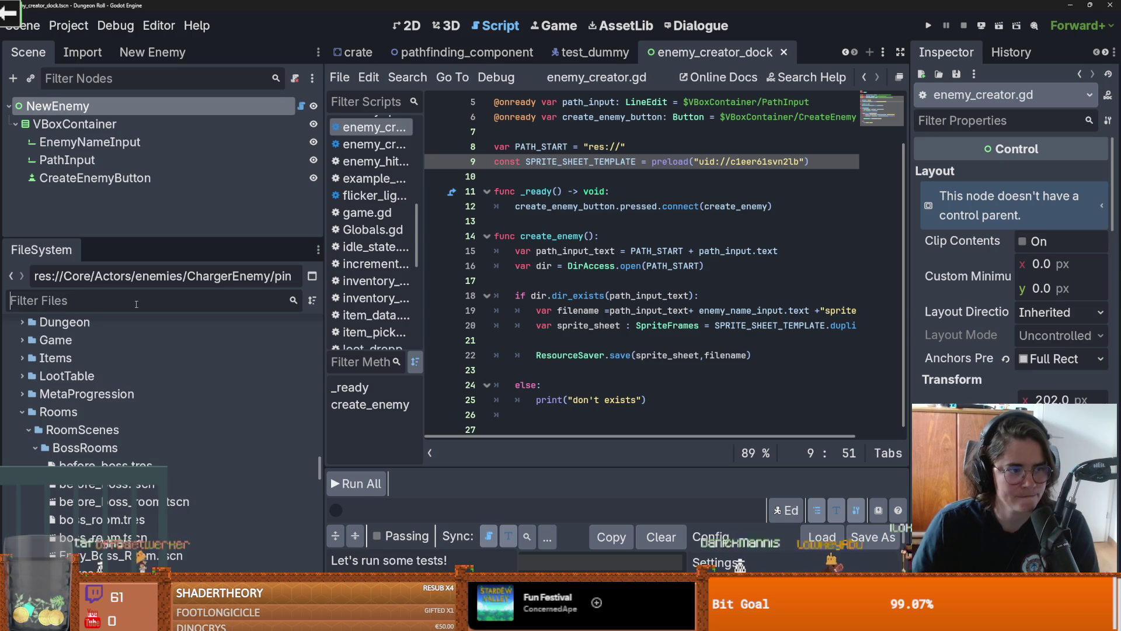
# Step: Filter FileSystem by 'sprite' and open sprite_sheet_template.tres
pyautogui.write('sprti')
pyautogui.press('BackSpace')
pyautogui.write('ite')
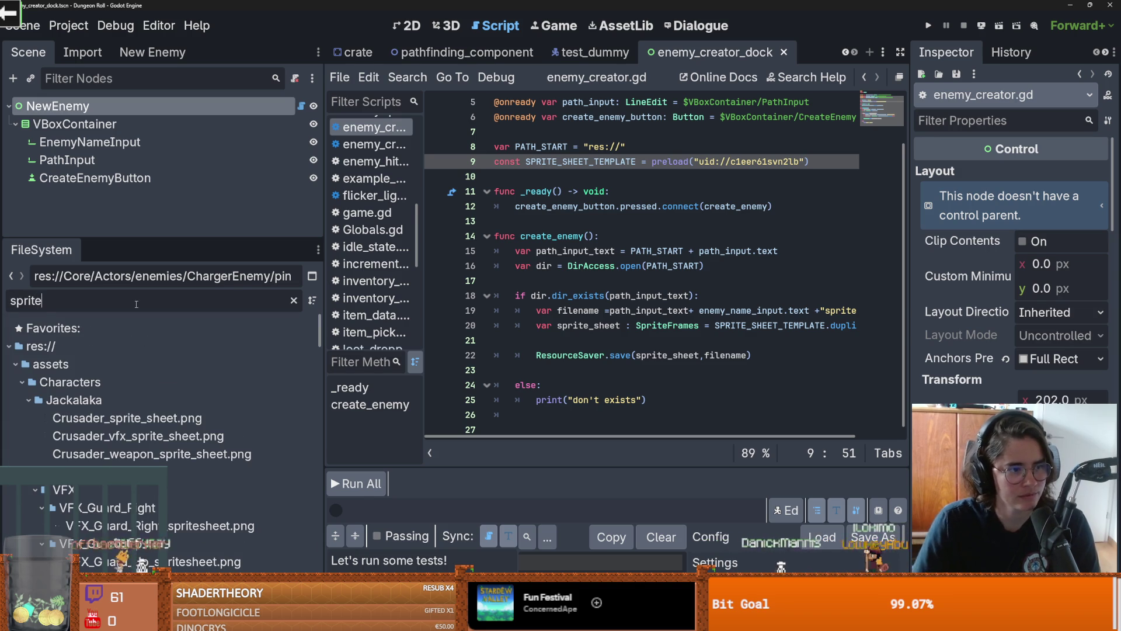
pyautogui.scroll(-5, 187, 436)
pyautogui.scroll(3, 319, 346)
pyautogui.moveTo(319, 346)
pyautogui.mouseDown()
pyautogui.moveTo(300, 356)
pyautogui.moveTo(297, 509)
pyautogui.moveTo(301, 478)
pyautogui.mouseUp()
pyautogui.scroll(-3, 300, 355)
pyautogui.scroll(3, 175, 461)
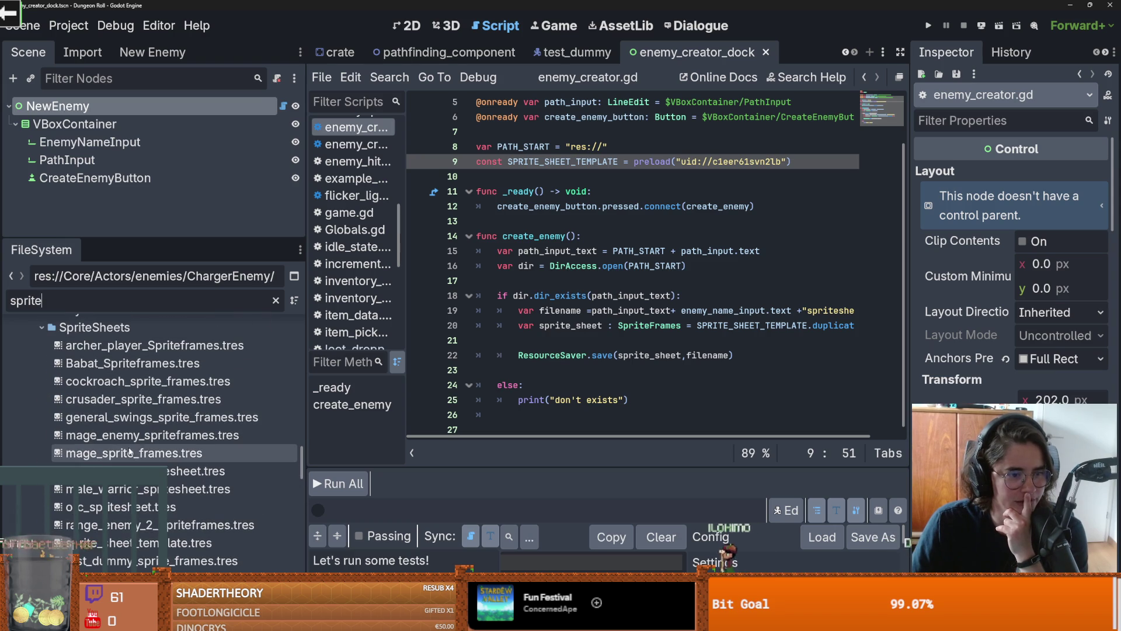
pyautogui.scroll(-3, 164, 443)
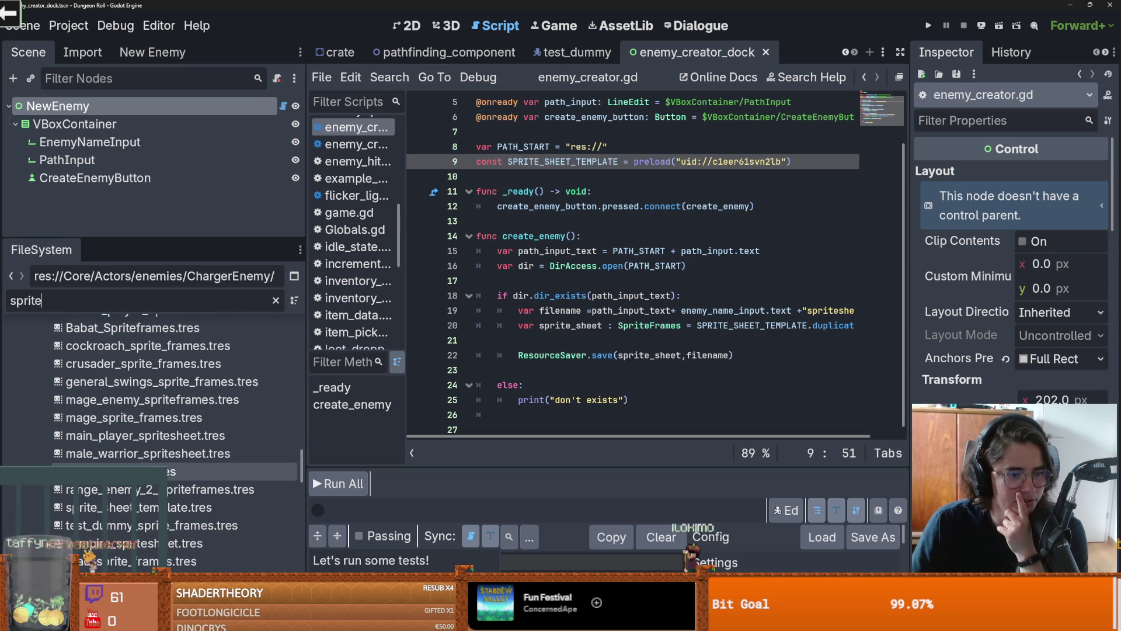
pyautogui.click(157, 507)
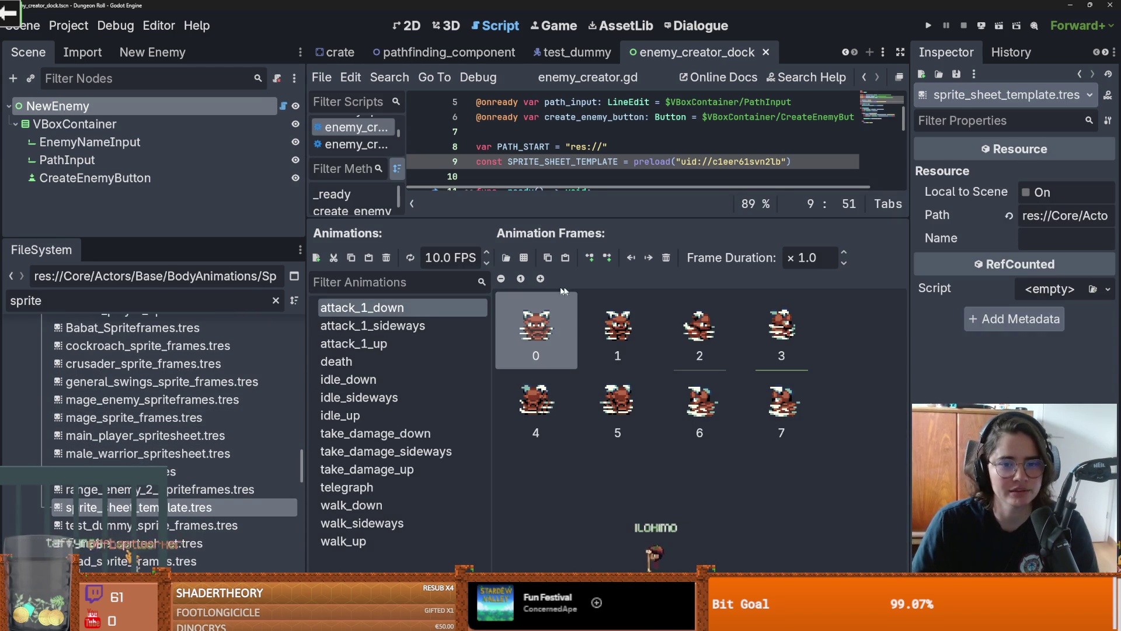
# Step: Delete all frames from the attack_1_down, attack_1_sideways and attack_1_up animations
pyautogui.hotkey('ctrl', 'a')
pyautogui.click(665, 257)
pyautogui.click(374, 325)
pyautogui.click(667, 257)
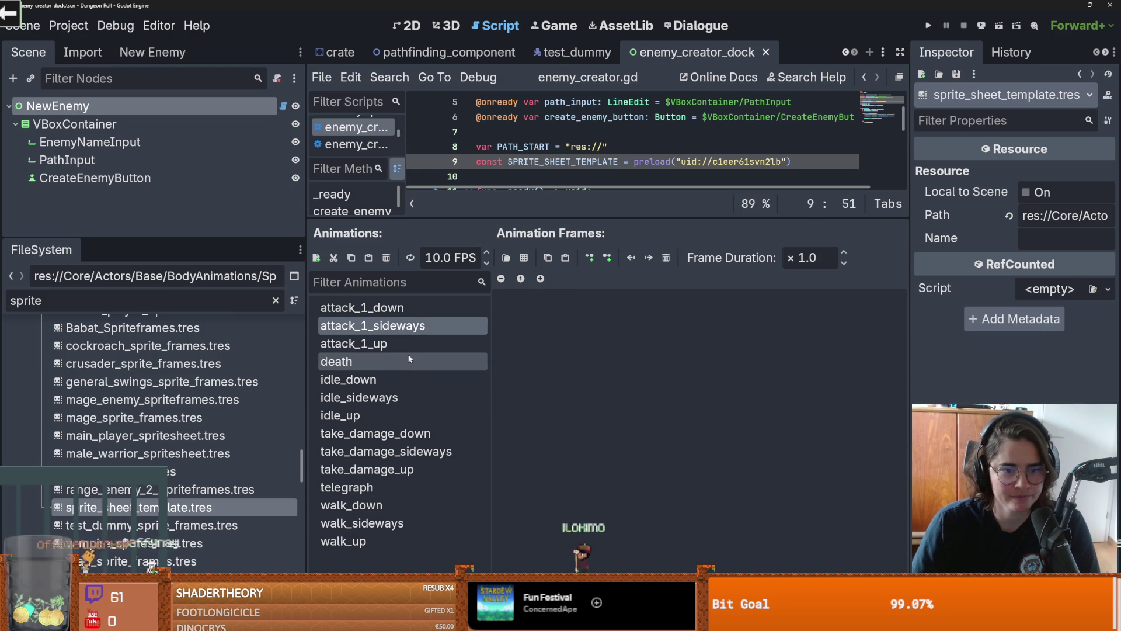
pyautogui.click(374, 344)
pyautogui.click(666, 257)
# Step: Clear the frames from the idle_down and idle_up animations
pyautogui.click(368, 361)
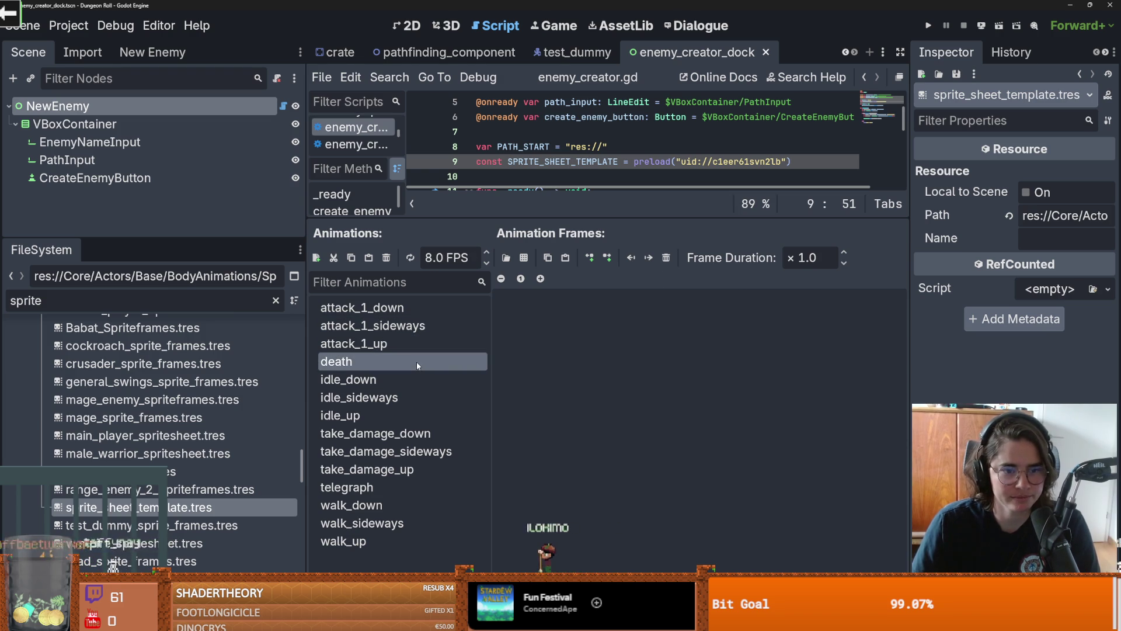
pyautogui.click(369, 381)
pyautogui.keyDown('shift'); pyautogui.click(801, 317); pyautogui.keyUp('shift')
pyautogui.click(666, 259)
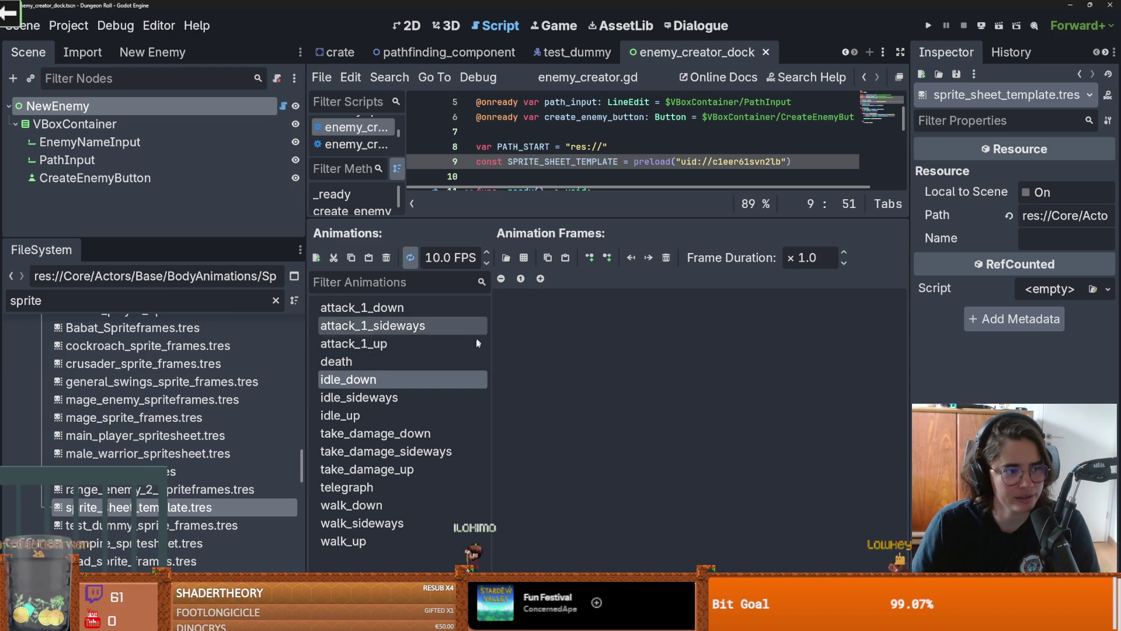
pyautogui.press('Down')
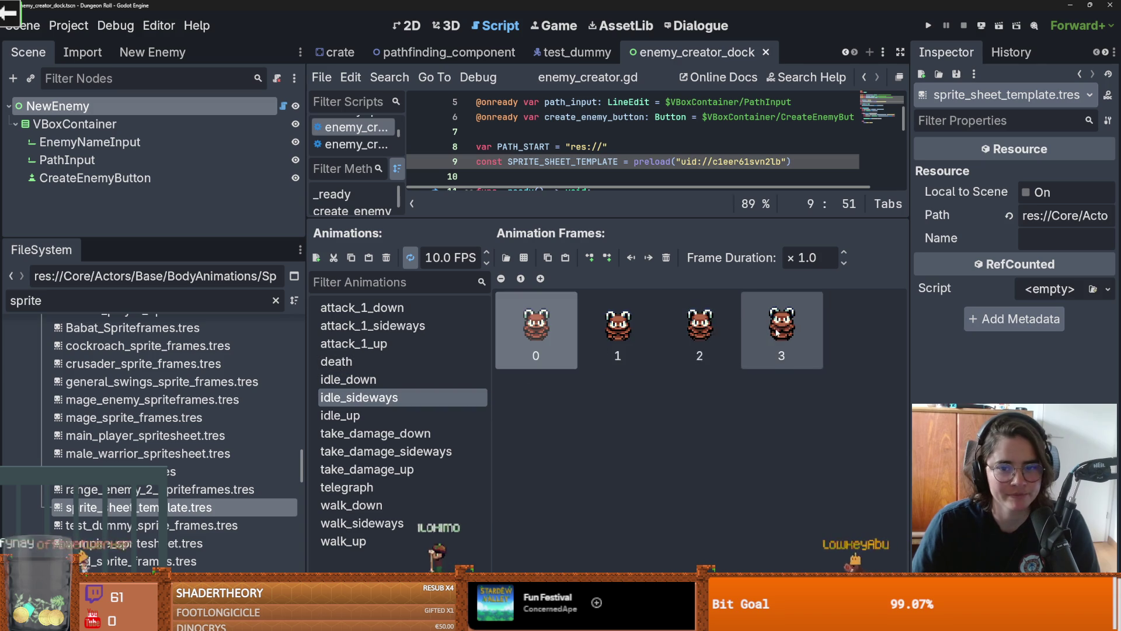
pyautogui.press('Down')
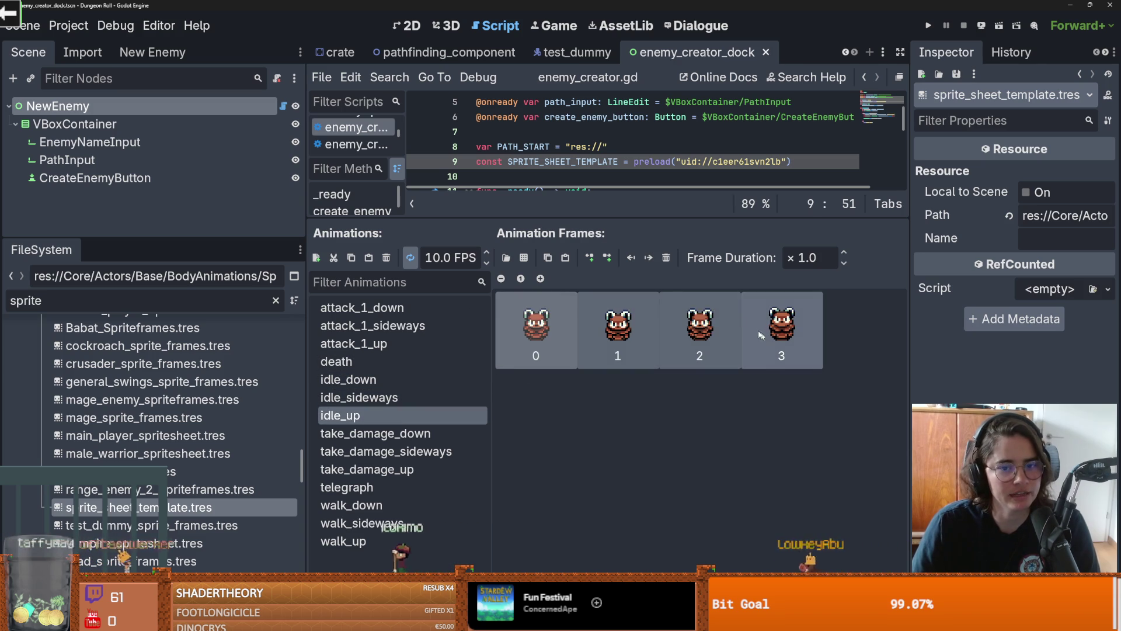
pyautogui.click(664, 262)
# Step: Empty the telegraph and walk_down animations of their frames
pyautogui.click(412, 432)
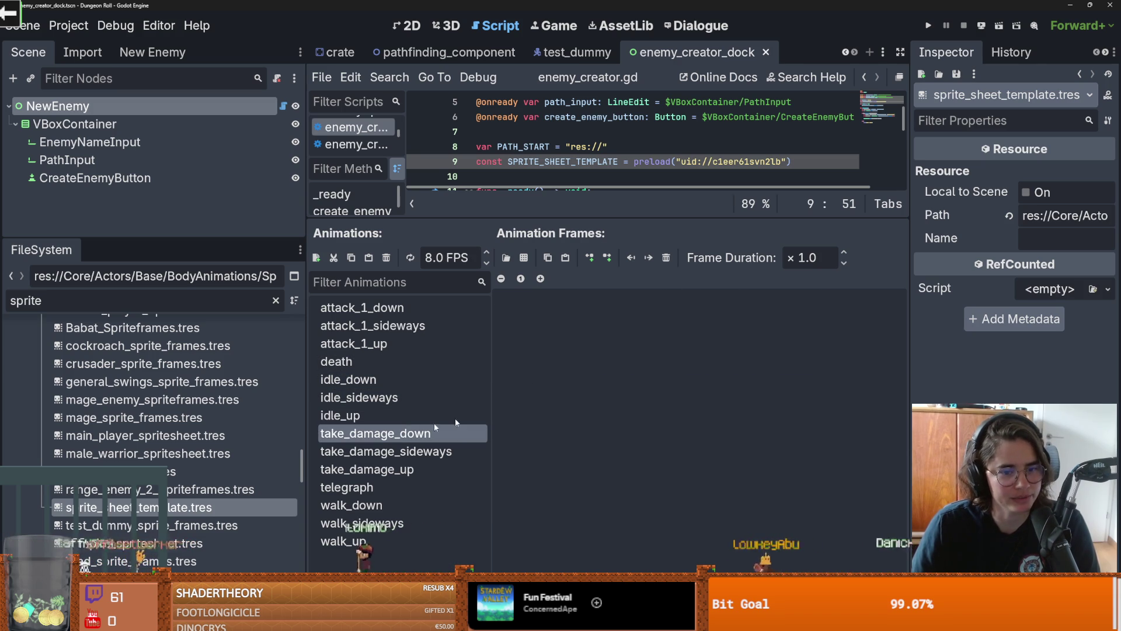
pyautogui.click(448, 450)
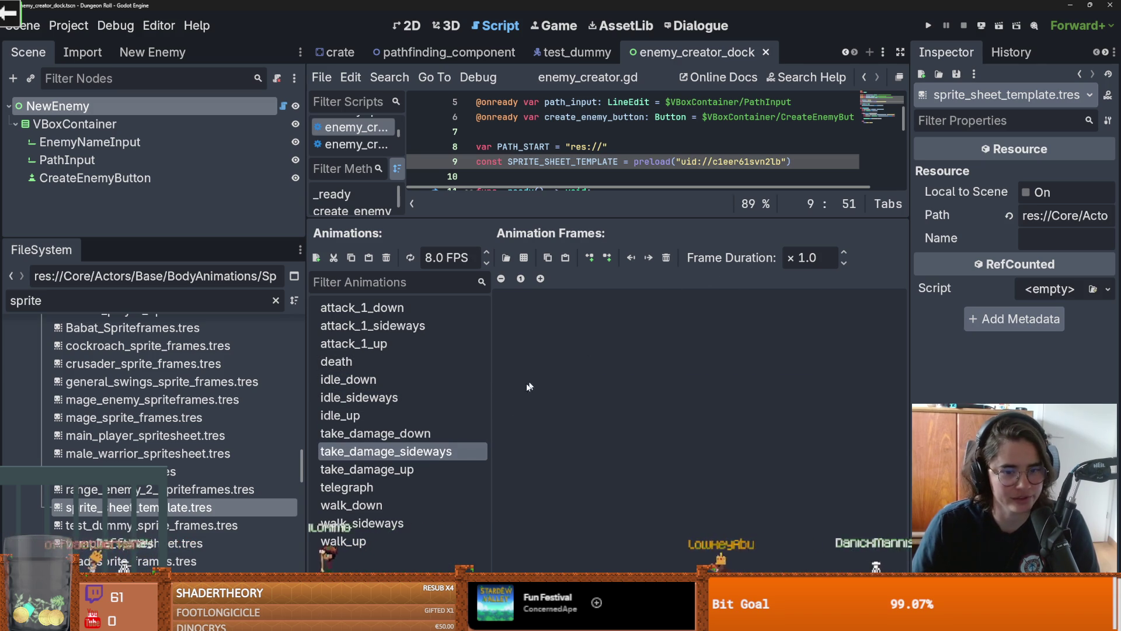
pyautogui.press('Down')
pyautogui.press('Down')
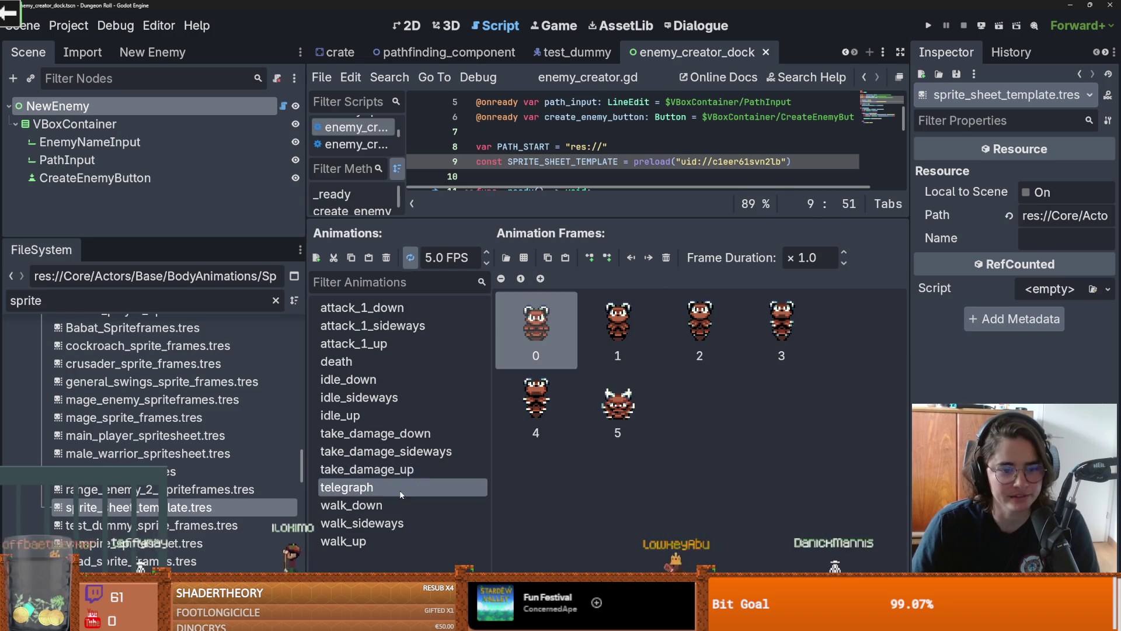
pyautogui.hotkey('ctrl', 'a')
pyautogui.press('Delete')
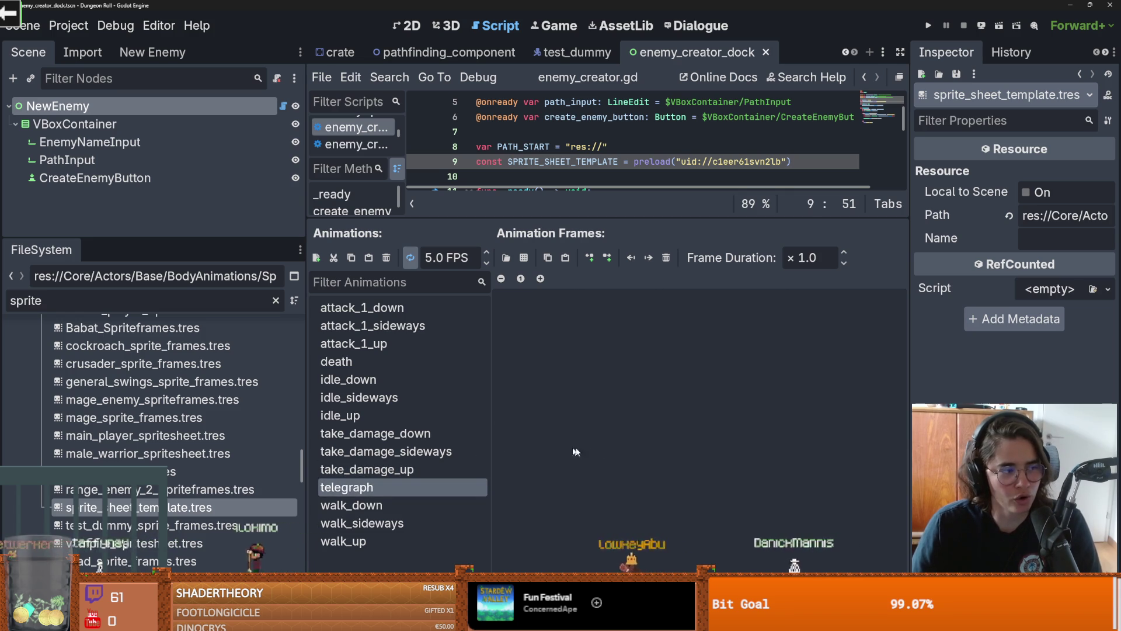
pyautogui.click(351, 505)
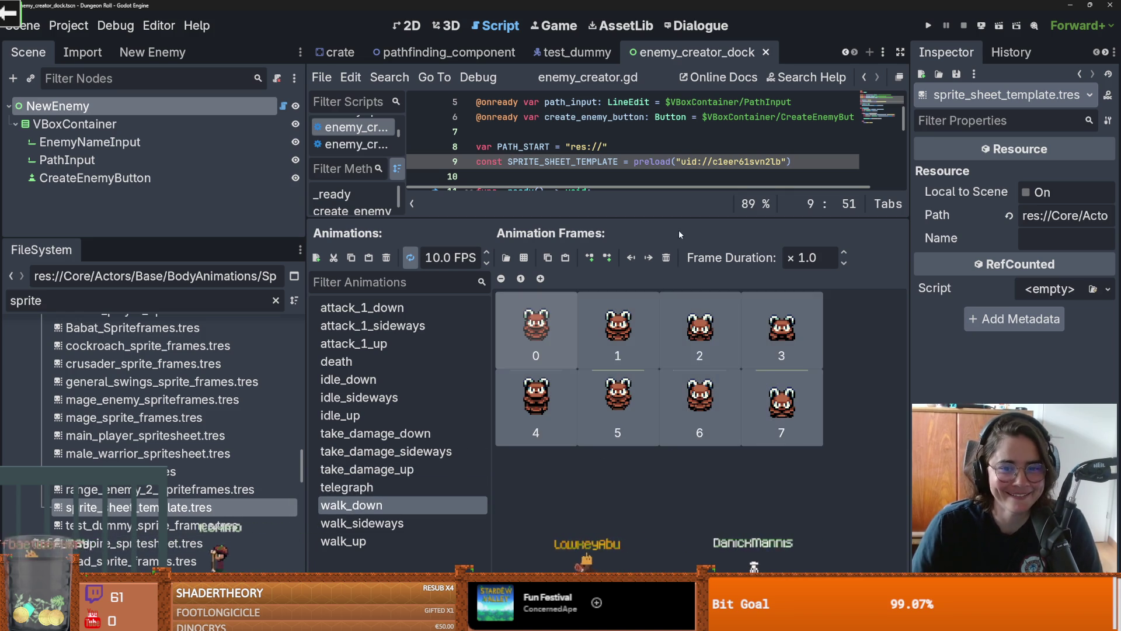
pyautogui.click(539, 395)
pyautogui.hotkey('ctrl', 'a')
pyautogui.press('Delete')
# Step: Empty walk_sideways and walk_up, save, and enlarge the script editor
pyautogui.click(362, 523)
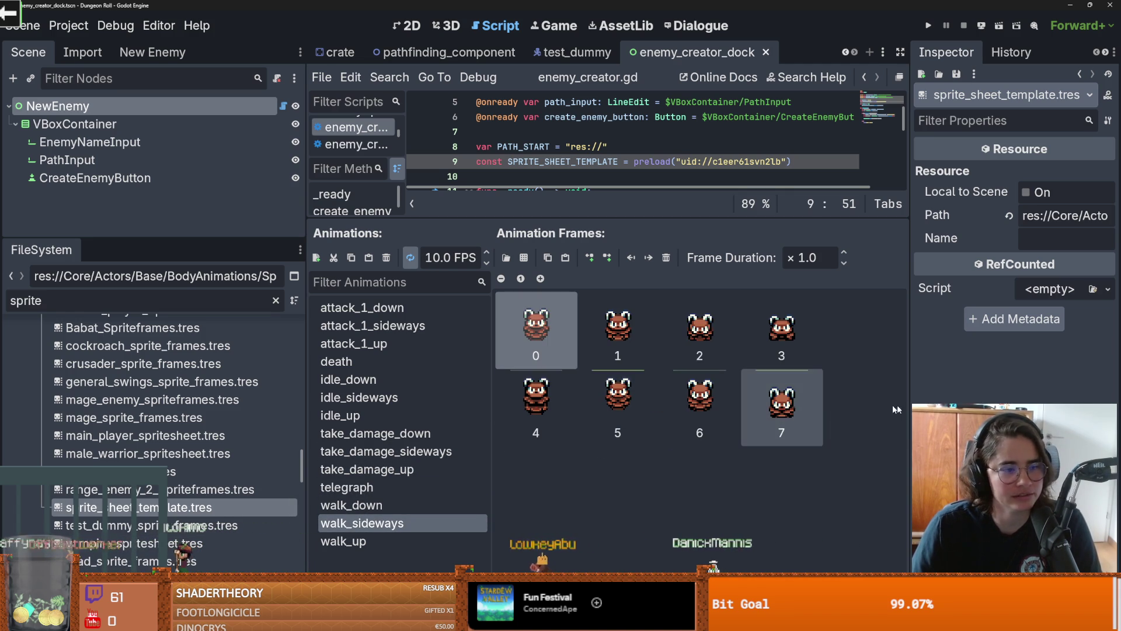
pyautogui.click(701, 344)
pyautogui.hotkey('ctrl', 'a')
pyautogui.click(664, 255)
pyautogui.click(343, 540)
pyautogui.click(701, 330)
pyautogui.hotkey('ctrl', 'a')
pyautogui.click(667, 260)
pyautogui.hotkey('ctrl', 's')
pyautogui.moveTo(560, 217); pyautogui.dragTo(559, 408)
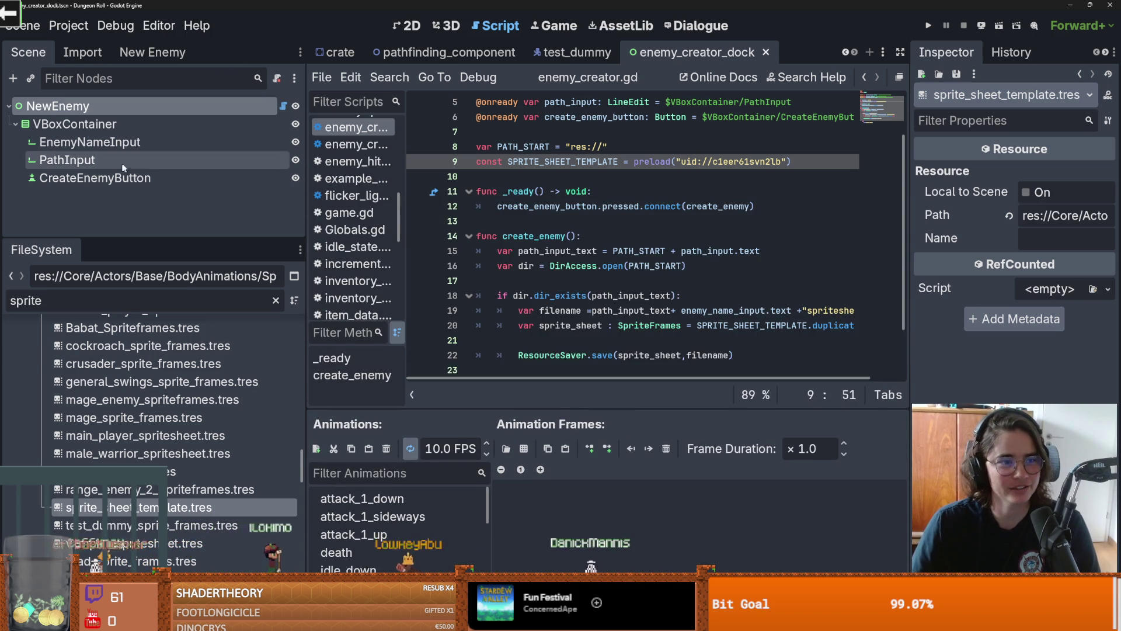
# Step: Open the New Enemy dock, collapse FileSystem folders, and clear the sprite filter
pyautogui.click(147, 58)
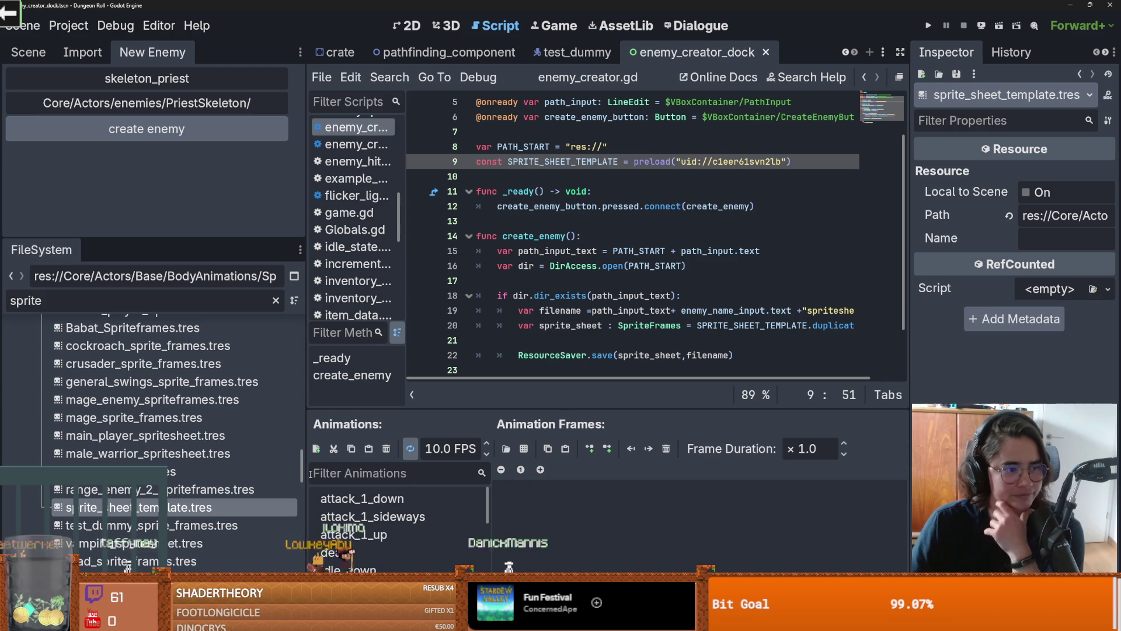
pyautogui.moveTo(302, 476)
pyautogui.mouseDown()
pyautogui.moveTo(316, 309)
pyautogui.moveTo(298, 459)
pyautogui.mouseUp()
pyautogui.scroll(10, 298, 460)
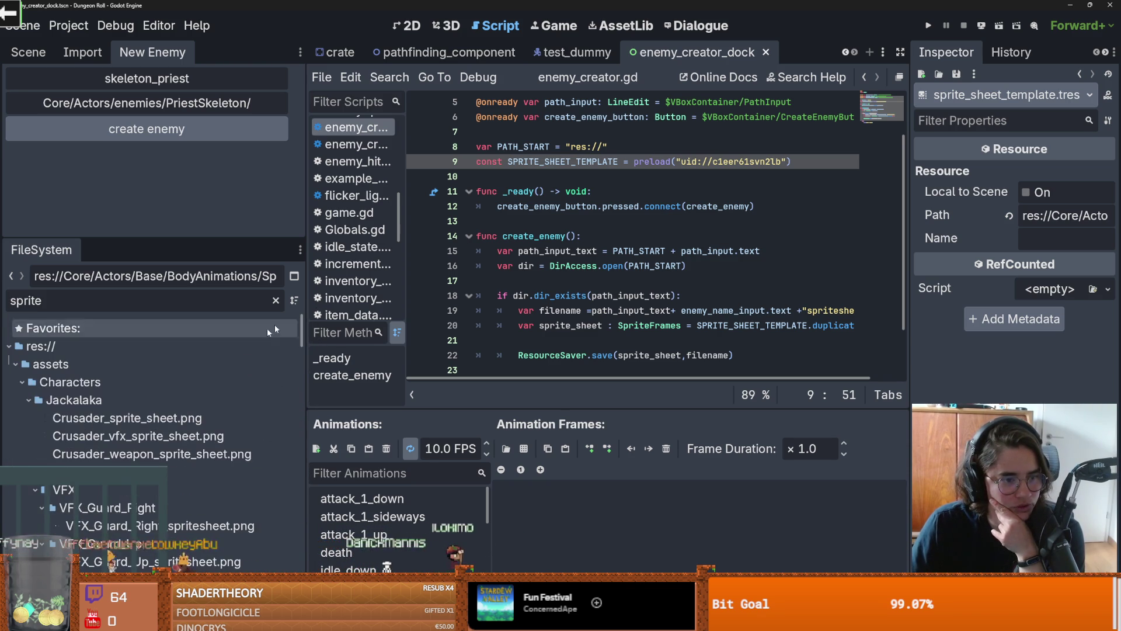
pyautogui.click(23, 382)
pyautogui.click(15, 363)
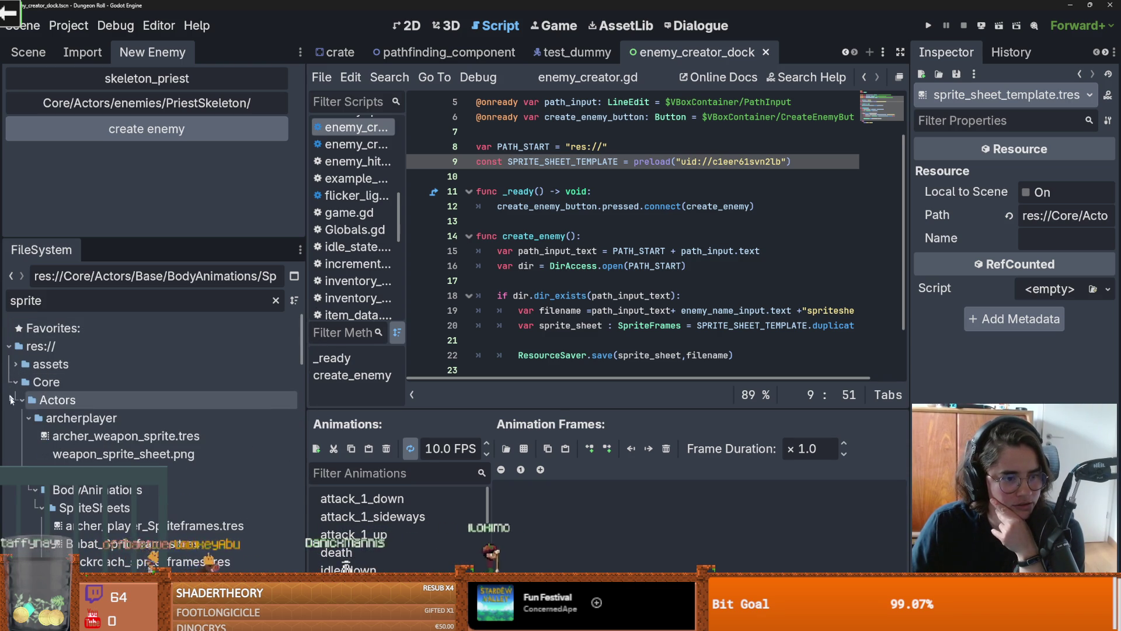
pyautogui.click(21, 400)
pyautogui.click(20, 418)
pyautogui.click(17, 433)
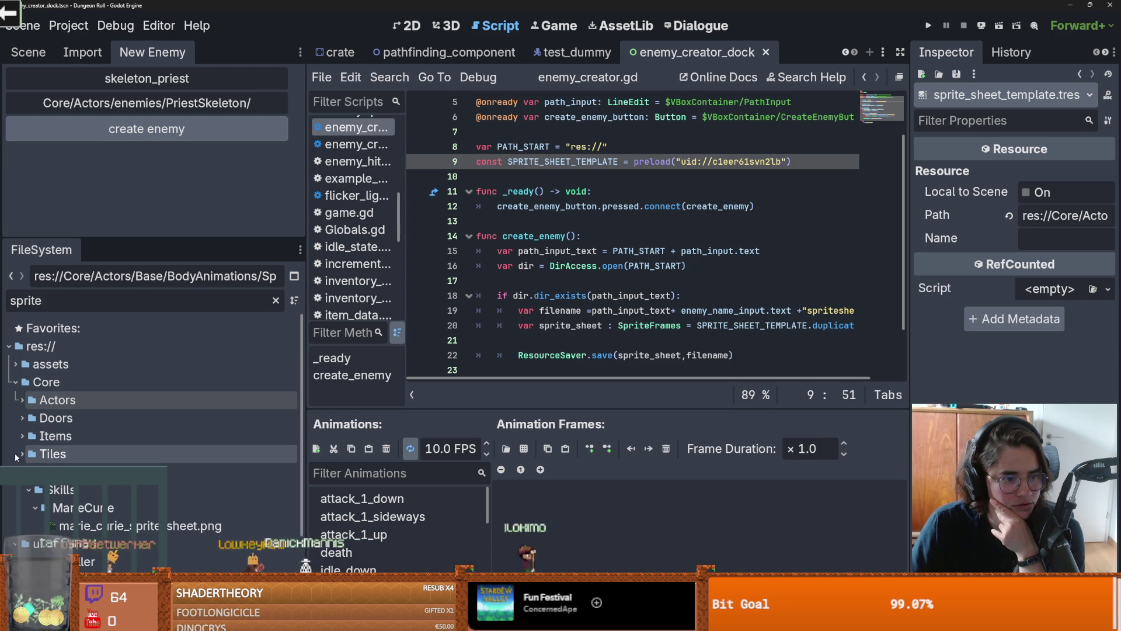
pyautogui.click(22, 399)
pyautogui.click(66, 402)
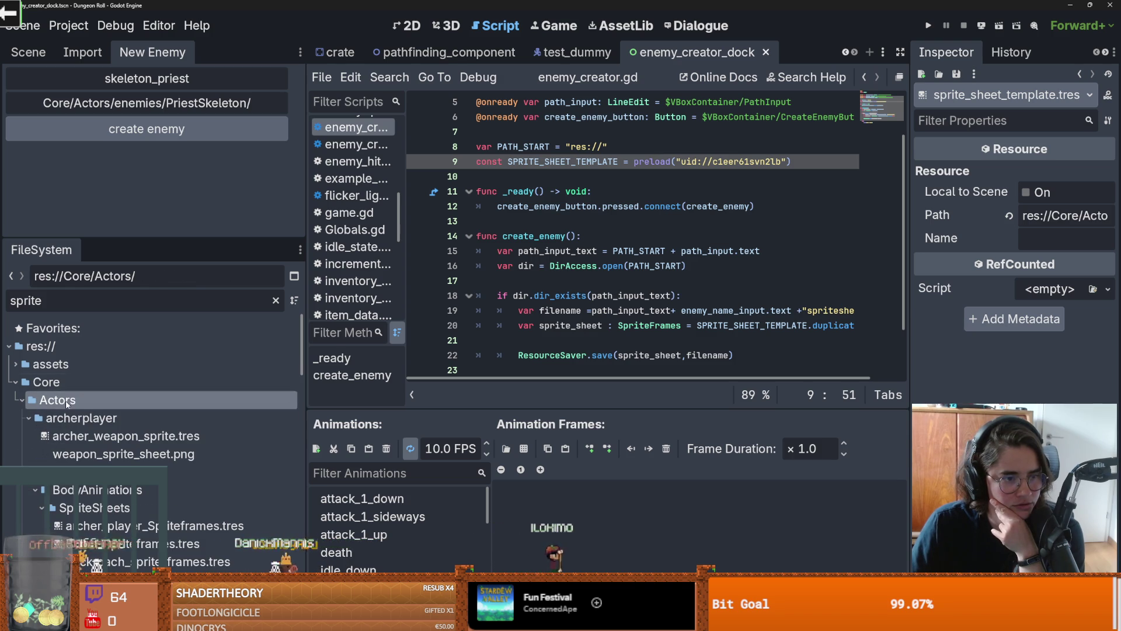
pyautogui.click(275, 301)
# Step: Select the PriestSkeleton folder, create the skeleton_priest sprite sheet, and open it
pyautogui.scroll(15, 175, 432)
pyautogui.scroll(3, 229, 434)
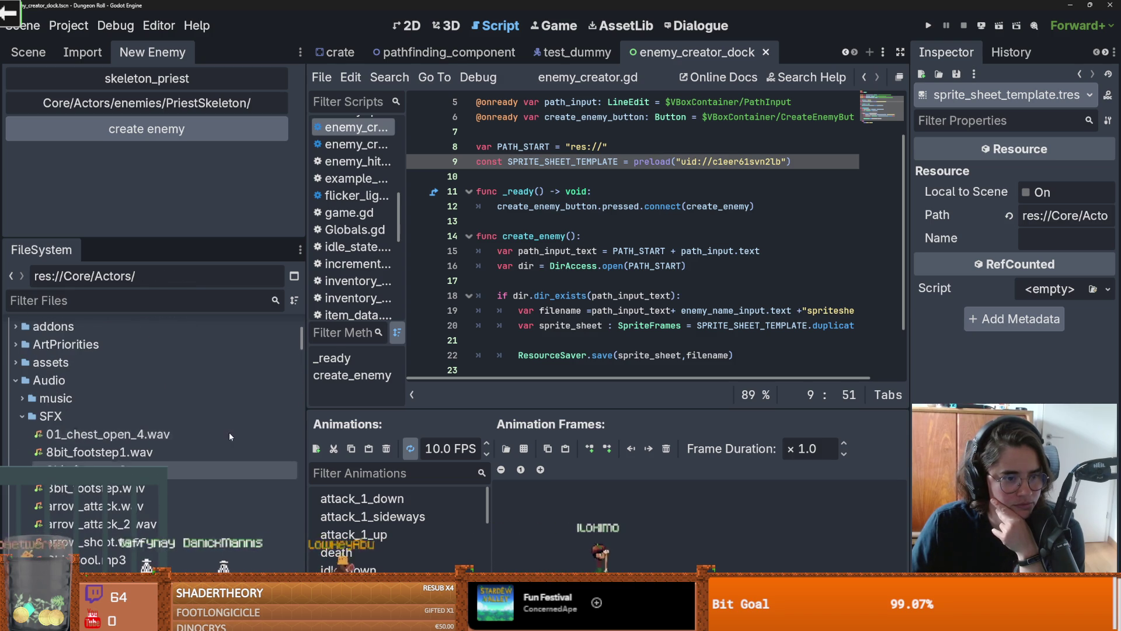
pyautogui.click(16, 380)
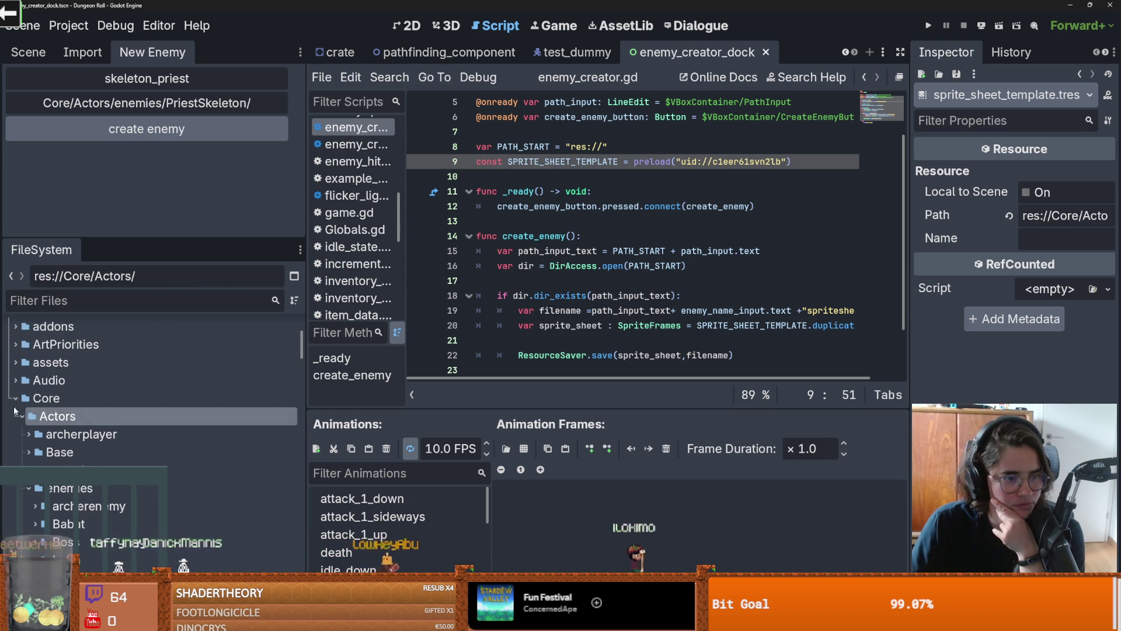
pyautogui.scroll(-4, 60, 456)
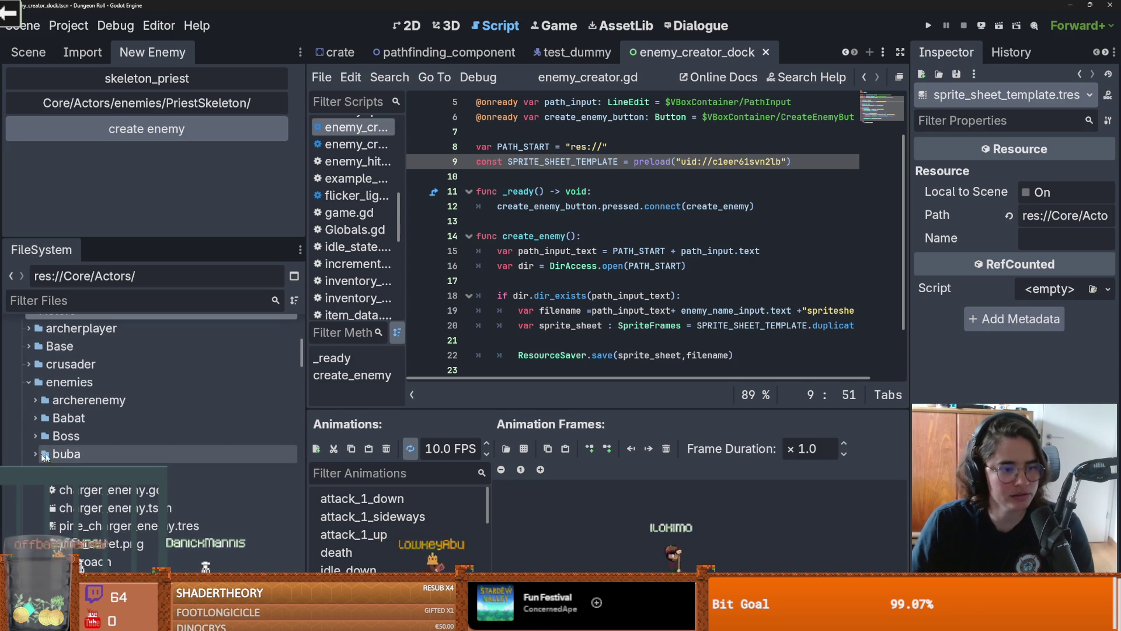
pyautogui.click(35, 472)
pyautogui.scroll(-1, 87, 467)
pyautogui.click(88, 490)
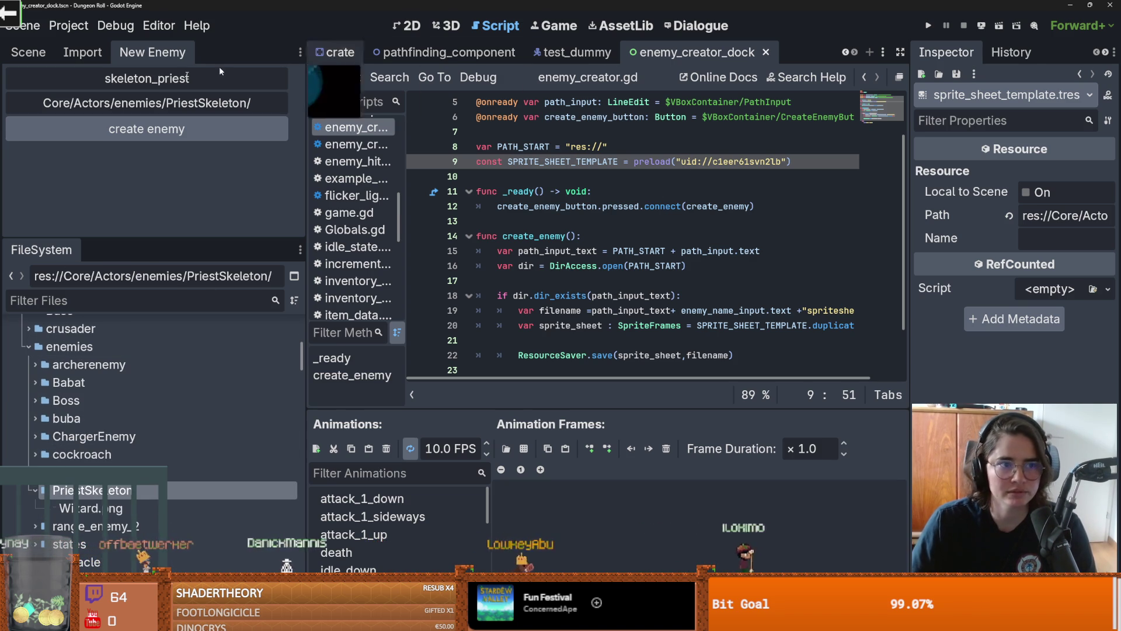
pyautogui.click(251, 129)
pyautogui.click(175, 508)
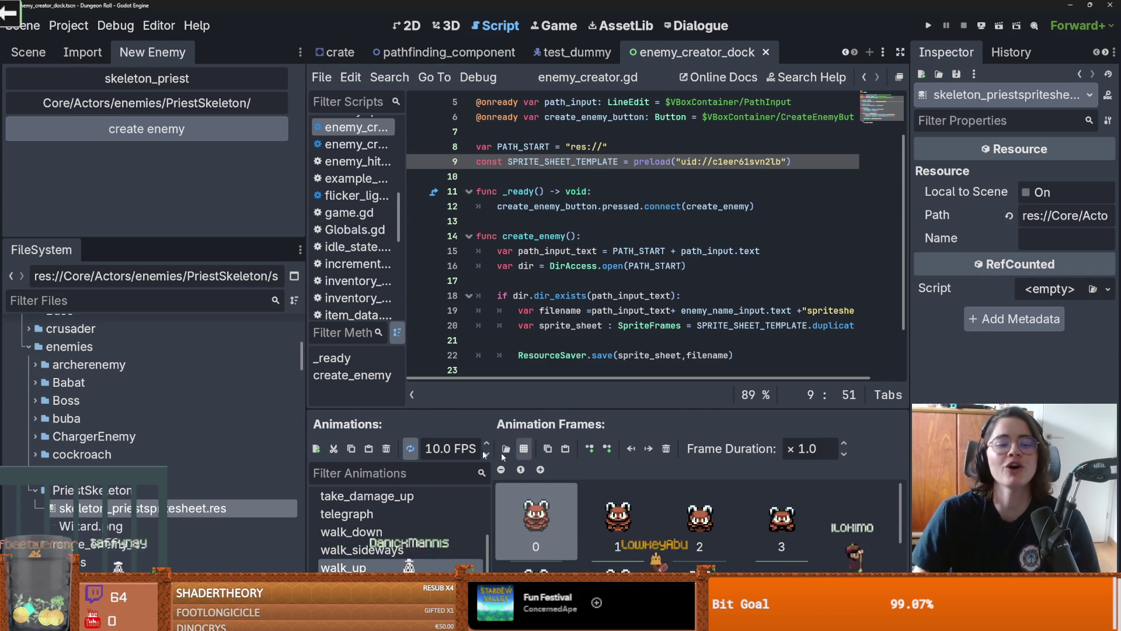
# Step: Delete the new skeleton_priestspritesheet.res file
pyautogui.rightClick(156, 510)
pyautogui.click(211, 513)
pyautogui.click(437, 378)
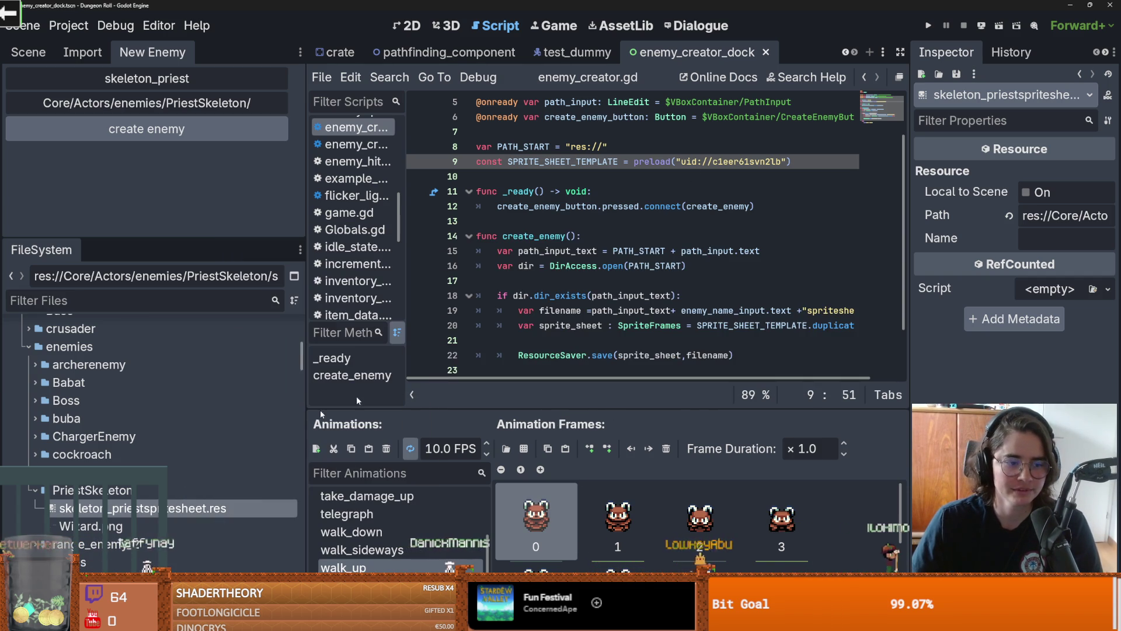
# Step: Filter the files by 'sprite' and open sprite_sheet_template.tres
pyautogui.scroll(-10, 214, 504)
pyautogui.click(99, 300)
pyautogui.write('sprite')
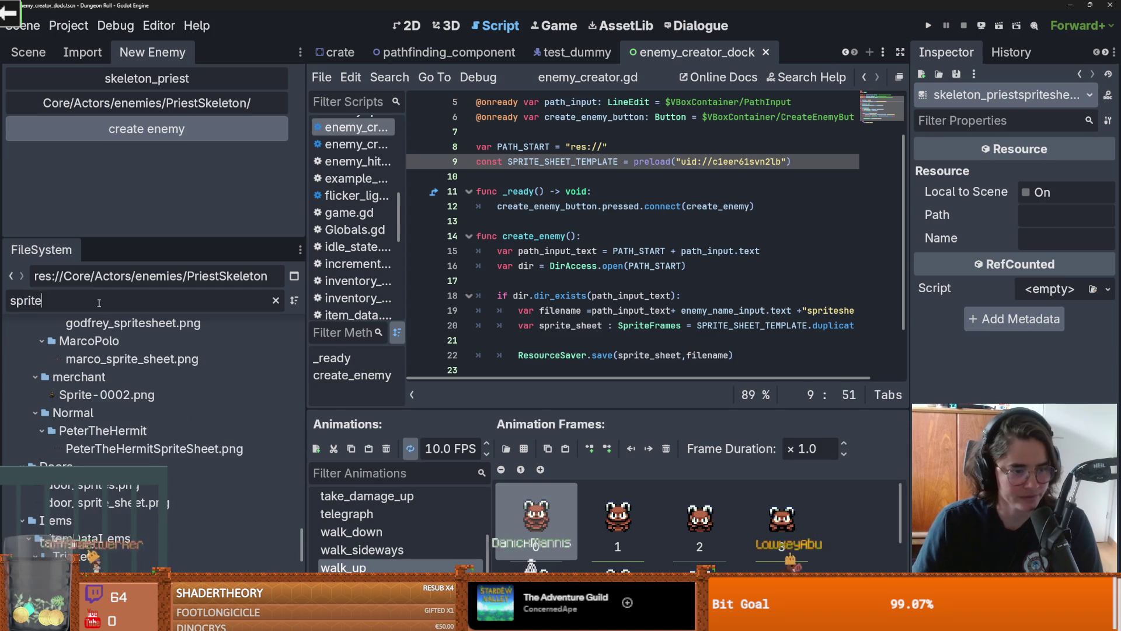
pyautogui.scroll(-5, 212, 519)
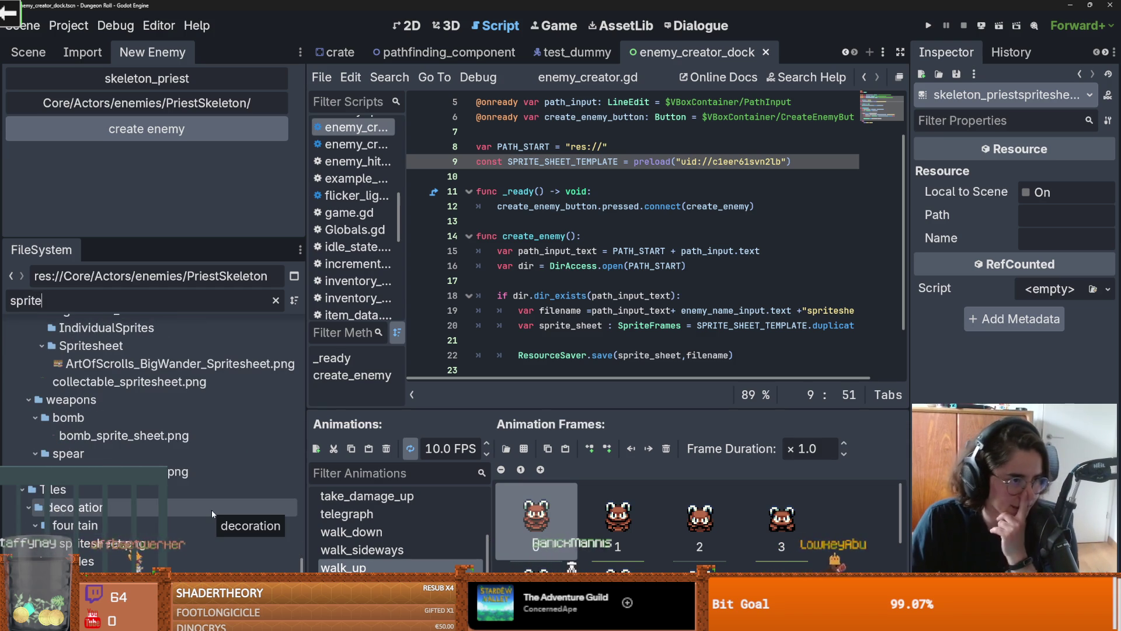
pyautogui.scroll(1, 212, 510)
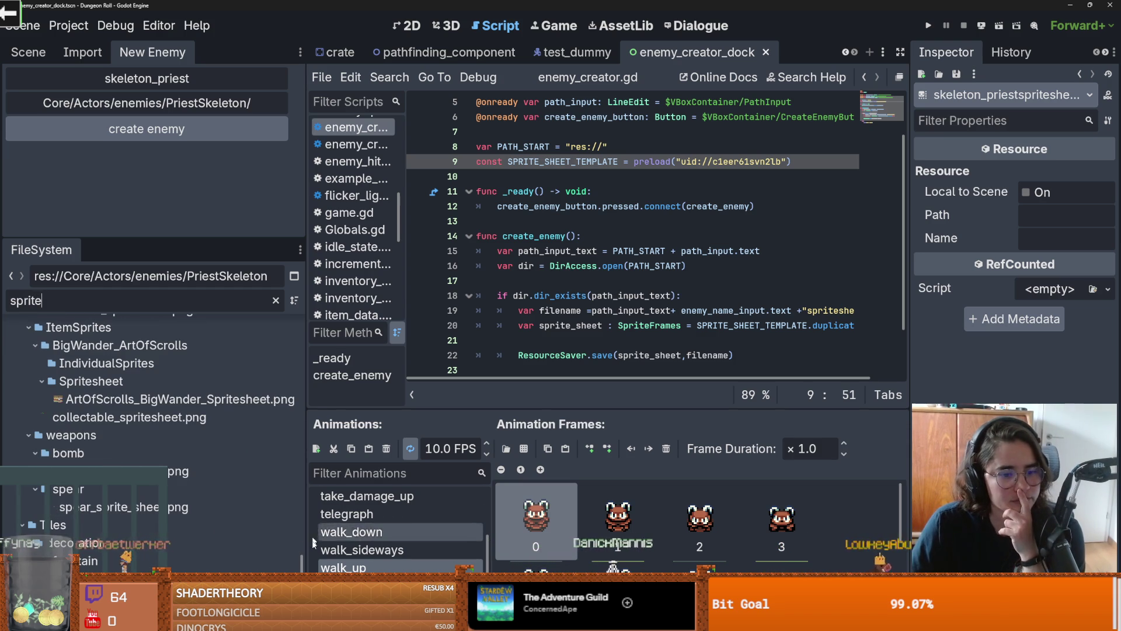
pyautogui.scroll(5, 301, 492)
pyautogui.moveTo(301, 493); pyautogui.dragTo(299, 480)
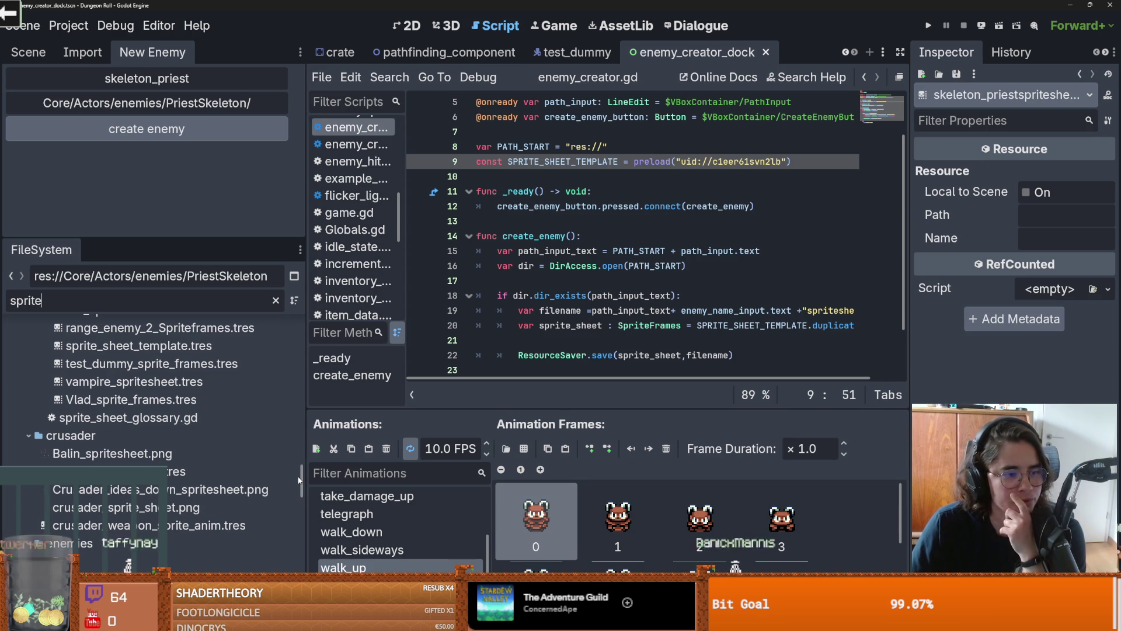
pyautogui.scroll(3, 301, 482)
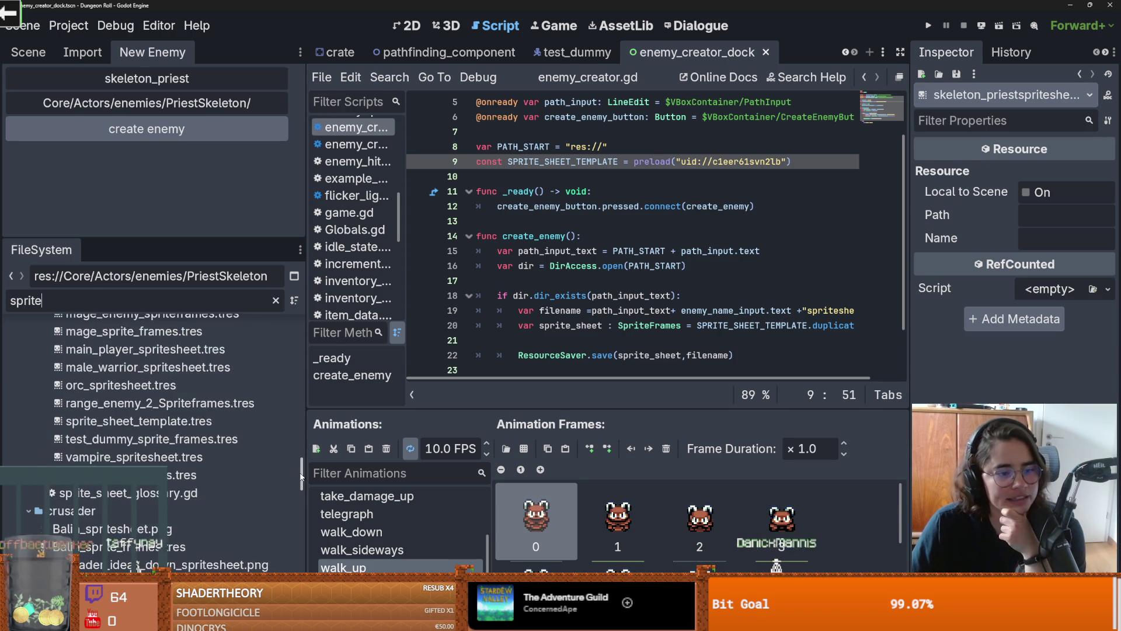
pyautogui.click(207, 505)
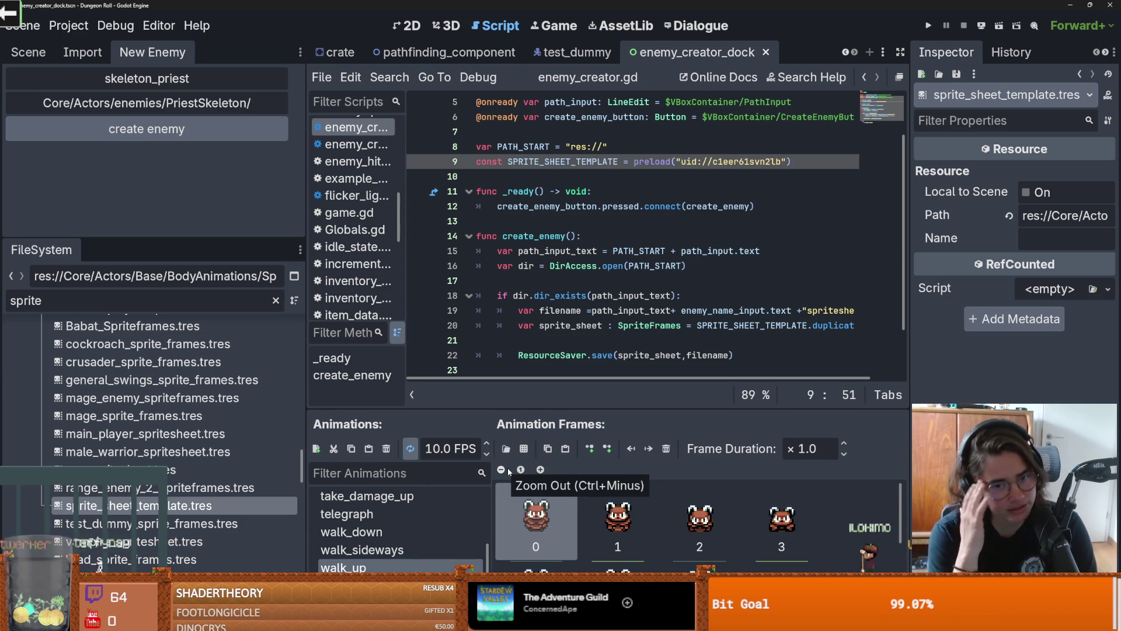
# Step: Replace line 9's preload with a dragged-in sprite_sheet_template.tres and save the script
pyautogui.moveTo(792, 162); pyautogui.dragTo(627, 162)
pyautogui.press('BackSpace')
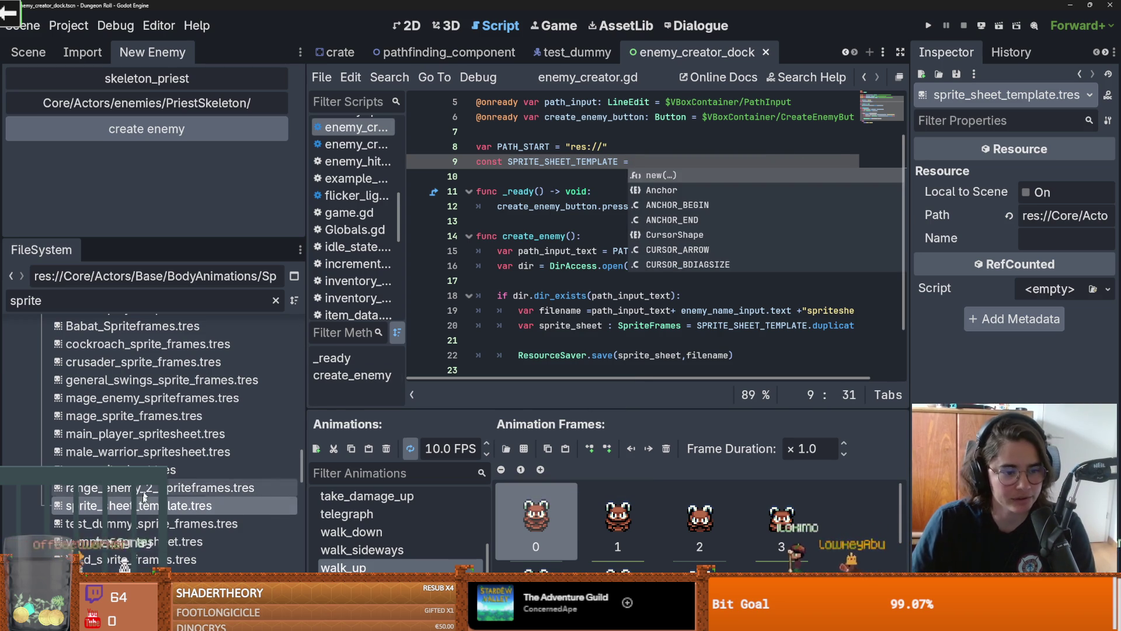
pyautogui.moveTo(134, 505); pyautogui.dragTo(650, 172)
pyautogui.hotkey('ctrl', 's')
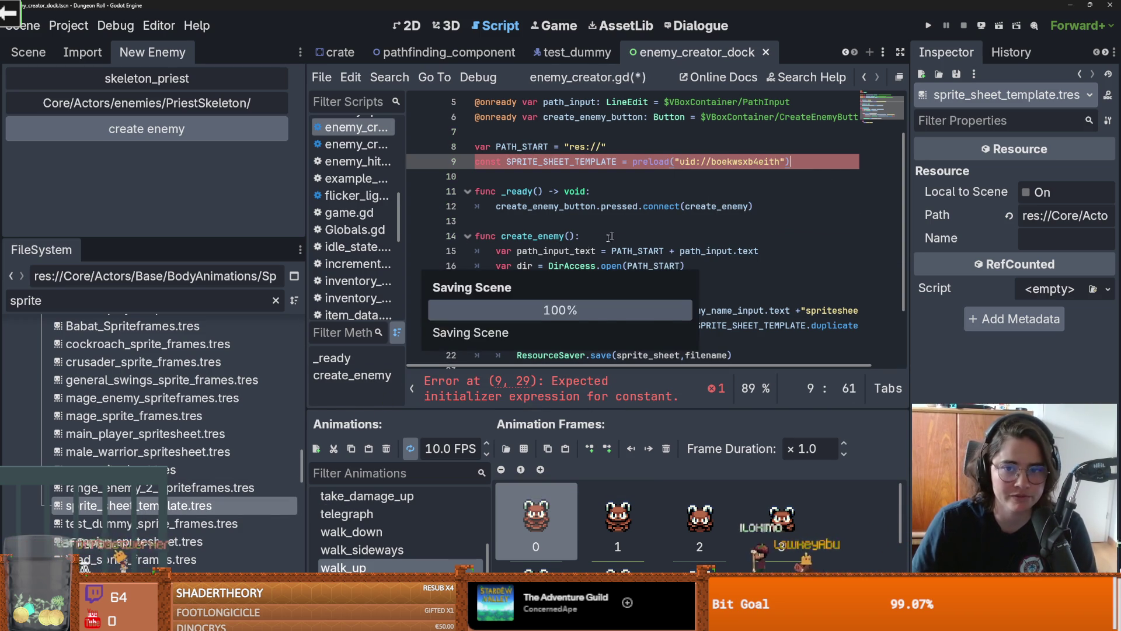
# Step: Reveal the uid's template resource in FileSystem and enlarge the SpriteFrames panel
pyautogui.doubleClick(747, 162)
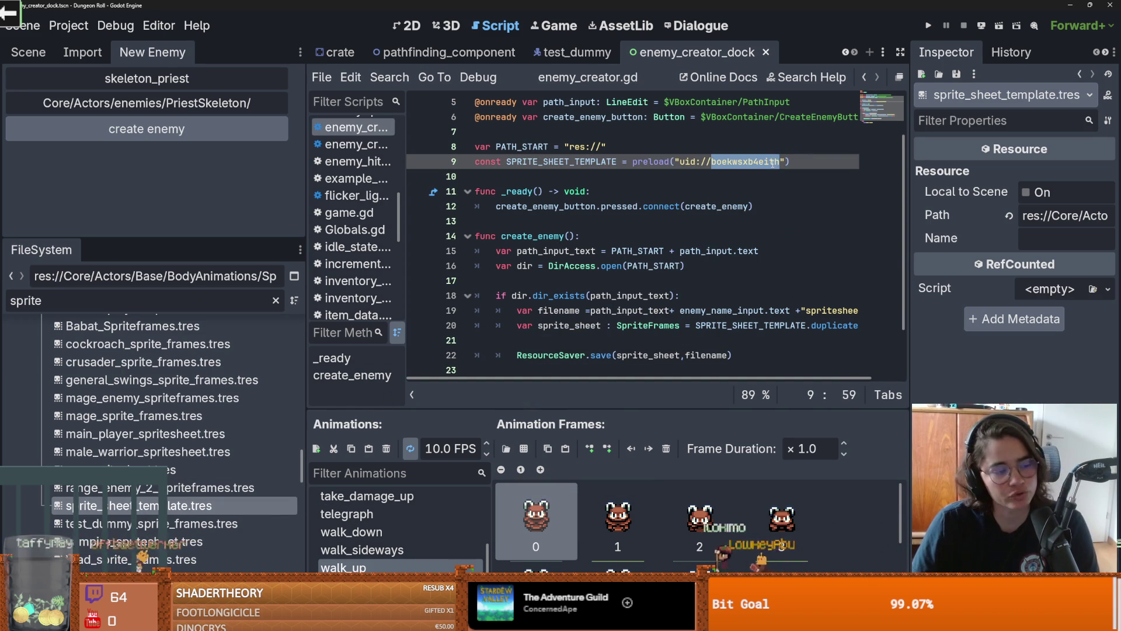
pyautogui.moveTo(774, 163)
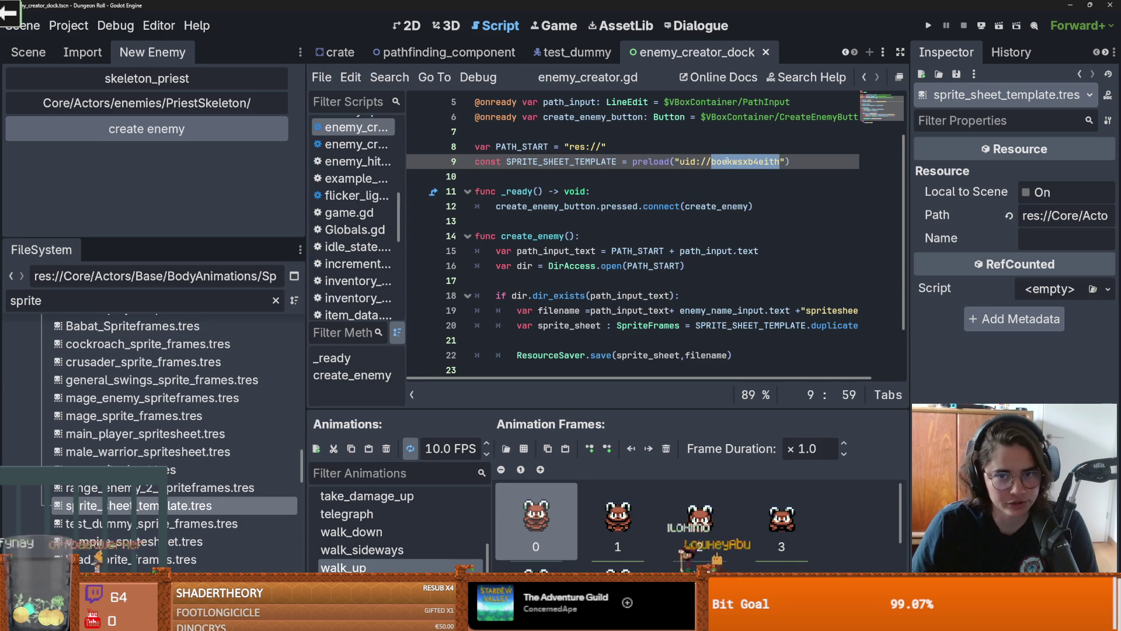
pyautogui.moveTo(681, 161); pyautogui.dragTo(780, 162)
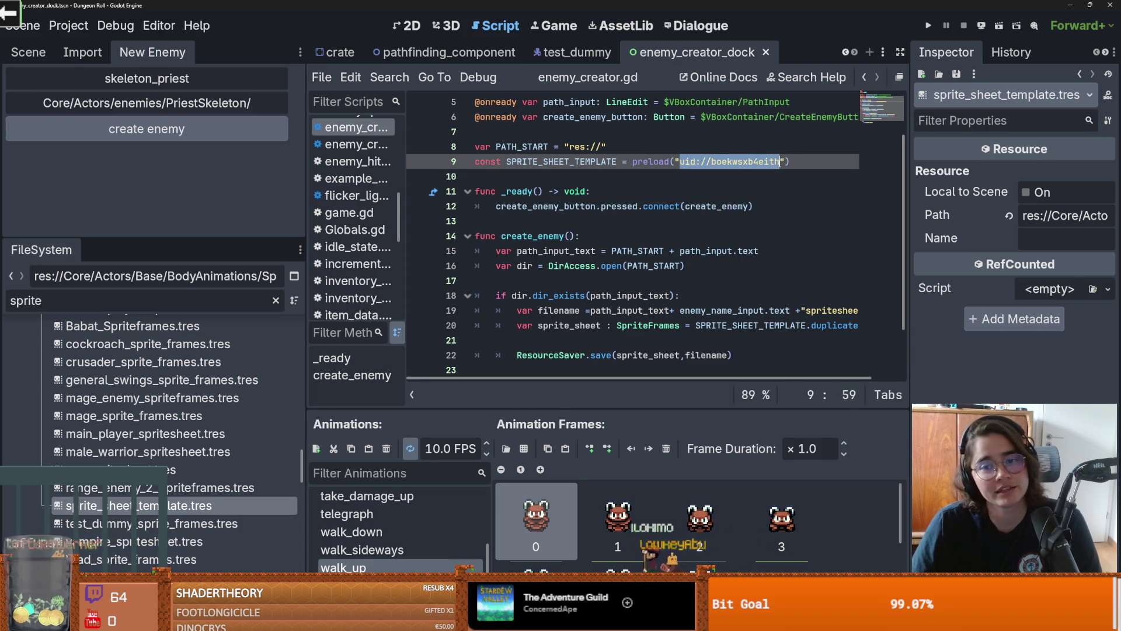
pyautogui.click(737, 162)
pyautogui.doubleClick(754, 161)
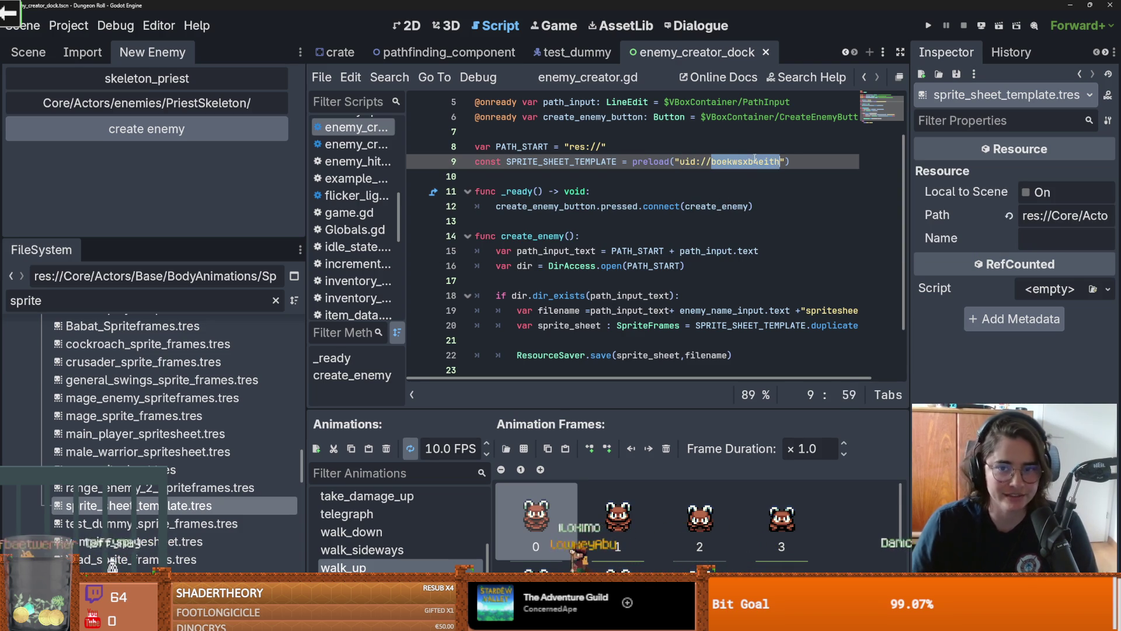
pyautogui.moveTo(766, 163)
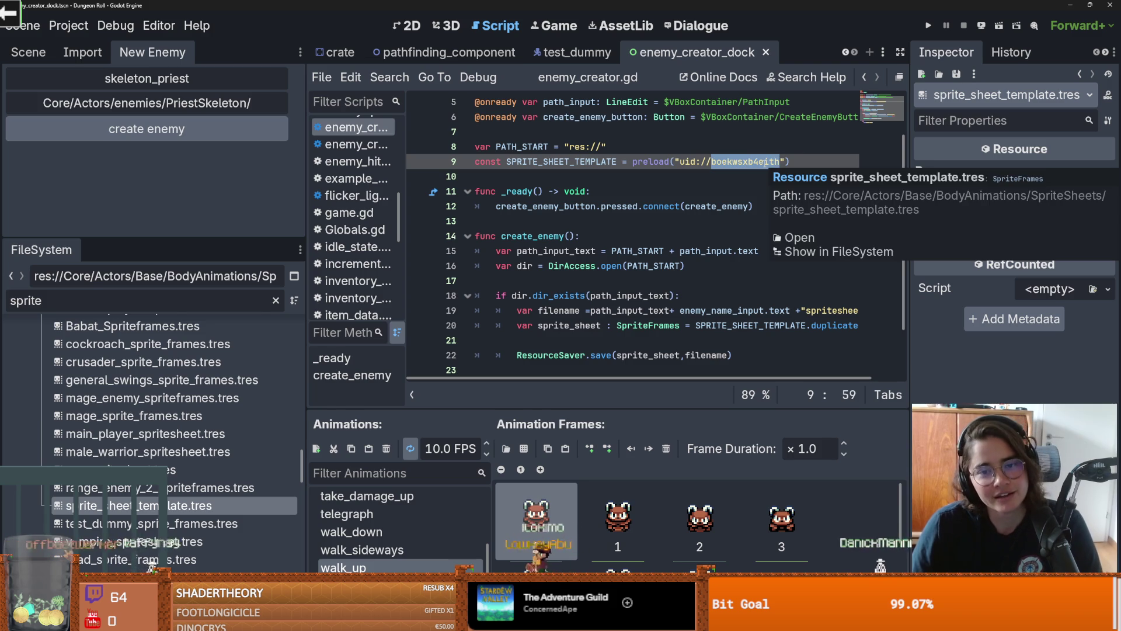
pyautogui.click(817, 263)
pyautogui.scroll(3, 236, 410)
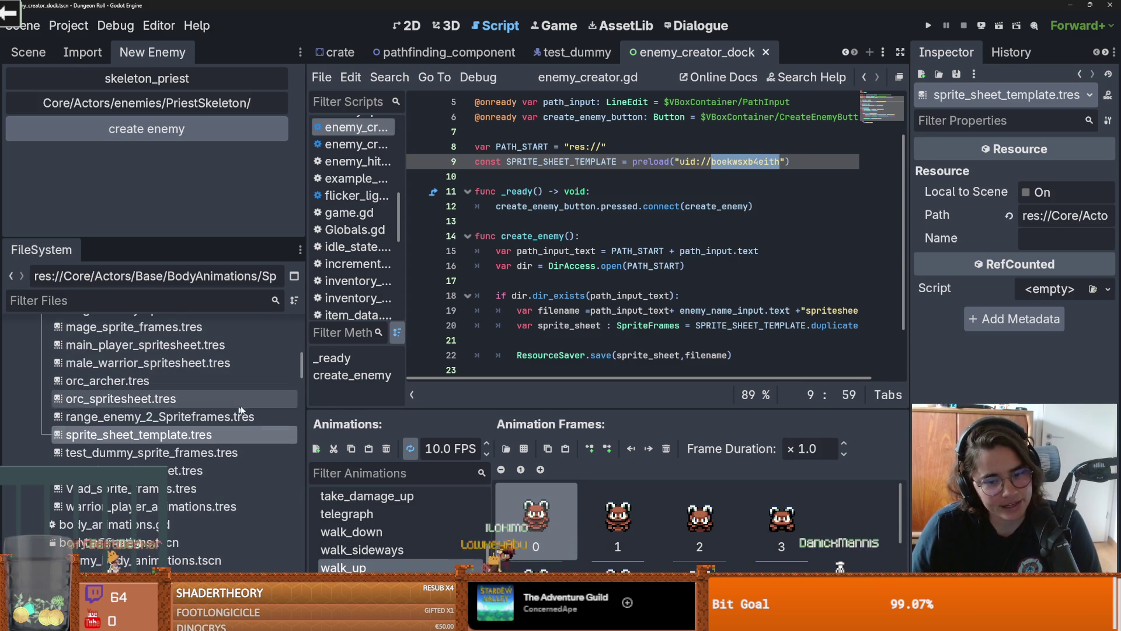
pyautogui.moveTo(559, 409); pyautogui.dragTo(560, 210)
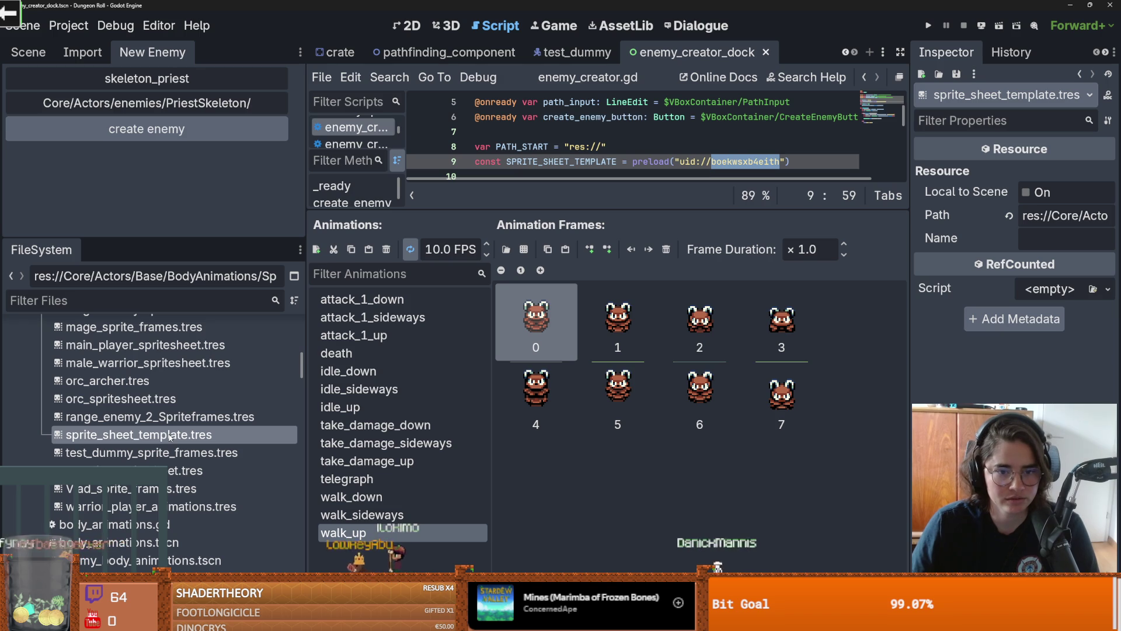
# Step: Delete the template's walk_up frames, step up to attack_1_down, and enlarge the script editor
pyautogui.keyDown('shift'); pyautogui.click(774, 398); pyautogui.keyUp('shift')
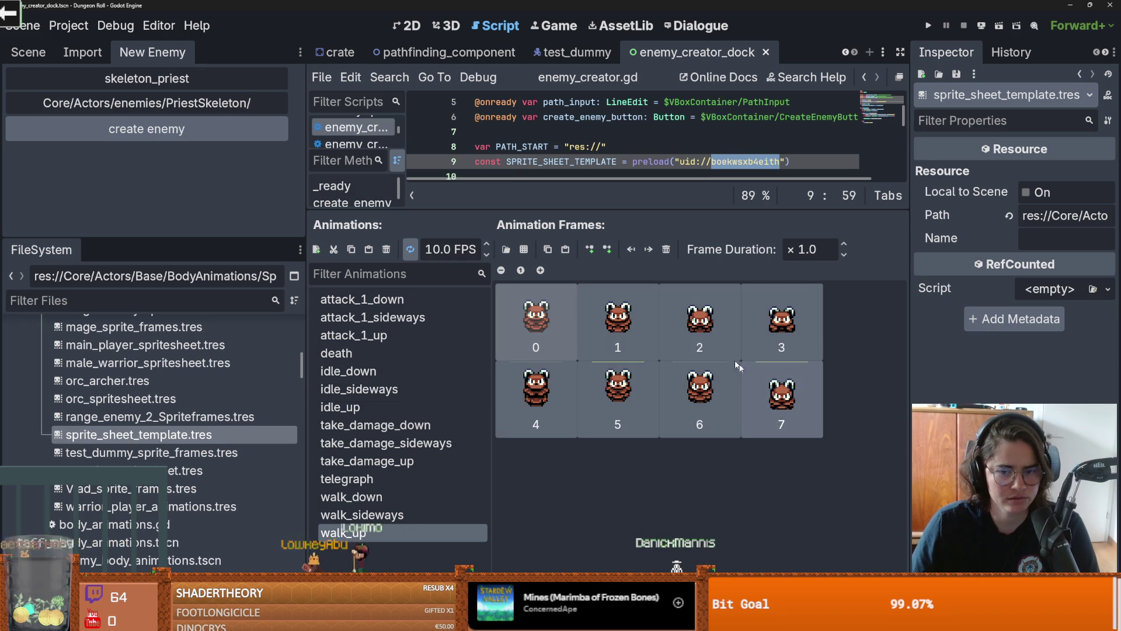
pyautogui.click(666, 248)
pyautogui.click(361, 514)
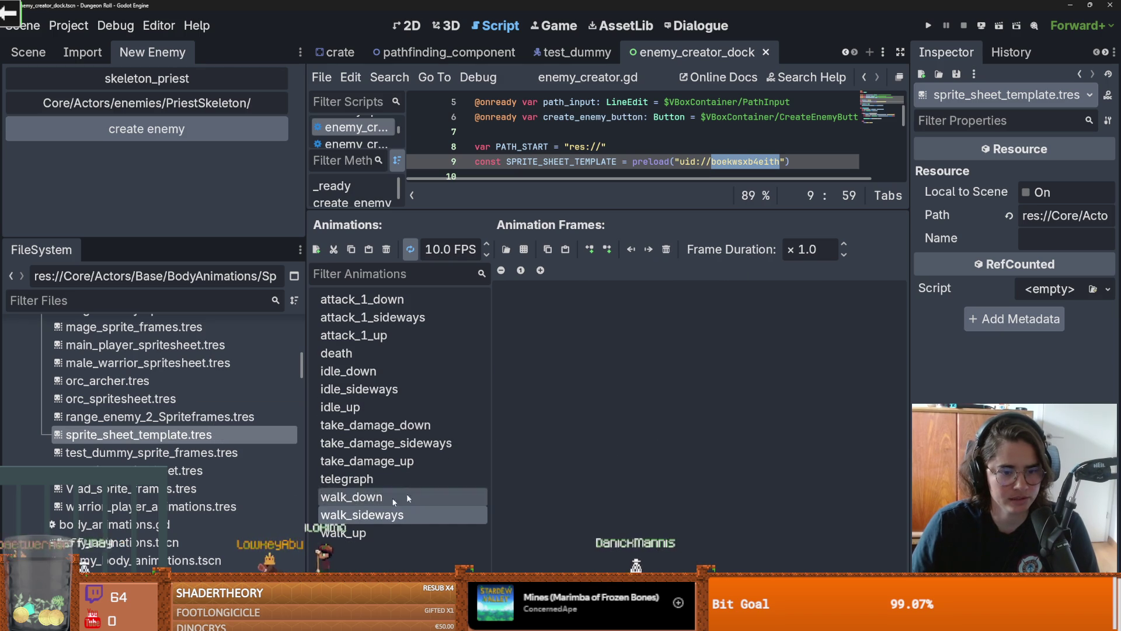
pyautogui.press('Up')
pyautogui.press('Up')
pyautogui.press('Up')
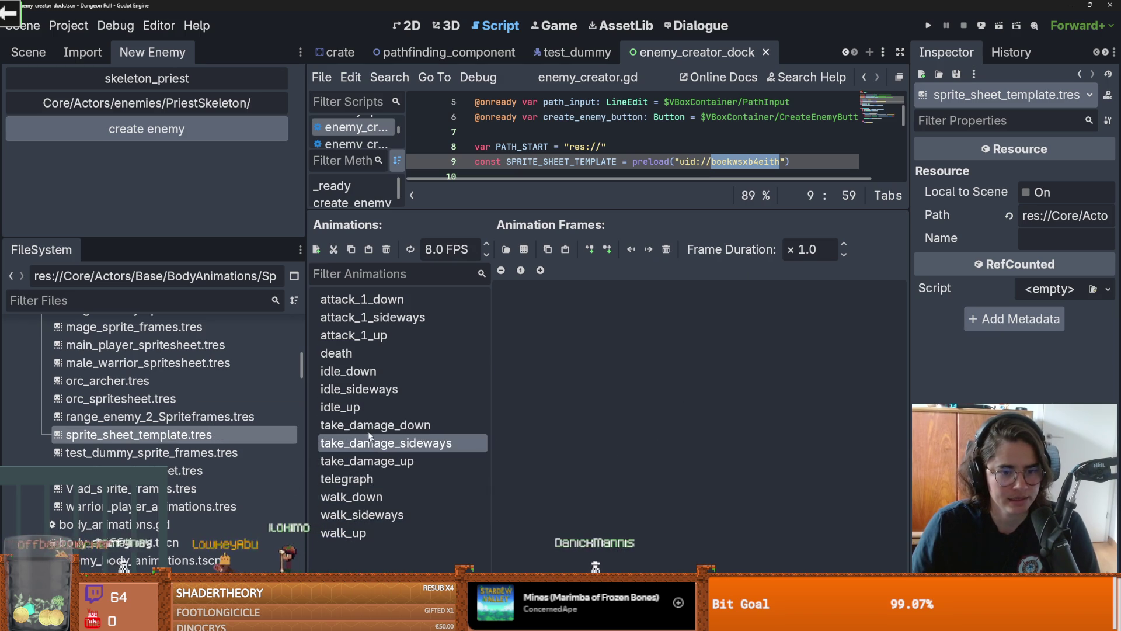
pyautogui.press('Up')
pyautogui.press('Up')
pyautogui.press('Up')
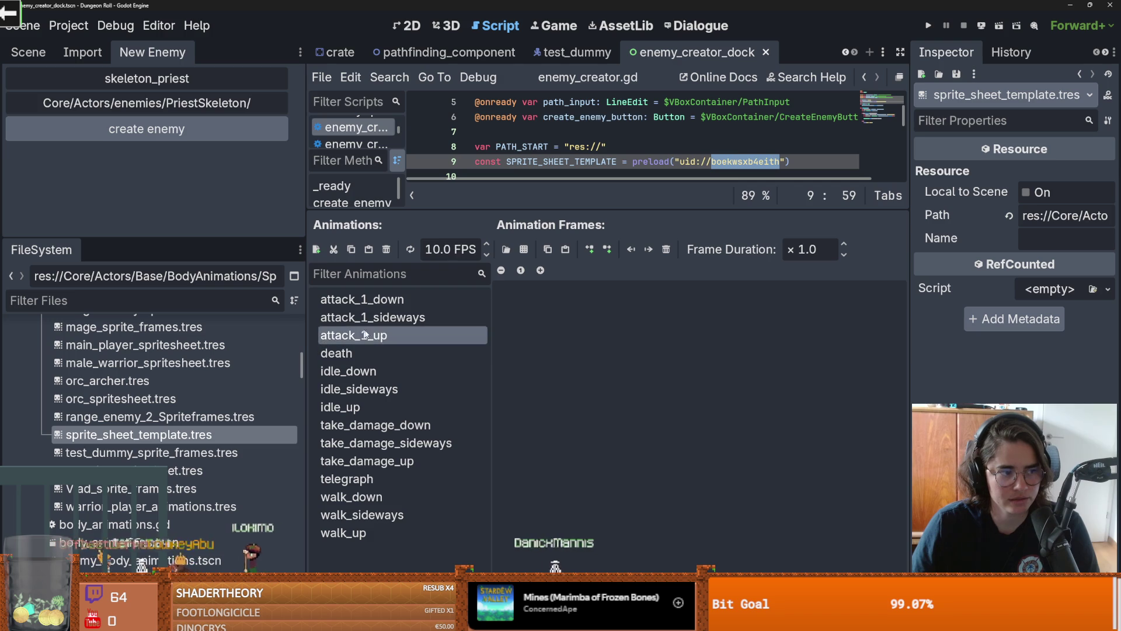
pyautogui.press('Up')
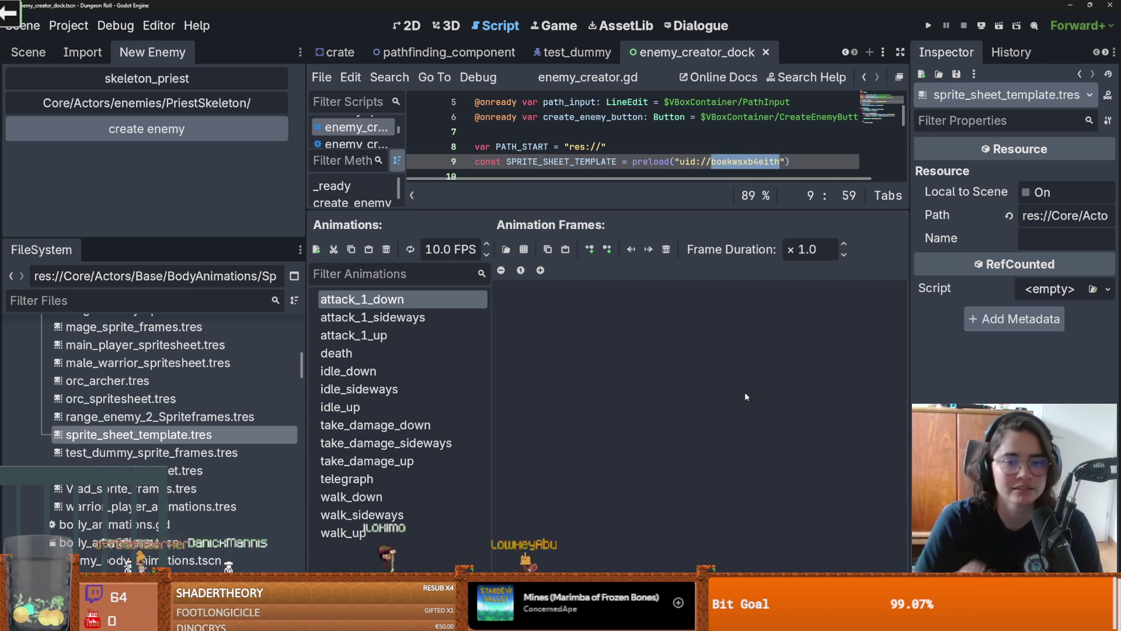
pyautogui.moveTo(621, 210); pyautogui.dragTo(621, 412)
pyautogui.click(589, 267)
# Step: Save, check the DirAccess documentation, and review lines 10–14 of enemy_creator.gd
pyautogui.hotkey('ctrl', 's')
pyautogui.moveTo(589, 271)
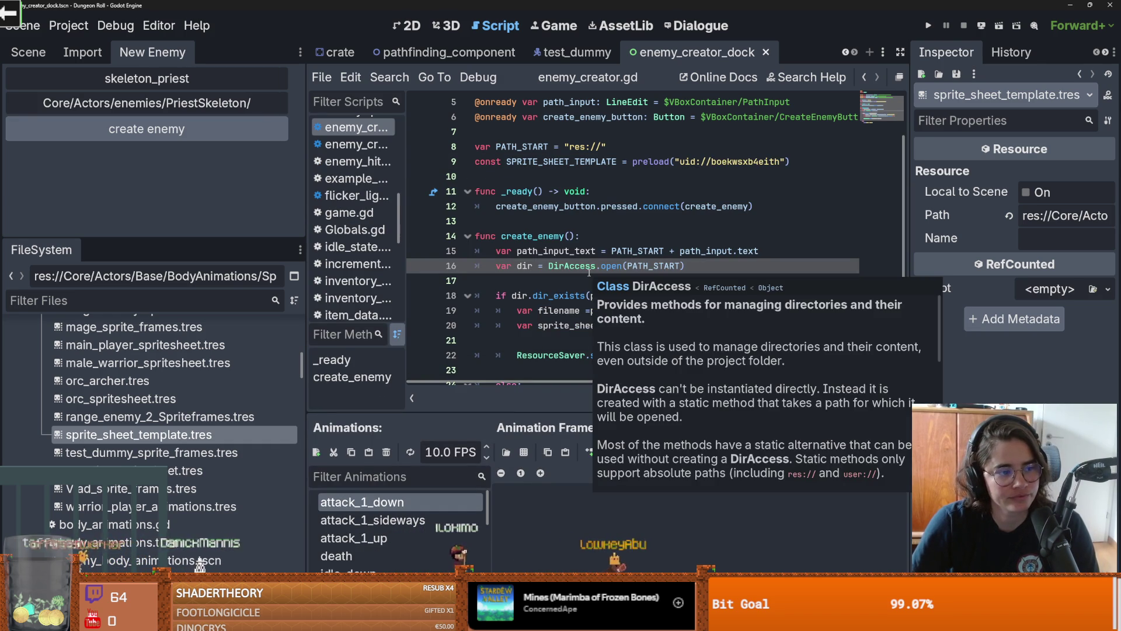
pyautogui.click(574, 235)
pyautogui.click(561, 220)
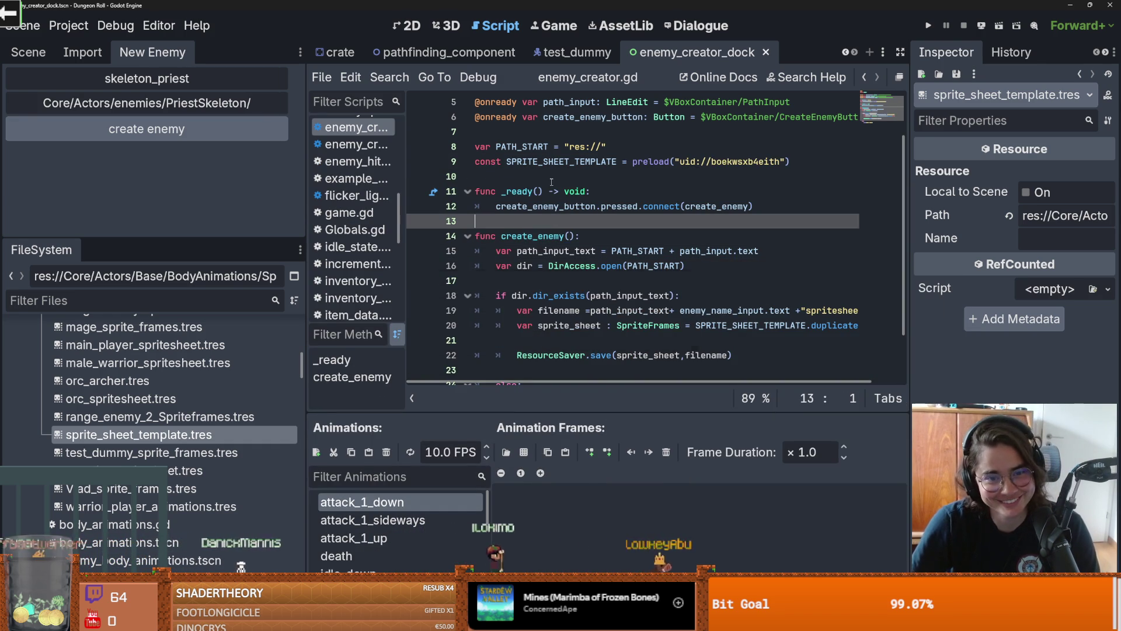
pyautogui.click(549, 176)
pyautogui.hotkey('ctrl', 's')
pyautogui.scroll(1, 549, 193)
pyautogui.scroll(-2, 549, 222)
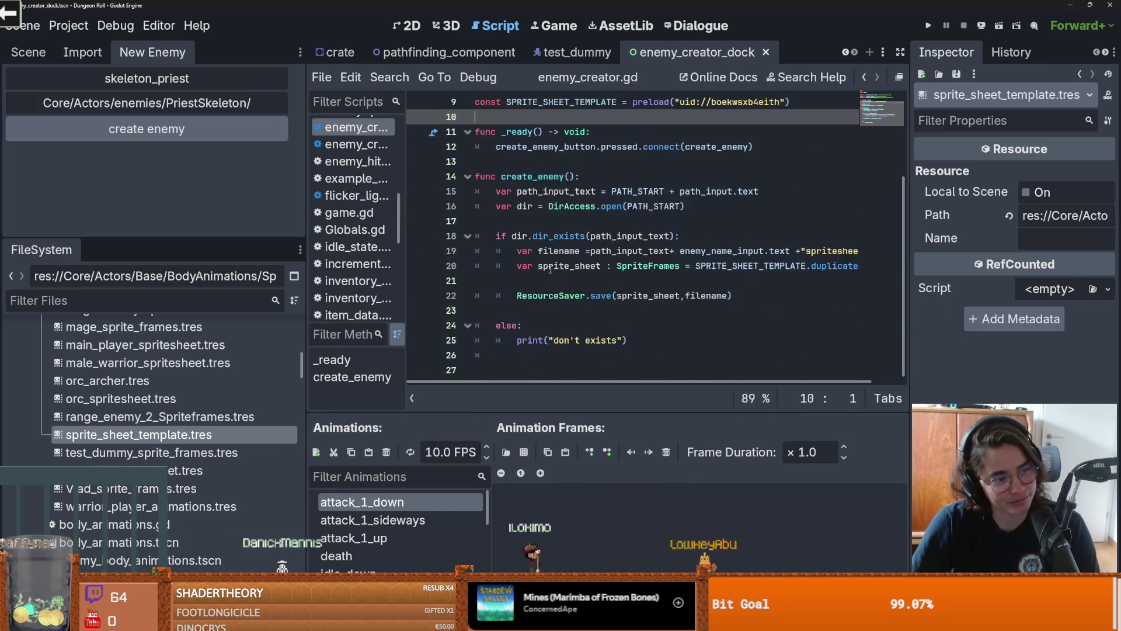
pyautogui.scroll(3, 551, 264)
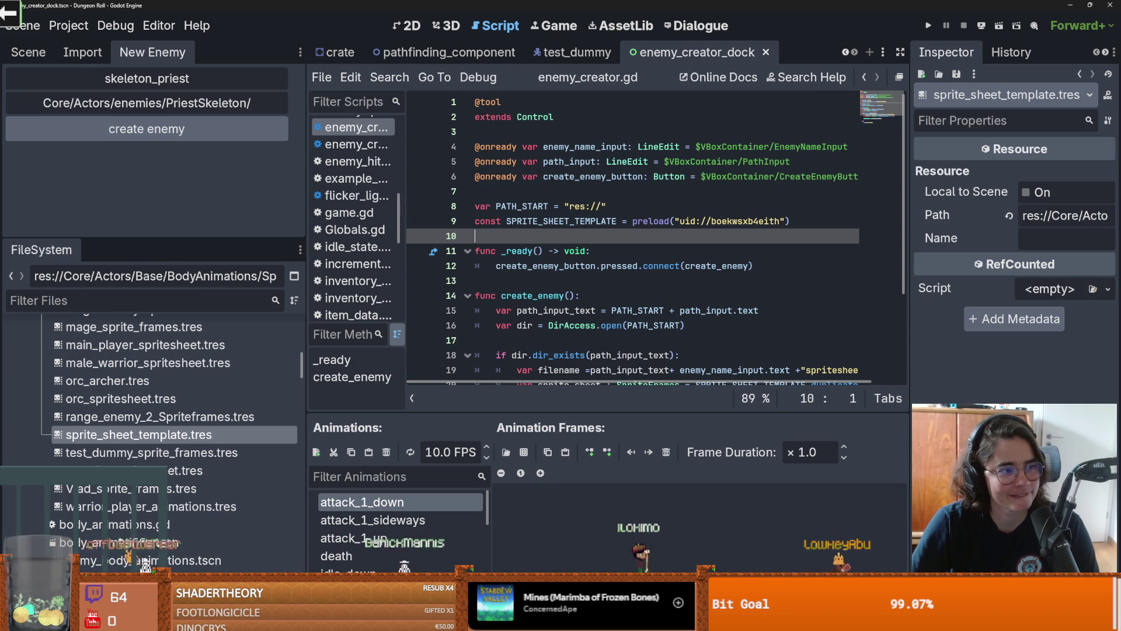
pyautogui.click(626, 295)
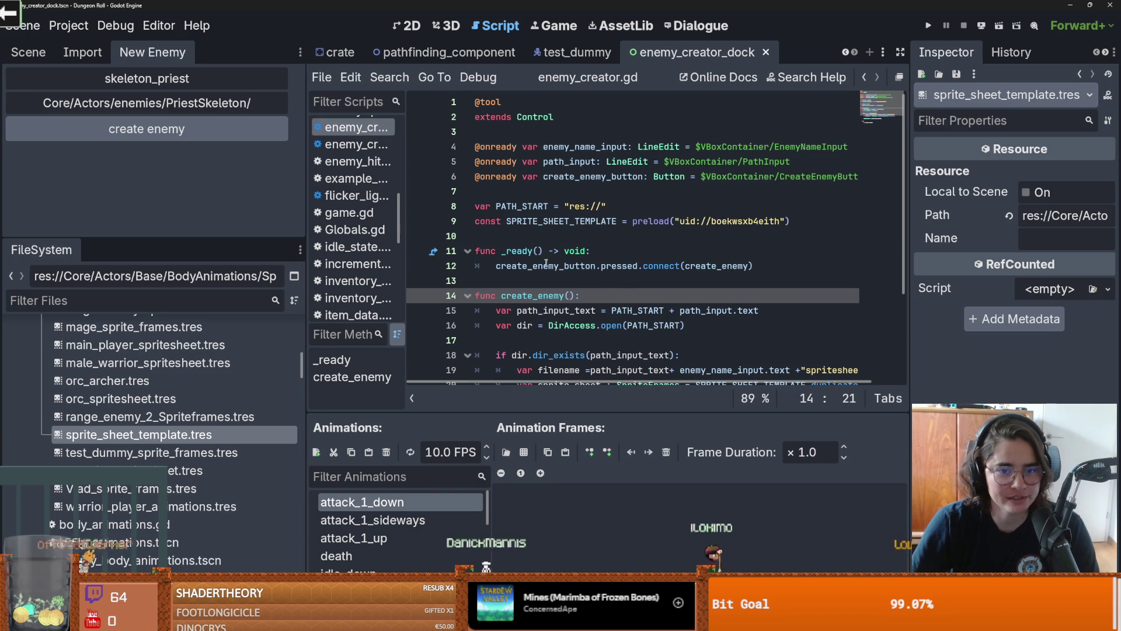
pyautogui.click(536, 285)
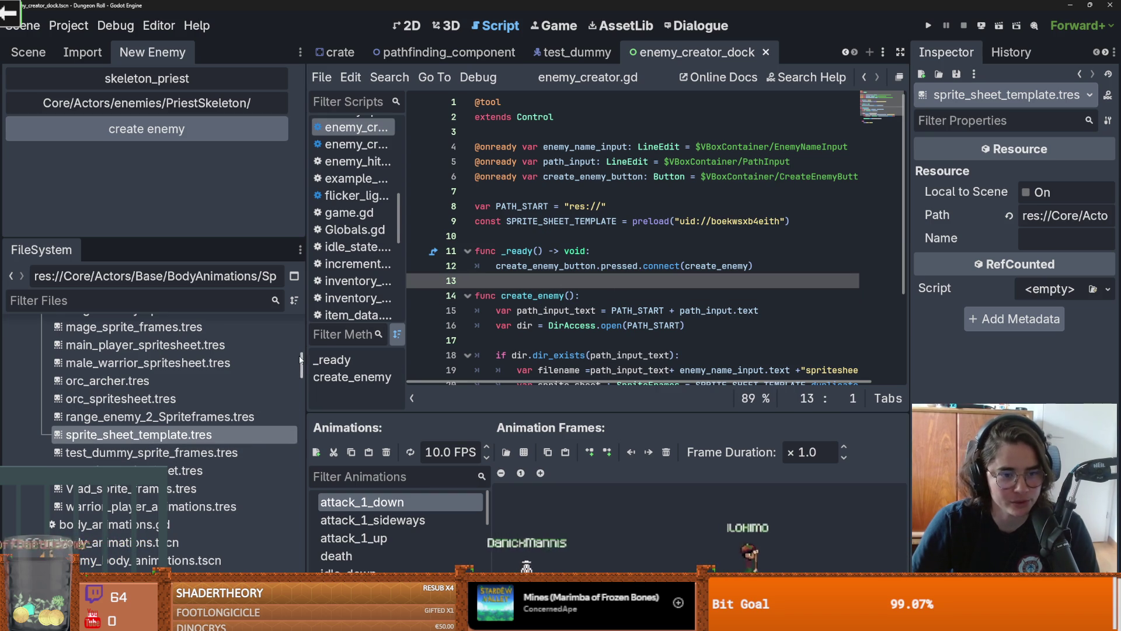
# Step: Create the skeleton_priest sprite sheet in PriestSkeleton and open it
pyautogui.scroll(15, 301, 357)
pyautogui.scroll(-5, 27, 486)
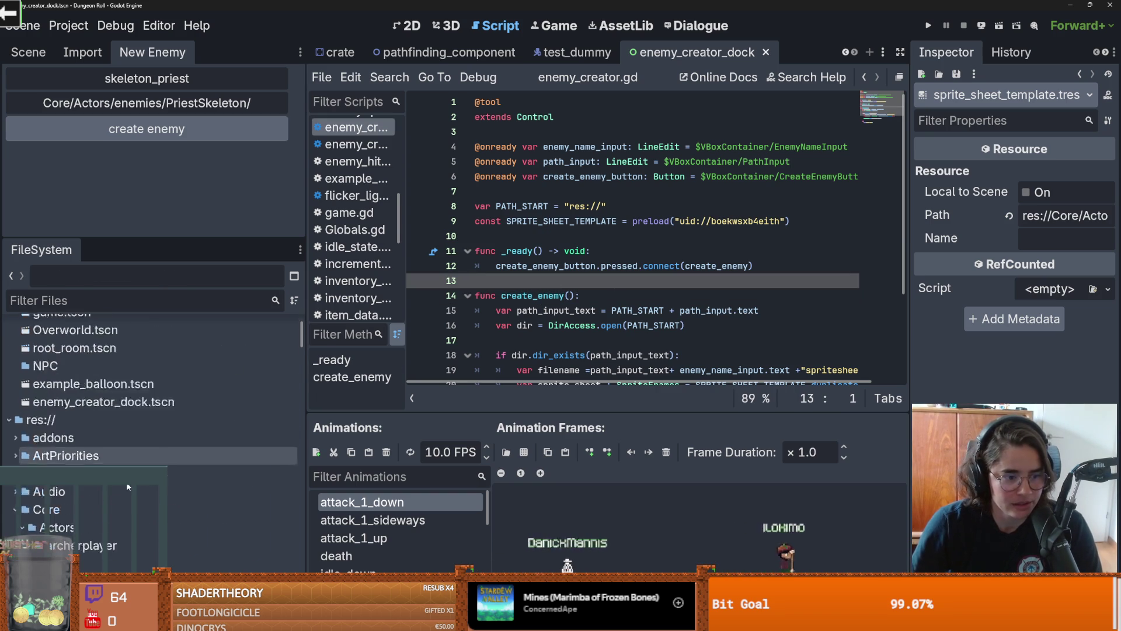
pyautogui.click(33, 492)
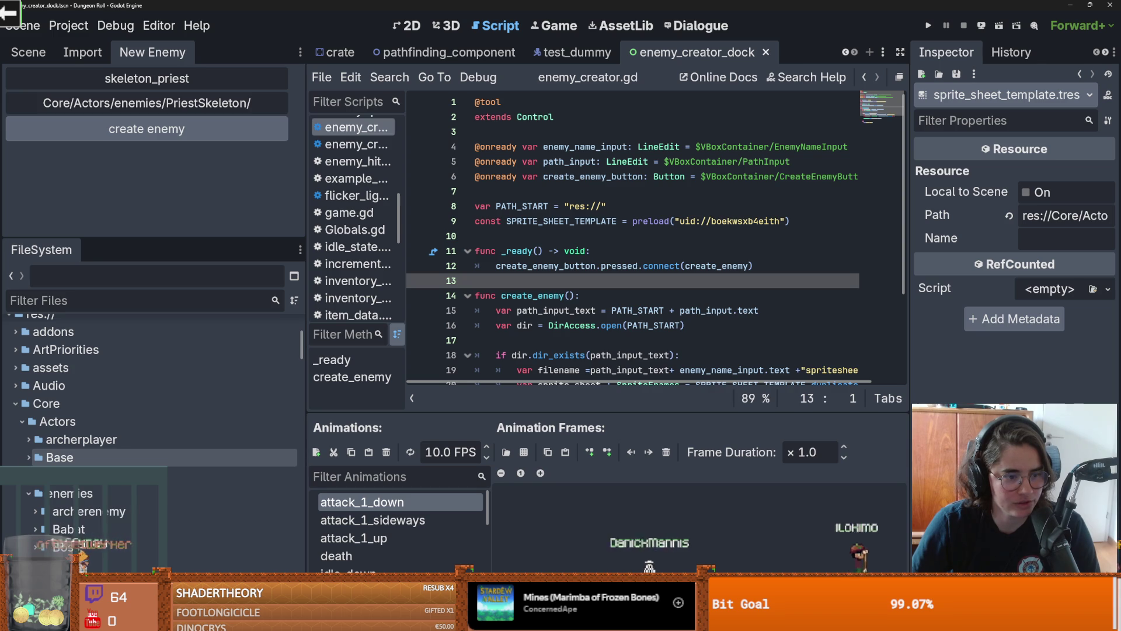
pyautogui.click(22, 461)
pyautogui.scroll(-2, 23, 461)
pyautogui.scroll(-4, 24, 461)
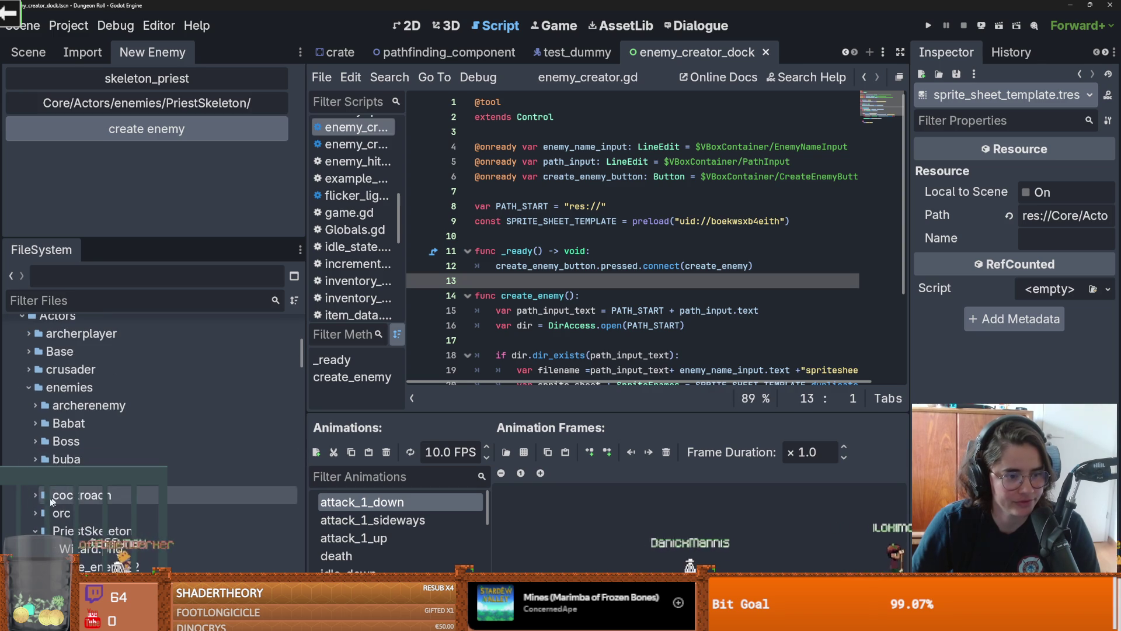
pyautogui.click(81, 530)
pyautogui.click(215, 132)
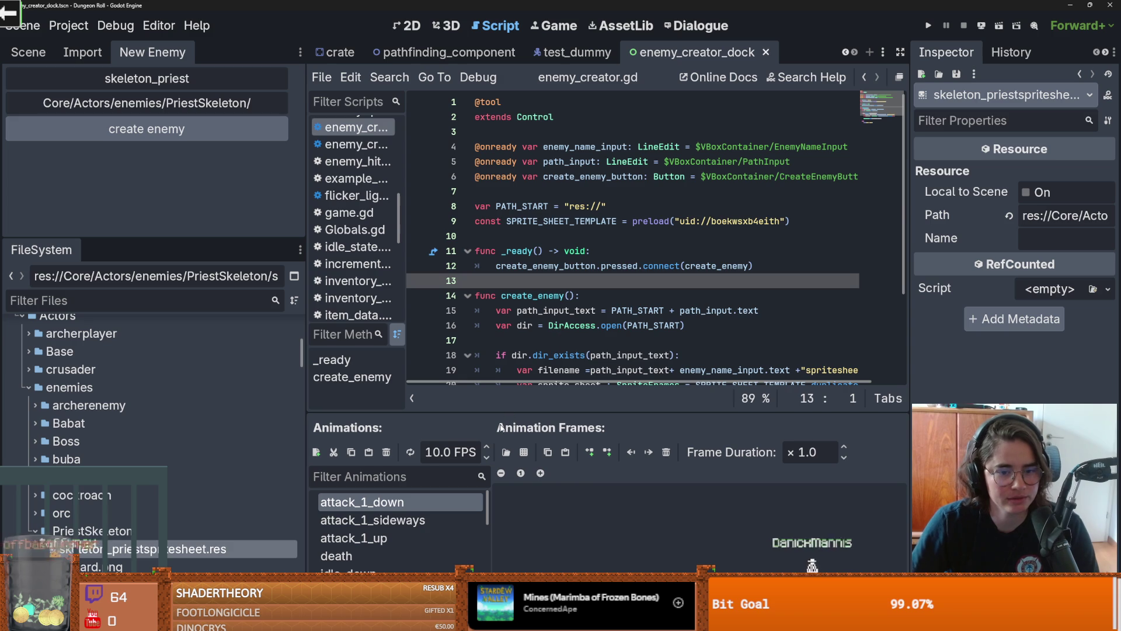
# Step: Enlarge the animation list and add a new animation to the sprite sheet
pyautogui.moveTo(502, 410); pyautogui.dragTo(502, 209)
pyautogui.click(385, 317)
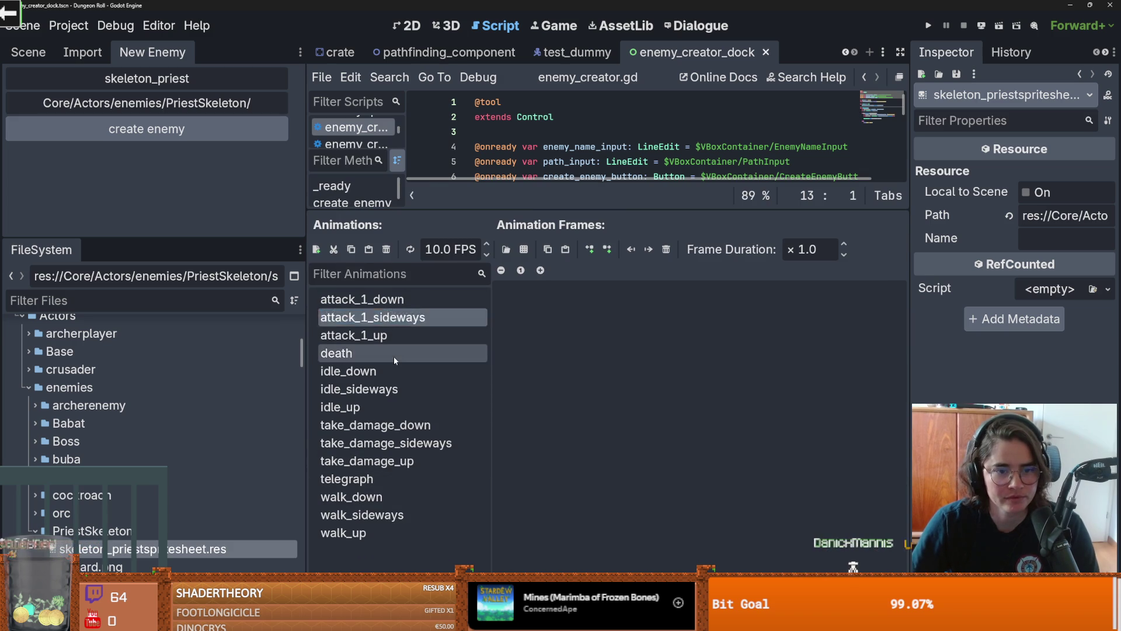
pyautogui.press('Up')
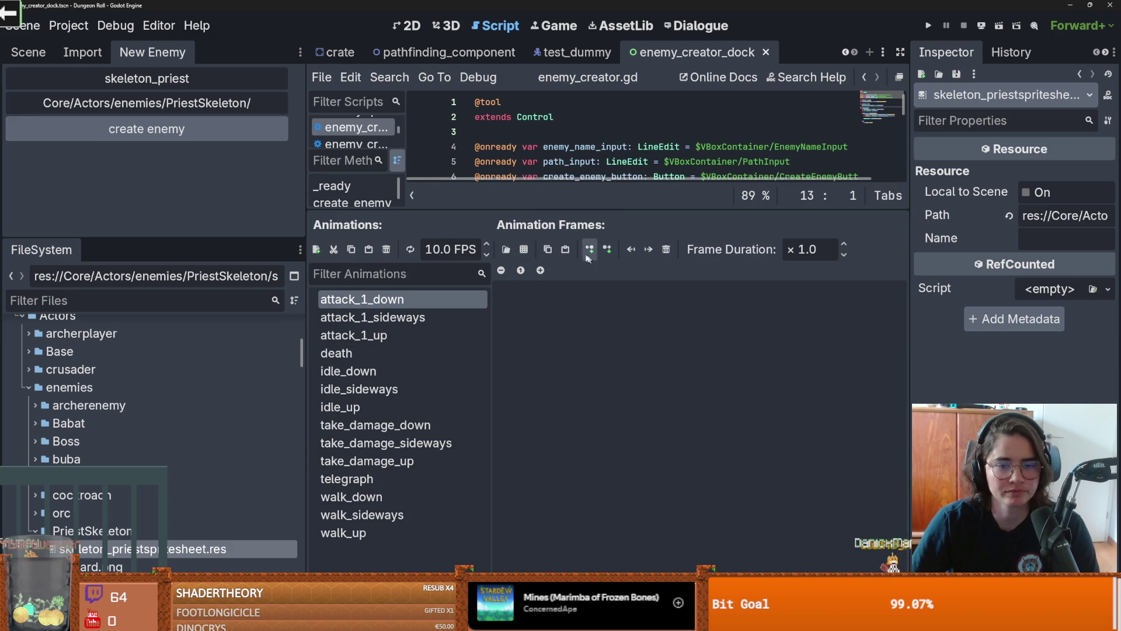
pyautogui.click(316, 249)
pyautogui.write('buff_stat')
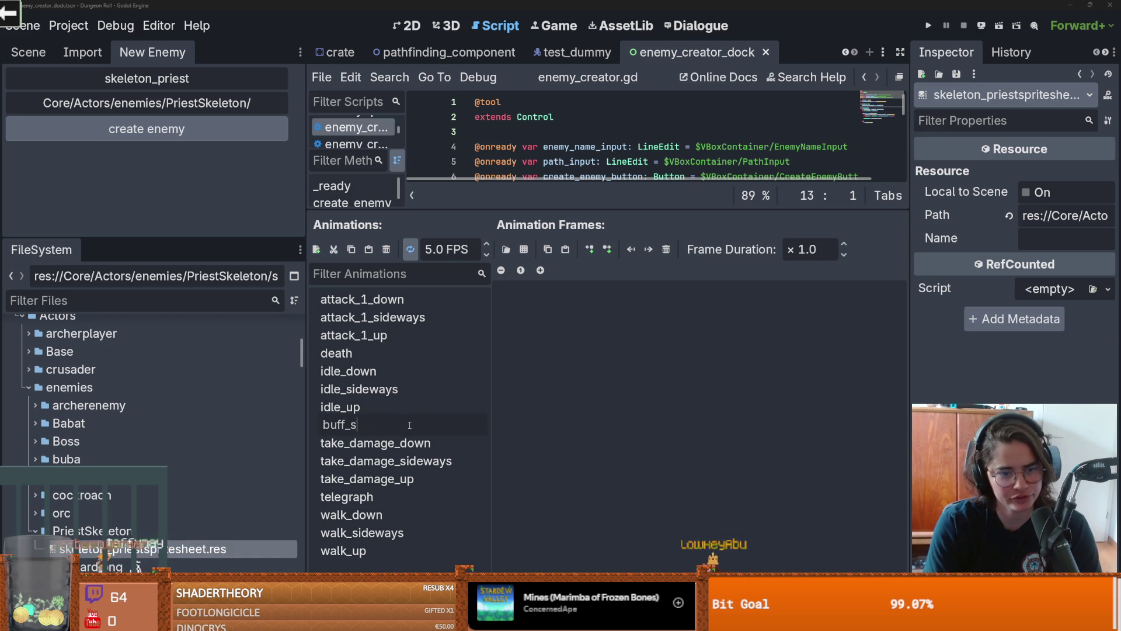
# Step: Name the new animation buff_state and start adding frames from a sprite sheet
pyautogui.write('e')
pyautogui.press('Return')
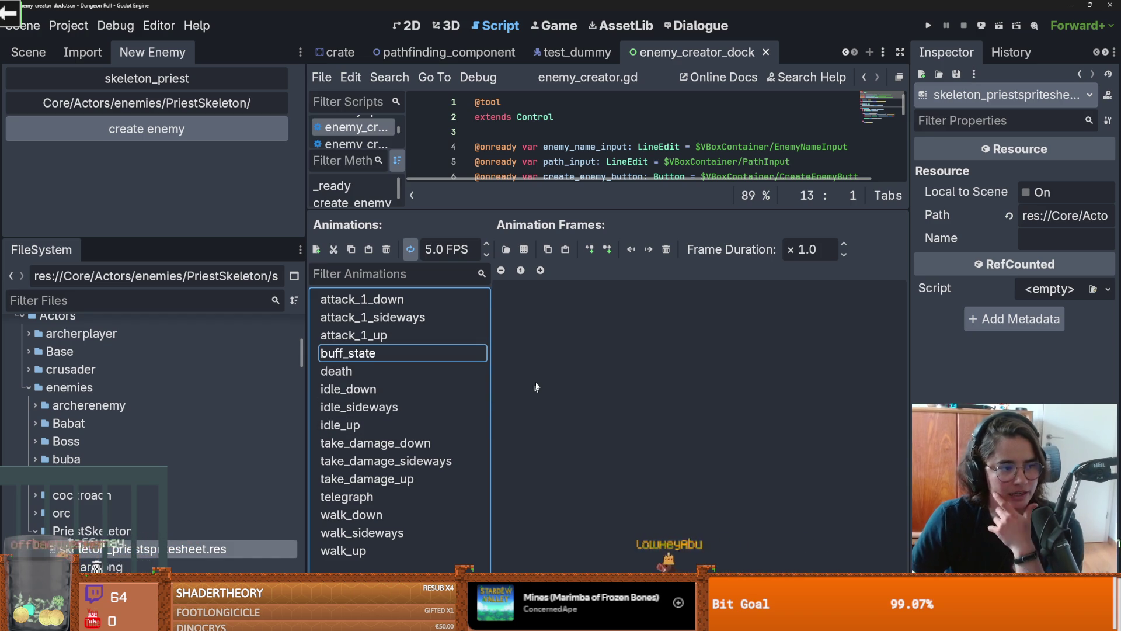
pyautogui.click(524, 249)
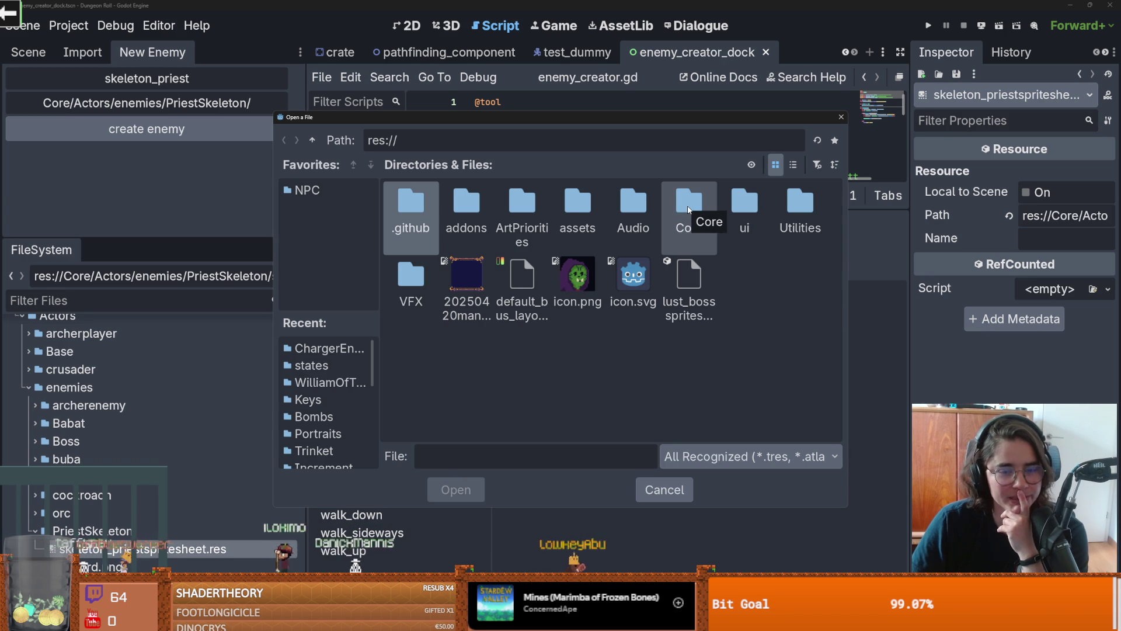
# Step: Browse to res://Core/Actors/enemies/PriestSkeleton and choose Wizard.png
pyautogui.doubleClick(687, 210)
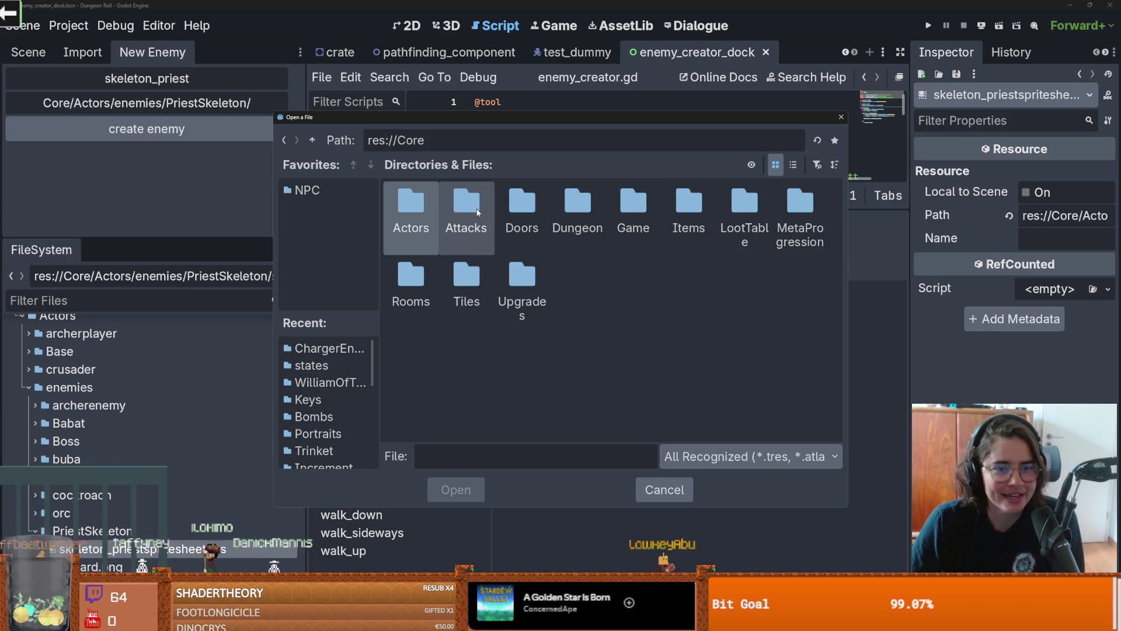
pyautogui.doubleClick(466, 204)
pyautogui.click(312, 140)
pyautogui.doubleClick(410, 203)
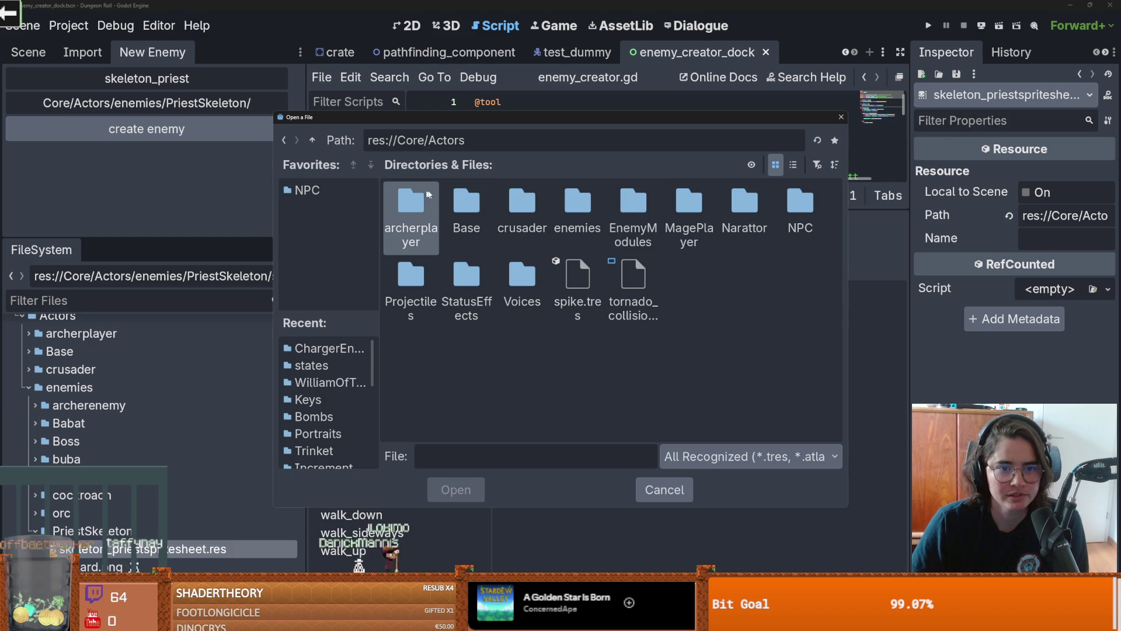
pyautogui.doubleClick(578, 211)
pyautogui.doubleClick(800, 210)
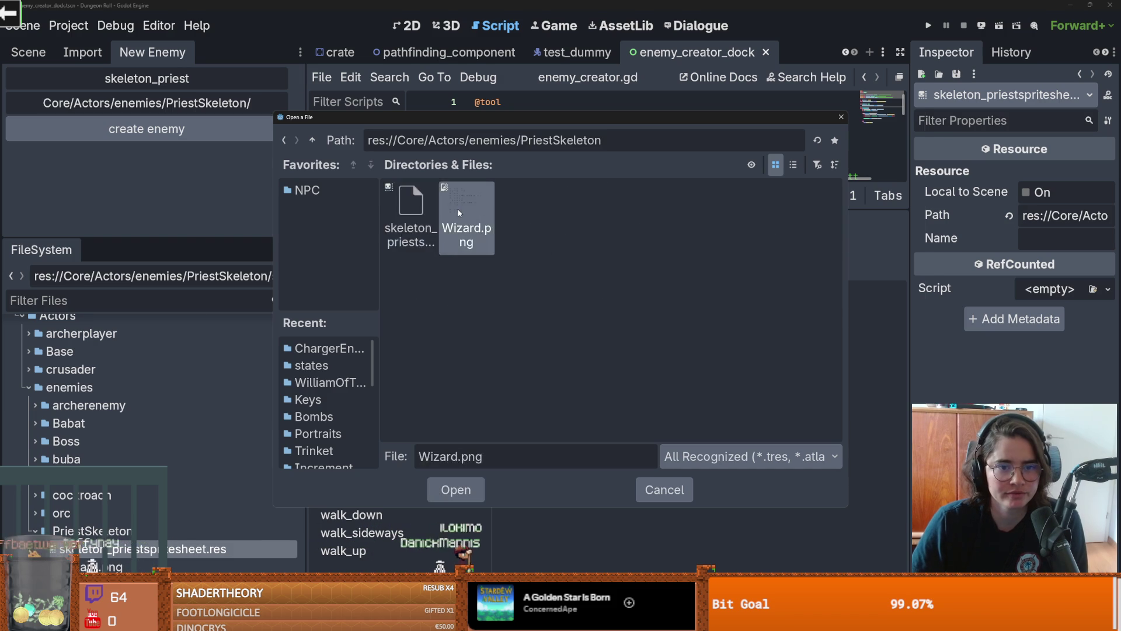
pyautogui.doubleClick(457, 208)
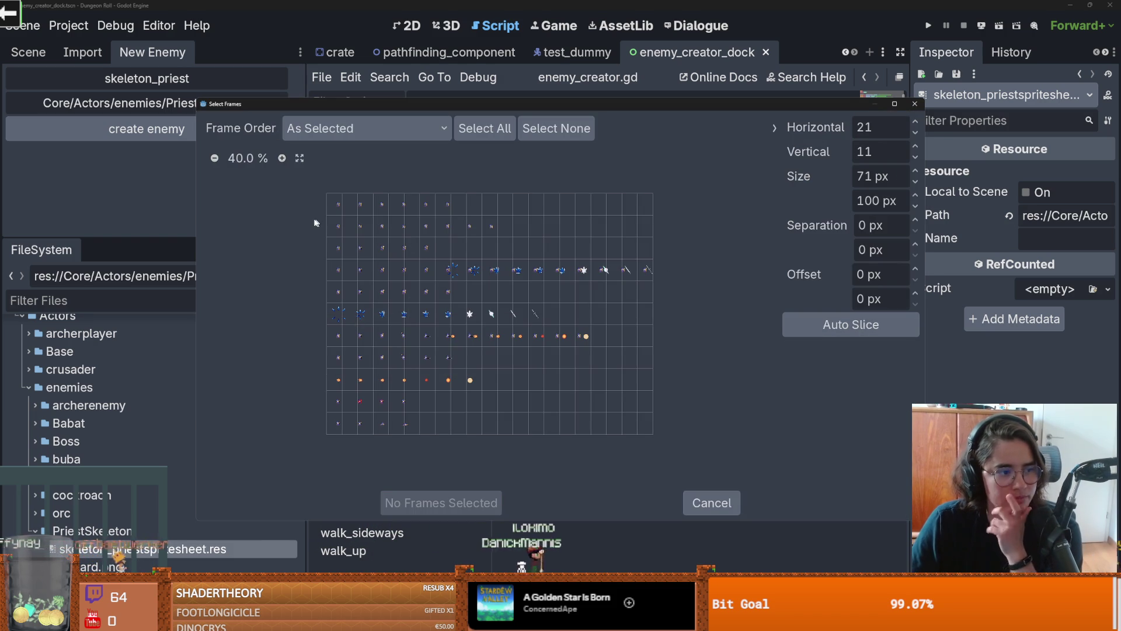
# Step: Zoom into the Wizard.png preview and lower the Horizontal slice count to 15
pyautogui.click(282, 158)
pyautogui.click(282, 158)
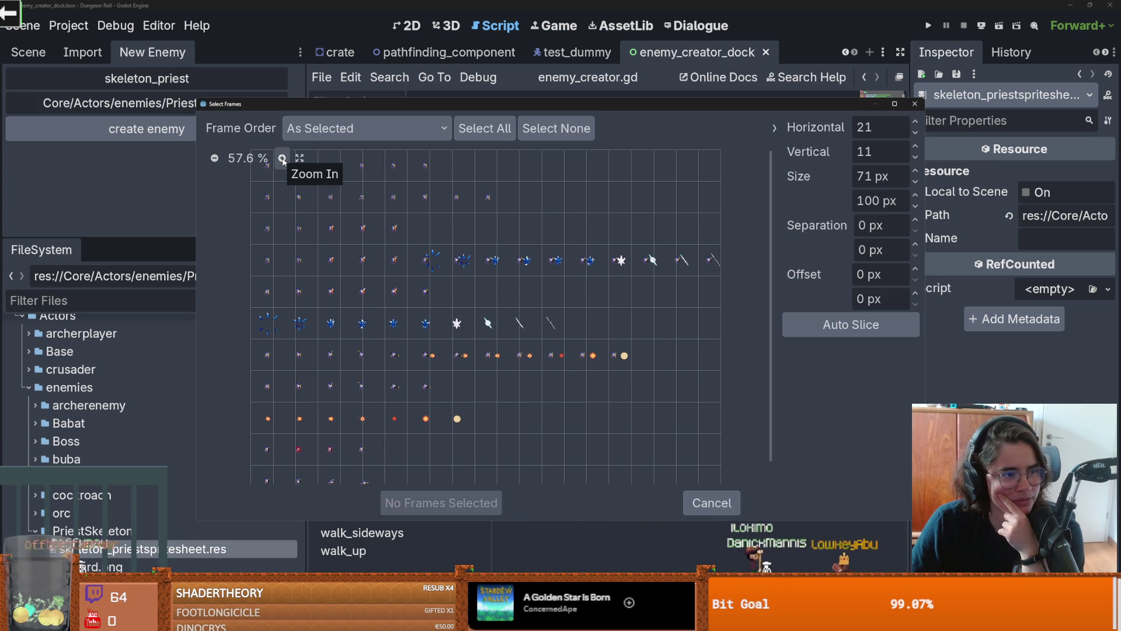
pyautogui.scroll(-1, 408, 212)
pyautogui.scroll(1, 222, 290)
pyautogui.scroll(-1, 222, 291)
pyautogui.scroll(1, 222, 290)
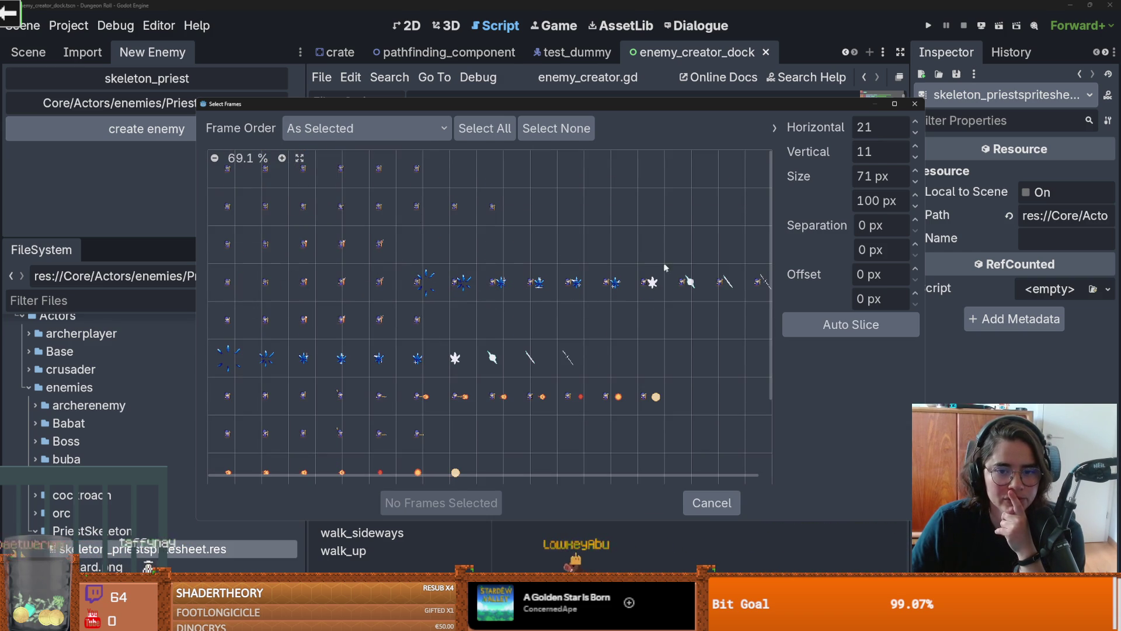
pyautogui.click(915, 132)
pyautogui.click(915, 132)
pyautogui.click(915, 133)
pyautogui.click(915, 133)
pyautogui.click(915, 132)
pyautogui.click(914, 132)
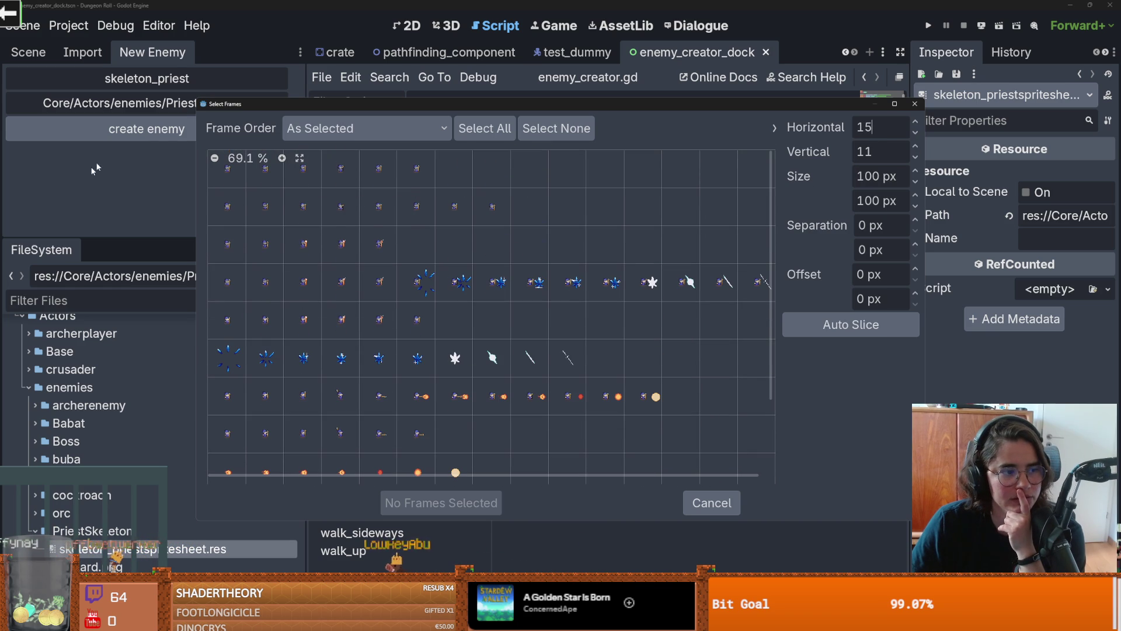
# Step: Add the first five cells of row three to buff_state
pyautogui.click(281, 158)
pyautogui.click(281, 158)
pyautogui.click(281, 158)
pyautogui.click(251, 158)
pyautogui.moveTo(237, 297); pyautogui.dragTo(470, 296)
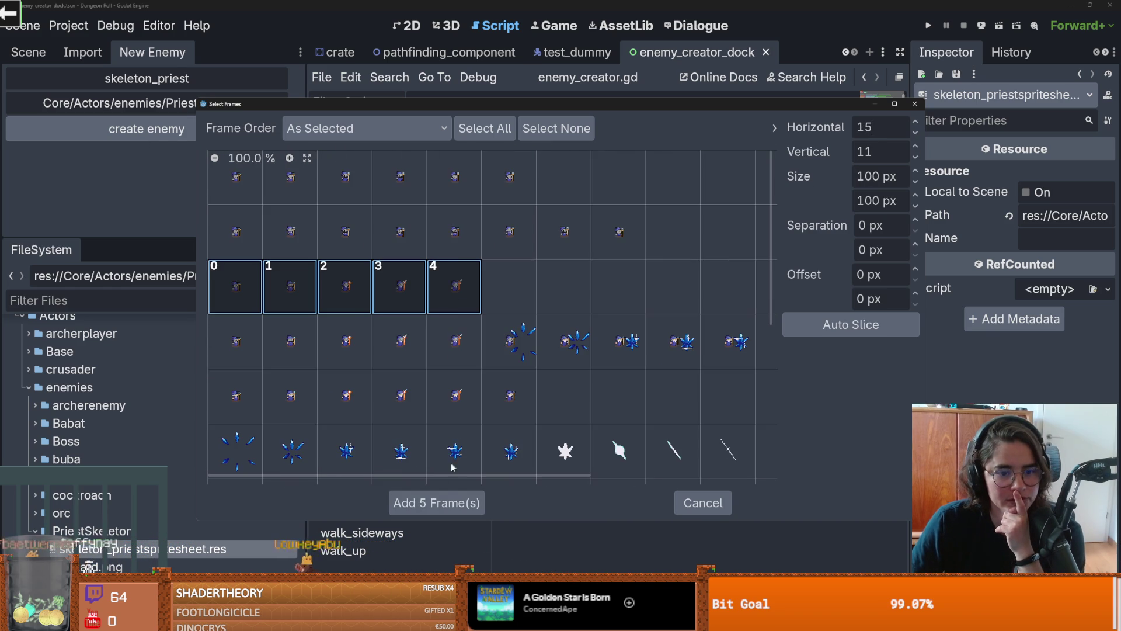
pyautogui.click(441, 503)
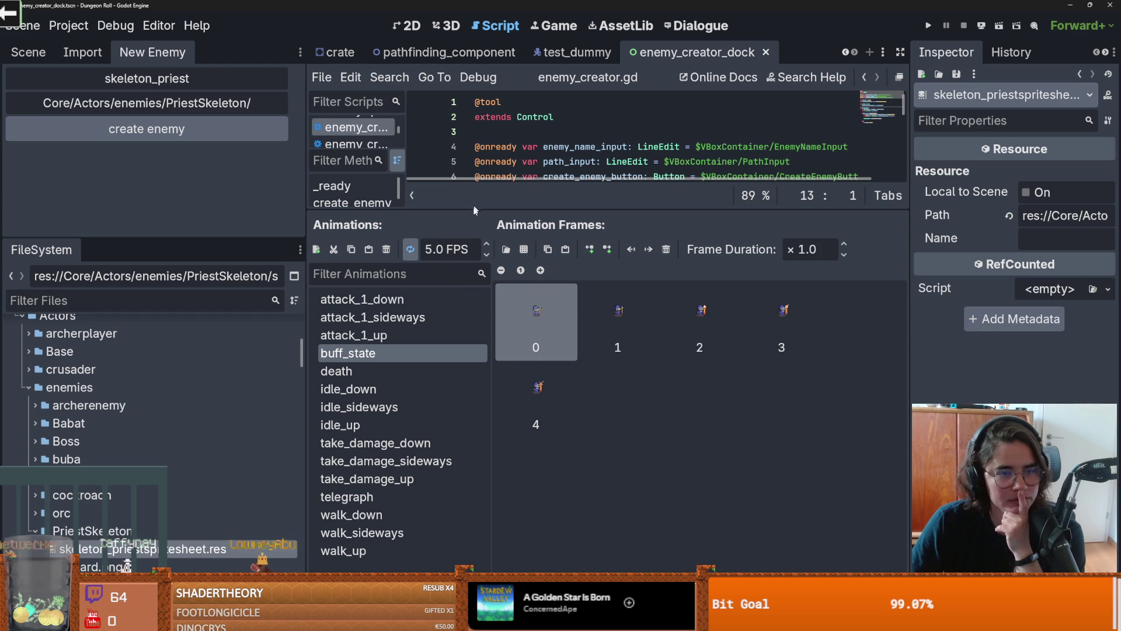
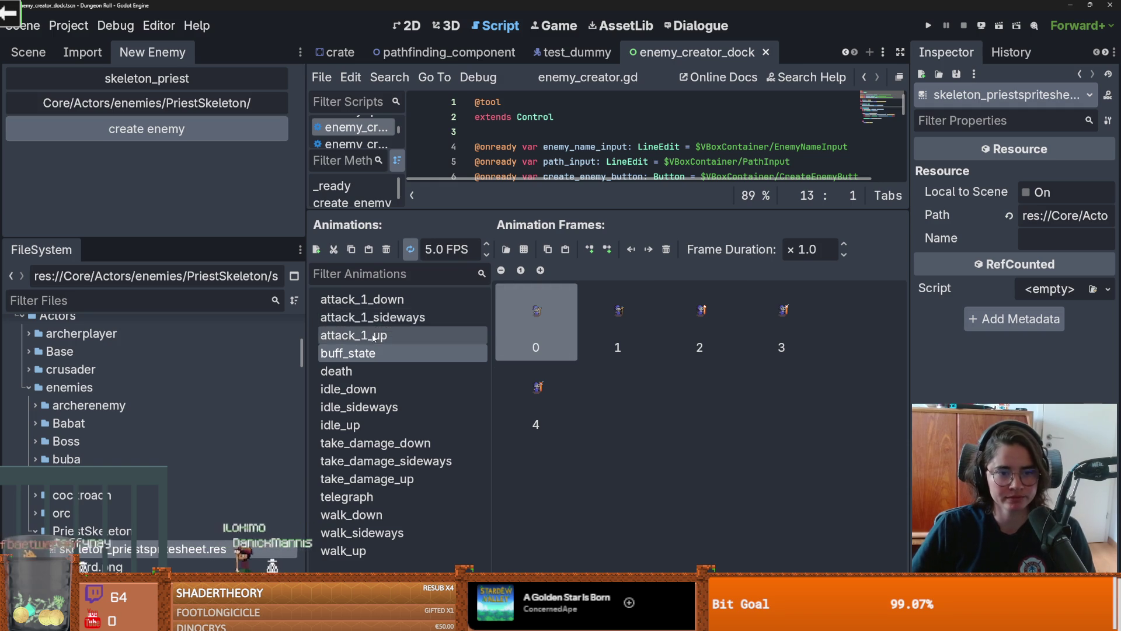
# Step: Fill the empty walk_down animation with the eight row-2 walk frames from Wizard.png
pyautogui.click(362, 299)
pyautogui.click(362, 353)
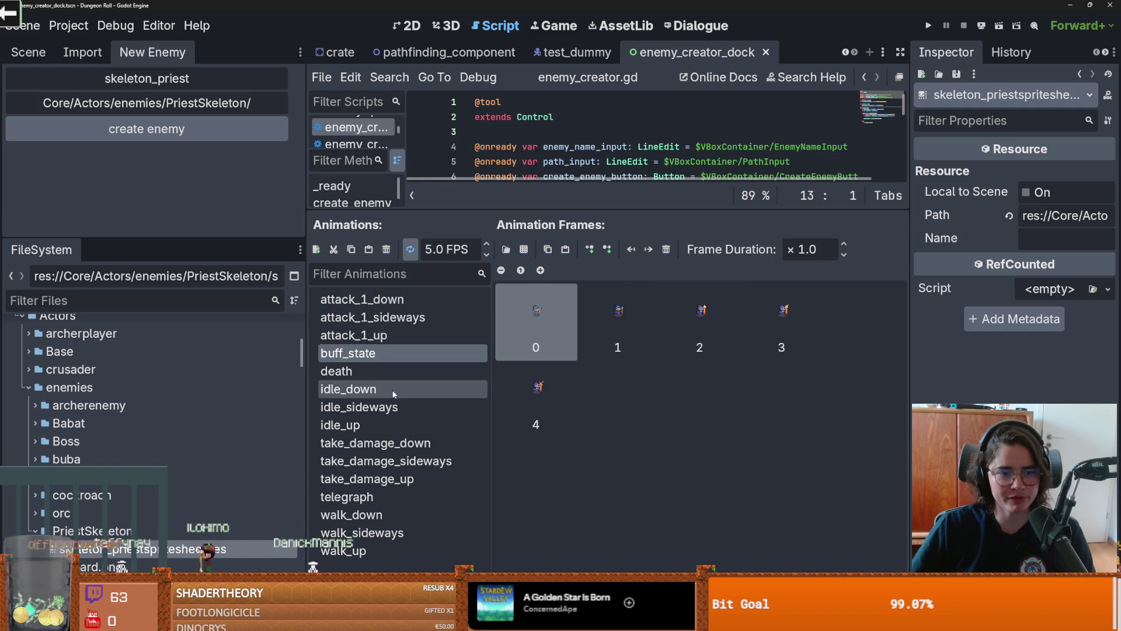
pyautogui.click(419, 518)
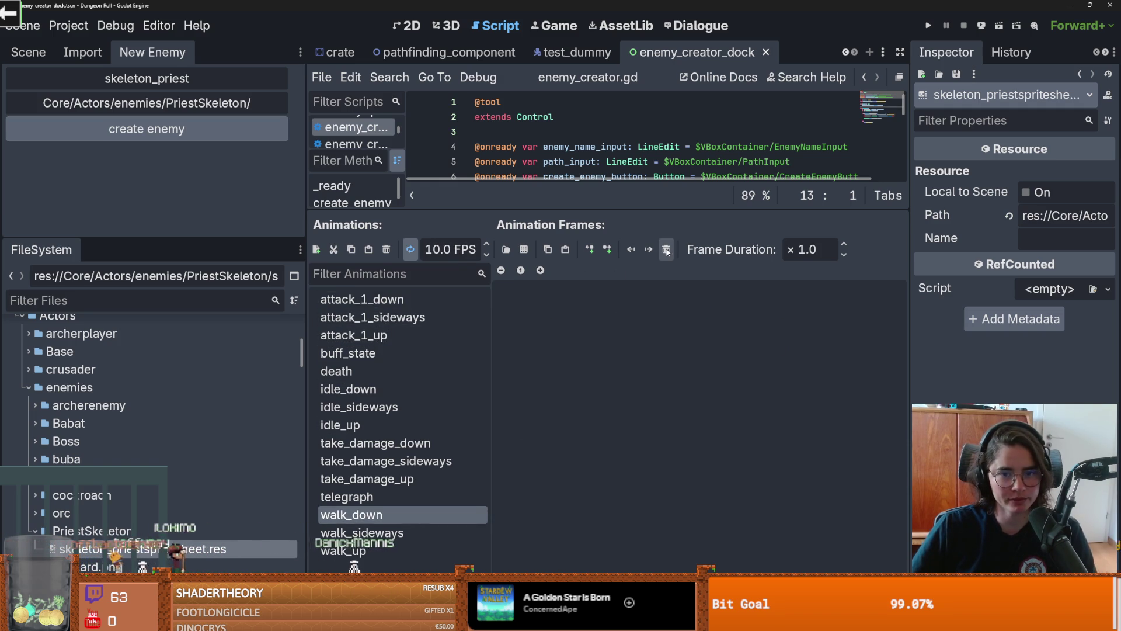
pyautogui.click(523, 250)
pyautogui.doubleClick(470, 227)
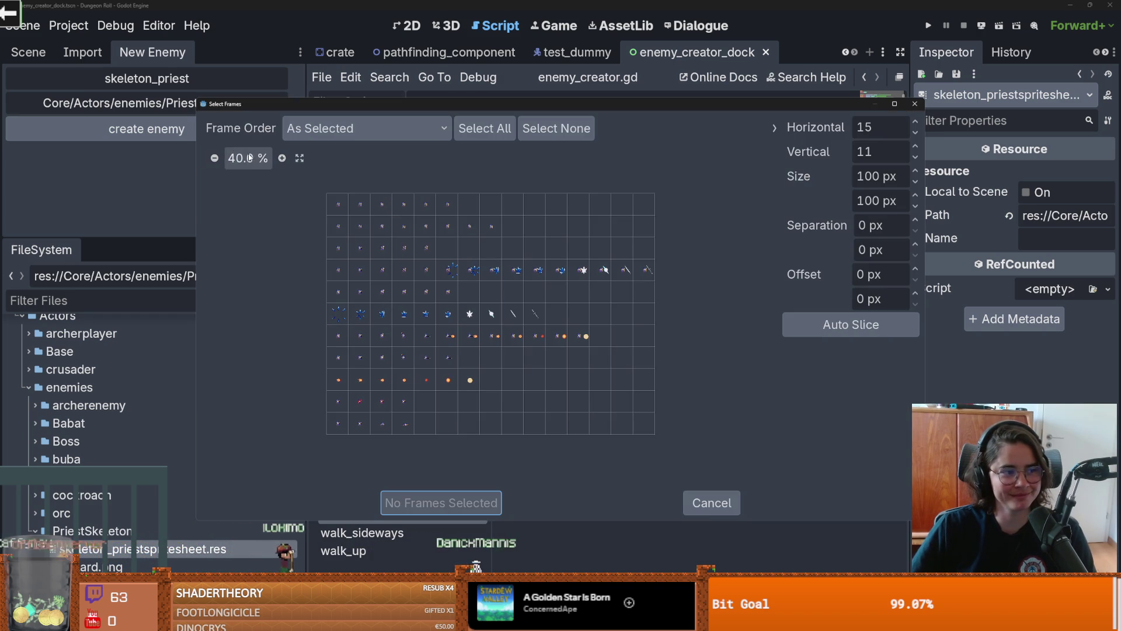
pyautogui.scroll(4, 270, 169)
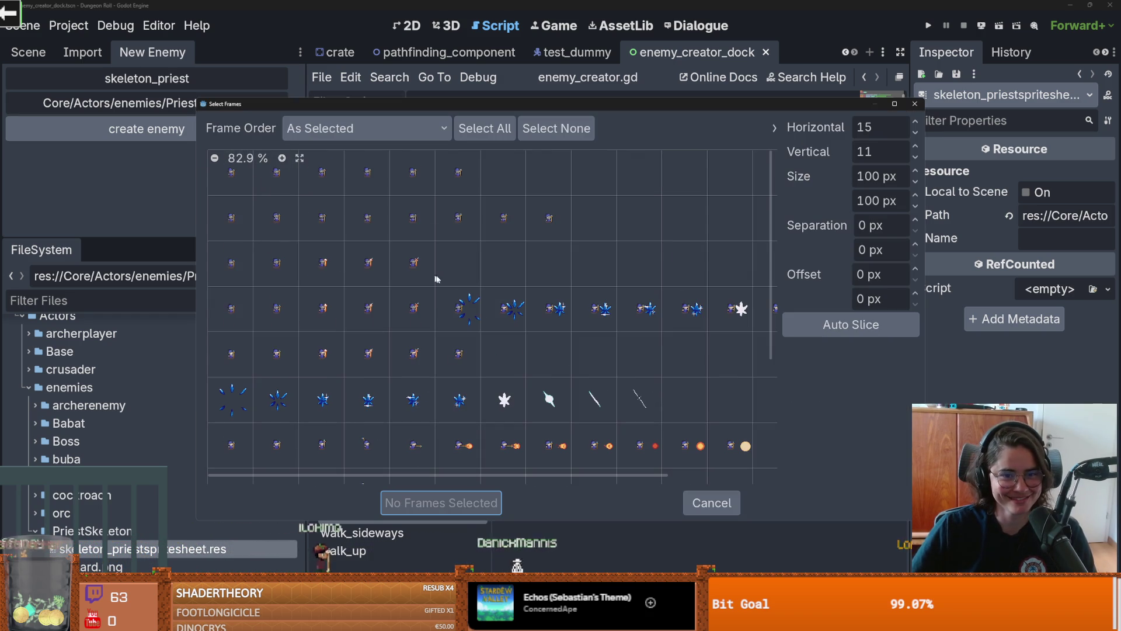
pyautogui.moveTo(232, 217); pyautogui.dragTo(549, 217)
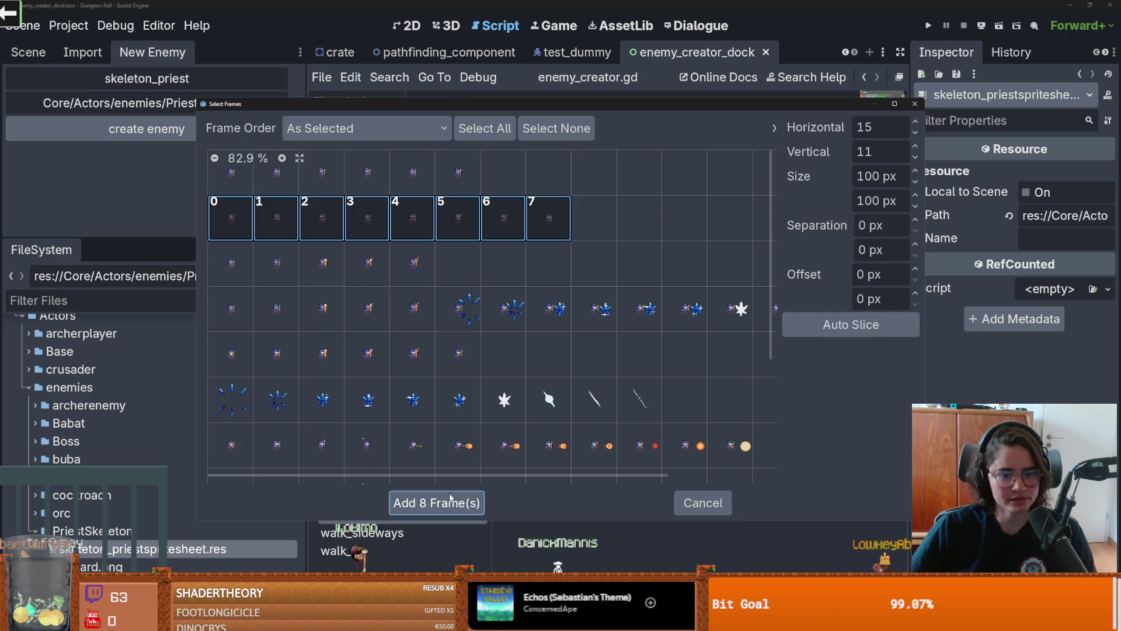
pyautogui.click(440, 502)
# Step: Switch to the 2D view, resize the viewport and docks, and reload Wizard.png into the frame picker
pyautogui.hotkey('ctrl', 'F1')
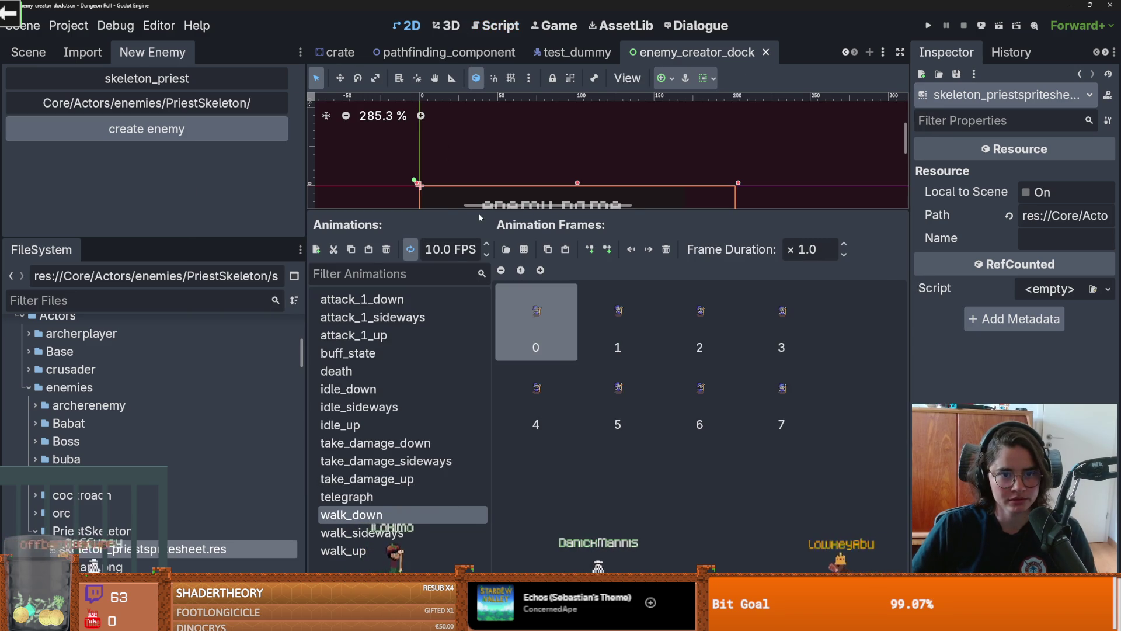
pyautogui.moveTo(481, 210); pyautogui.dragTo(481, 412)
pyautogui.scroll(-2, 531, 134)
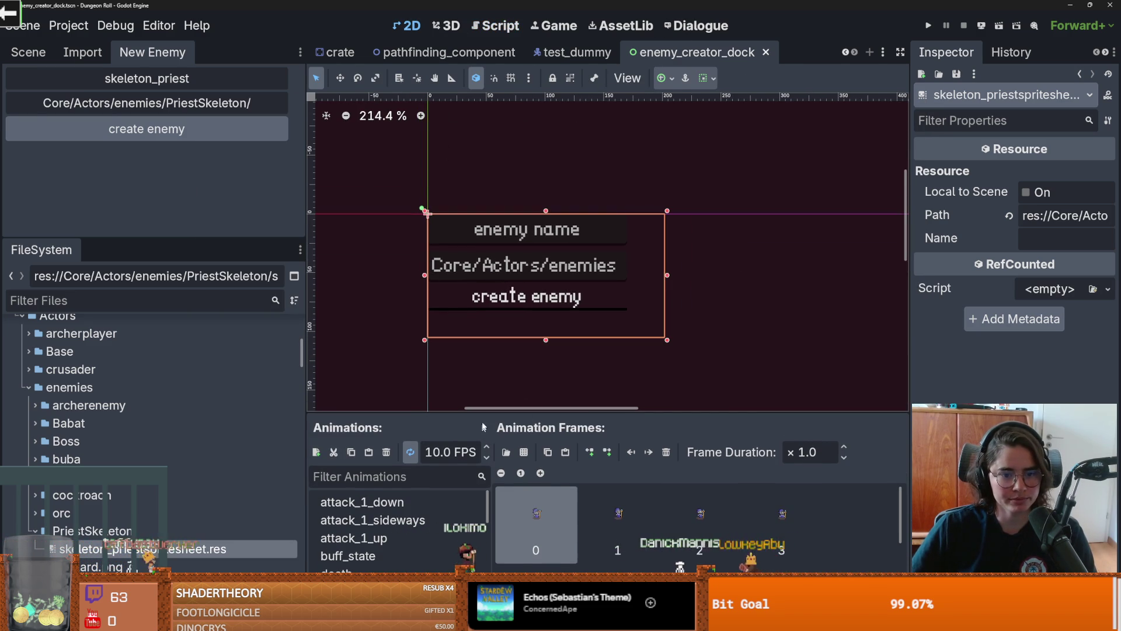
pyautogui.moveTo(590, 411); pyautogui.dragTo(587, 217)
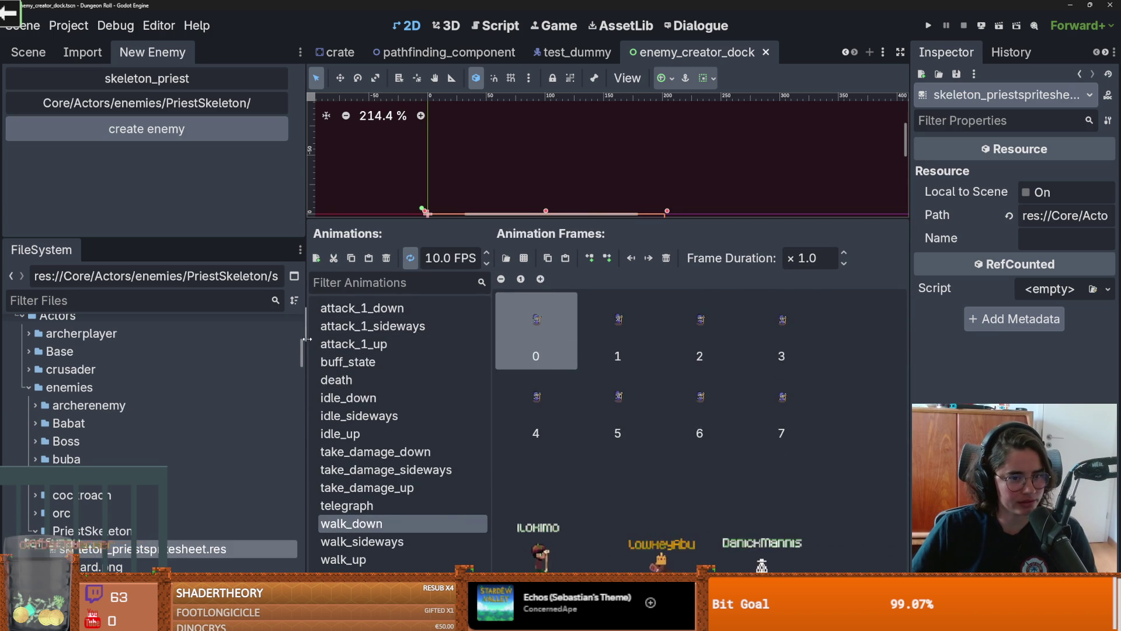
pyautogui.moveTo(306, 338); pyautogui.dragTo(231, 339)
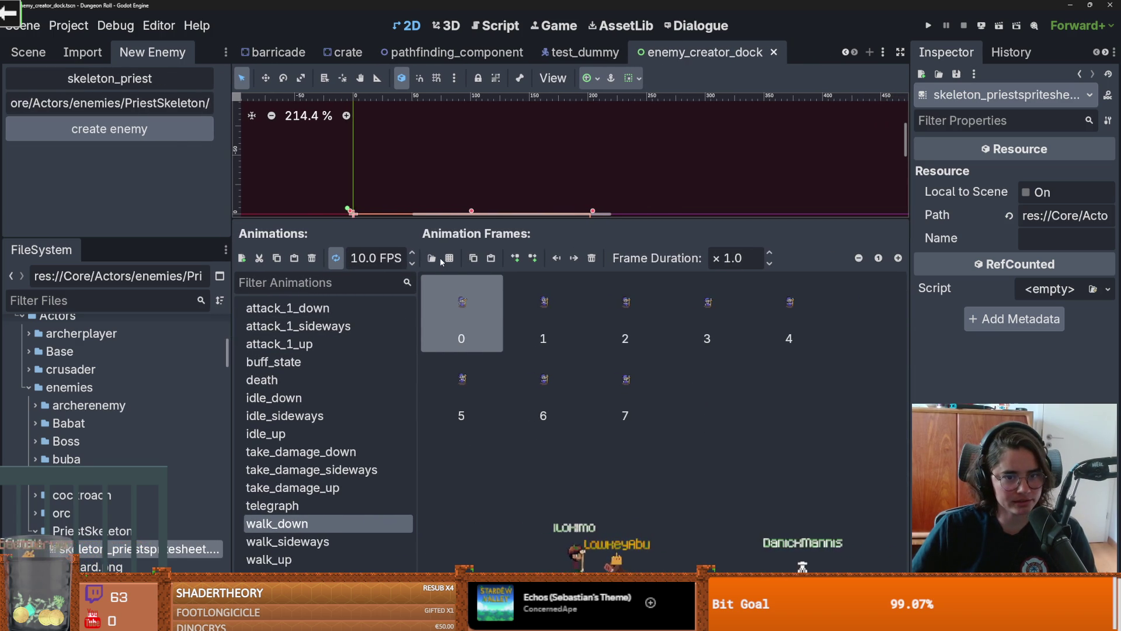
pyautogui.click(449, 257)
pyautogui.doubleClick(467, 218)
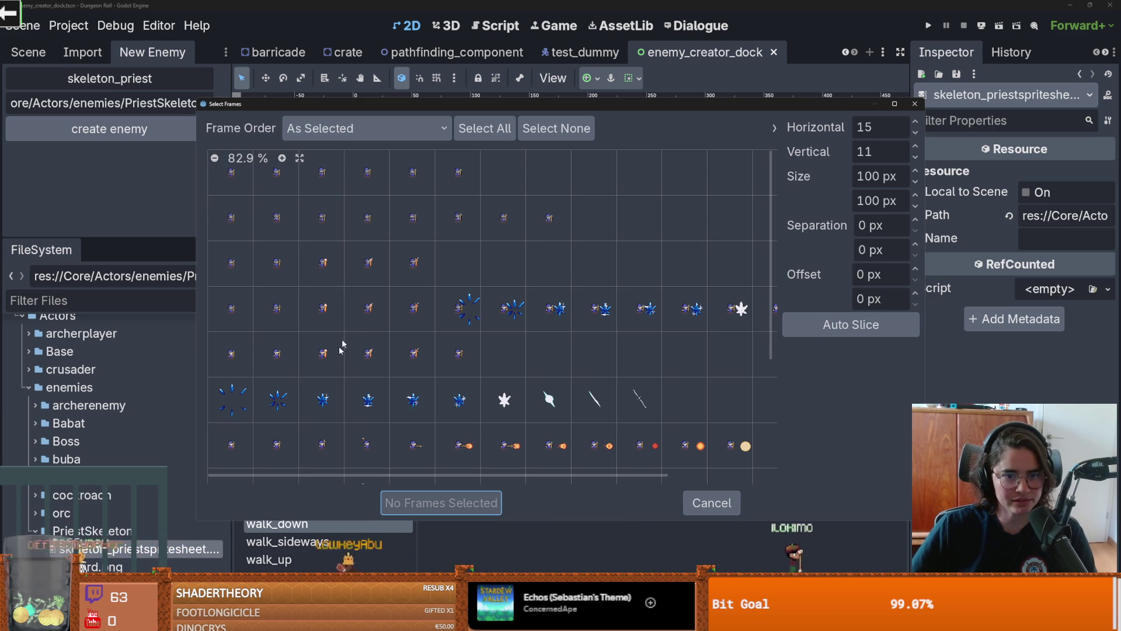
# Step: Keep frames in picked order, close the picker unused, and select all walk_down frames
pyautogui.scroll(-5, 543, 443)
pyautogui.scroll(5, 543, 443)
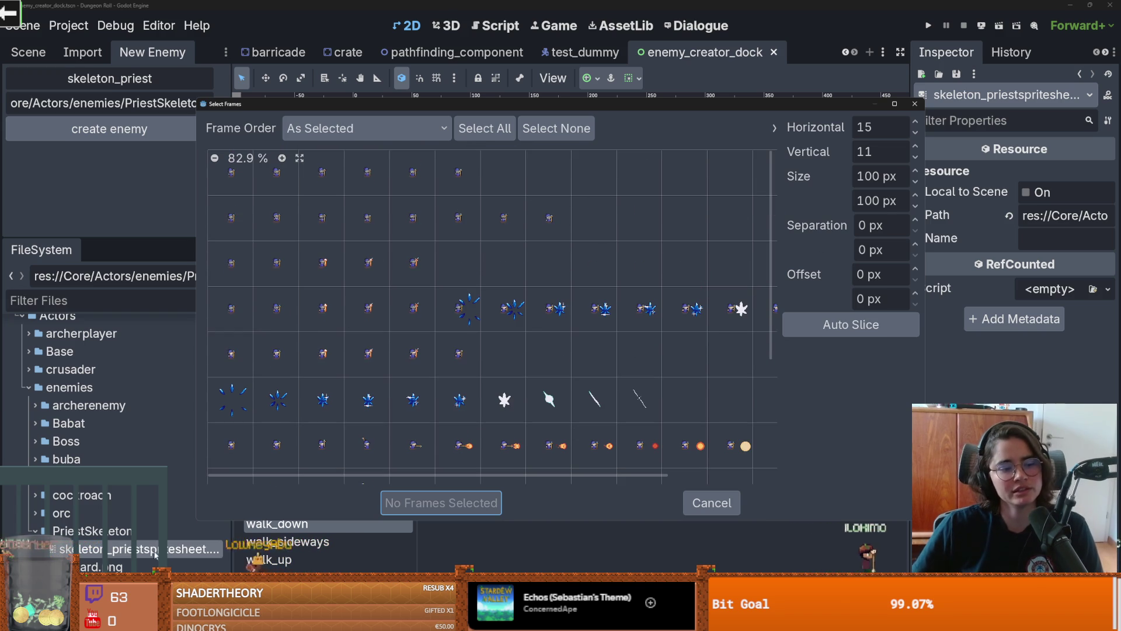
pyautogui.click(353, 128)
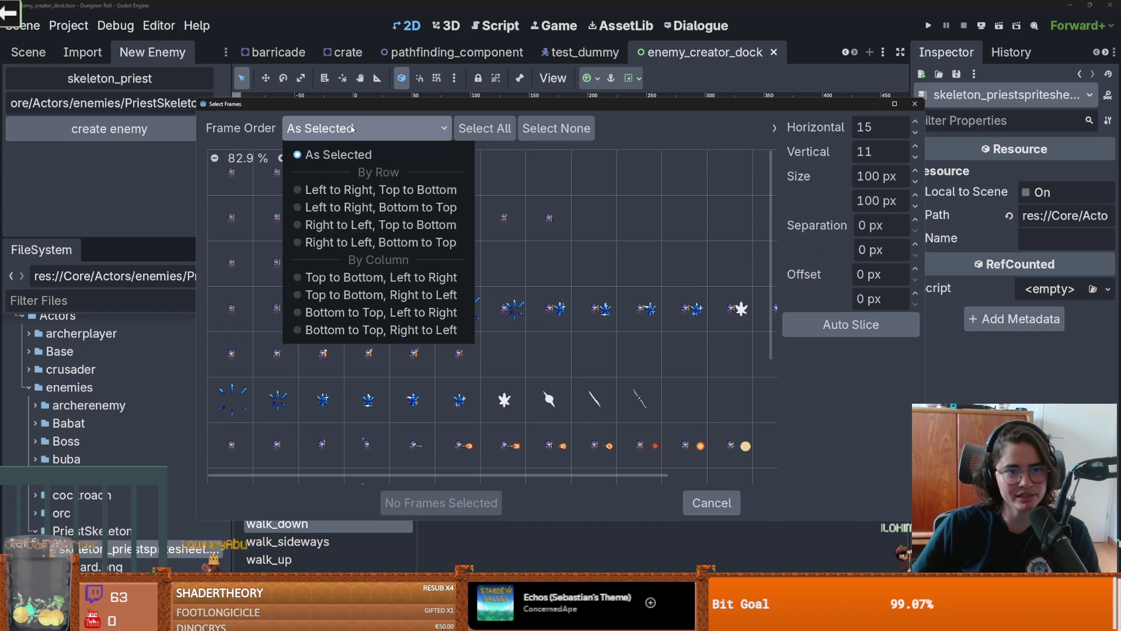
pyautogui.click(386, 350)
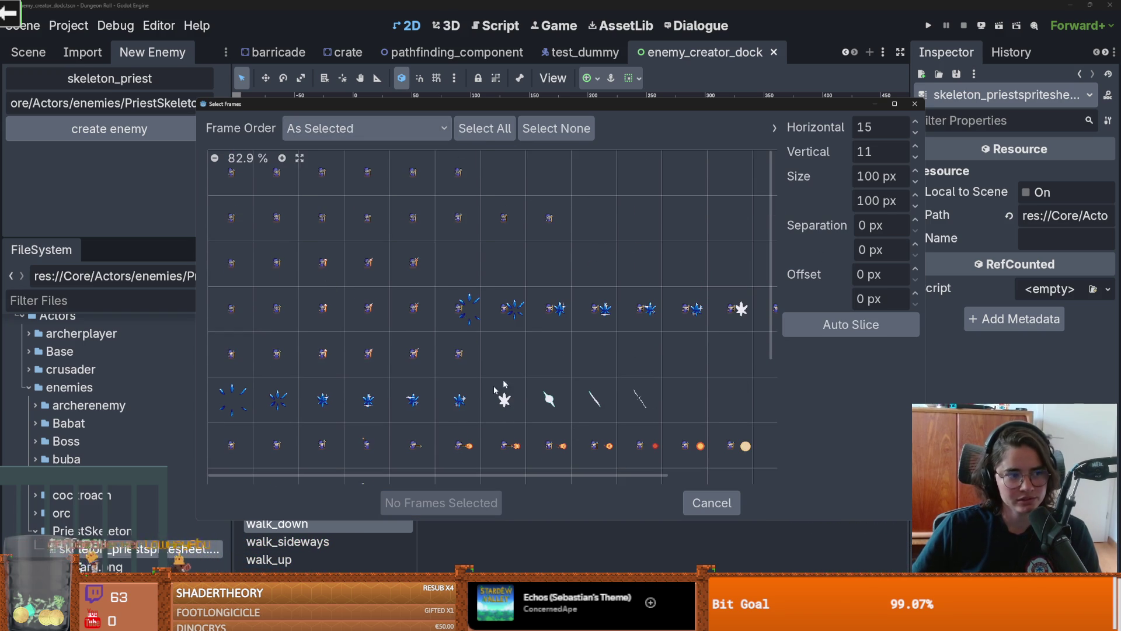
pyautogui.click(911, 103)
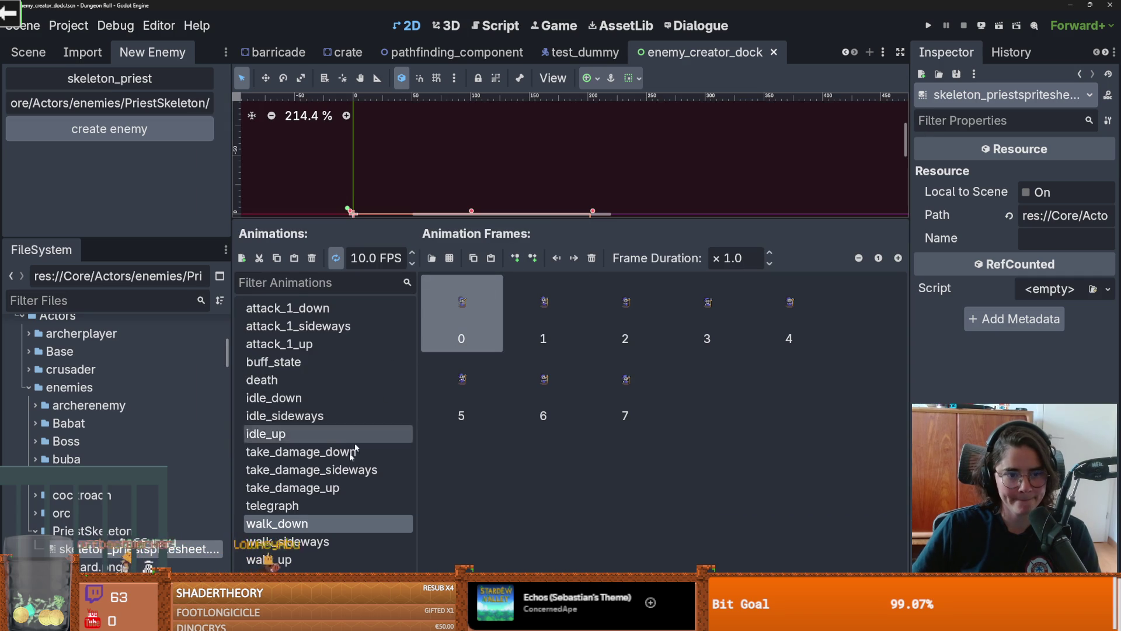
pyautogui.hotkey('ctrl', 'a')
pyautogui.click(316, 543)
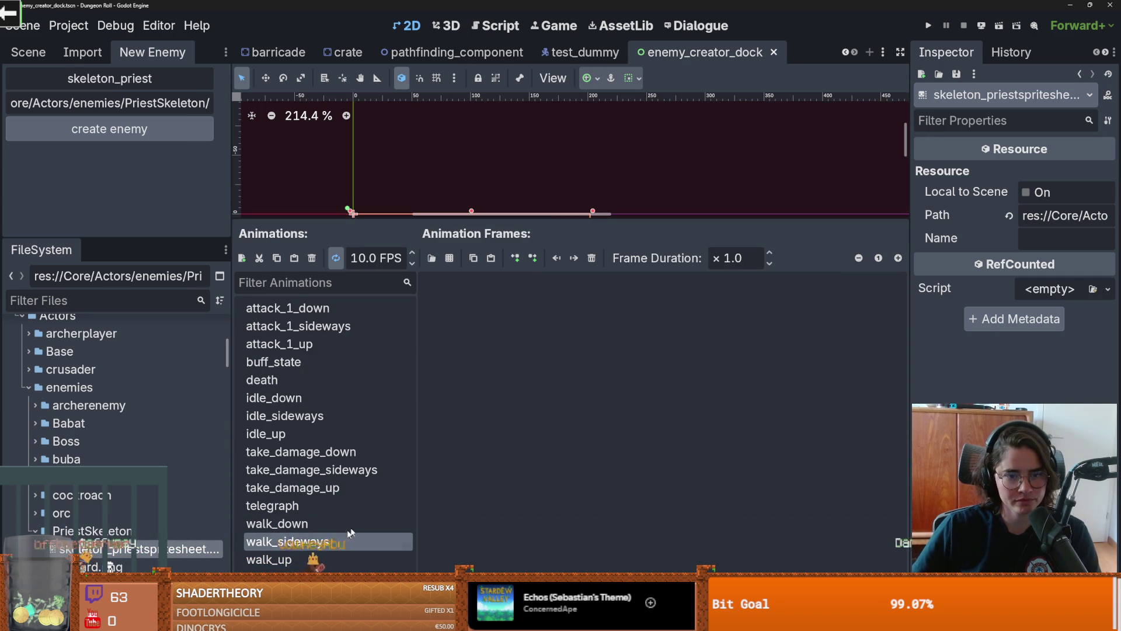
pyautogui.click(349, 560)
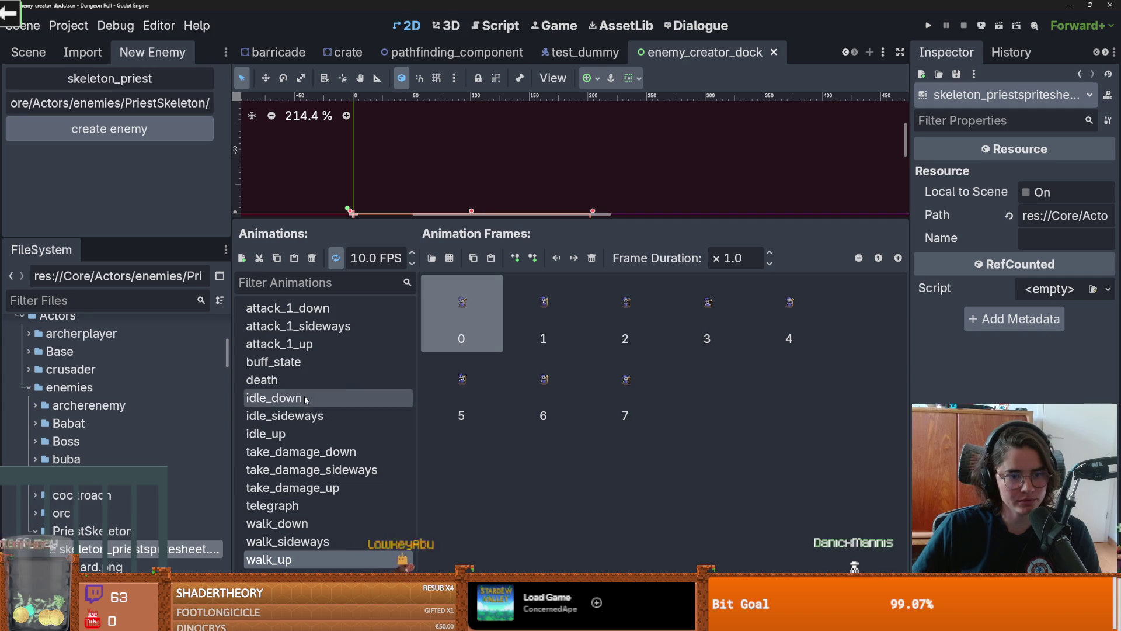
# Step: Add the six top-row Wizard.png idle frames to idle_down
pyautogui.click(327, 397)
pyautogui.click(451, 259)
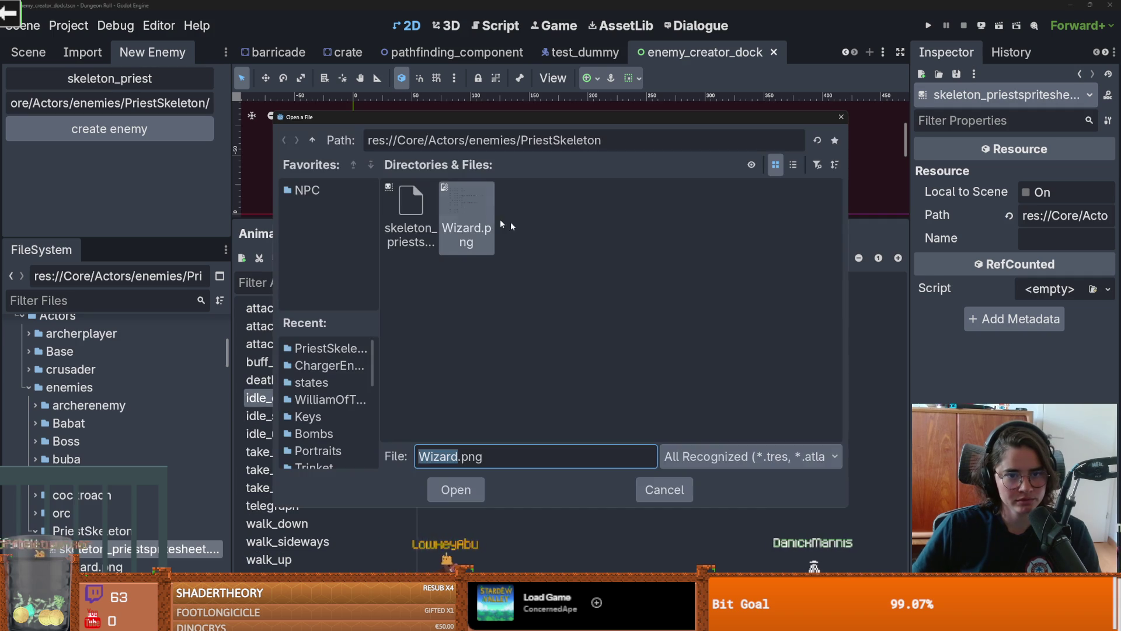
pyautogui.doubleClick(487, 218)
pyautogui.moveTo(239, 185); pyautogui.dragTo(458, 178)
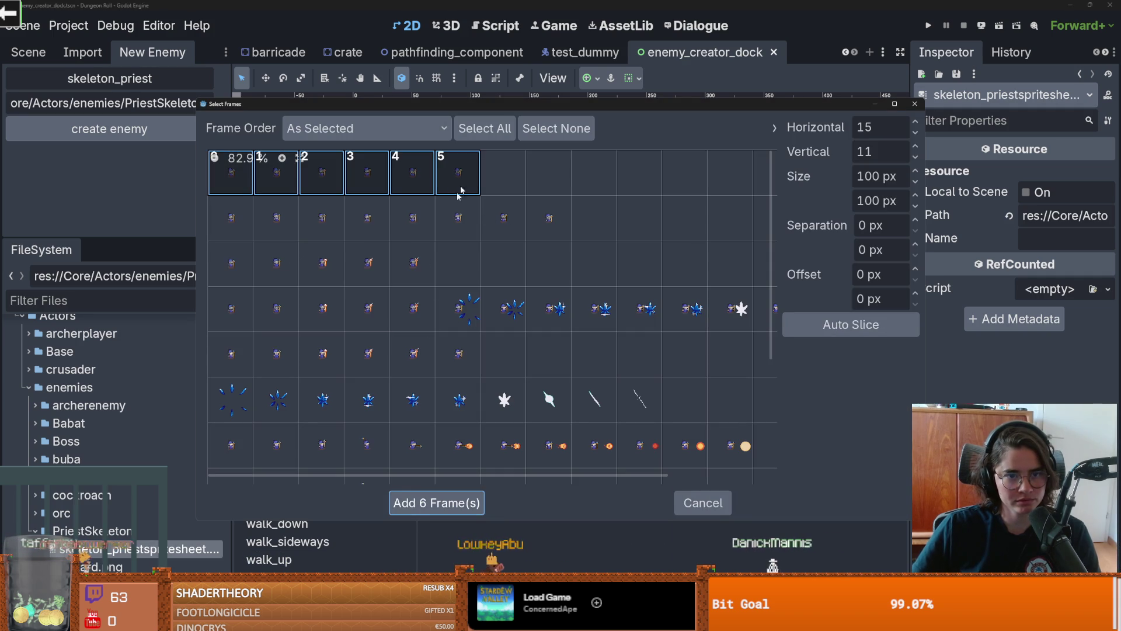
pyautogui.click(439, 503)
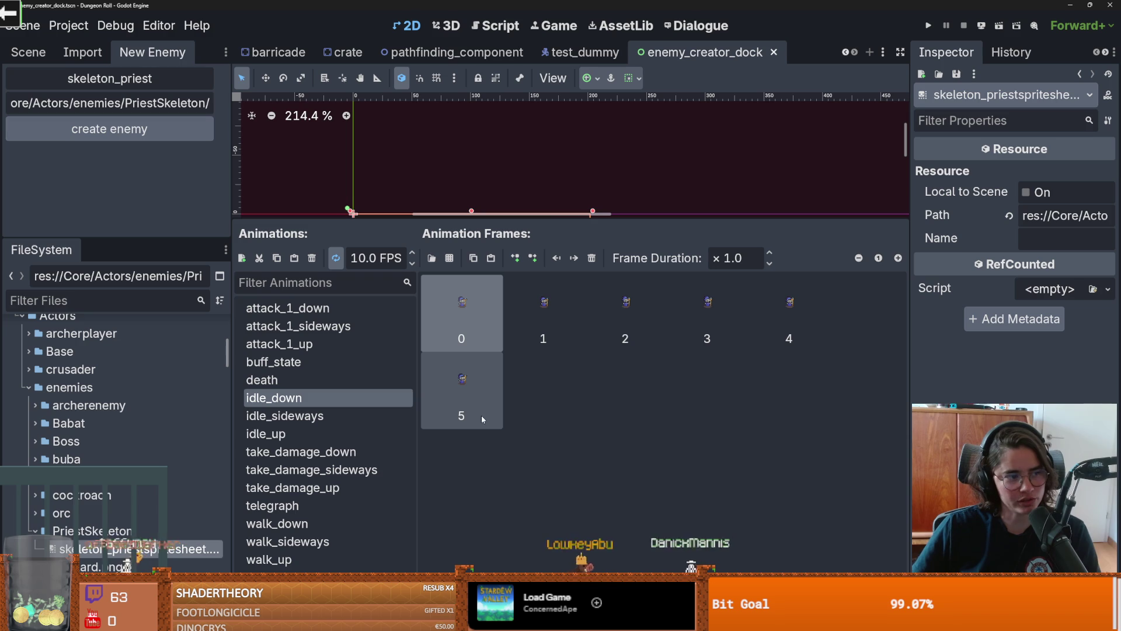
# Step: Paste the copied idle frames into idle_sideways and review idle_up and idle_down
pyautogui.click(314, 415)
pyautogui.hotkey('ctrl', 'v')
pyautogui.click(302, 433)
pyautogui.click(295, 397)
# Step: Add the four bottom-row Wizard.png frames to the death animation
pyautogui.click(289, 380)
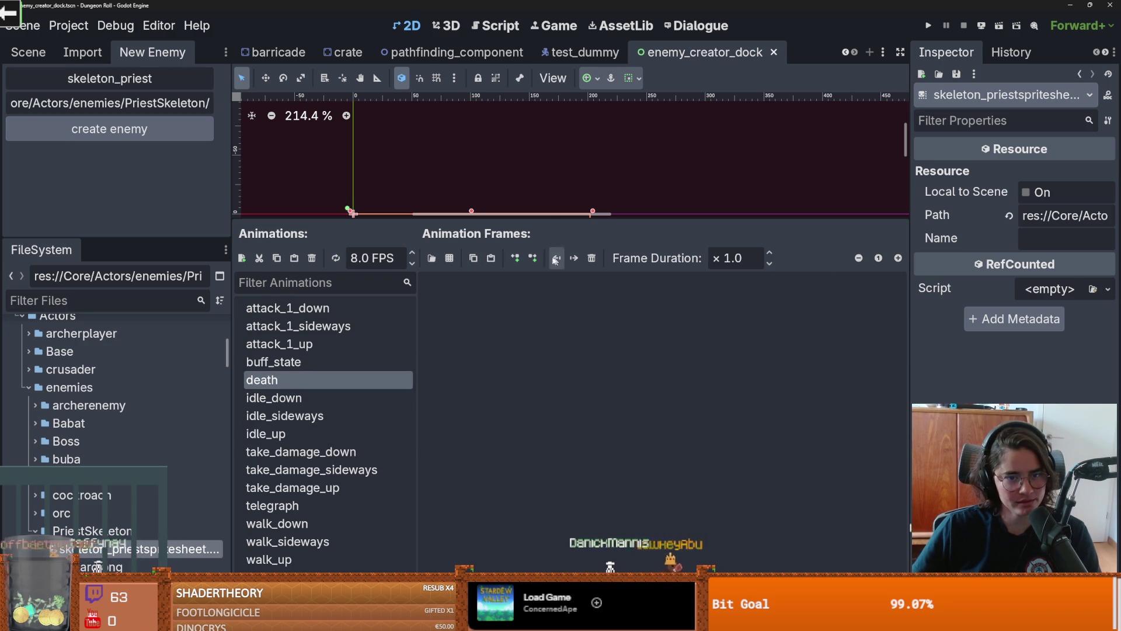
pyautogui.click(449, 257)
pyautogui.doubleClick(429, 206)
pyautogui.scroll(-3, 311, 451)
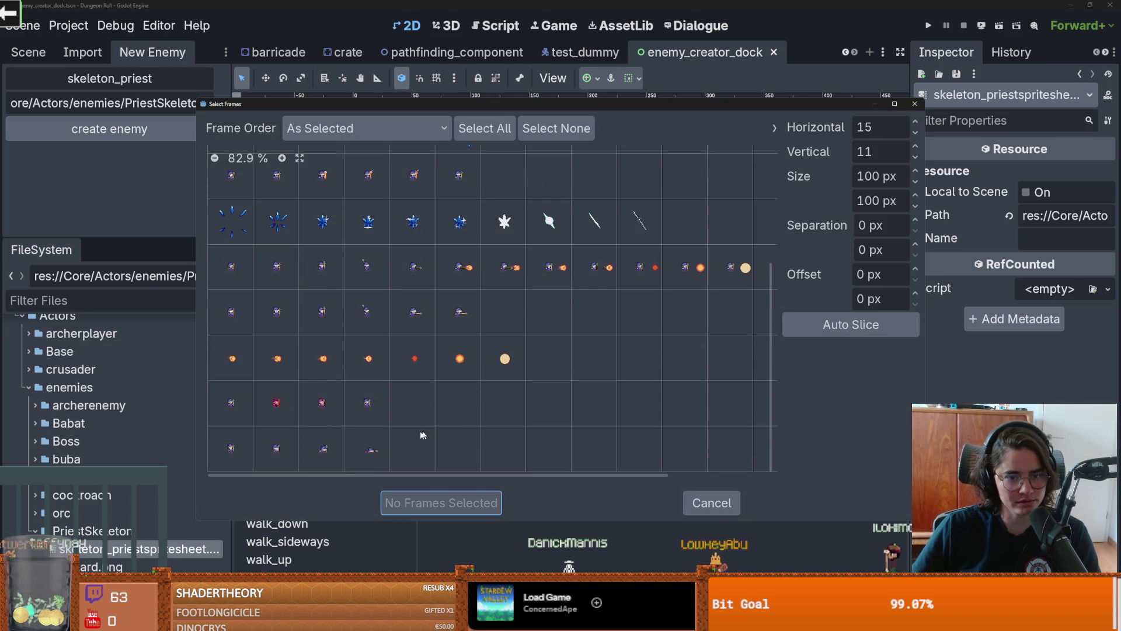
pyautogui.click(231, 448)
pyautogui.click(276, 448)
pyautogui.click(321, 449)
pyautogui.click(368, 450)
pyautogui.click(441, 503)
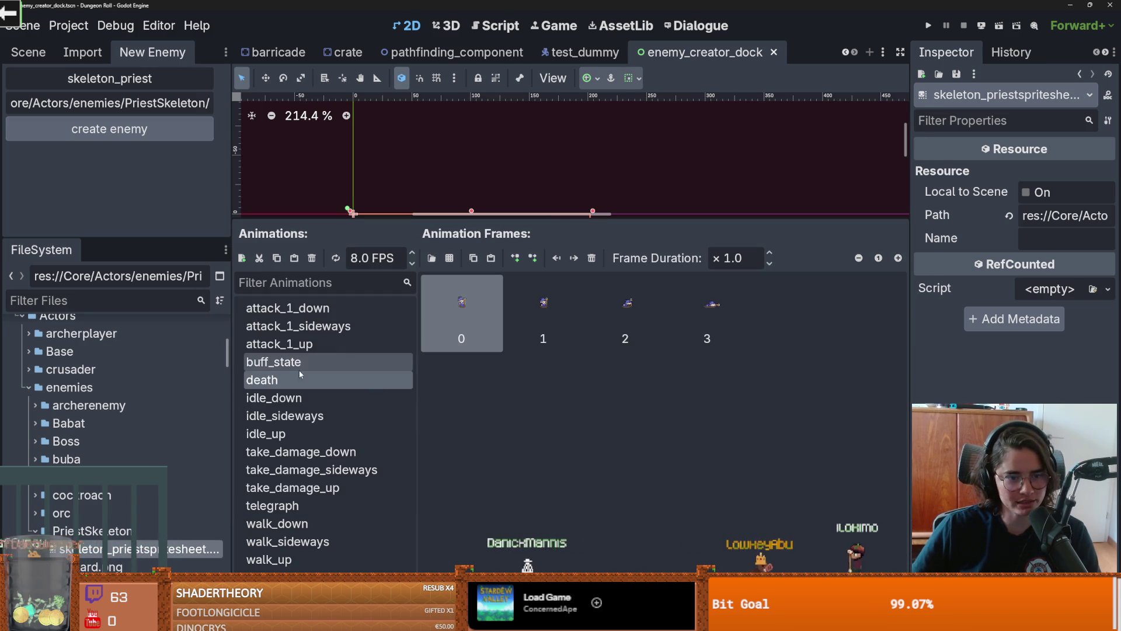
# Step: Select take_damage_down and play the Wizard animation in Aseprite to find the hurt frames
pyautogui.click(301, 451)
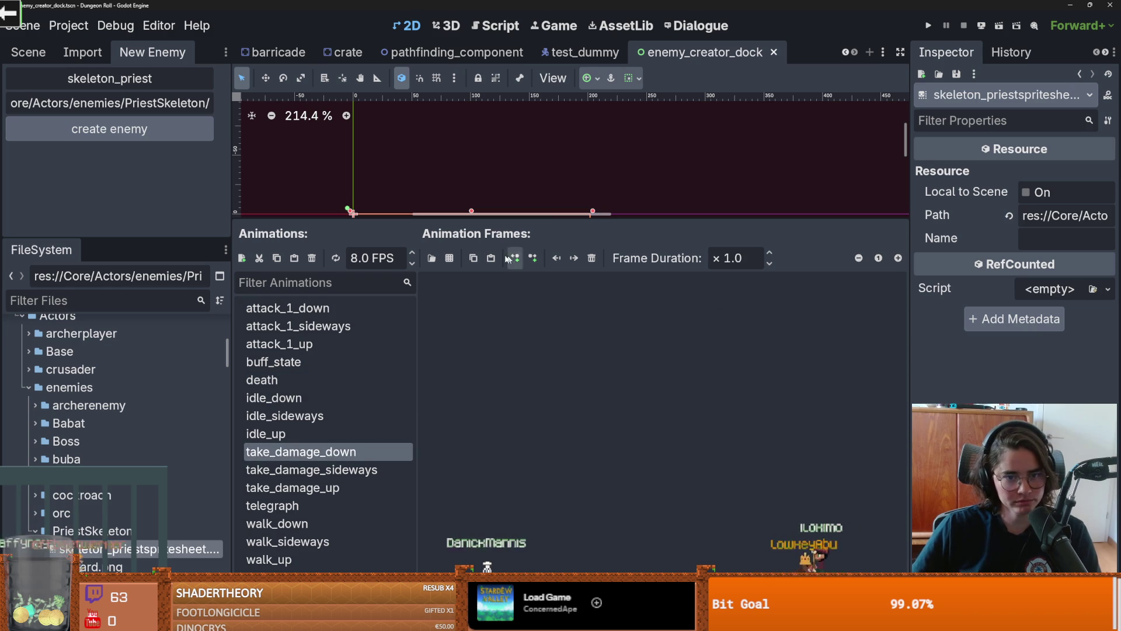
pyautogui.hotkey('alt', 'Tab')
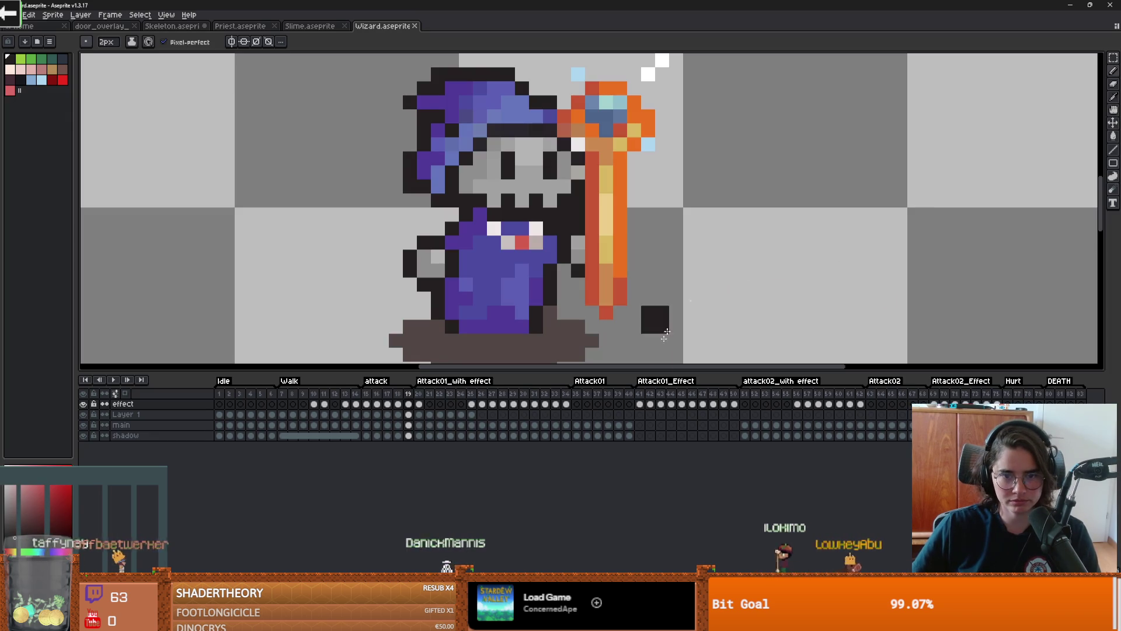
pyautogui.click(113, 380)
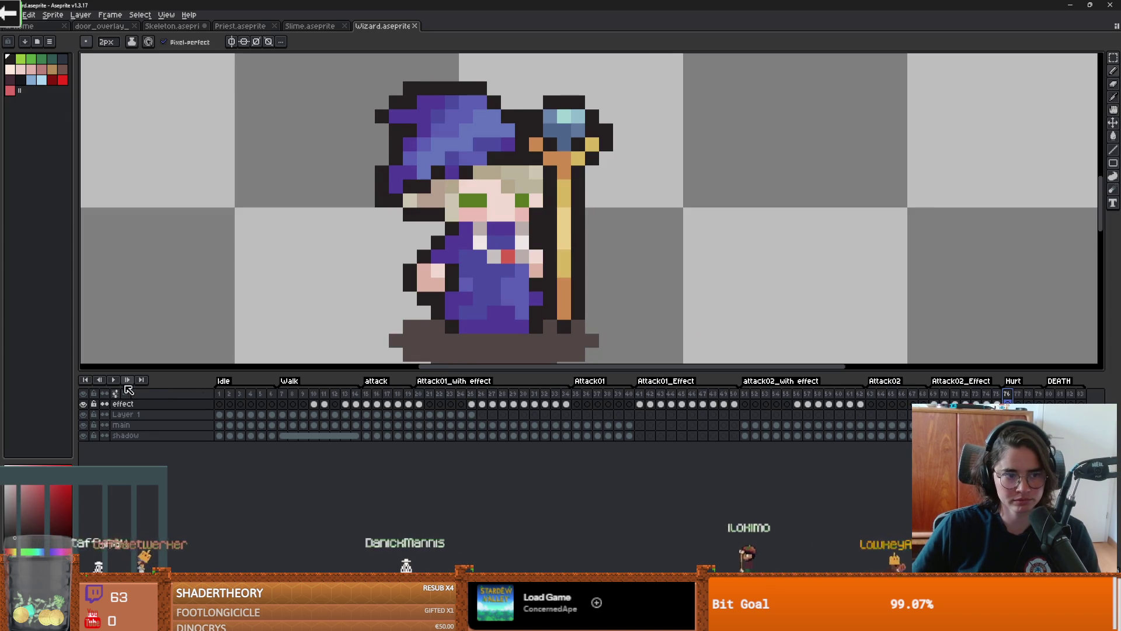
pyautogui.press('super+Down')
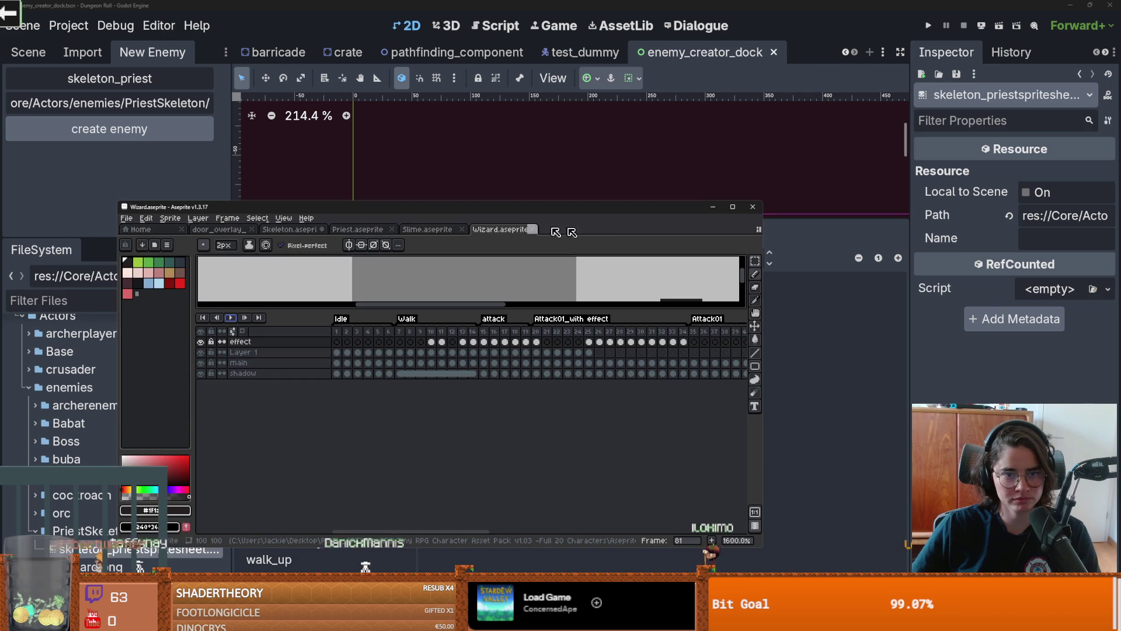
pyautogui.click(713, 206)
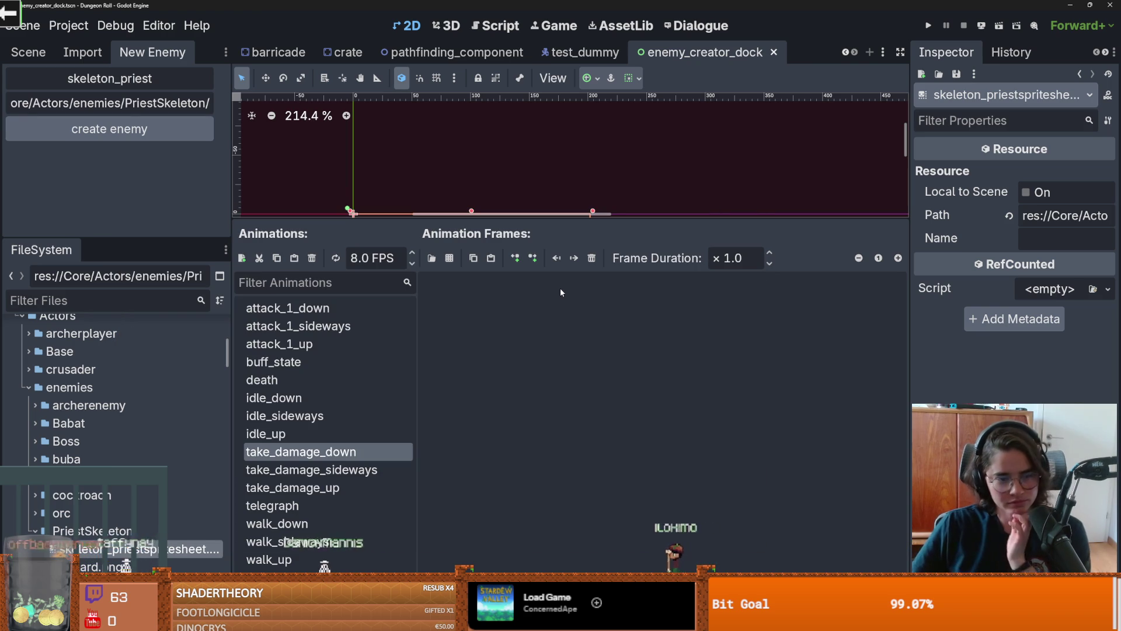
# Step: Add the four row-6 hurt frames from Wizard.png to take_damage_down
pyautogui.click(431, 258)
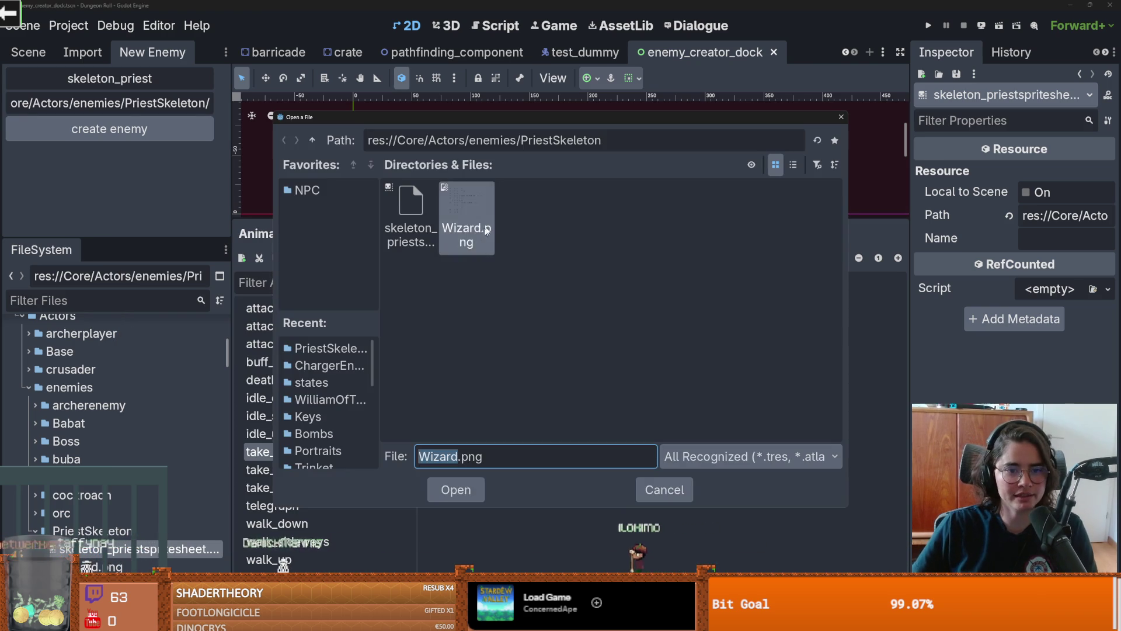
pyautogui.doubleClick(476, 223)
pyautogui.moveTo(231, 403); pyautogui.dragTo(367, 403)
pyautogui.click(441, 502)
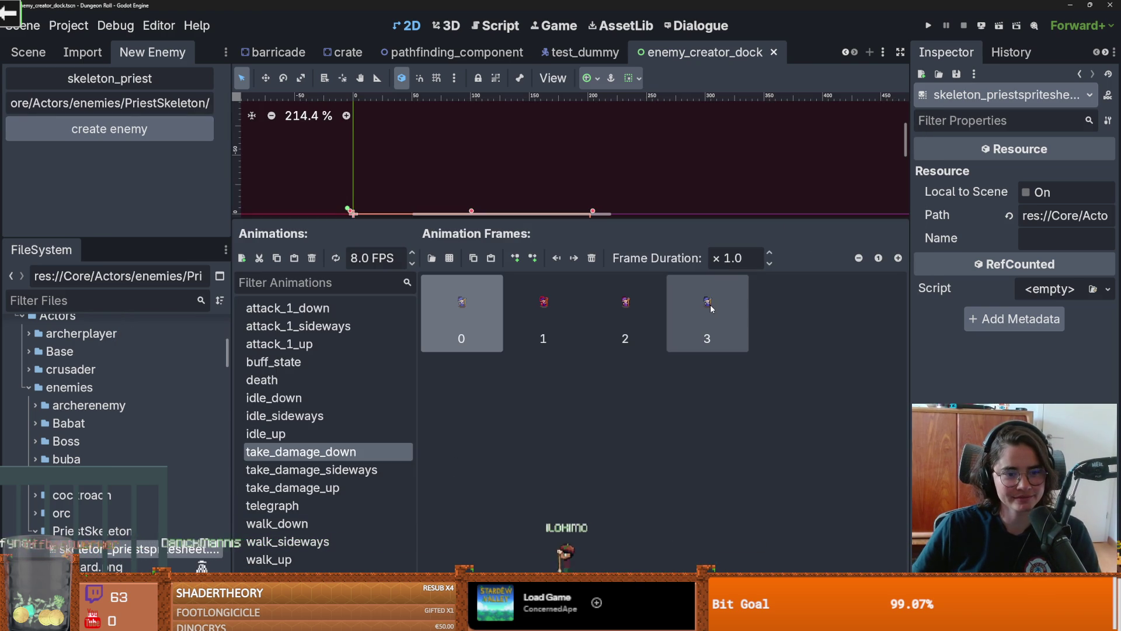
# Step: Paste the four hurt frames into take_damage_sideways and take_damage_up, then save the scene
pyautogui.click(311, 470)
pyautogui.press('Up')
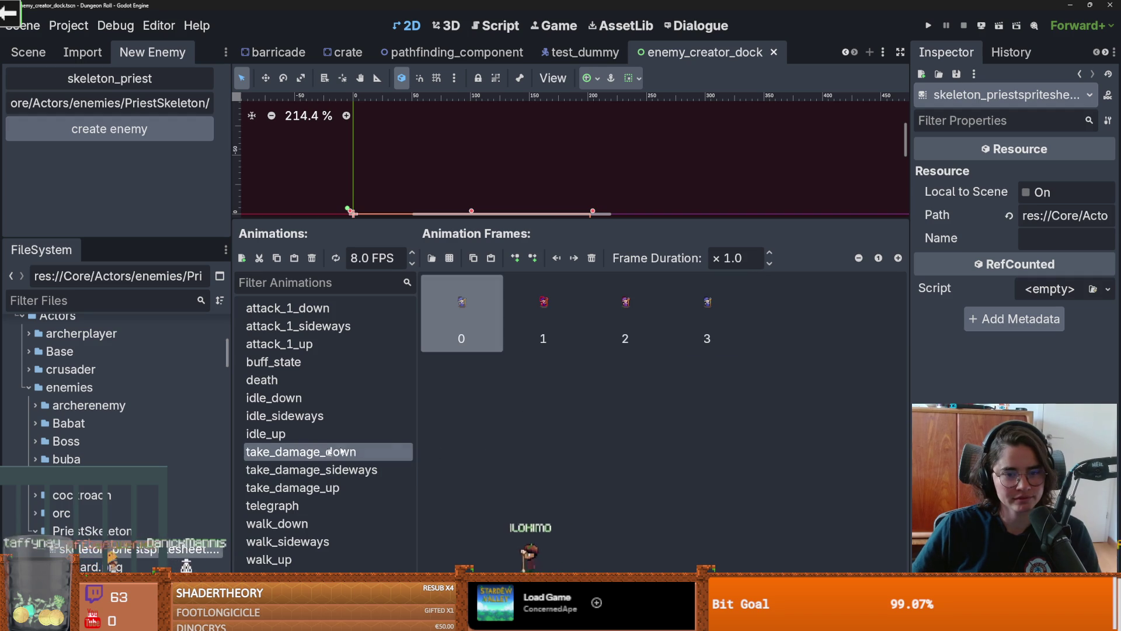
pyautogui.press('Down')
pyautogui.hotkey('ctrl', 'v')
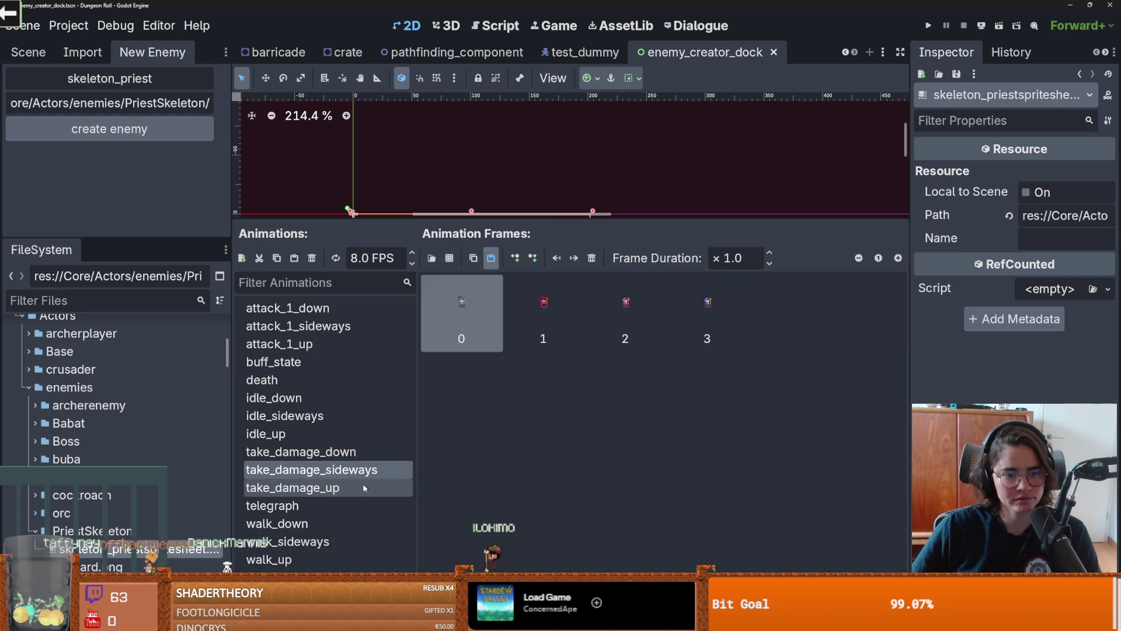
pyautogui.click(362, 484)
pyautogui.hotkey('ctrl', 'v')
pyautogui.hotkey('ctrl', 's')
# Step: Enlarge the canvas and review the attack_1_sideways, attack_1_up and buff_state animations
pyautogui.moveTo(460, 220); pyautogui.dragTo(461, 339)
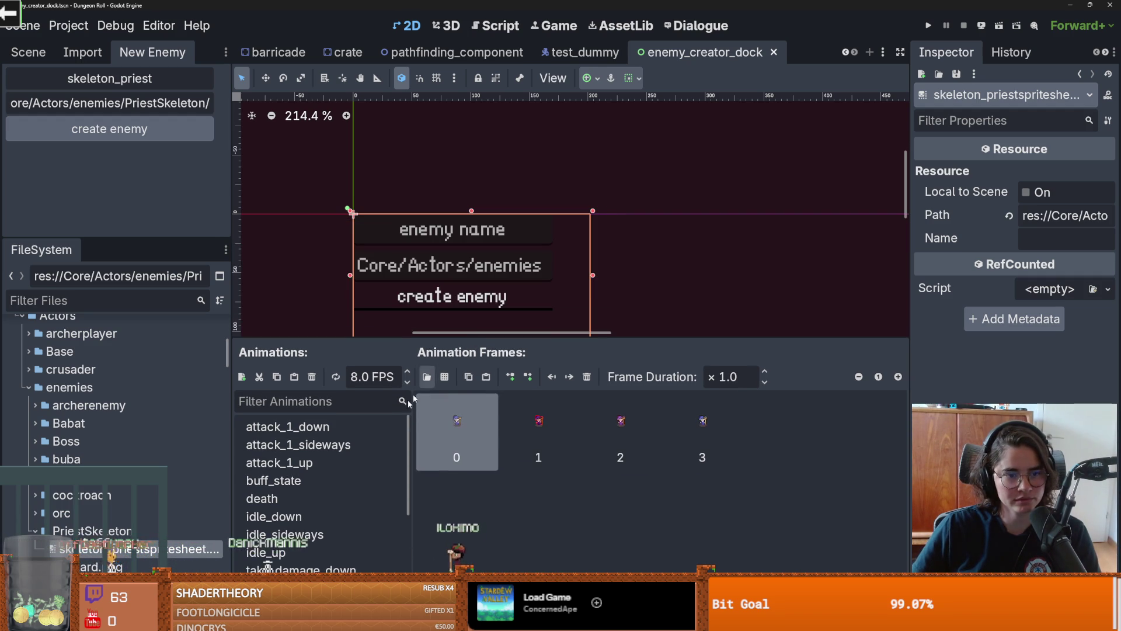
pyautogui.click(328, 451)
pyautogui.click(331, 471)
pyautogui.click(318, 481)
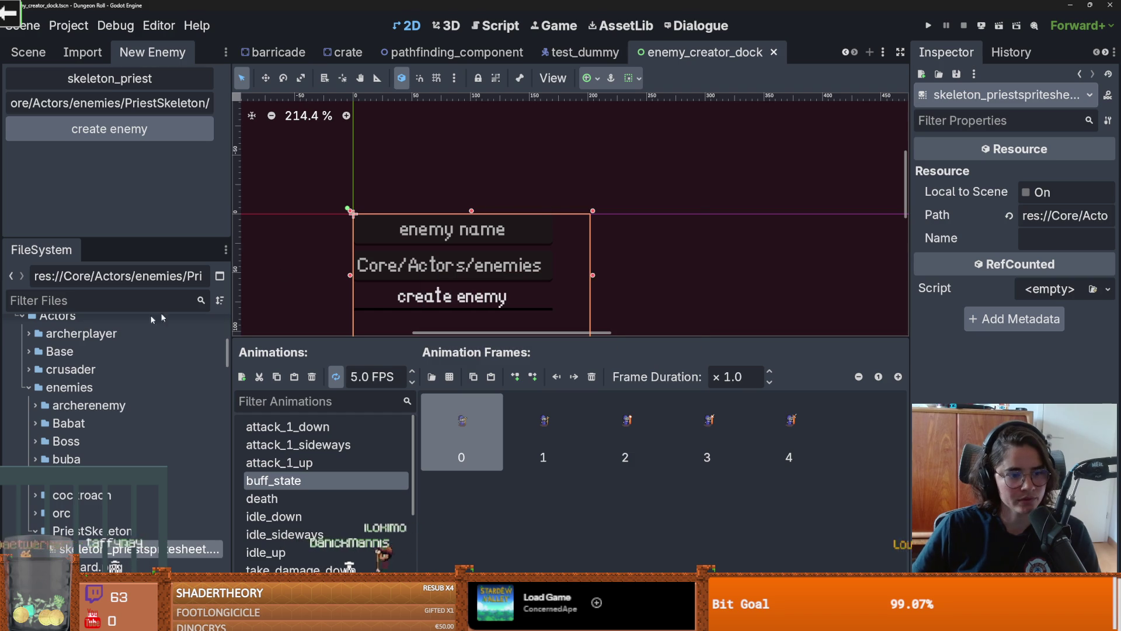
pyautogui.scroll(-5, 82, 497)
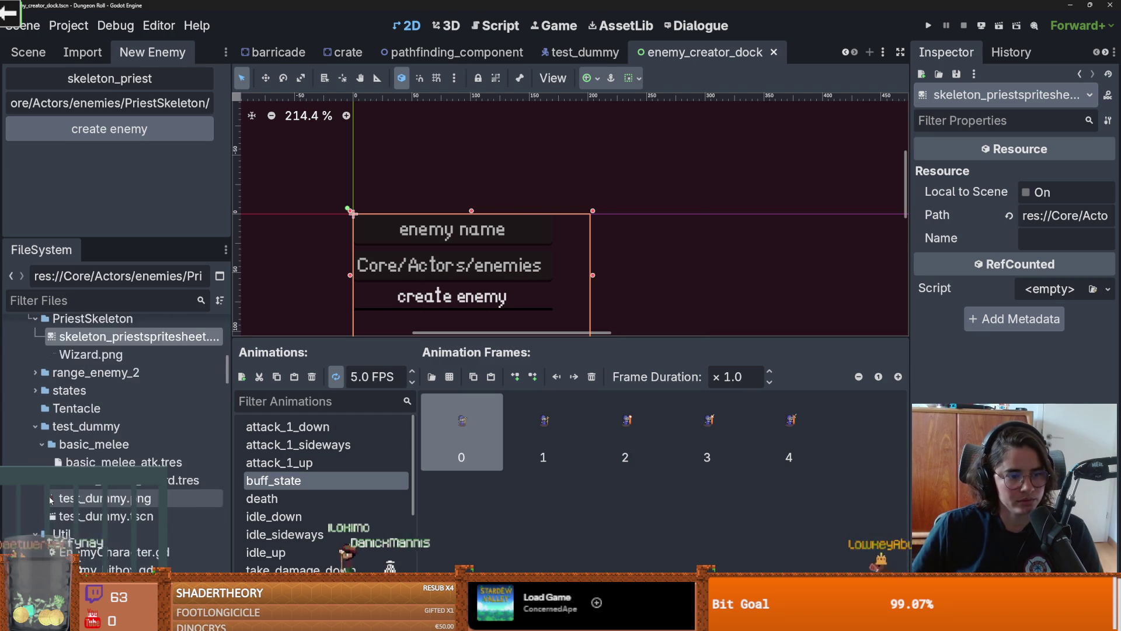
pyautogui.scroll(-4, 79, 448)
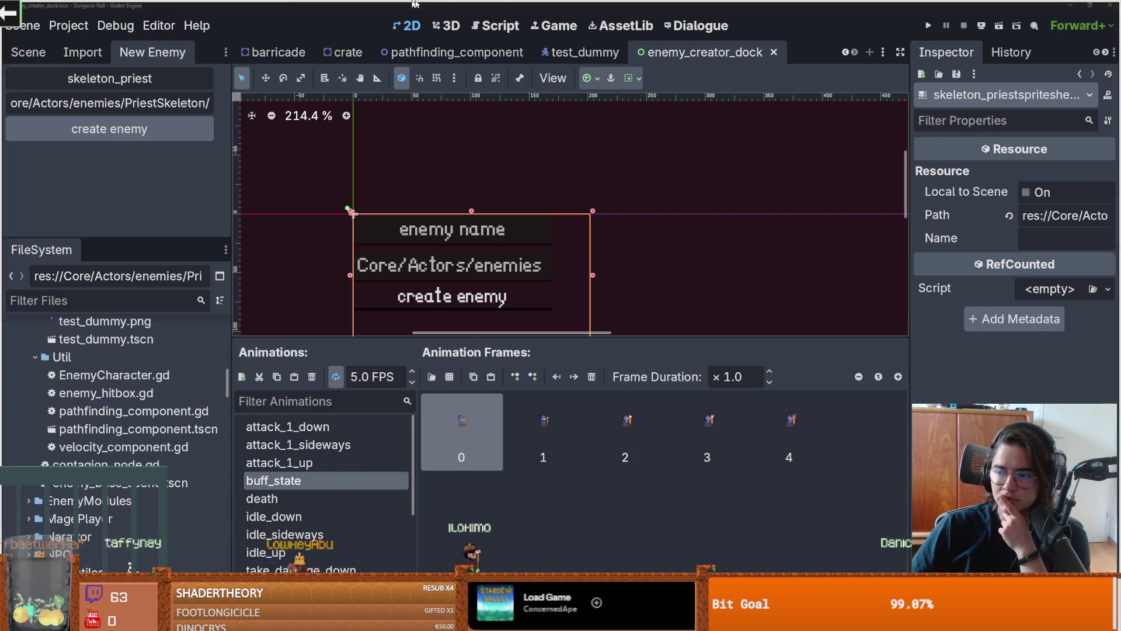
pyautogui.hotkey('alt', 'Tab')
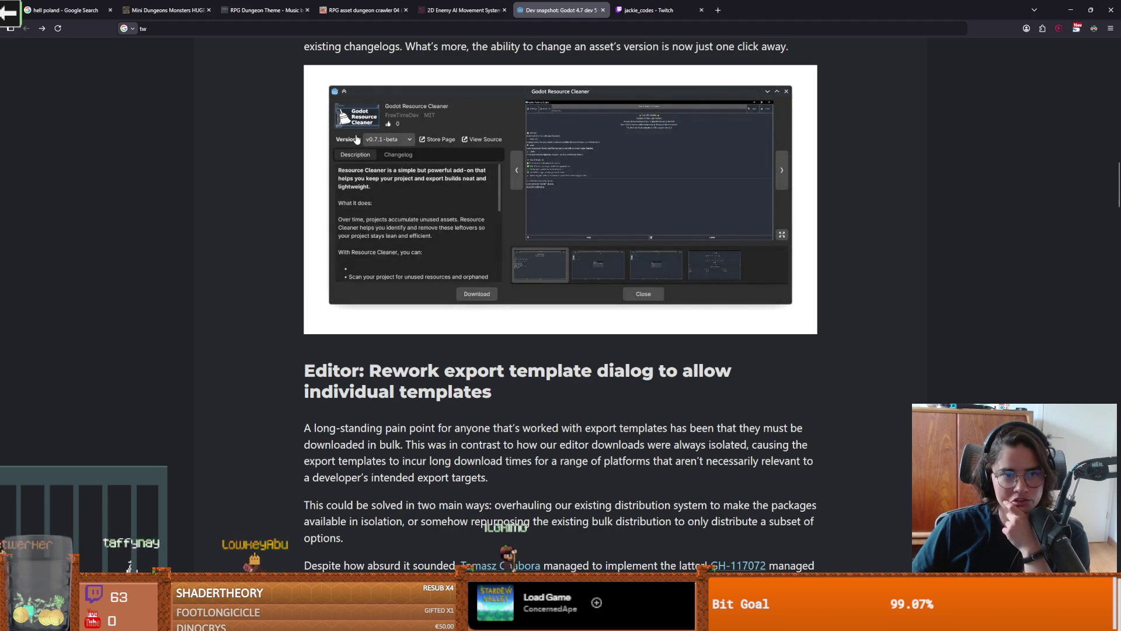
pyautogui.hotkey('alt', 'Tab')
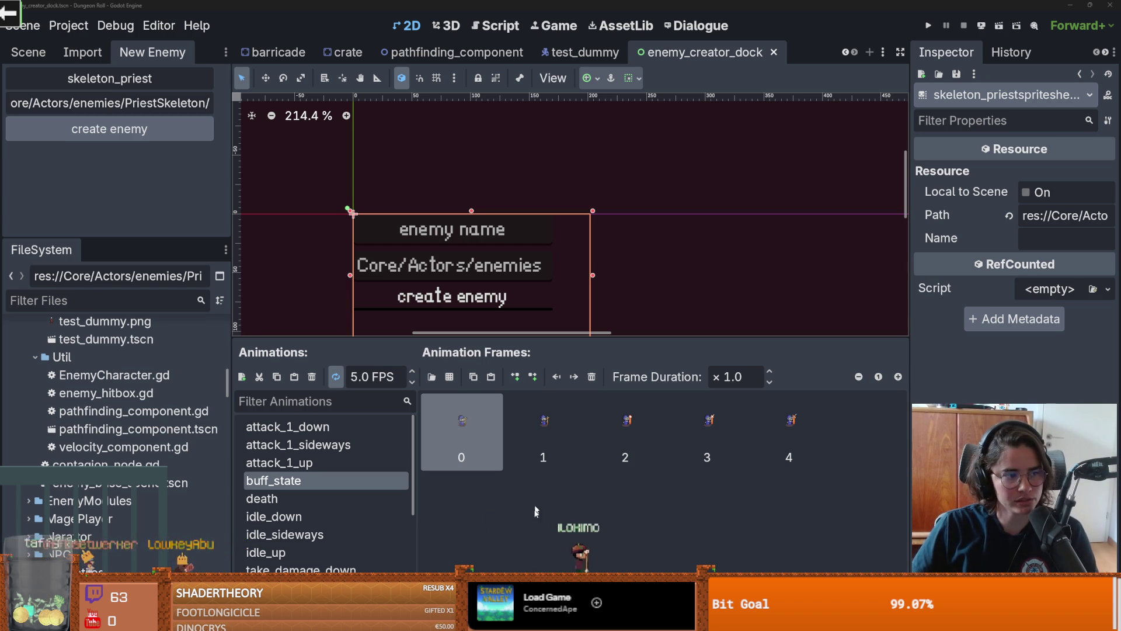
# Step: Commit the seven changed files in GitHub Desktop and go back to Godot
pyautogui.hotkey('alt', 'Tab')
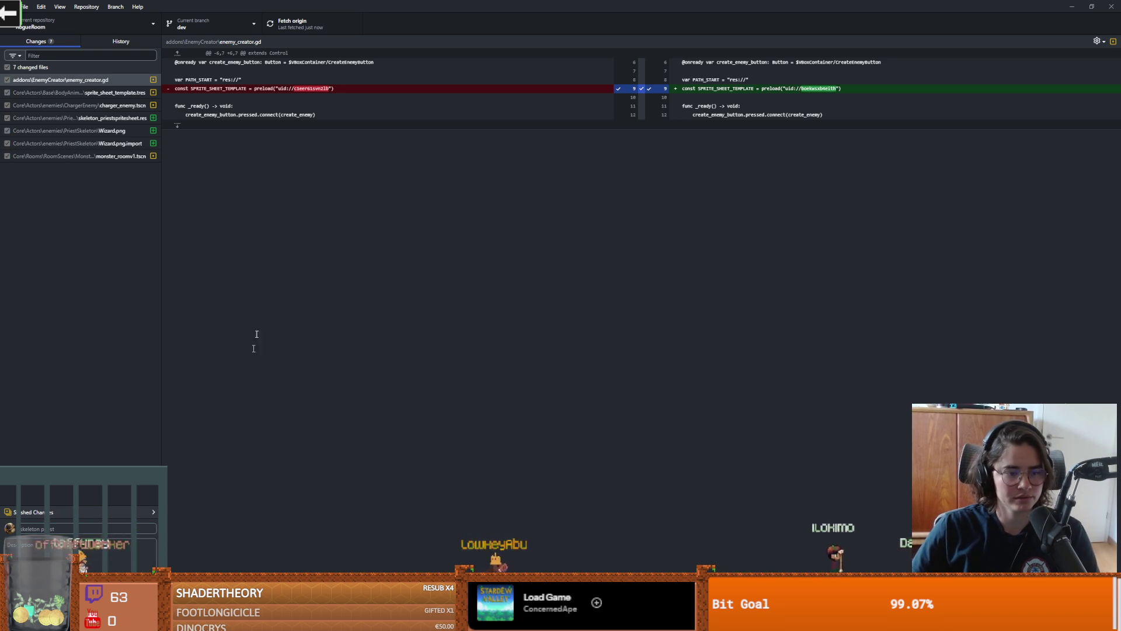
pyautogui.hotkey('ctrl', 'Return')
pyautogui.hotkey('alt', 'Tab')
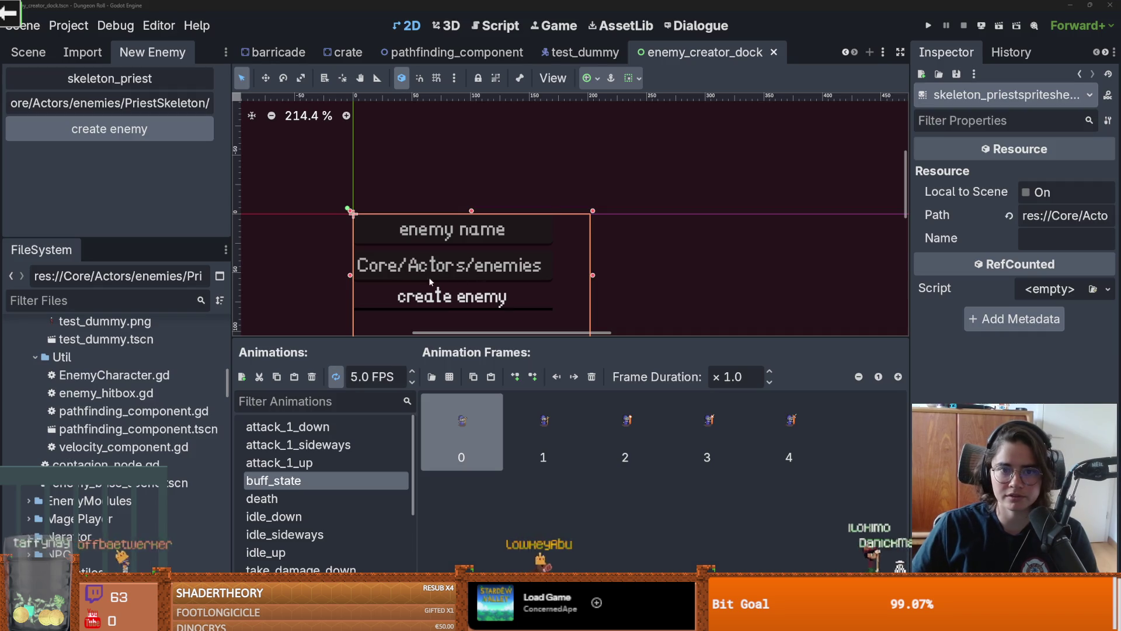
# Step: Search AssetLib for 'godot resource clean', then download and install Godot Resource Cleaner v0.7.1-beta
pyautogui.click(619, 23)
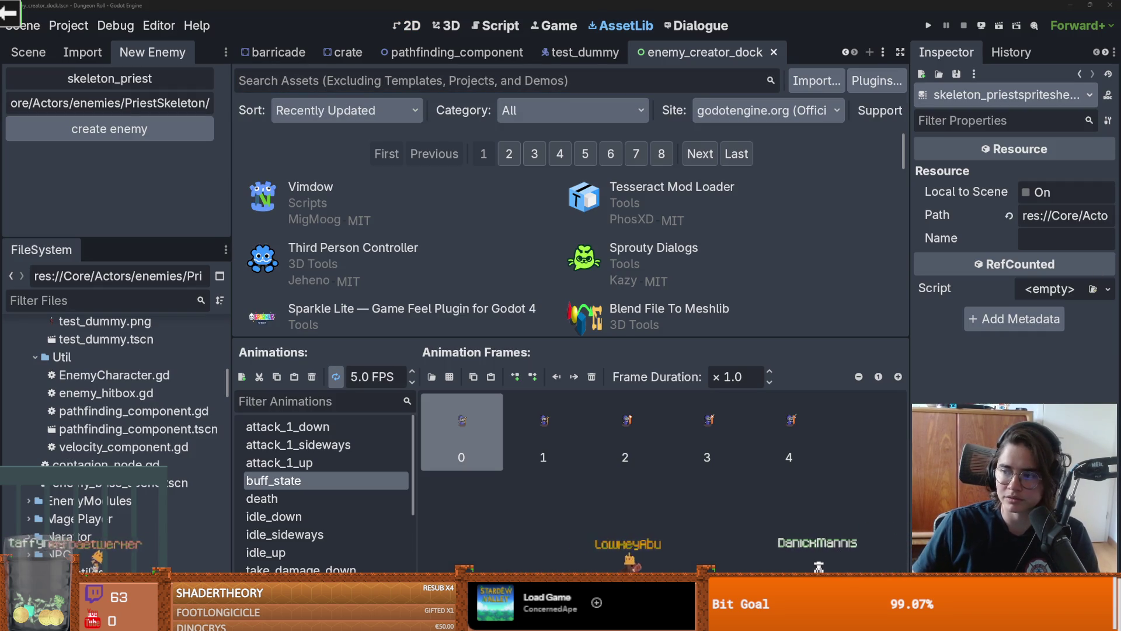
pyautogui.click(402, 83)
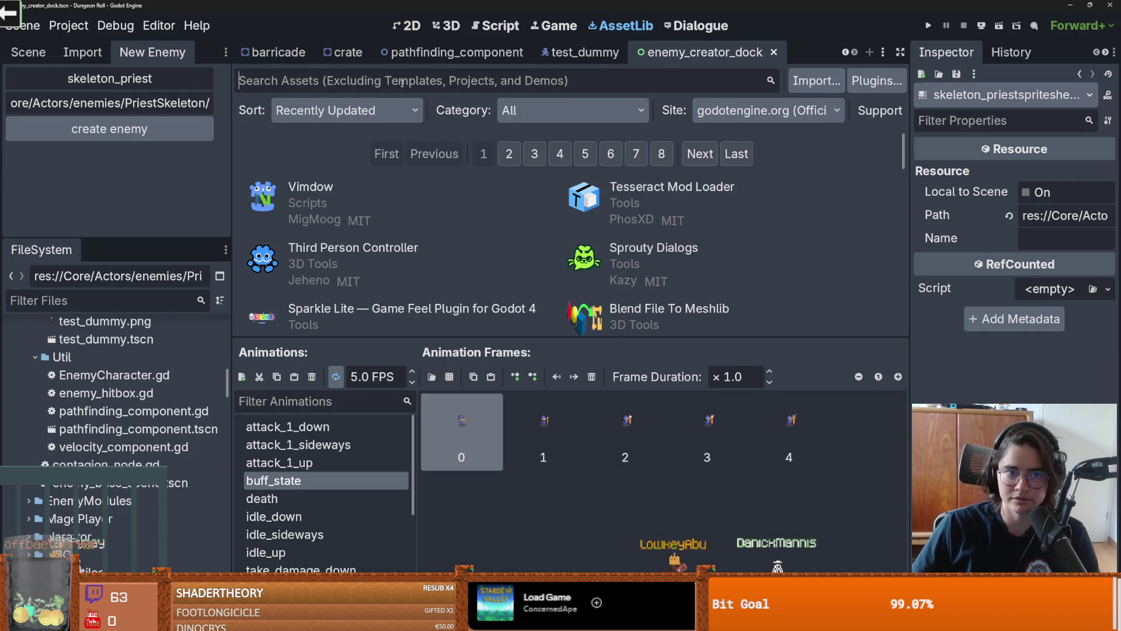
pyautogui.write('godot')
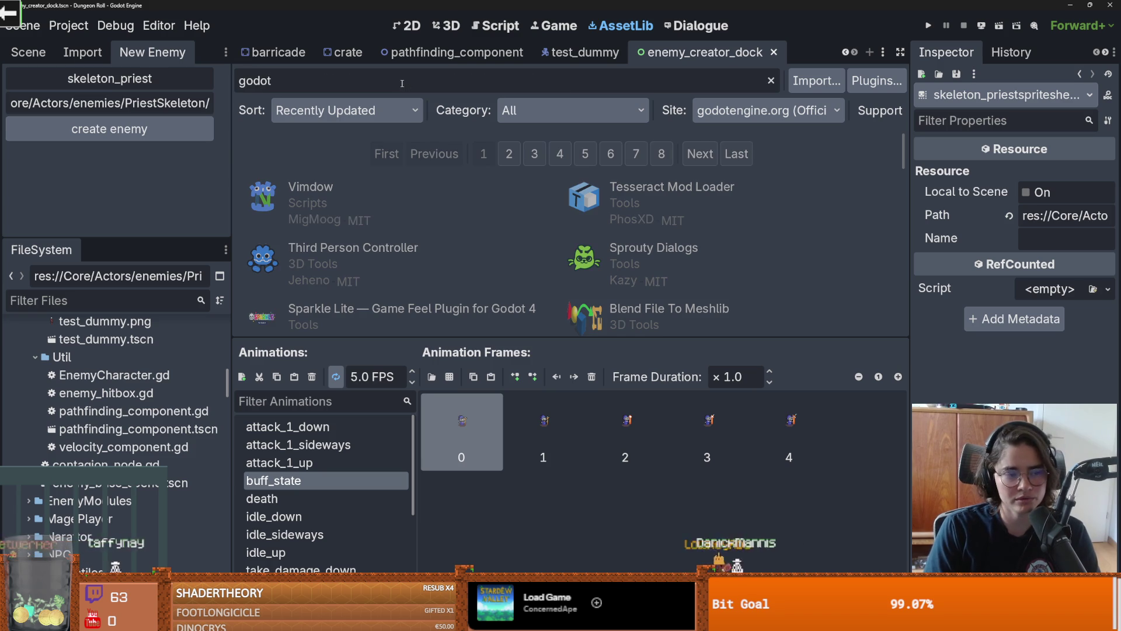
pyautogui.write(' resource clean')
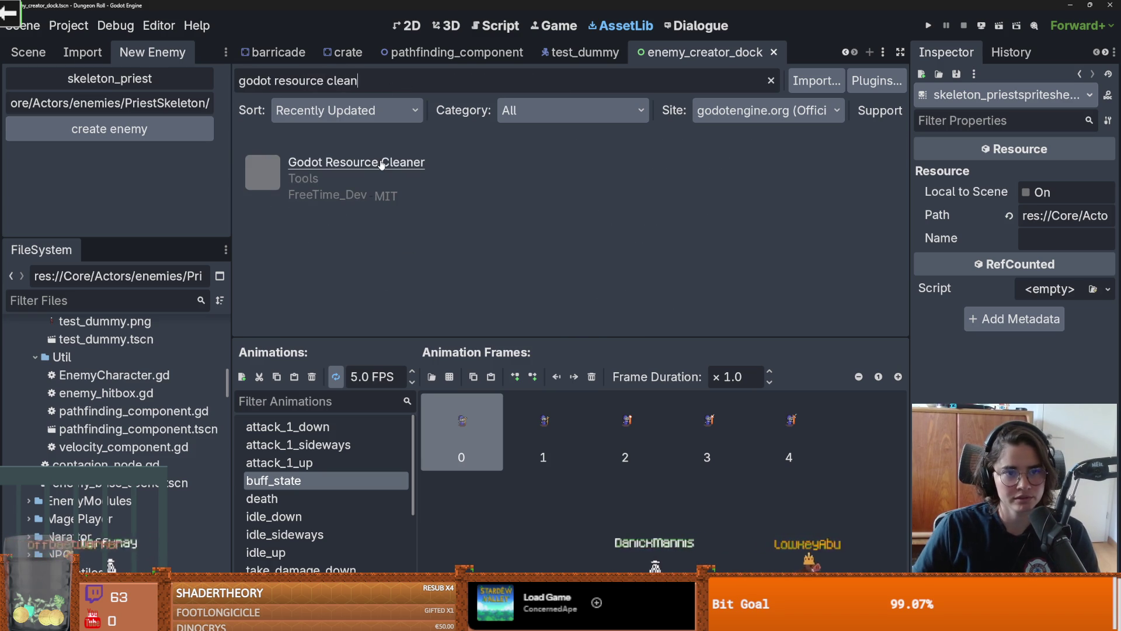
pyautogui.click(381, 163)
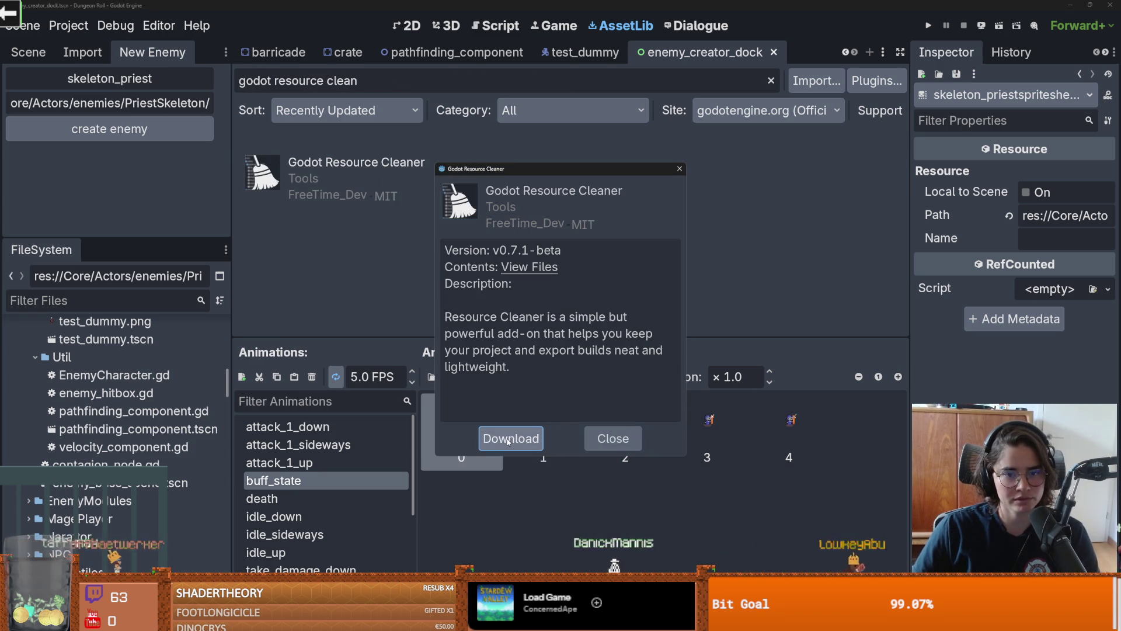
pyautogui.click(480, 439)
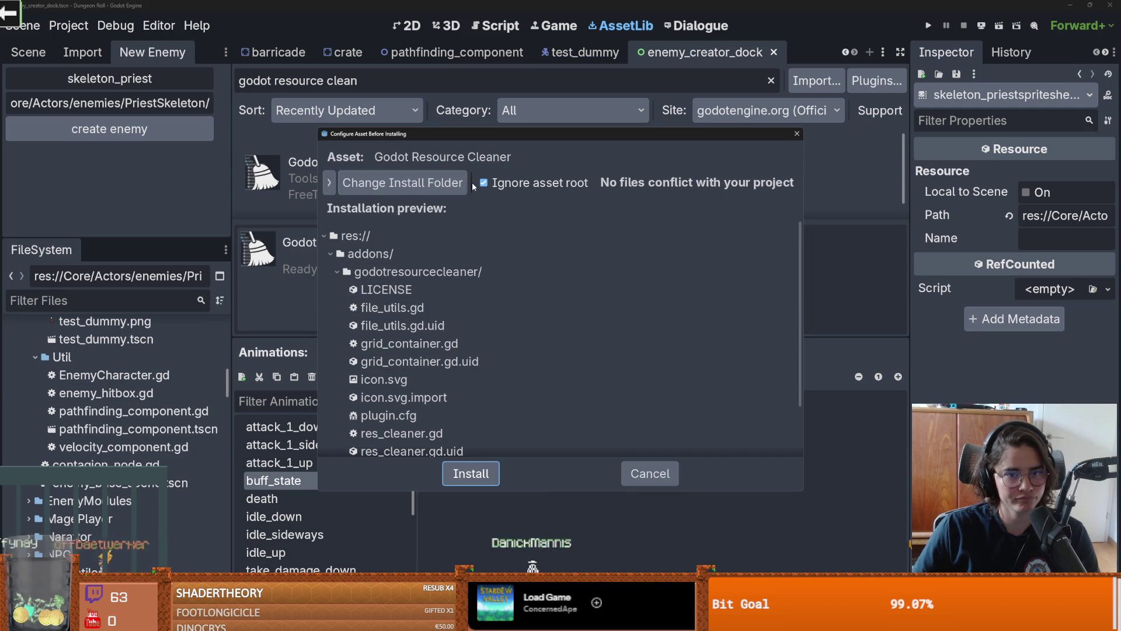
pyautogui.click(459, 476)
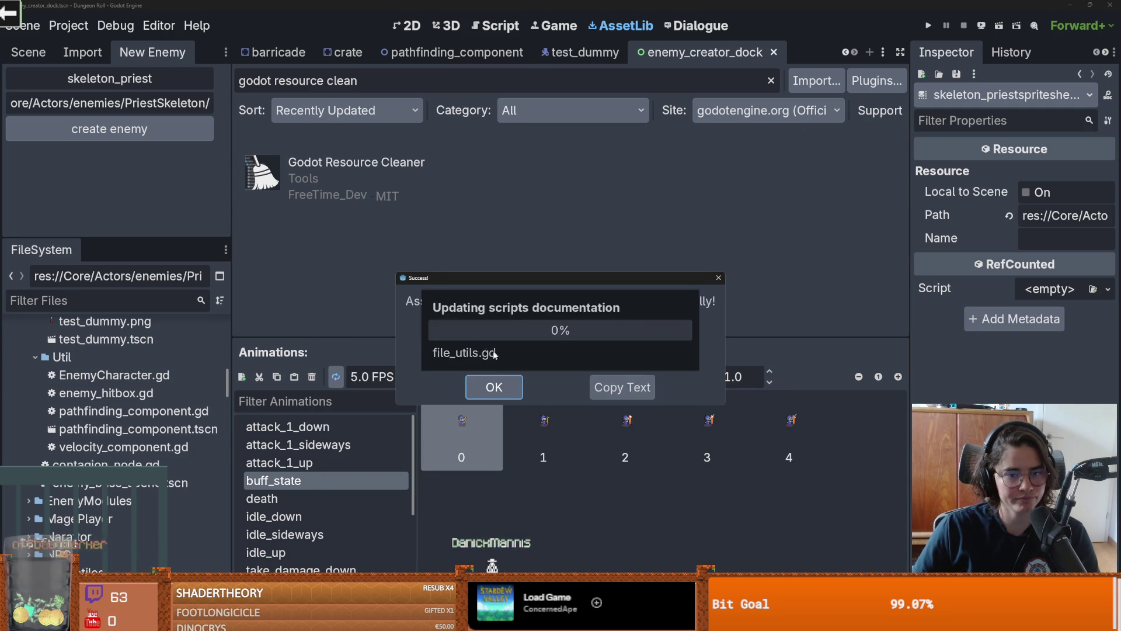
pyautogui.click(494, 387)
pyautogui.scroll(15, 164, 403)
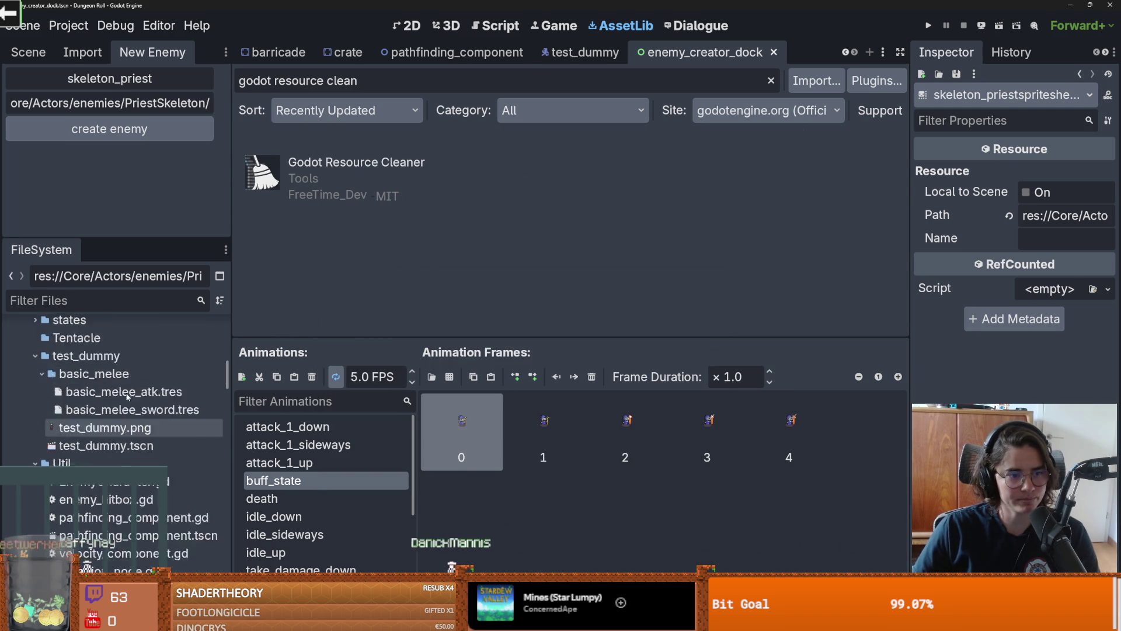
# Step: Enable the Godot Resource Cleaner plugin in Project Settings' Plugins list
pyautogui.click(68, 25)
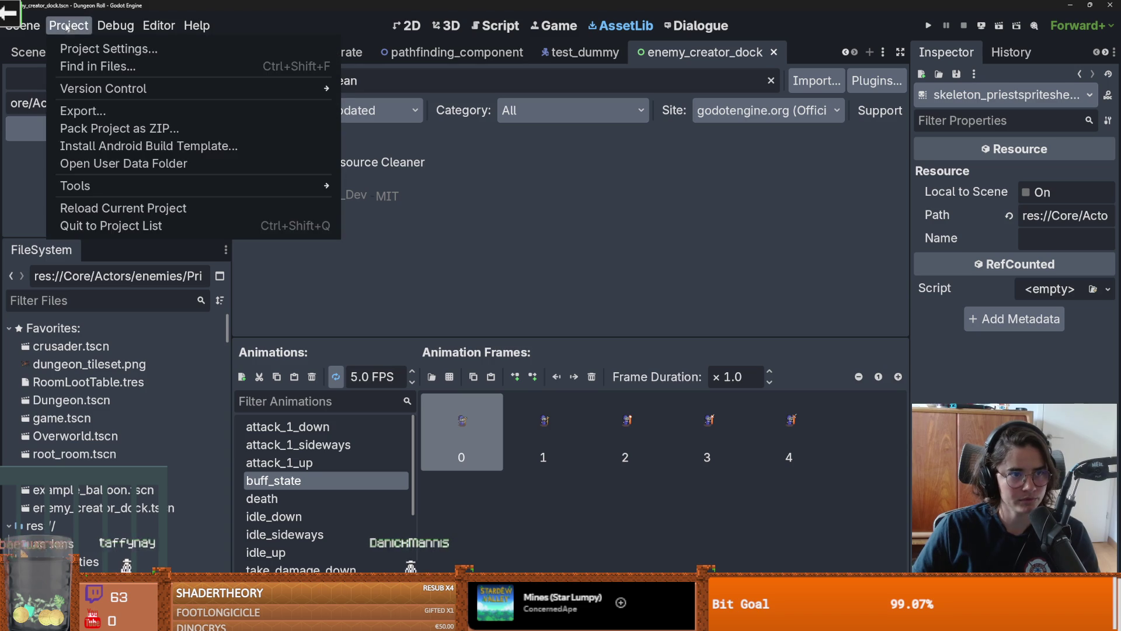
pyautogui.click(81, 45)
pyautogui.click(424, 36)
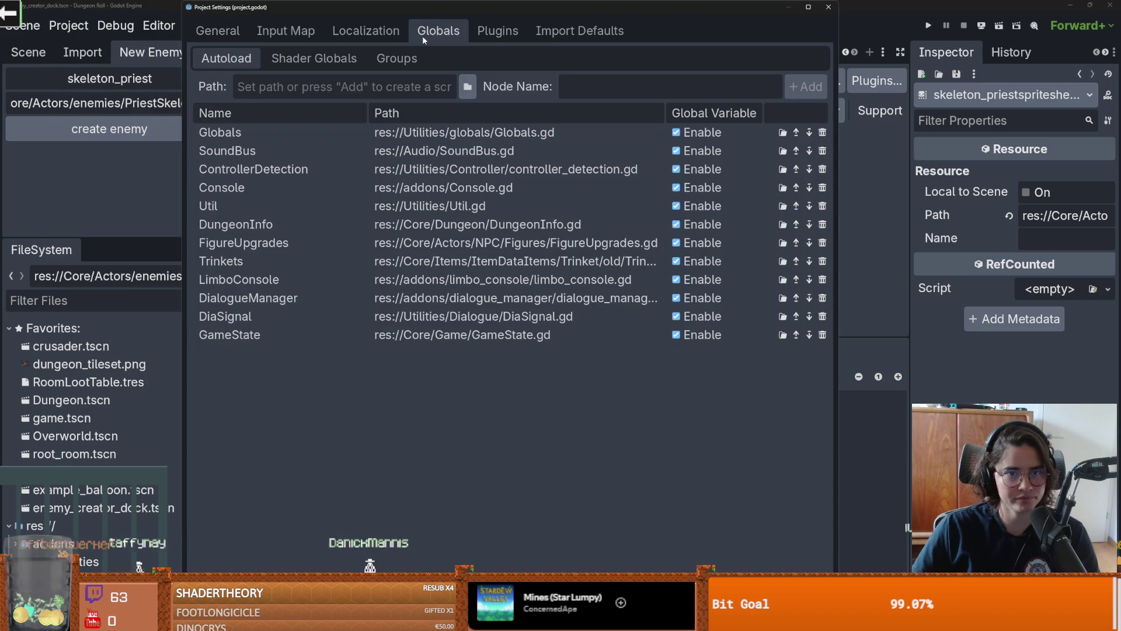
pyautogui.click(498, 29)
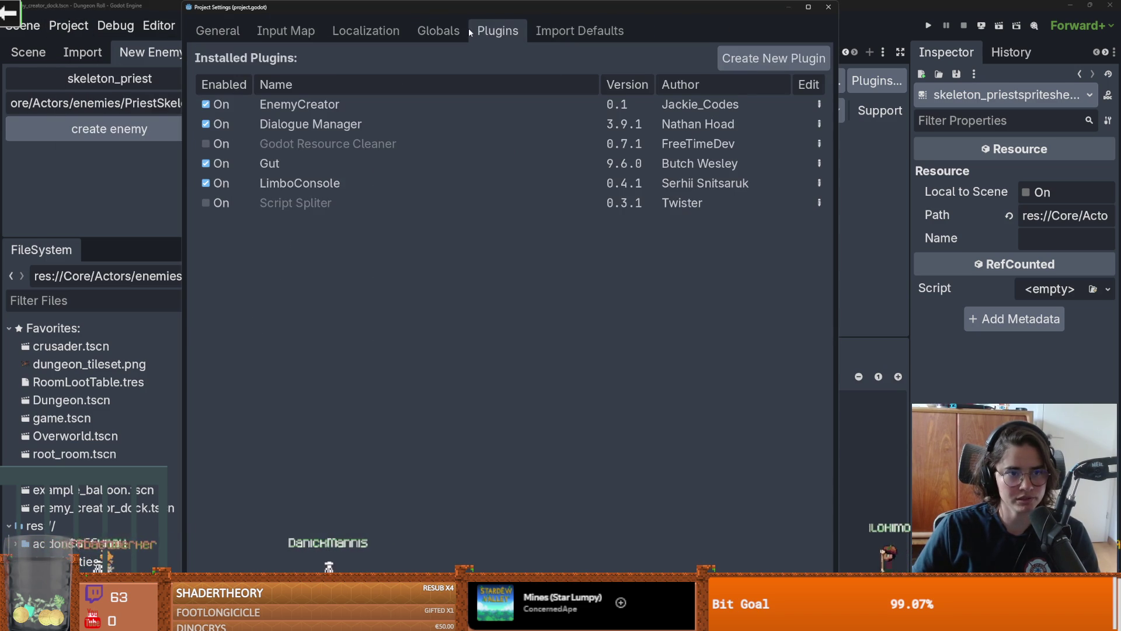
pyautogui.click(206, 144)
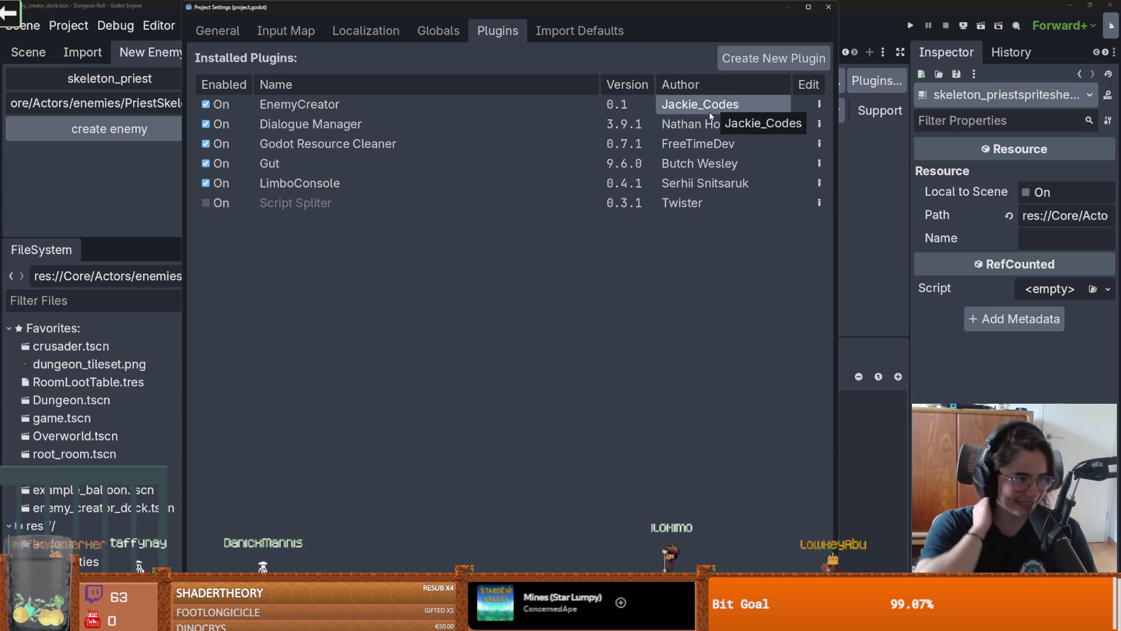
# Step: Close Project Settings and open the add-on's source files on GitHub from its asset details
pyautogui.click(828, 7)
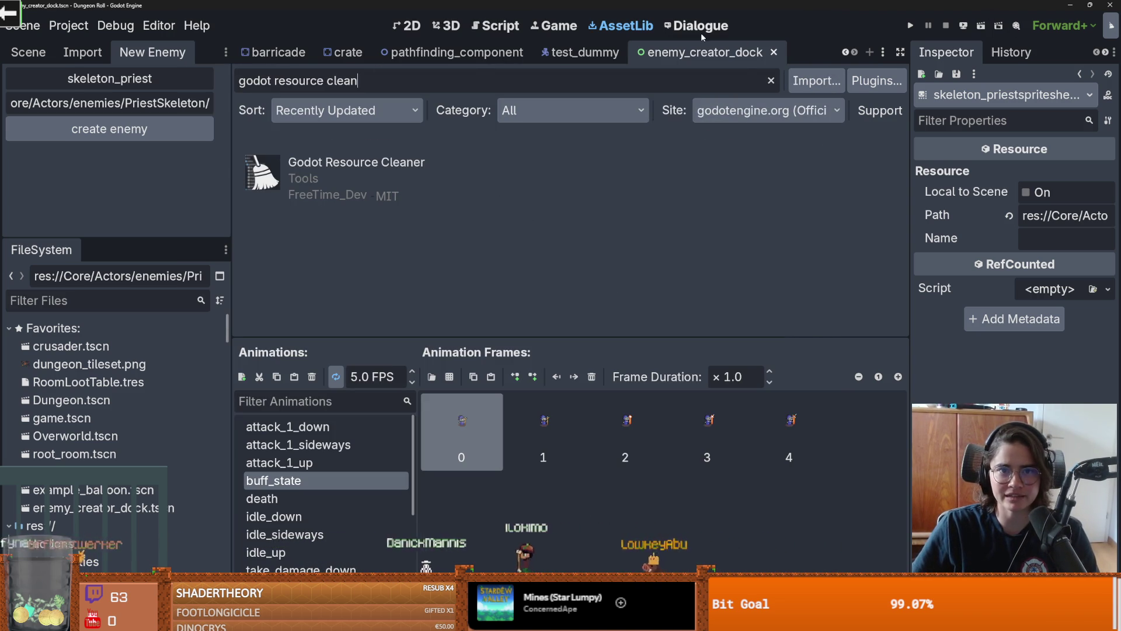
pyautogui.click(345, 162)
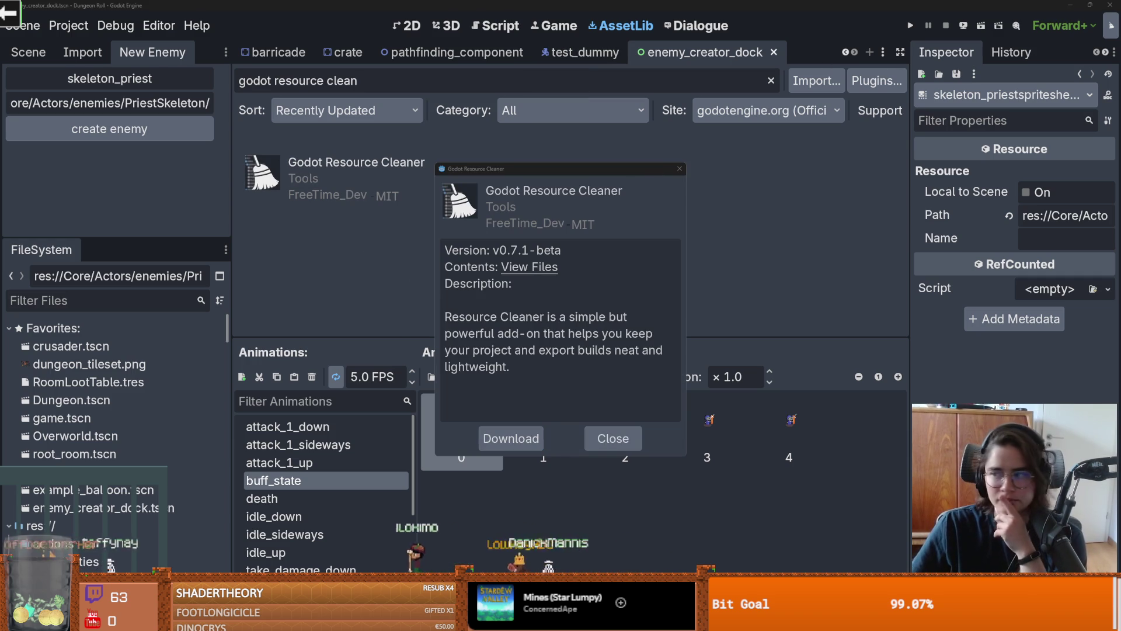
pyautogui.click(529, 267)
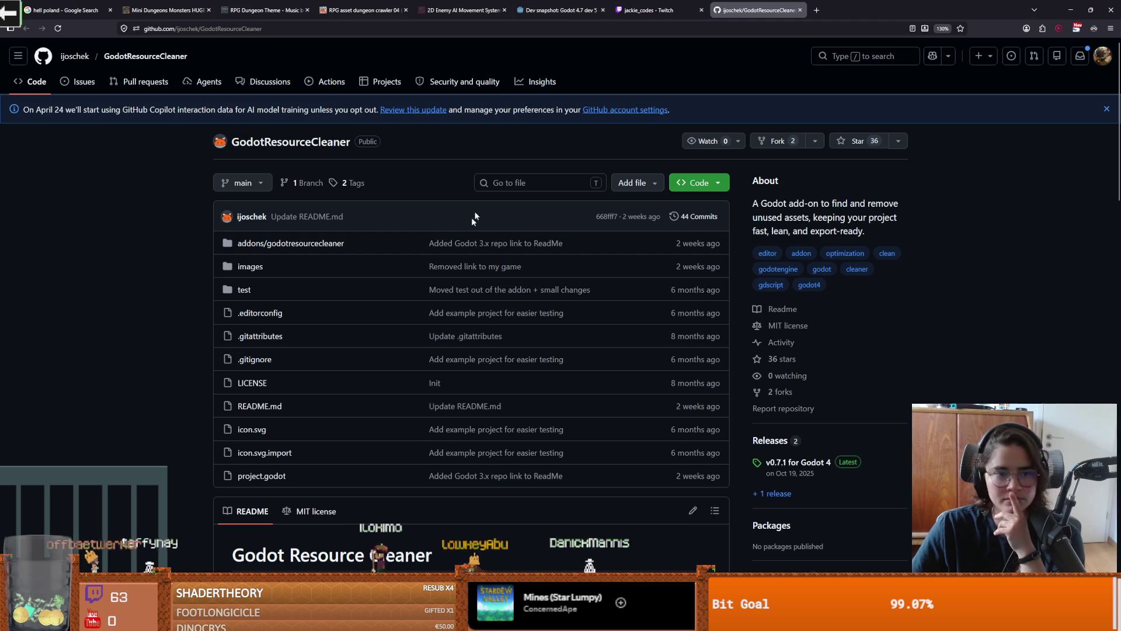
# Step: Read through the README's Installation and Usage sections, then switch back to Godot
pyautogui.scroll(-5, 316, 327)
pyautogui.scroll(-6, 322, 330)
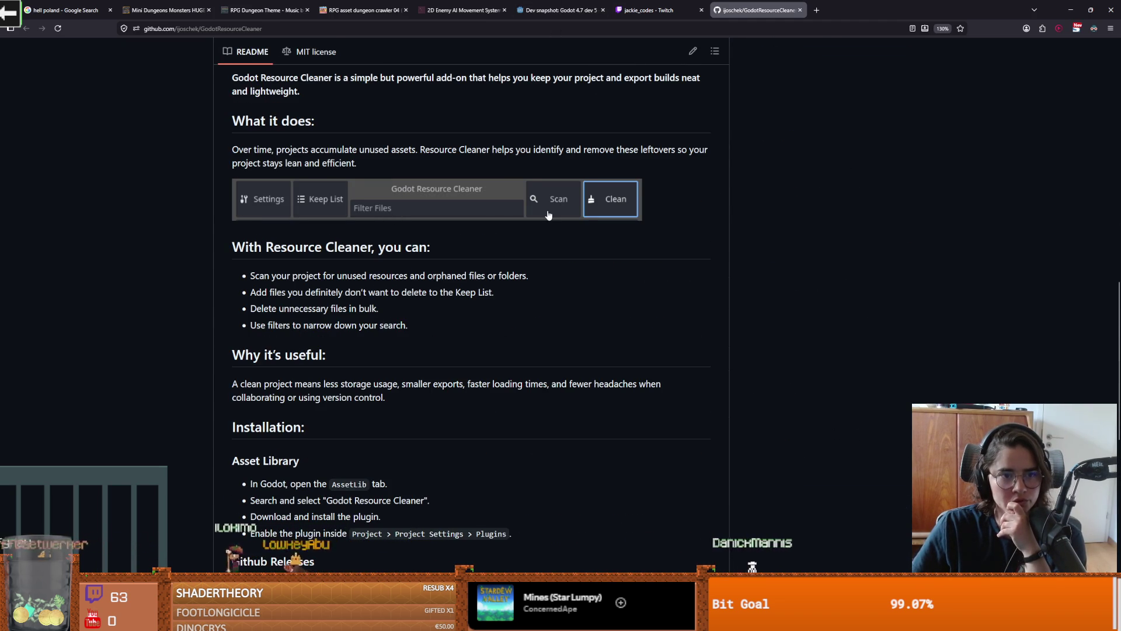
pyautogui.scroll(1, 520, 235)
pyautogui.scroll(-1, 519, 233)
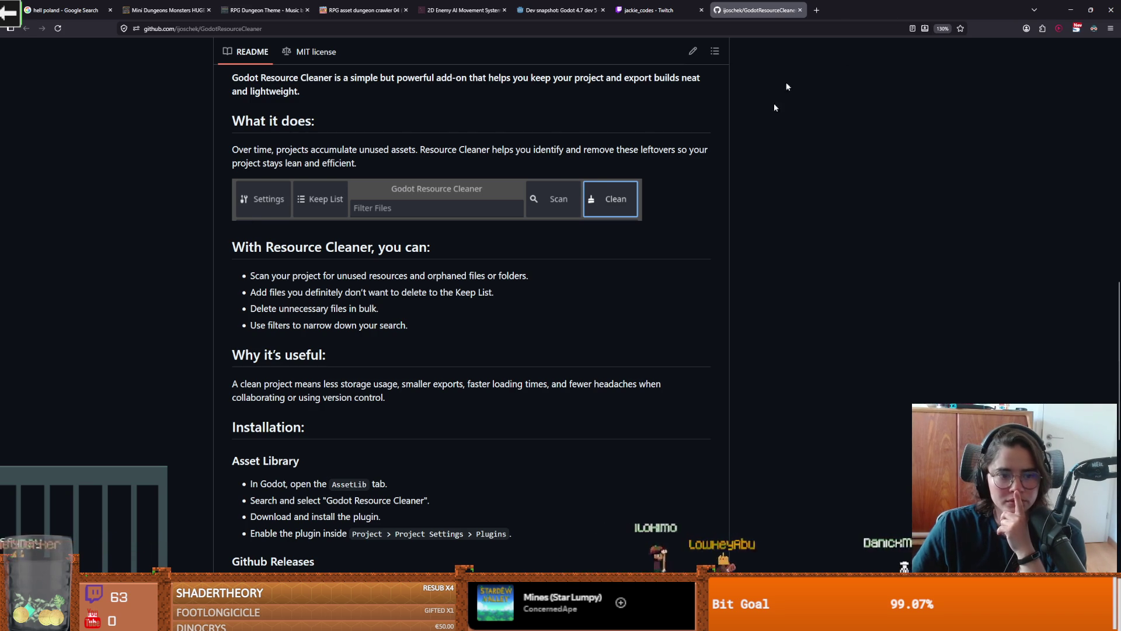
pyautogui.scroll(-6, 715, 211)
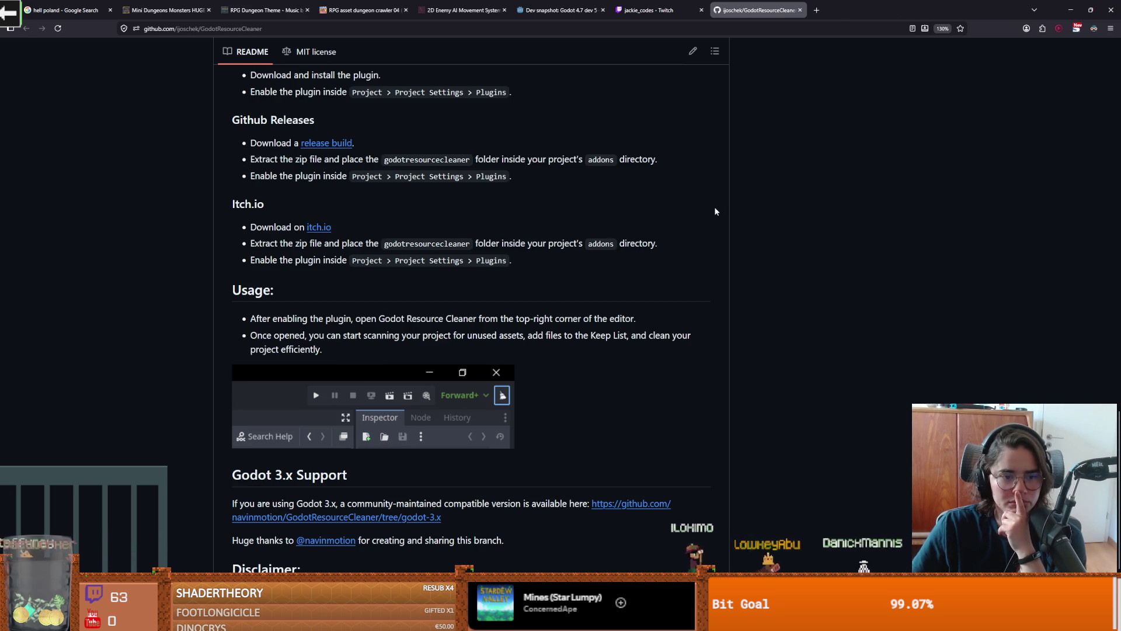
pyautogui.hotkey('alt', 'Tab')
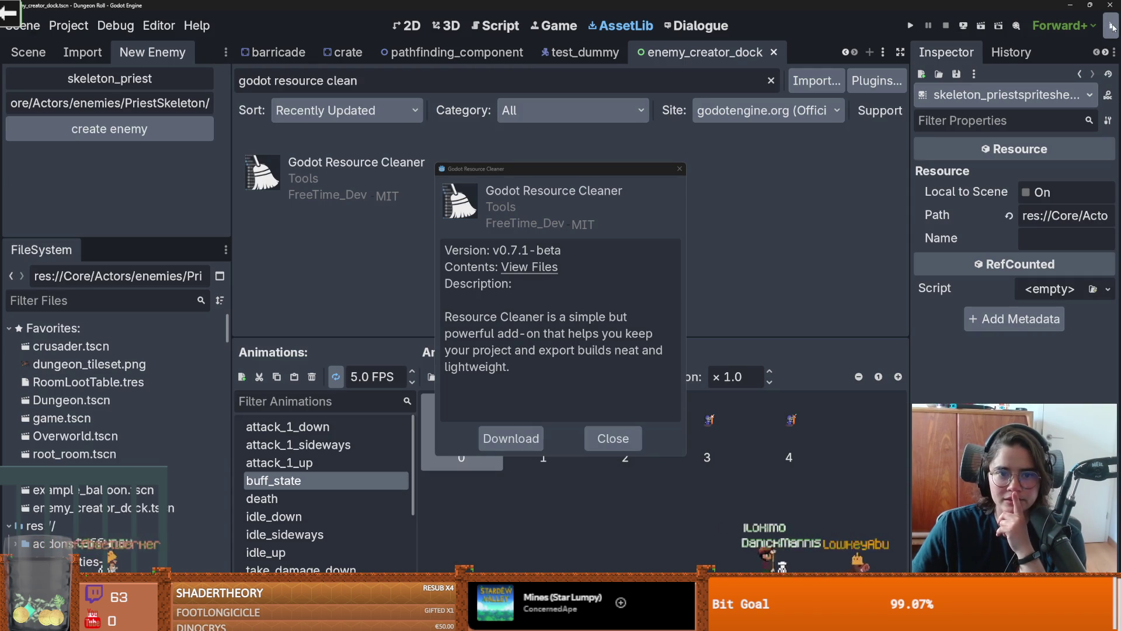
# Step: Close the asset details and project settings, then launch the Resource Cleaner tool and widen its window
pyautogui.click(680, 168)
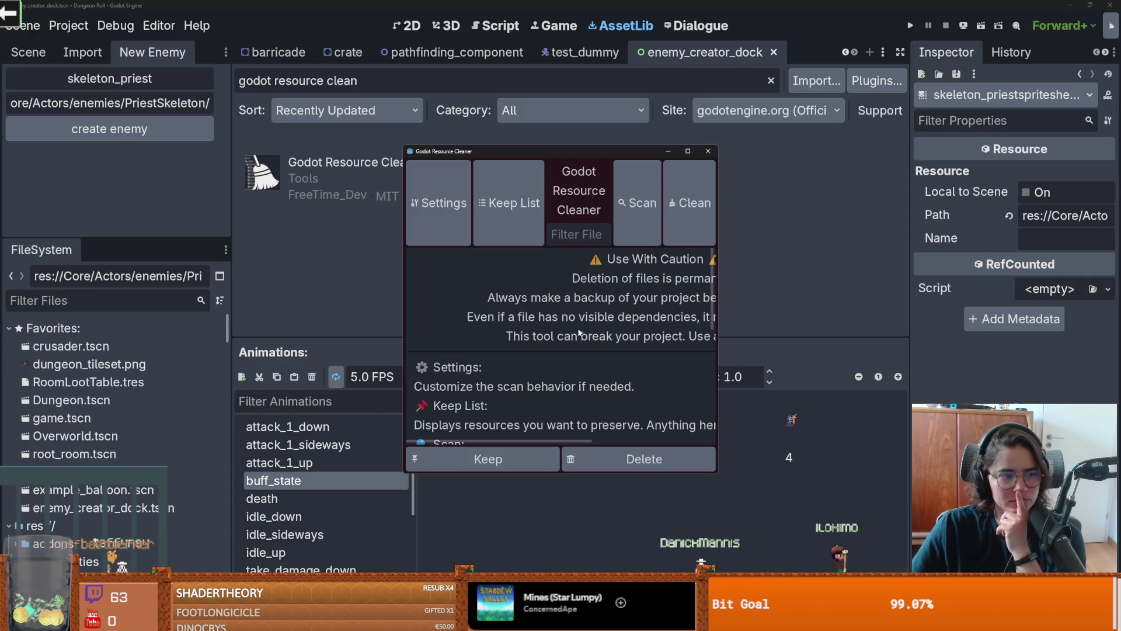
pyautogui.press('Escape')
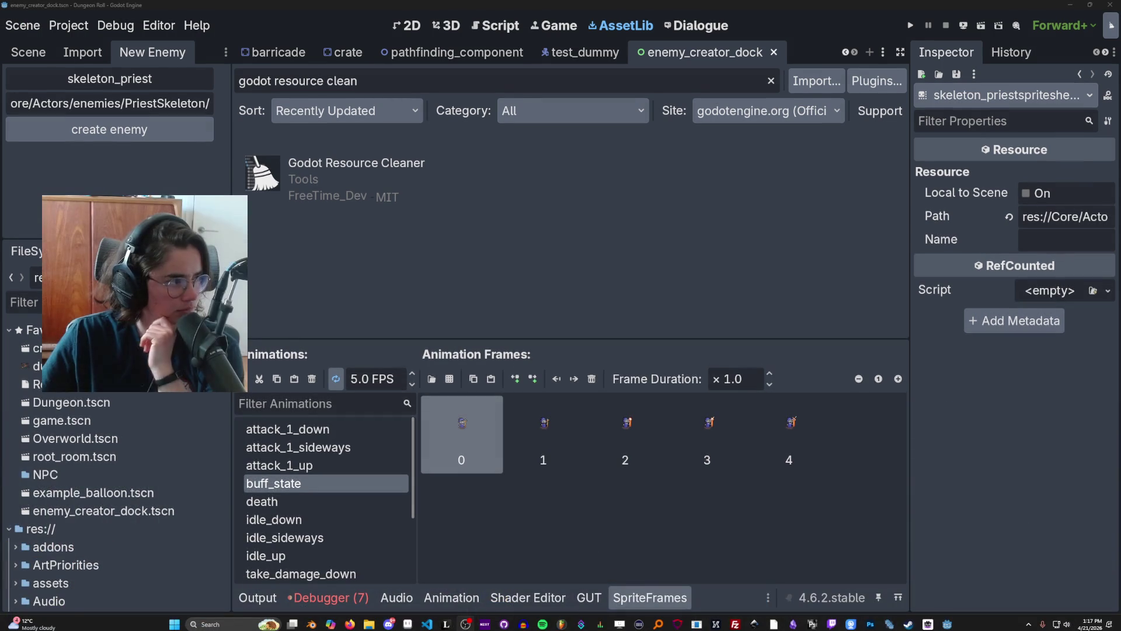
pyautogui.click(68, 25)
pyautogui.click(76, 47)
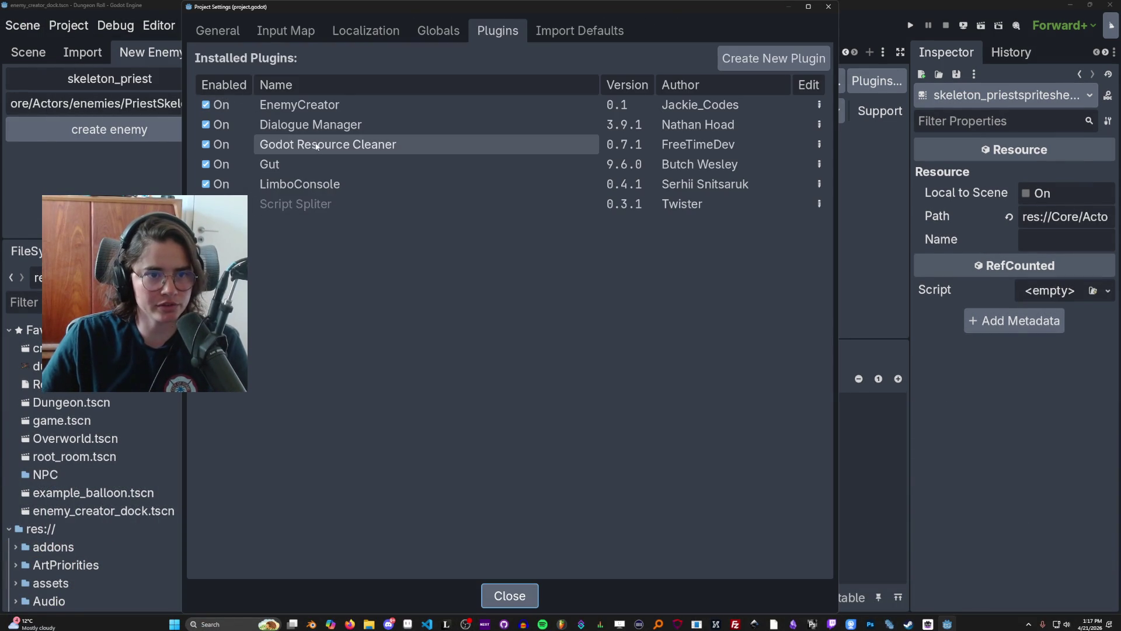
pyautogui.click(827, 7)
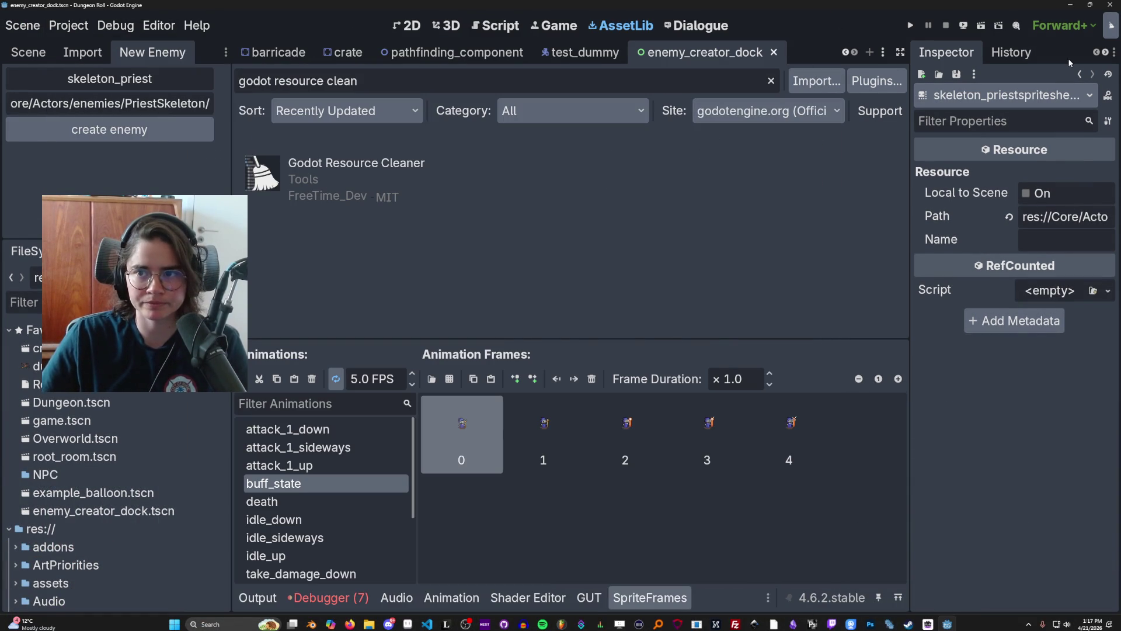
pyautogui.click(1110, 27)
pyautogui.moveTo(720, 249); pyautogui.dragTo(867, 250)
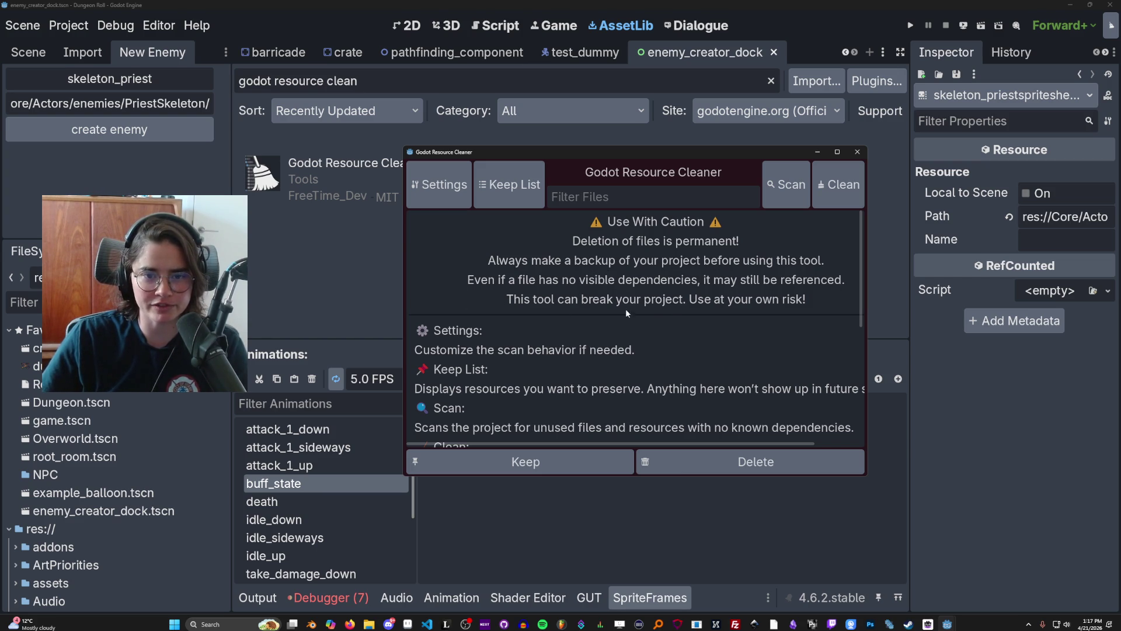
# Step: Run a Resource Cleaner scan of the project for unused resources
pyautogui.scroll(-5, 577, 335)
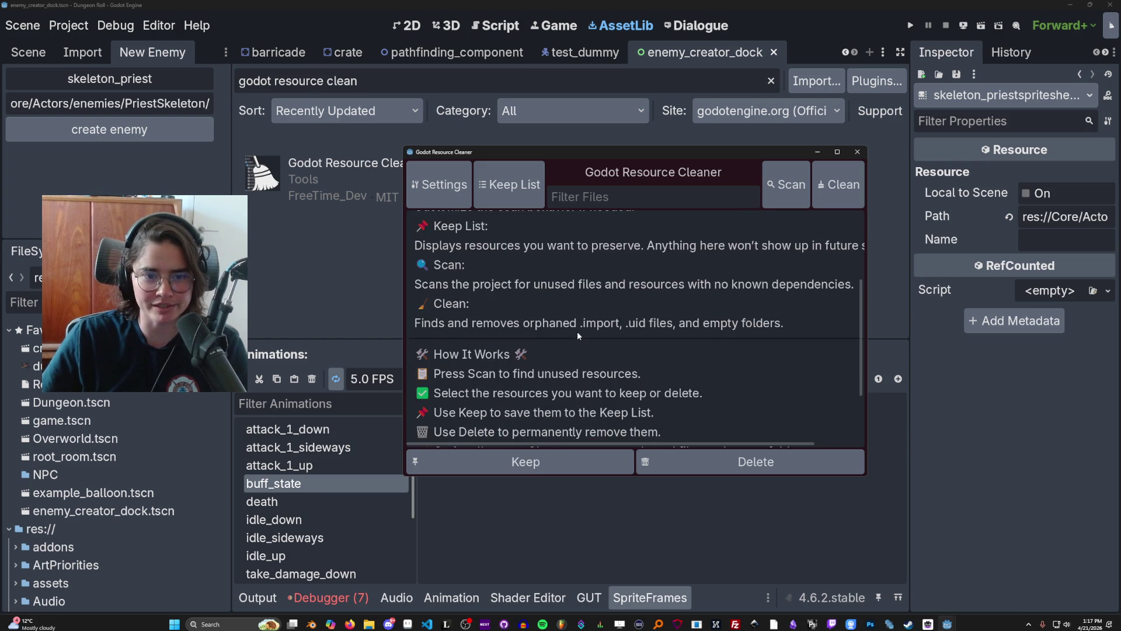
pyautogui.scroll(3, 576, 331)
pyautogui.click(786, 185)
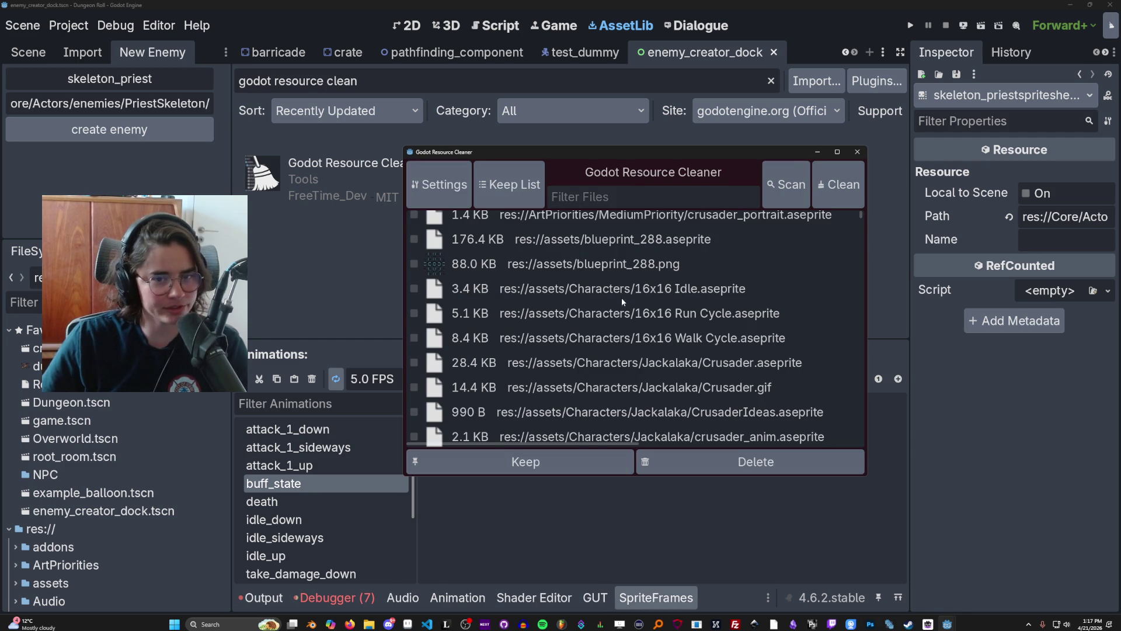
pyautogui.scroll(3, 657, 303)
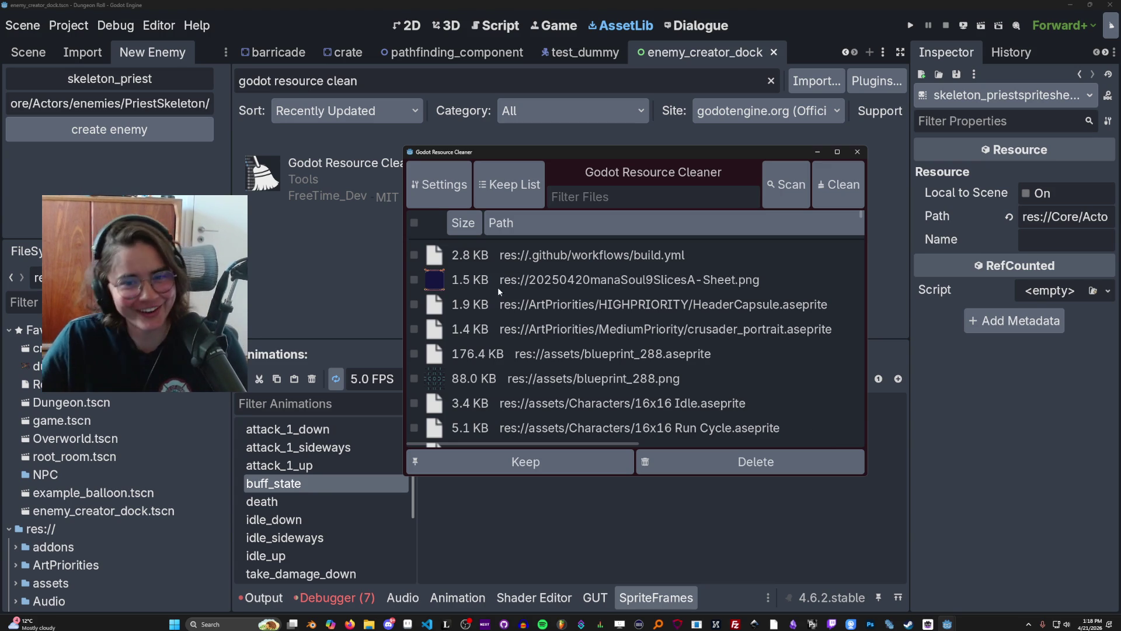
pyautogui.scroll(-2, 540, 311)
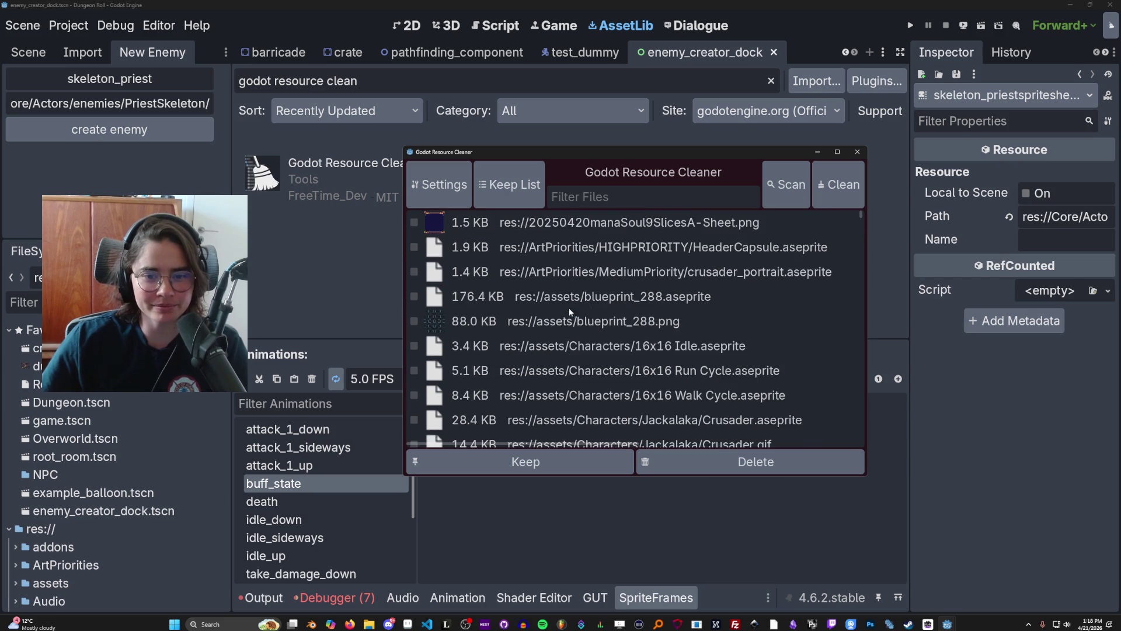
pyautogui.scroll(-2, 539, 311)
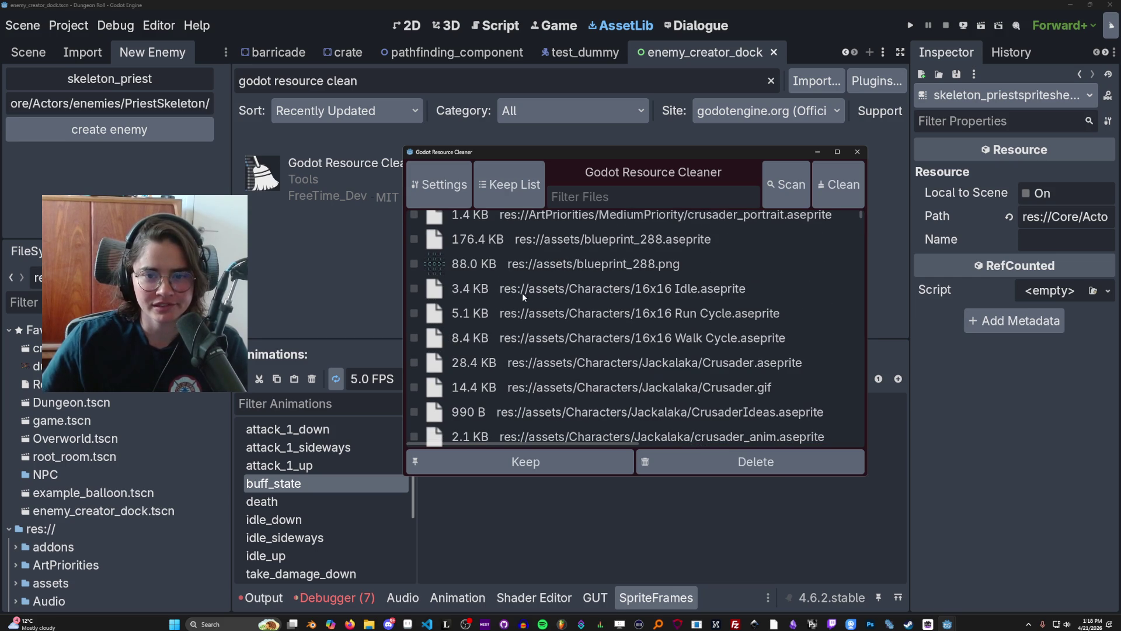
# Step: Mark 16x16 Idle.aseprite for removal, then widen and maximize the results window
pyautogui.click(414, 289)
pyautogui.scroll(-9, 584, 303)
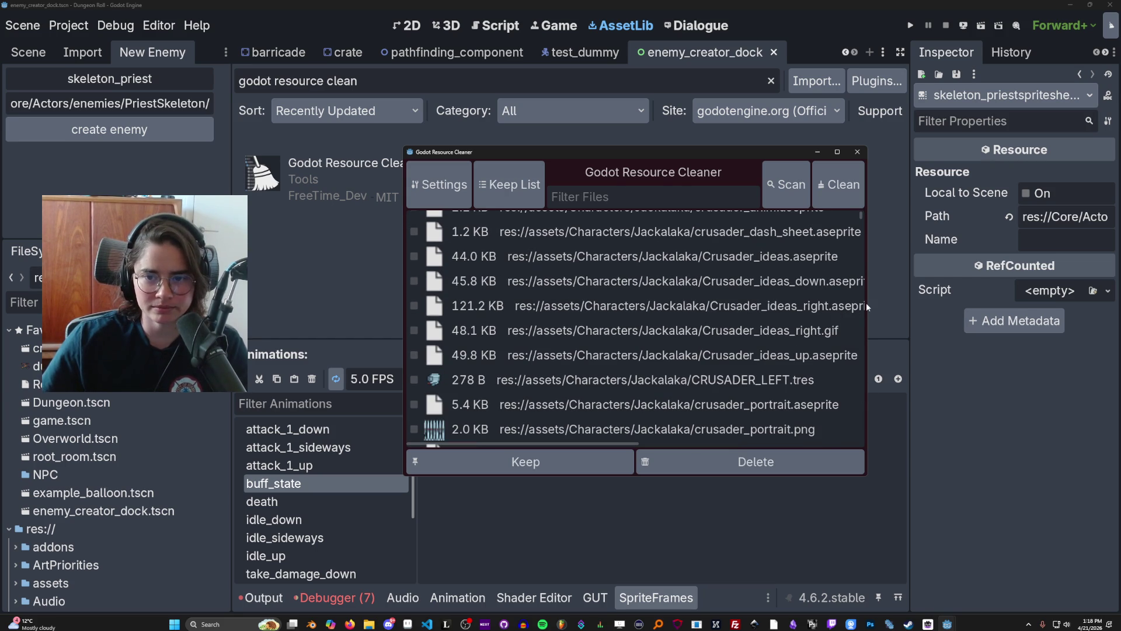
pyautogui.moveTo(867, 307); pyautogui.dragTo(1004, 306)
pyautogui.scroll(-5, 657, 335)
pyautogui.scroll(-15, 658, 336)
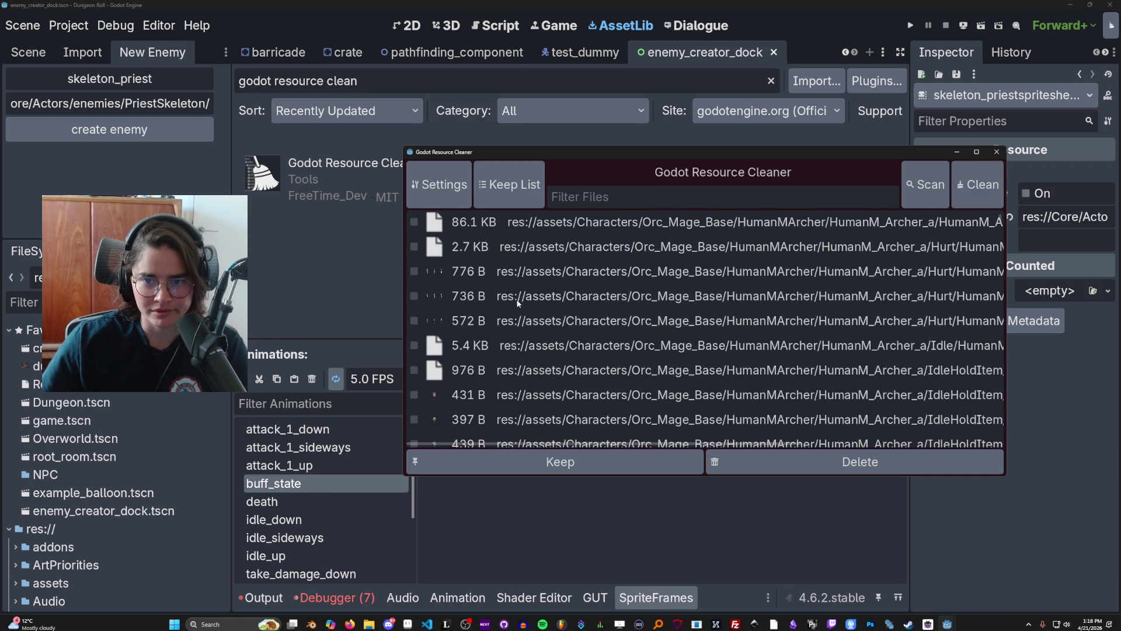
pyautogui.scroll(2, 516, 299)
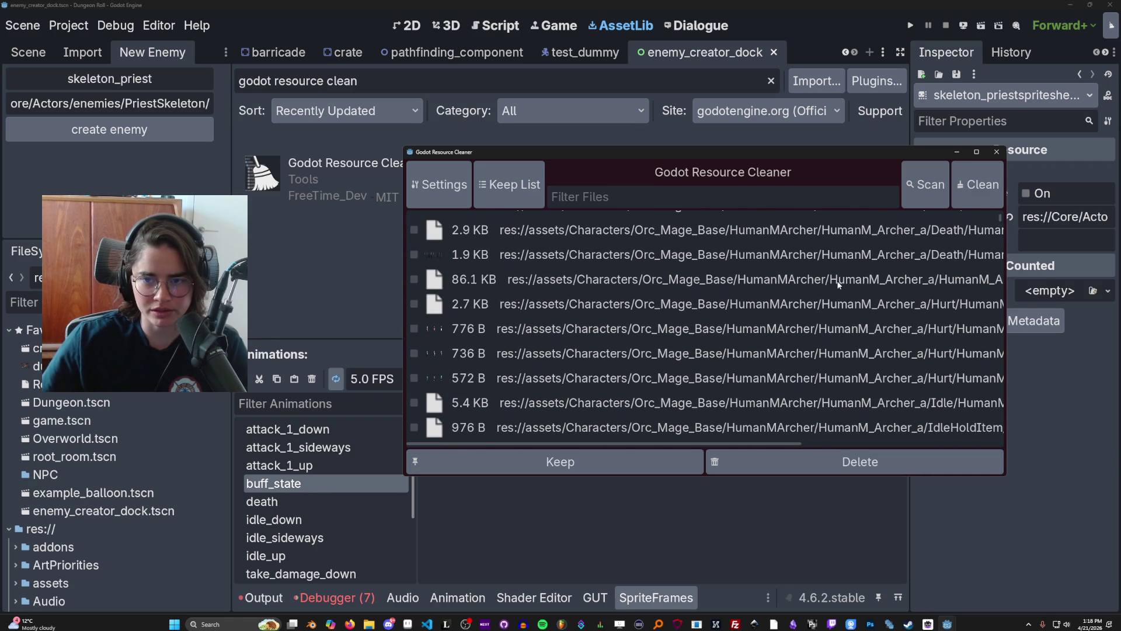
pyautogui.scroll(5, 838, 285)
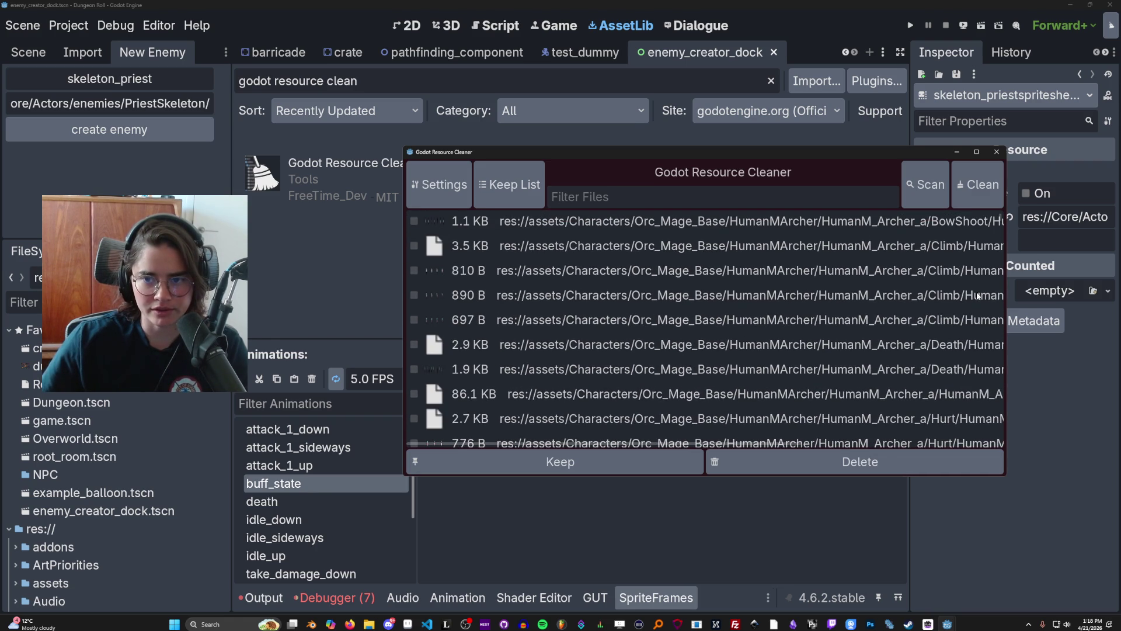
pyautogui.moveTo(1007, 298); pyautogui.dragTo(1120, 298)
pyautogui.scroll(4, 443, 267)
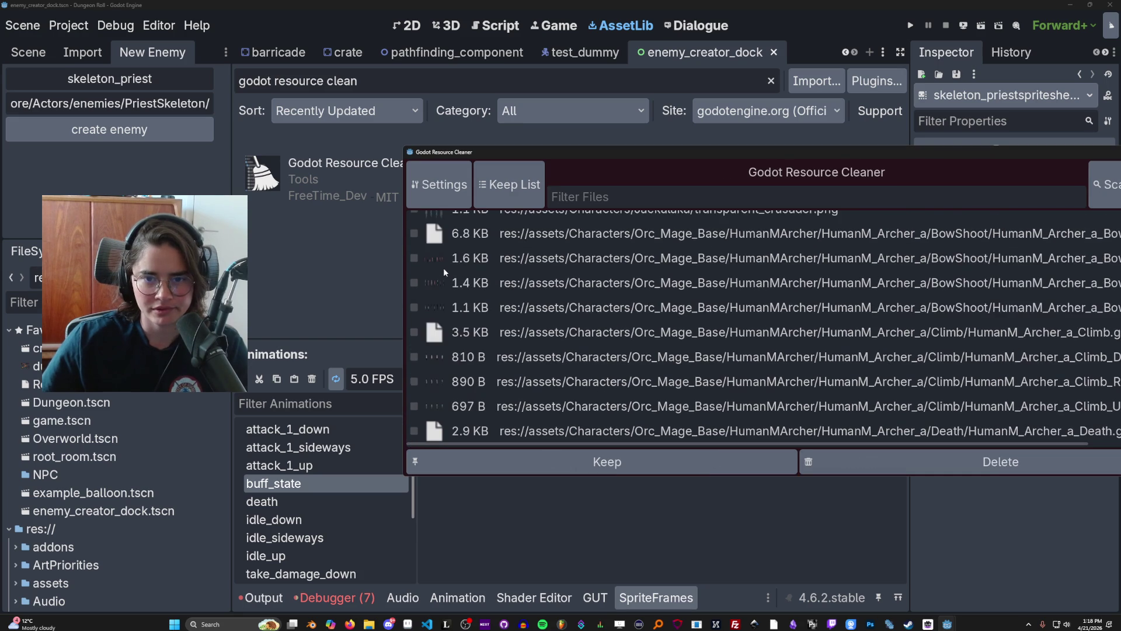
pyautogui.doubleClick(443, 151)
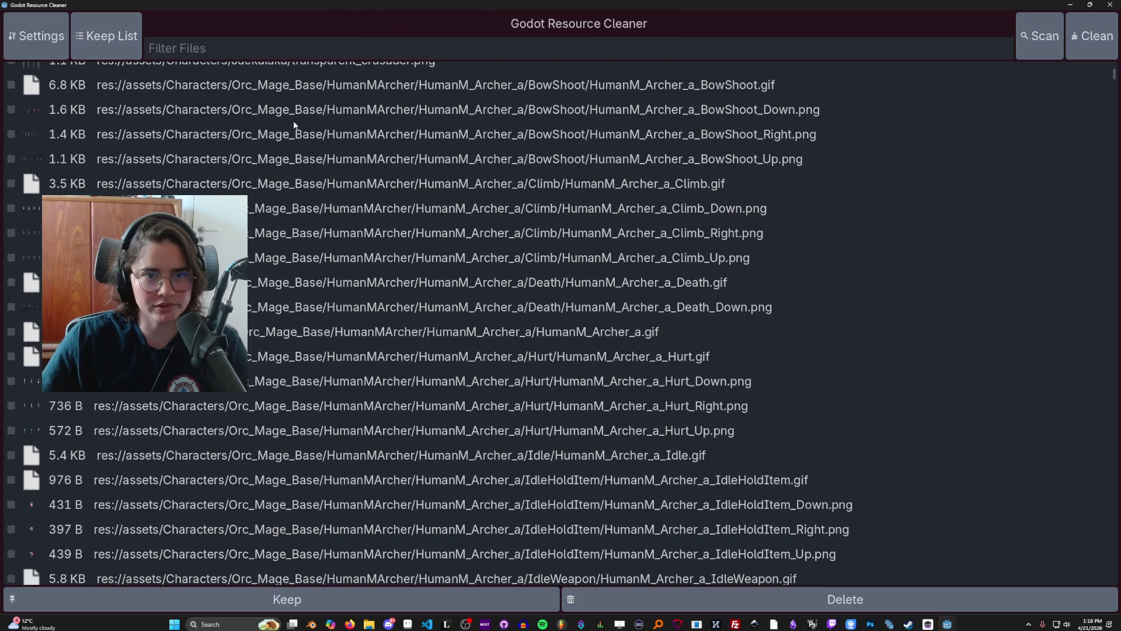
# Step: Tick the HumanM_Archer BowShoot GIF and its Down, Right and Up PNGs for removal
pyautogui.scroll(3, 82, 516)
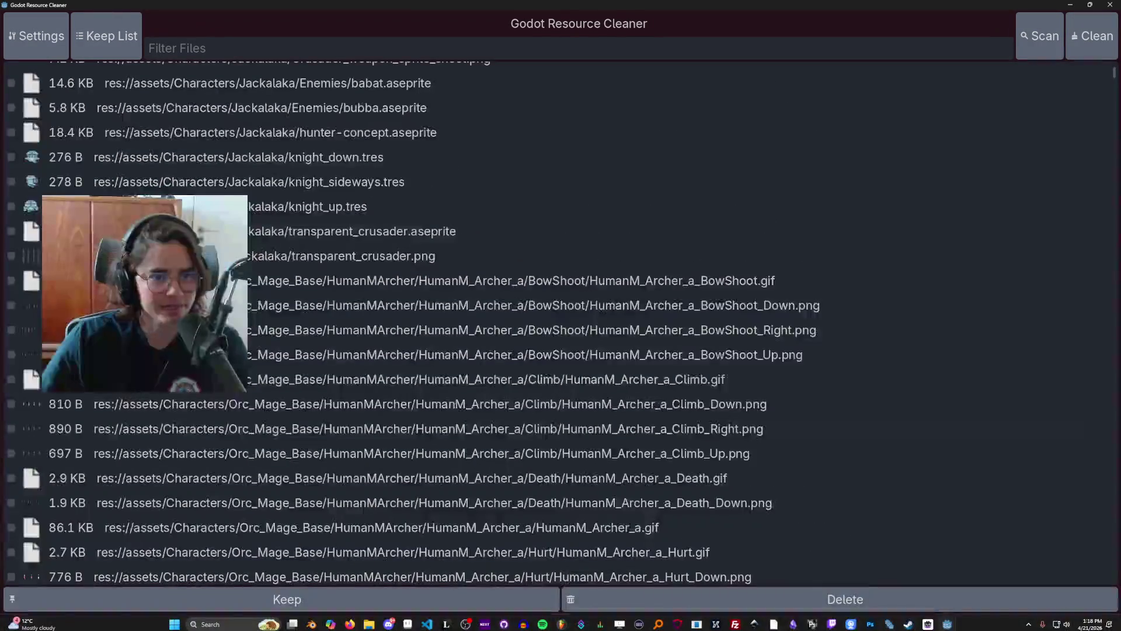
pyautogui.click(10, 282)
pyautogui.scroll(-1, 8, 274)
pyautogui.click(9, 240)
pyautogui.scroll(-1, 9, 242)
pyautogui.click(11, 199)
pyautogui.click(11, 224)
# Step: Tick the archer Climb GIF, Climb Down/Right/Up PNGs and Death_Down.png for removal
pyautogui.click(11, 249)
pyautogui.click(10, 273)
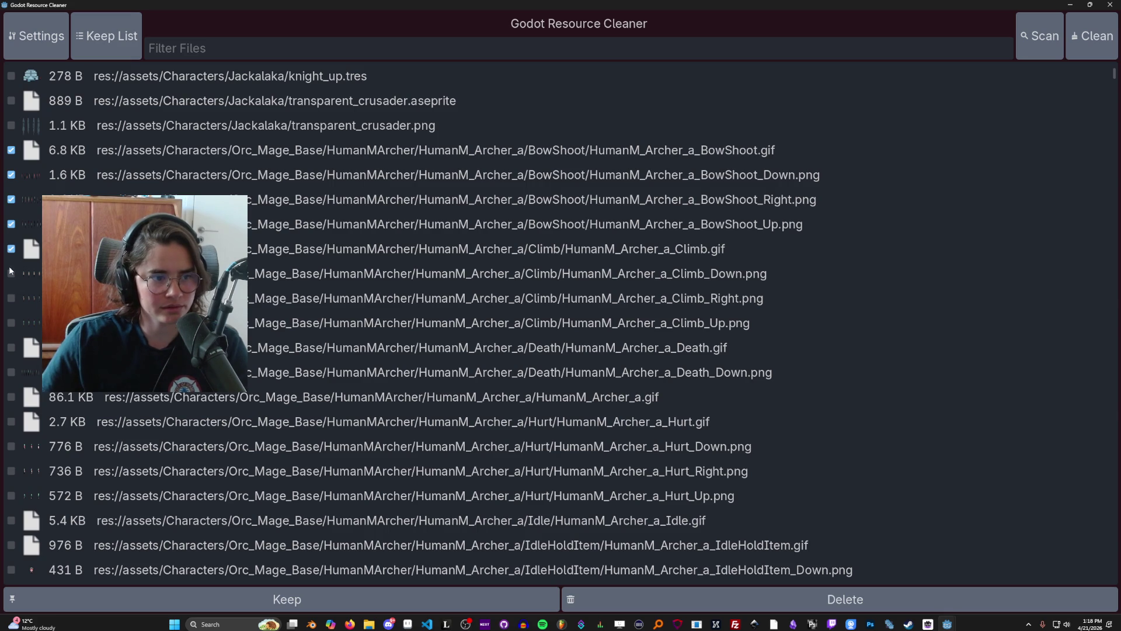
pyautogui.scroll(-1, 10, 274)
pyautogui.click(11, 232)
pyautogui.click(11, 257)
pyautogui.click(12, 306)
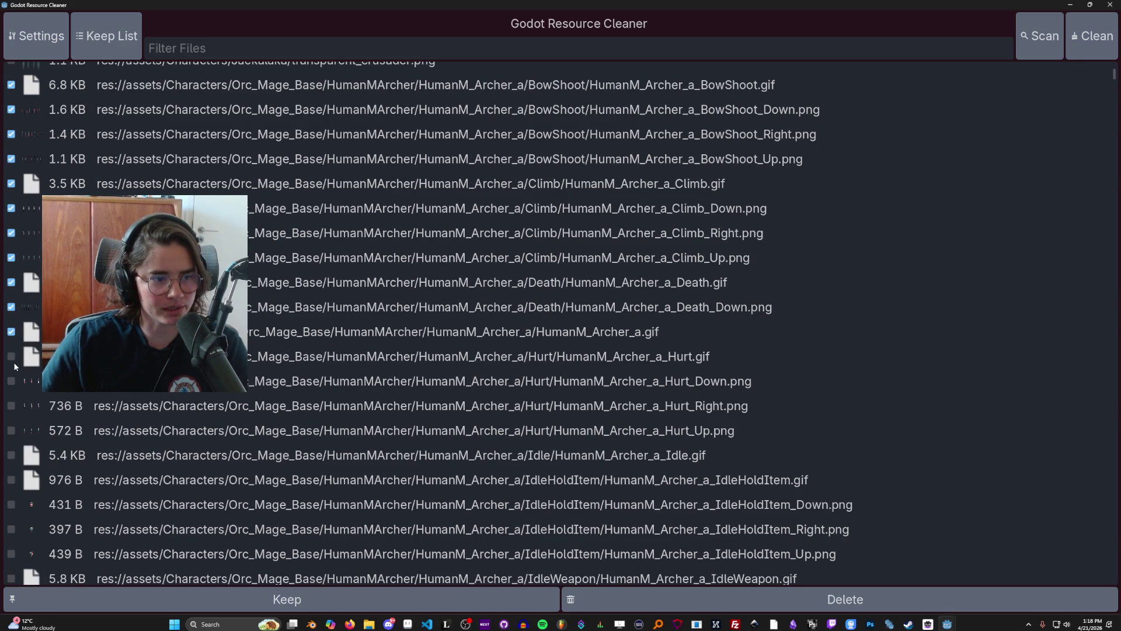
# Step: Mark the archer Hurt files, IdleWeapon Right and Up, and both Jump sprites for removal
pyautogui.scroll(-4, 13, 413)
pyautogui.keyDown('shift'); pyautogui.click(11, 342); pyautogui.keyUp('shift')
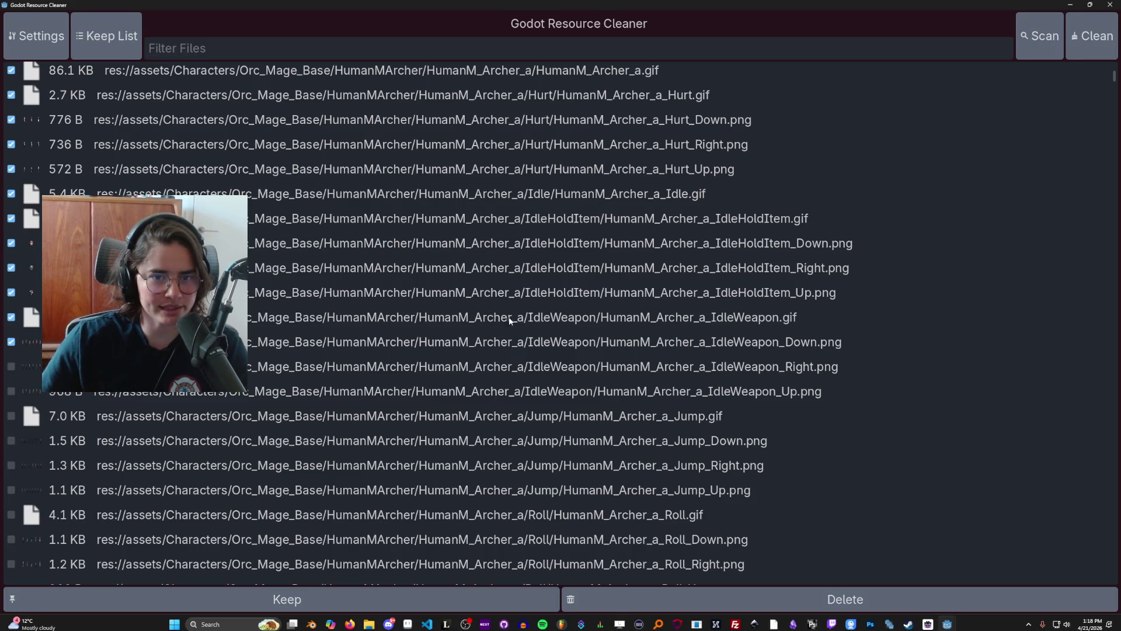
pyautogui.click(11, 366)
pyautogui.click(11, 391)
pyautogui.click(11, 415)
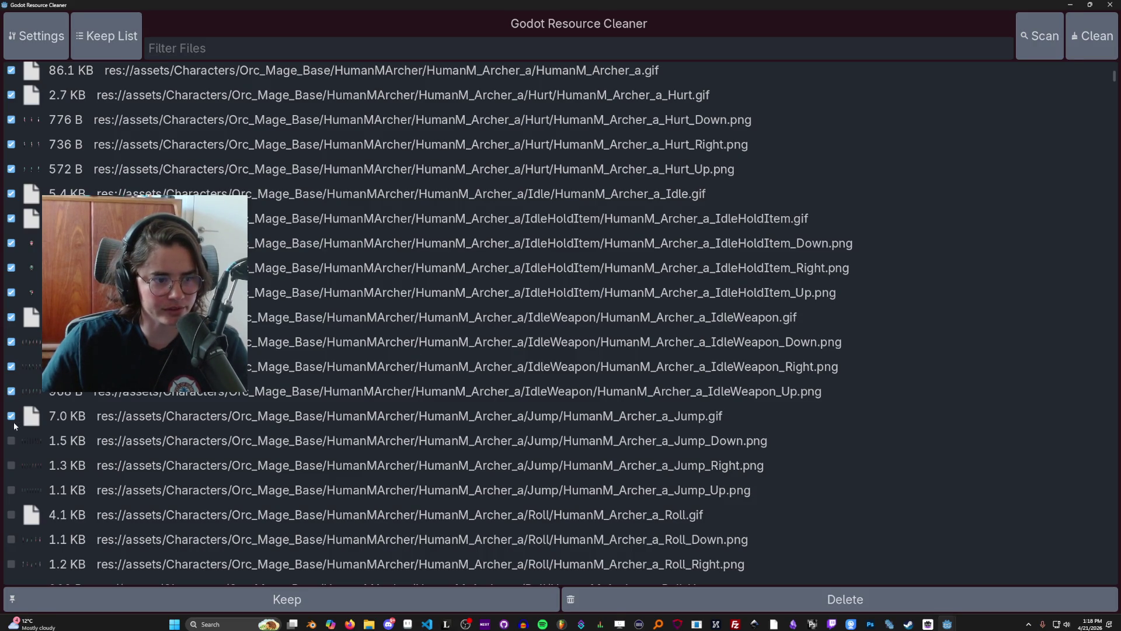
pyautogui.scroll(-2, 16, 439)
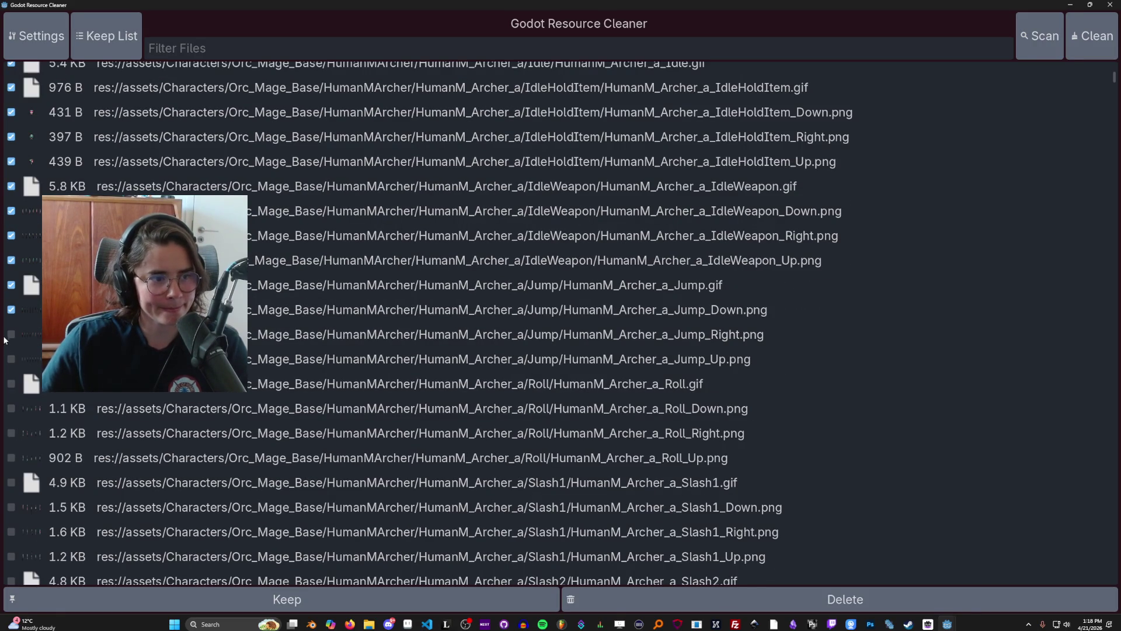
pyautogui.click(11, 358)
# Step: Mark archer Roll GIF, Roll Down/Up, and Slash1 GIF with its Down/Right/Up PNGs for removal
pyautogui.click(11, 383)
pyautogui.click(11, 408)
pyautogui.click(17, 457)
pyautogui.scroll(-2, 18, 453)
pyautogui.click(11, 352)
pyautogui.click(11, 377)
pyautogui.click(11, 401)
pyautogui.click(13, 428)
# Step: Tick archer Slash2.gif, Tool.gif, Slash2_Up.png and Tool_Axe_Down.png for removal
pyautogui.scroll(-2, 15, 432)
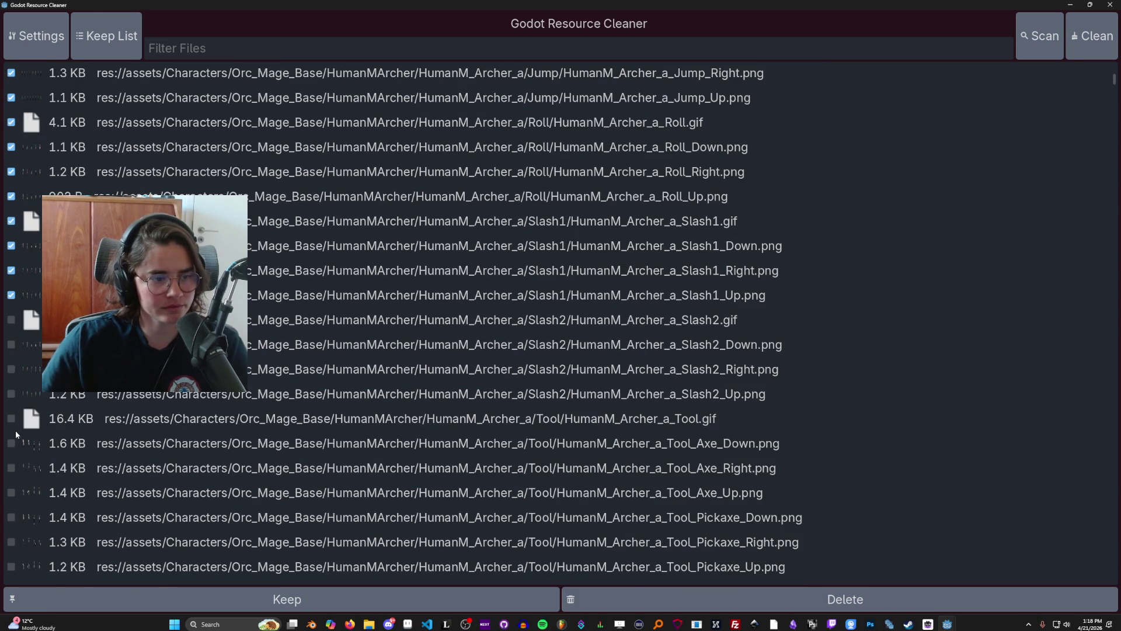
pyautogui.click(11, 320)
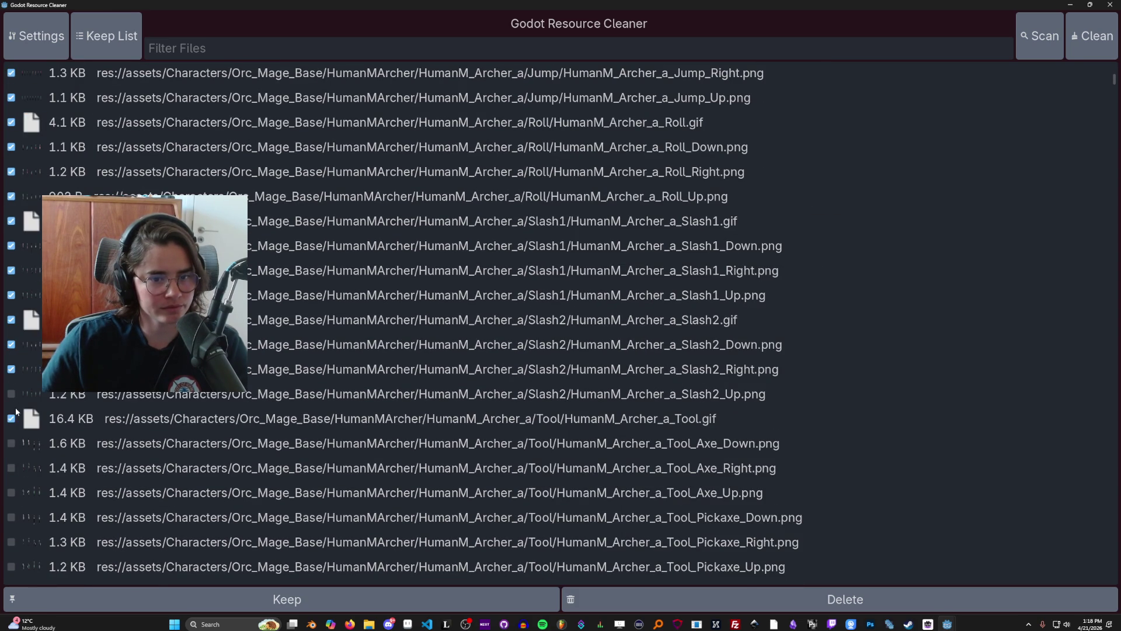
pyautogui.click(12, 418)
pyautogui.scroll(-1, 15, 408)
pyautogui.click(11, 328)
pyautogui.click(10, 379)
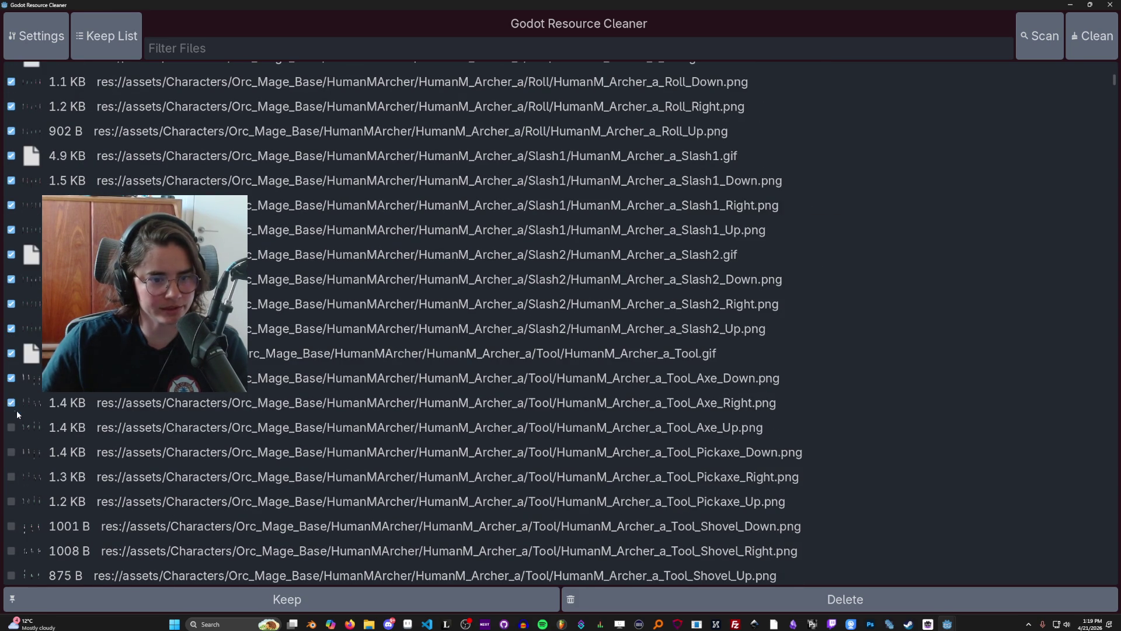
# Step: Tick Tool_Shovel Right and Up plus Tool_Watering Down and Up for removal
pyautogui.scroll(-2, 15, 413)
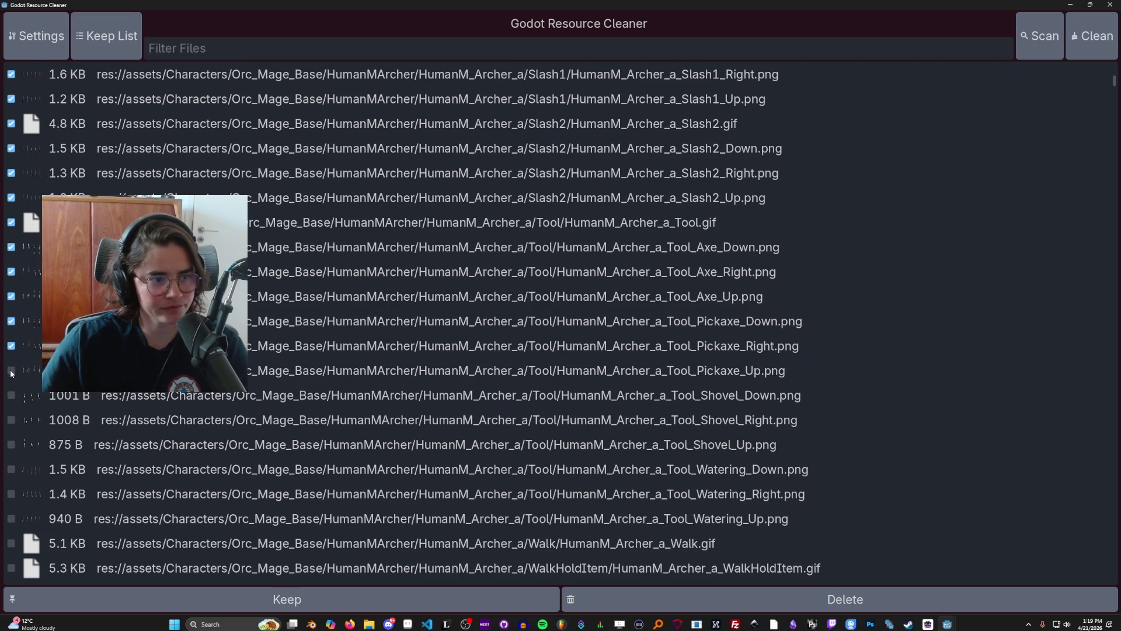
pyautogui.click(11, 420)
pyautogui.click(11, 444)
pyautogui.click(11, 468)
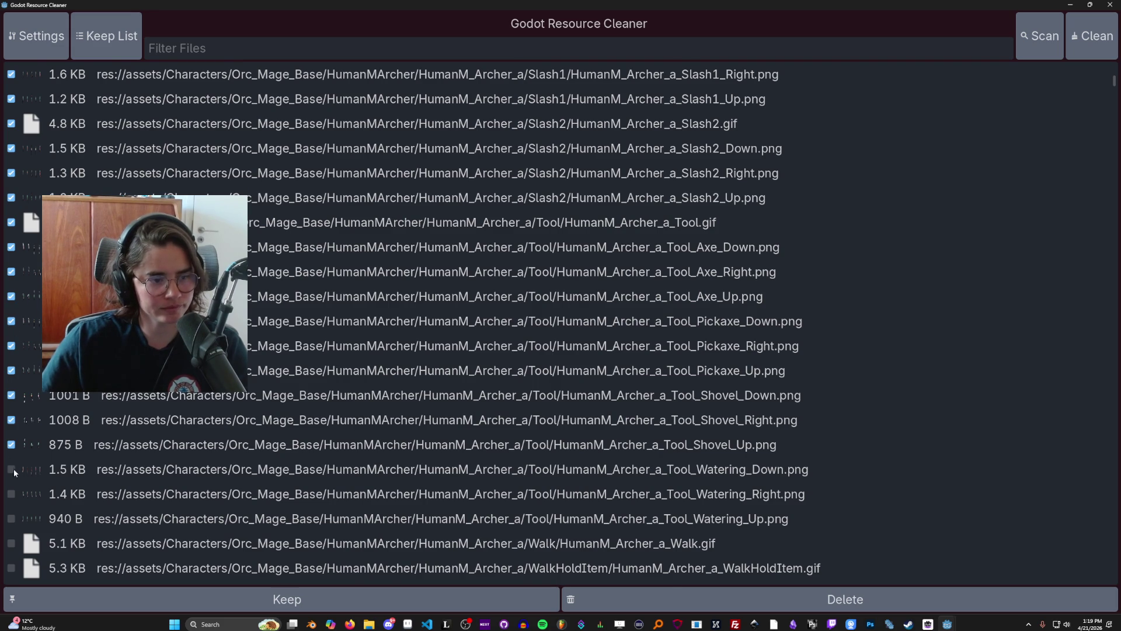
pyautogui.scroll(-1, 12, 479)
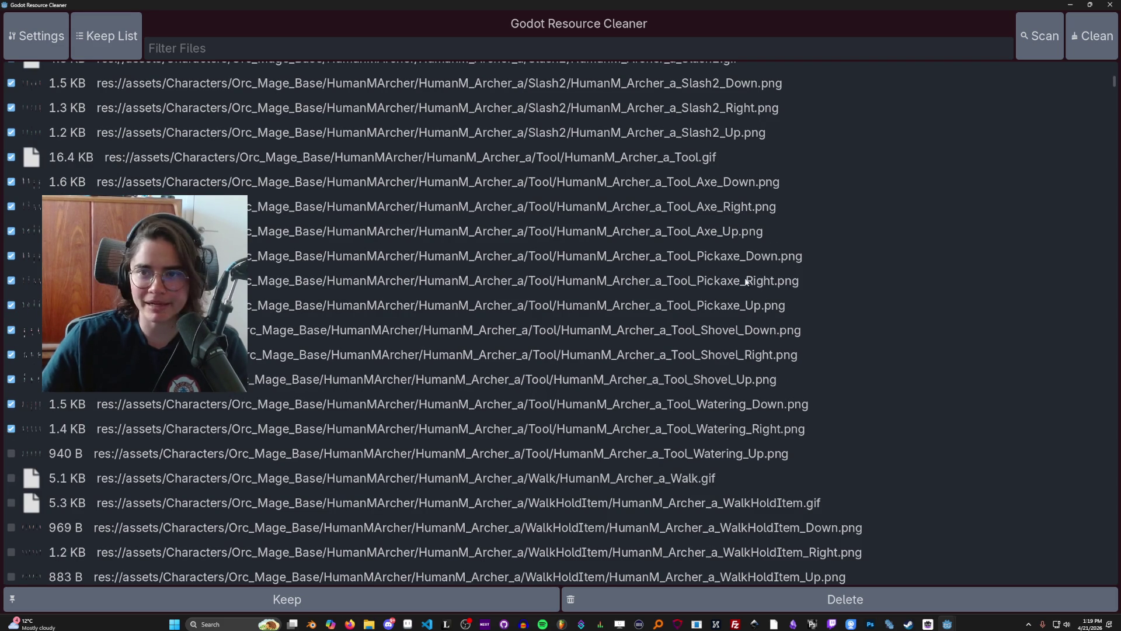
pyautogui.moveTo(1115, 81)
pyautogui.mouseDown()
pyautogui.moveTo(1112, 327)
pyautogui.moveTo(1088, 582)
pyautogui.moveTo(1087, 47)
pyautogui.moveTo(1084, 579)
pyautogui.moveTo(1086, 65)
pyautogui.moveTo(1083, 77)
pyautogui.mouseUp()
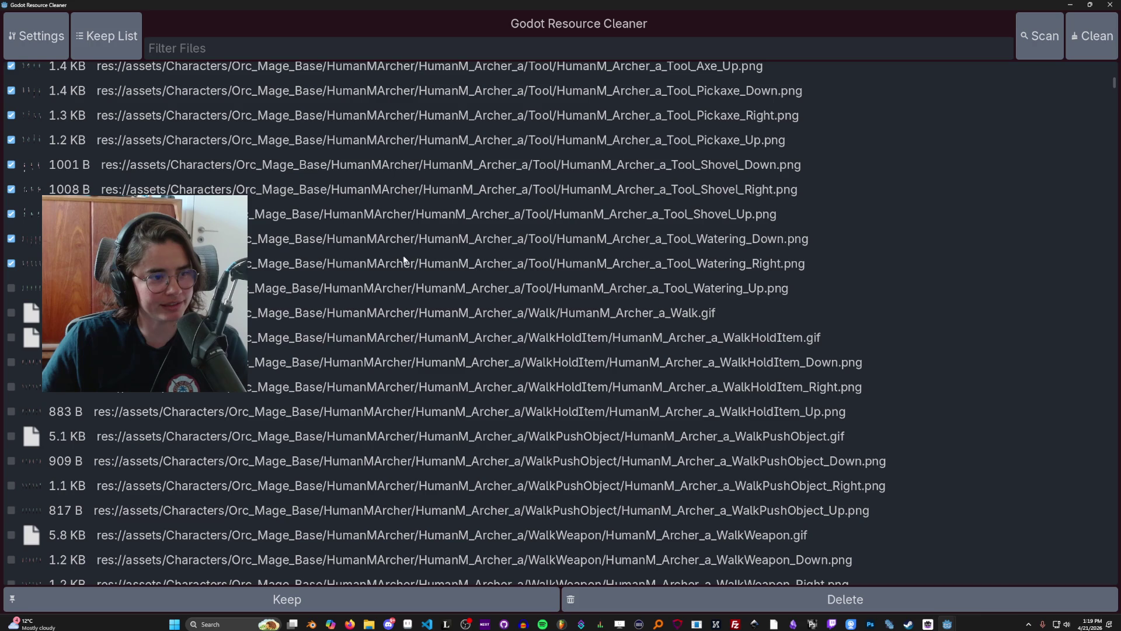
pyautogui.click(10, 288)
# Step: Mark the Walk GIF, WalkHoldItem Right/Up, WalkPushObject and WalkWeapon sprites for removal
pyautogui.click(11, 312)
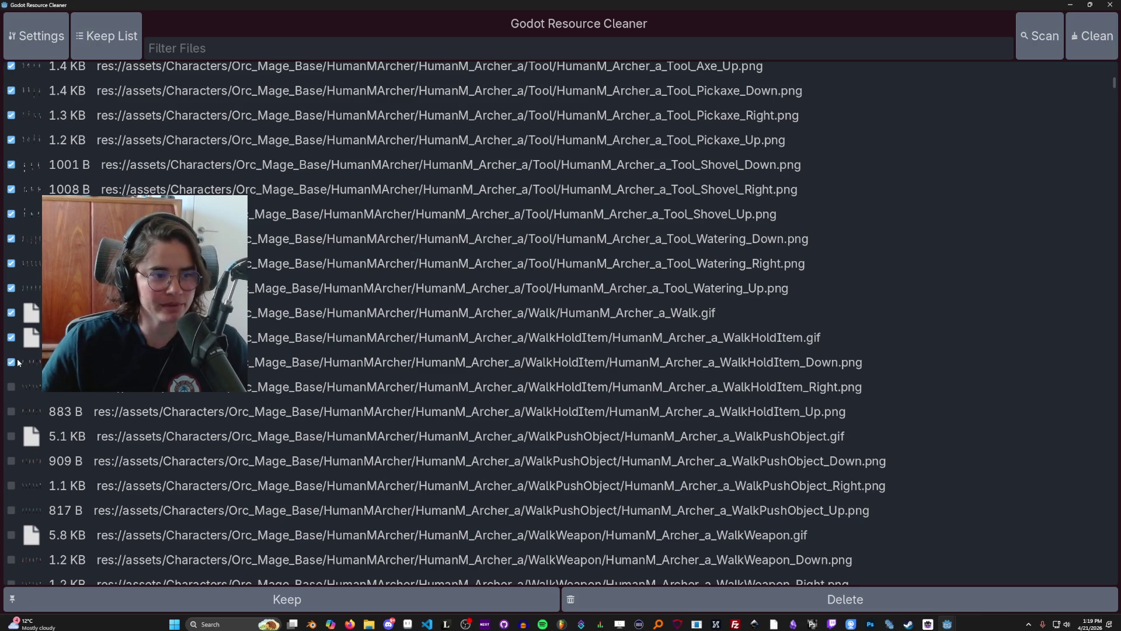
pyautogui.scroll(-1, 18, 362)
pyautogui.click(10, 322)
pyautogui.click(11, 347)
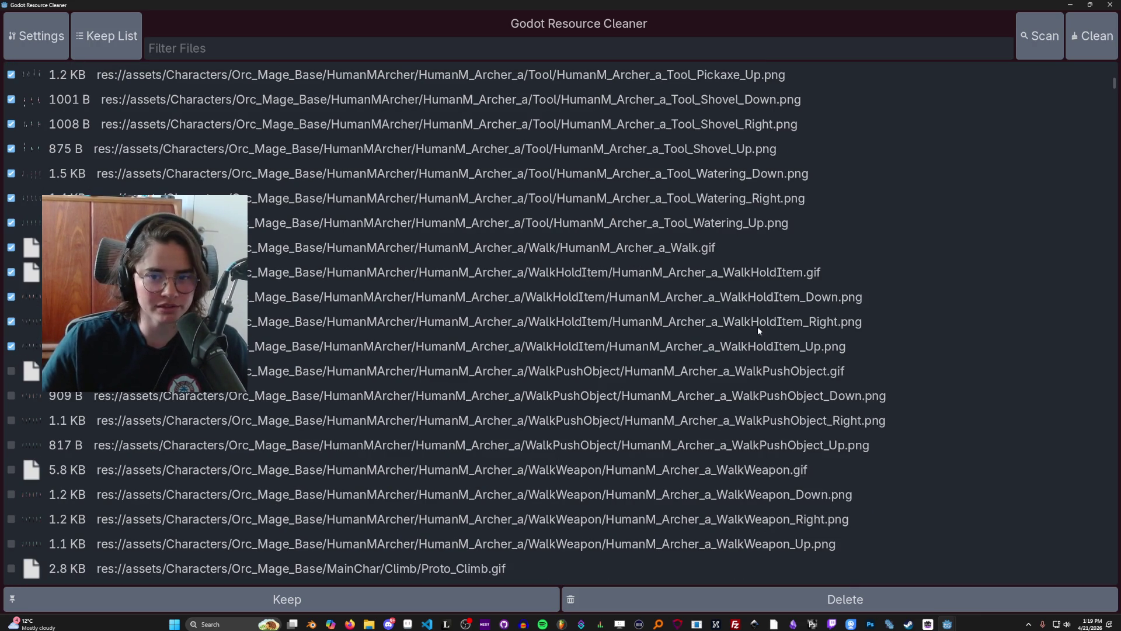
pyautogui.click(10, 371)
pyautogui.click(10, 395)
pyautogui.click(10, 420)
pyautogui.scroll(-2, 61, 426)
pyautogui.click(11, 339)
pyautogui.click(11, 363)
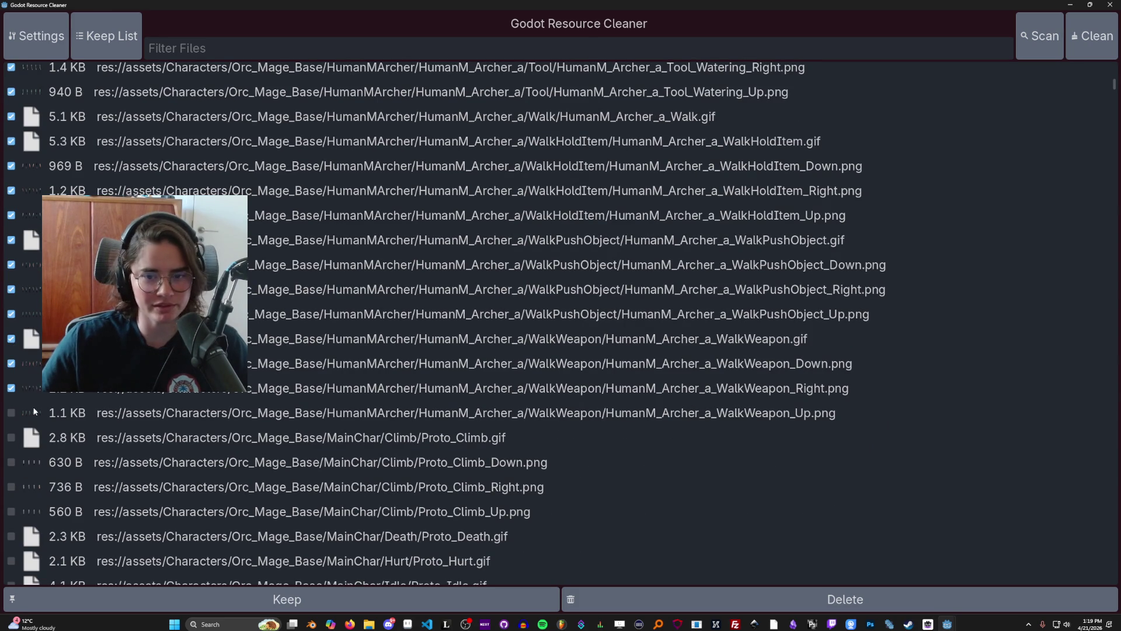
pyautogui.click(10, 412)
# Step: Tick Proto_Climb_Up, Proto Death and Hurt GIFs, and Proto Idle GIF, Down and Right
pyautogui.scroll(-2, 11, 412)
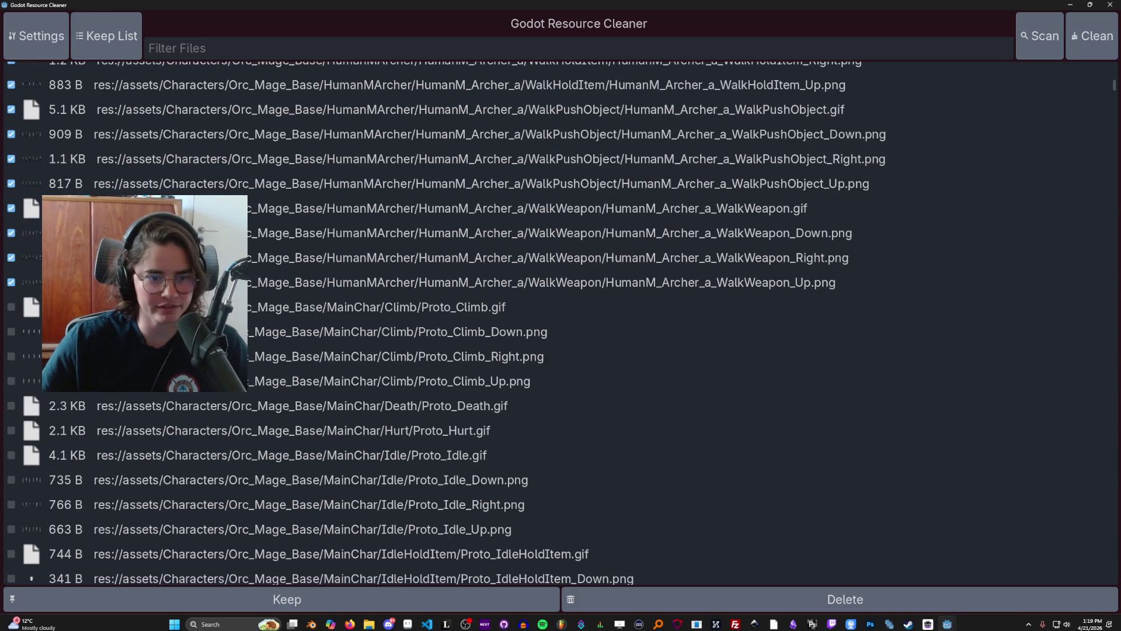
pyautogui.click(11, 381)
pyautogui.scroll(-2, 11, 373)
pyautogui.click(11, 274)
pyautogui.click(11, 299)
pyautogui.click(11, 325)
pyautogui.click(12, 348)
pyautogui.scroll(-2, 15, 345)
pyautogui.click(11, 243)
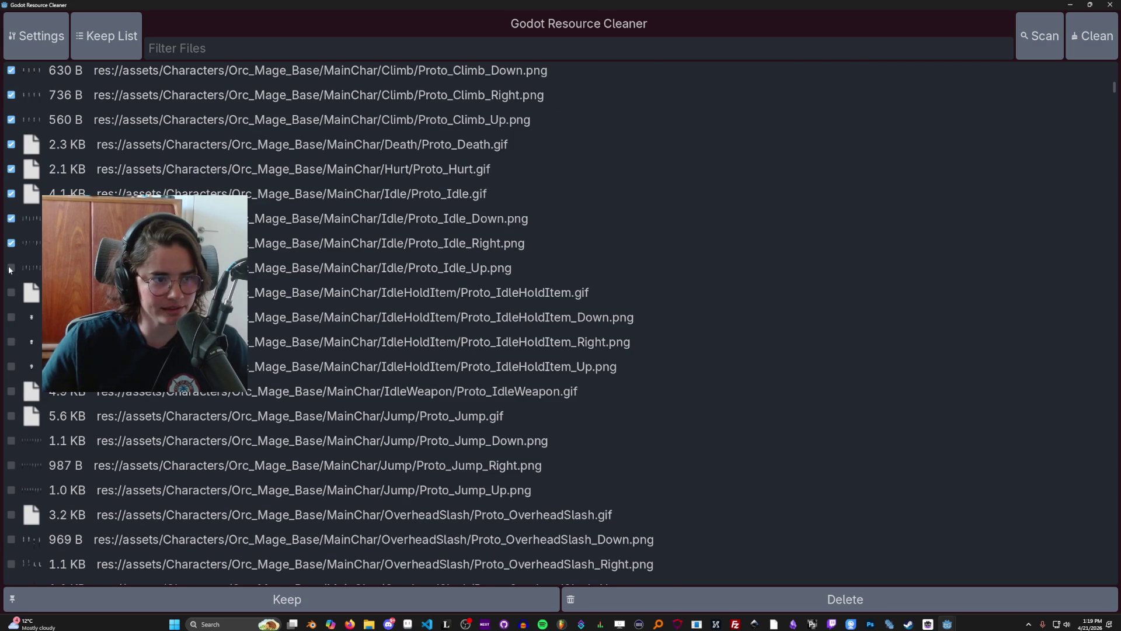
# Step: Tick the Proto_IdleHoldItem GIF with Down/Right/Up PNGs and Proto_IdleWeapon.gif for deletion
pyautogui.click(11, 293)
pyautogui.click(11, 317)
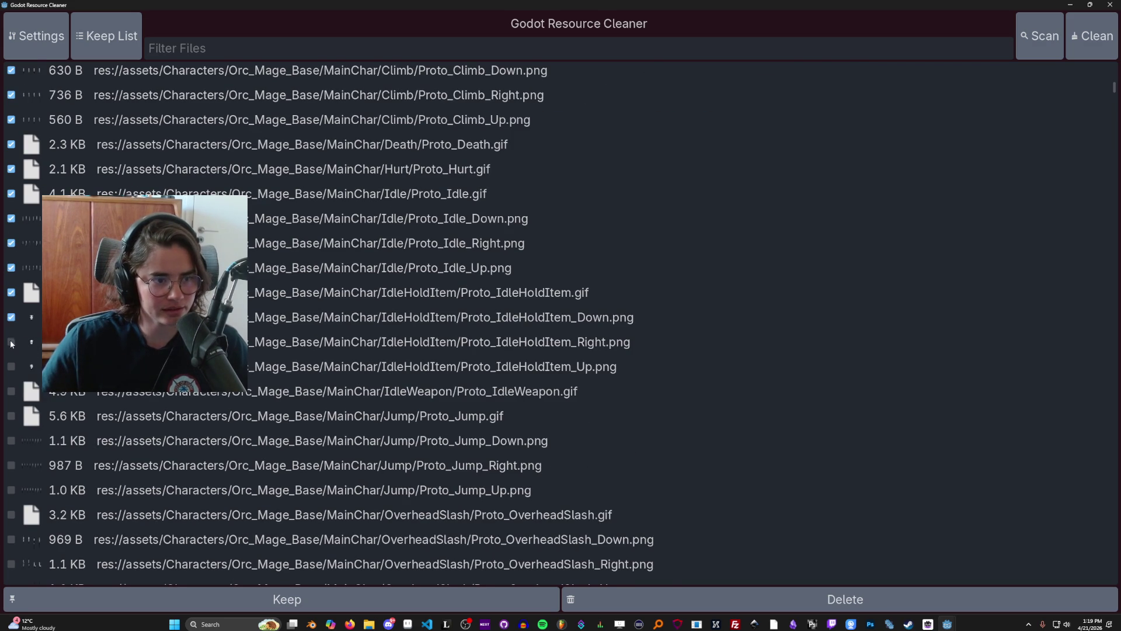
pyautogui.click(11, 342)
pyautogui.scroll(-2, 11, 345)
pyautogui.click(11, 236)
pyautogui.click(11, 260)
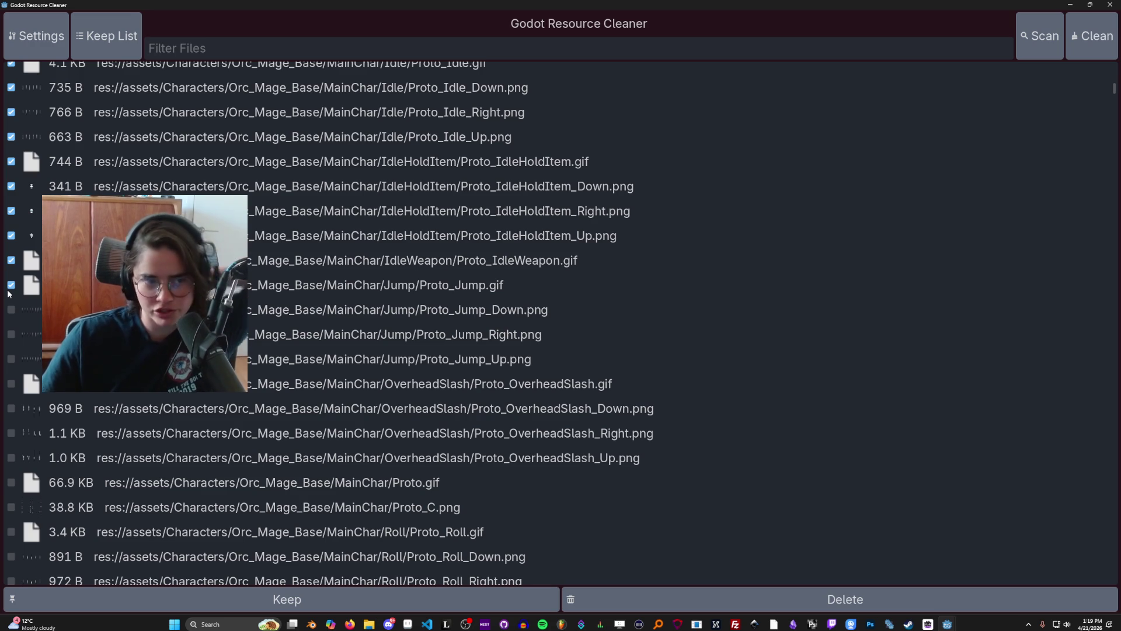
# Step: Mark Proto_Jump Down/Right/Up, the Proto_OverheadSlash GIF and Down/Up PNGs, and Proto.gif
pyautogui.click(11, 310)
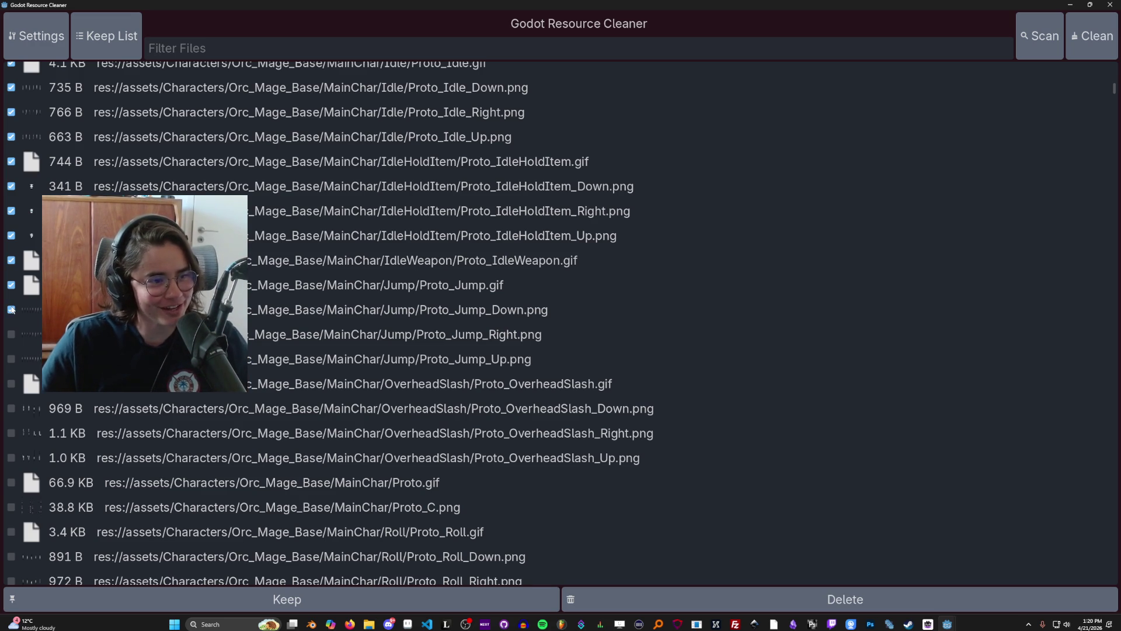
pyautogui.click(12, 332)
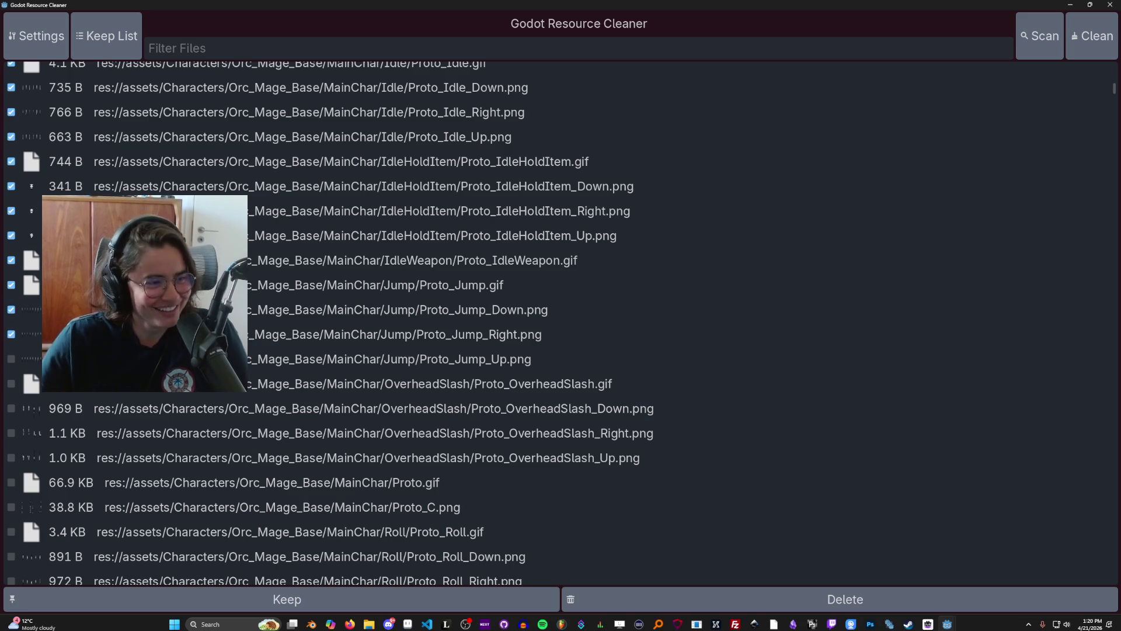
pyautogui.click(12, 359)
pyautogui.click(11, 384)
pyautogui.click(11, 409)
pyautogui.scroll(-2, 17, 409)
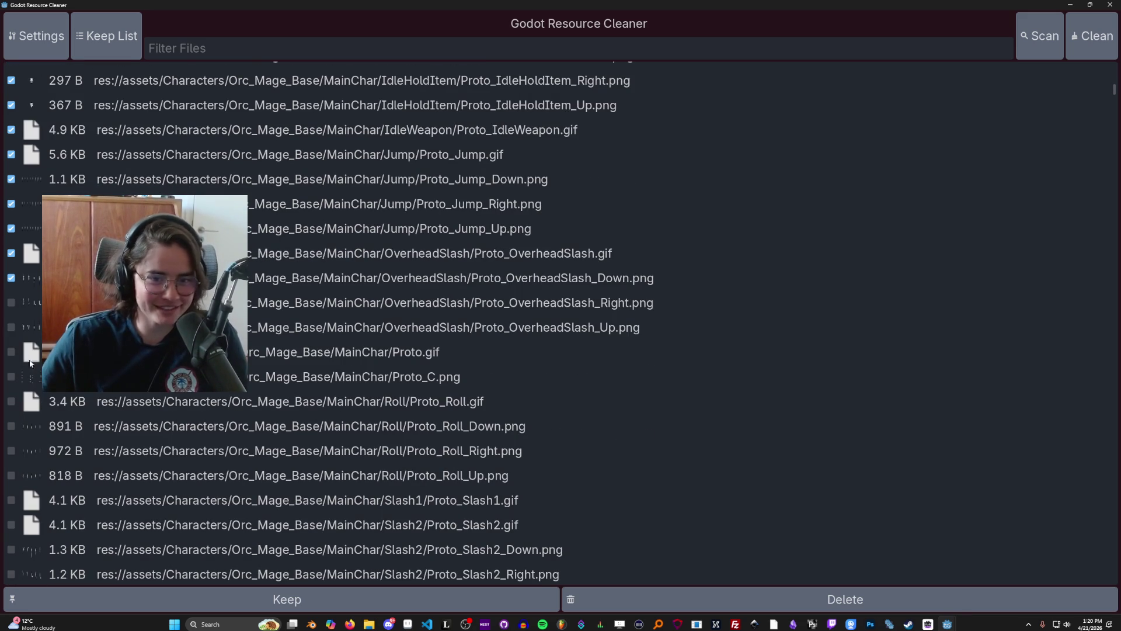
pyautogui.click(11, 327)
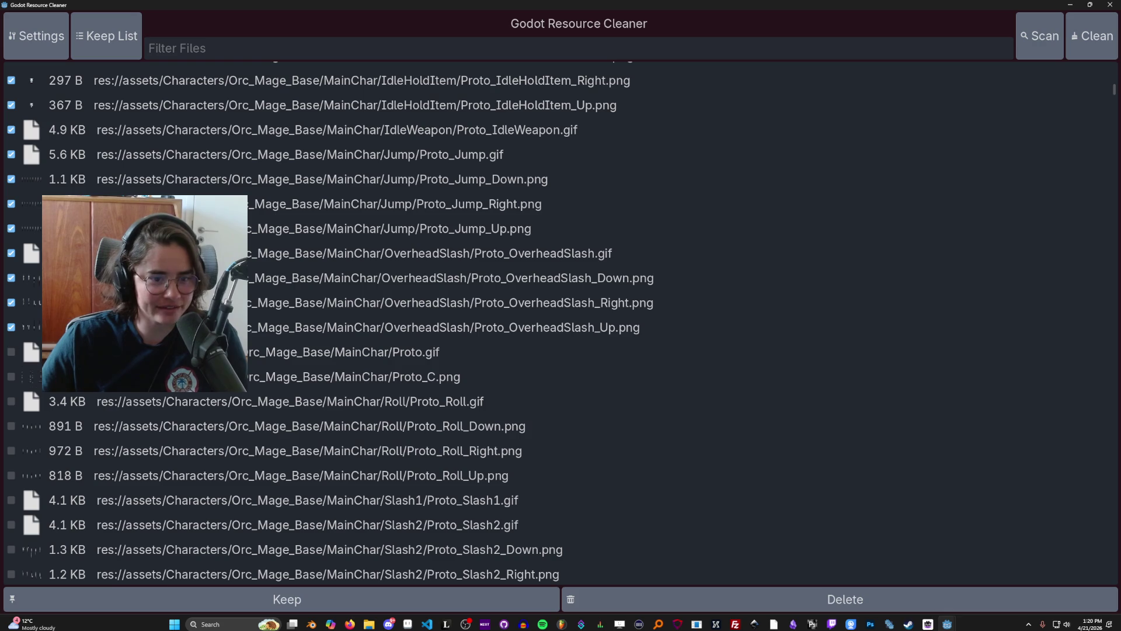
pyautogui.click(11, 352)
# Step: Tick Proto_C.png and the Proto_Roll GIF with its Down, Right and Up PNGs
pyautogui.scroll(-1, 24, 365)
pyautogui.click(11, 311)
pyautogui.click(12, 336)
pyautogui.click(11, 359)
pyautogui.click(12, 385)
pyautogui.click(11, 410)
# Step: Tick Proto_Slash1.gif and the Proto_Slash2 GIF with its Down, Right and Up PNGs
pyautogui.scroll(-2, 17, 366)
pyautogui.click(11, 304)
pyautogui.click(11, 328)
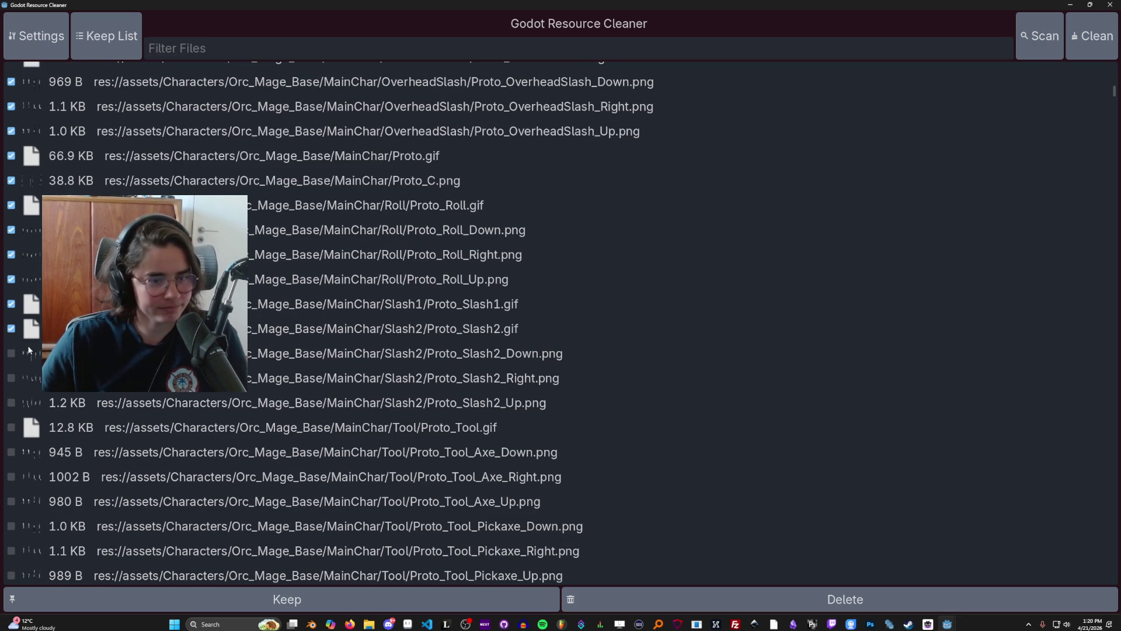
pyautogui.click(9, 352)
pyautogui.click(10, 378)
pyautogui.click(10, 402)
# Step: Mark Proto_Tool.gif, Tool_Axe Down/Right, Tool_Pickaxe_Up and Tool_Shovel Down/Right for deletion
pyautogui.scroll(-1, 10, 406)
pyautogui.click(11, 360)
pyautogui.click(12, 386)
pyautogui.click(11, 411)
pyautogui.scroll(-2, 18, 397)
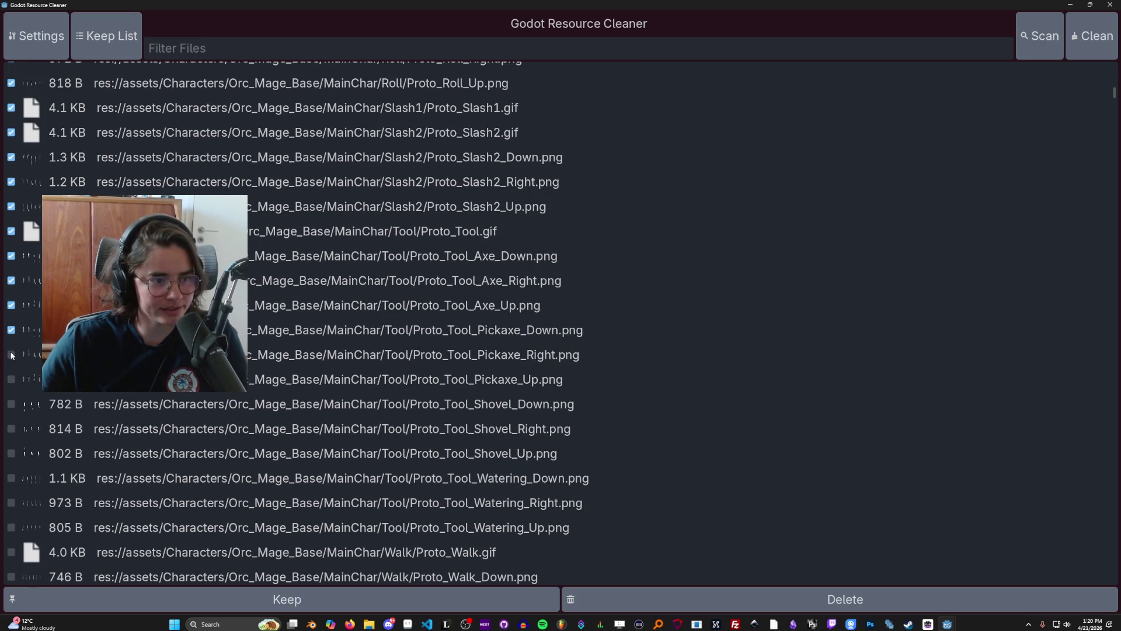
pyautogui.click(11, 379)
pyautogui.click(10, 403)
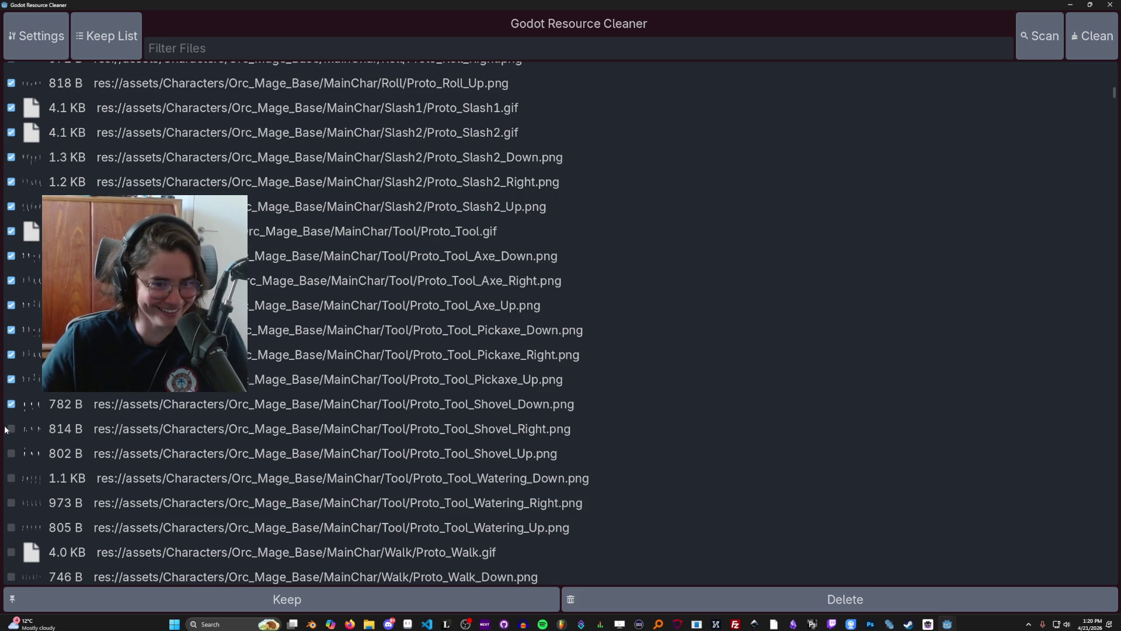
pyautogui.click(11, 428)
# Step: Tick Proto_Tool_Shovel_Up, Tool_Watering Down/Right/Up, Proto_Walk.gif and Proto_Walk_Down.png
pyautogui.scroll(-3, 11, 430)
pyautogui.click(11, 323)
pyautogui.click(11, 348)
pyautogui.click(11, 372)
pyautogui.click(11, 397)
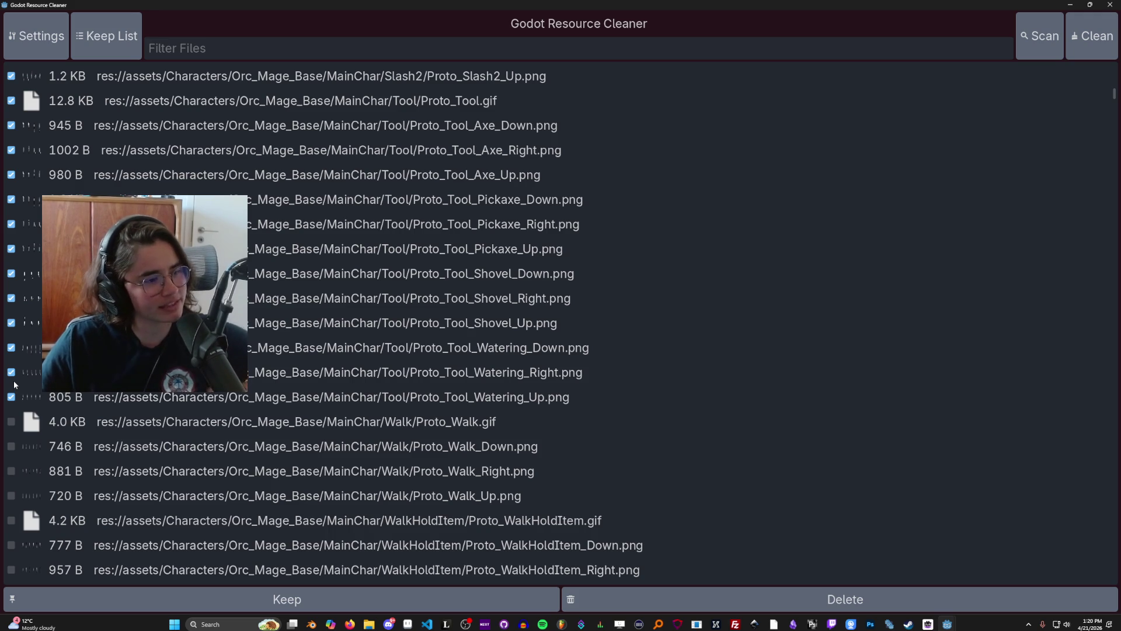
pyautogui.click(11, 422)
pyautogui.click(12, 446)
# Step: Tick Proto_Walk_Up, Proto_WalkHoldItem Down/Right/Up and Proto_WalkPushObject.gif for deletion
pyautogui.scroll(-2, 18, 447)
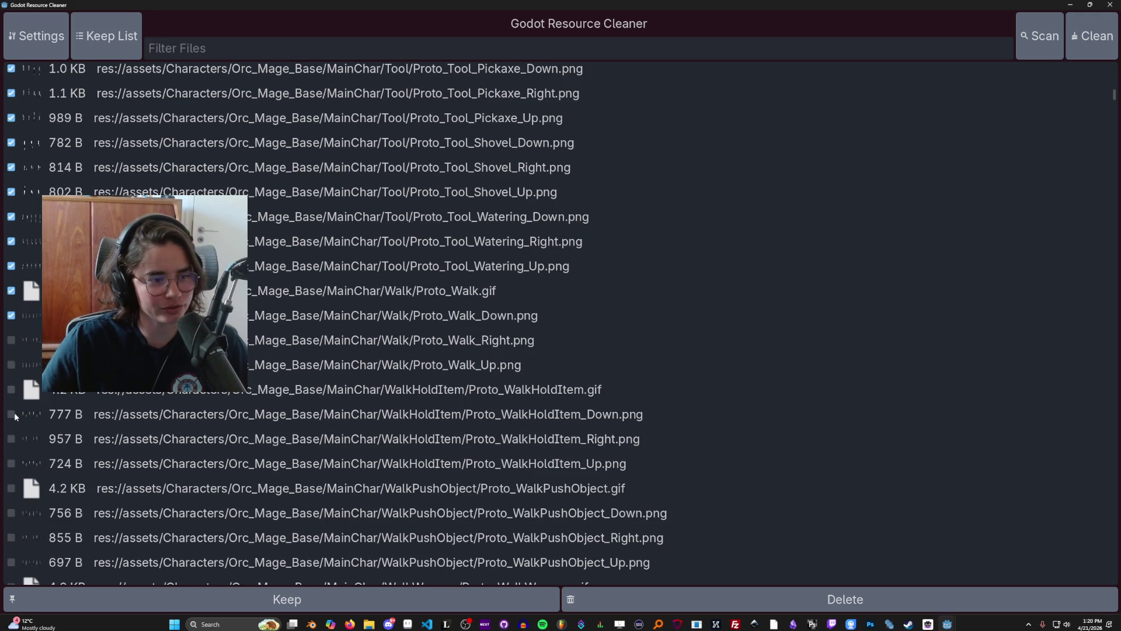
pyautogui.click(11, 364)
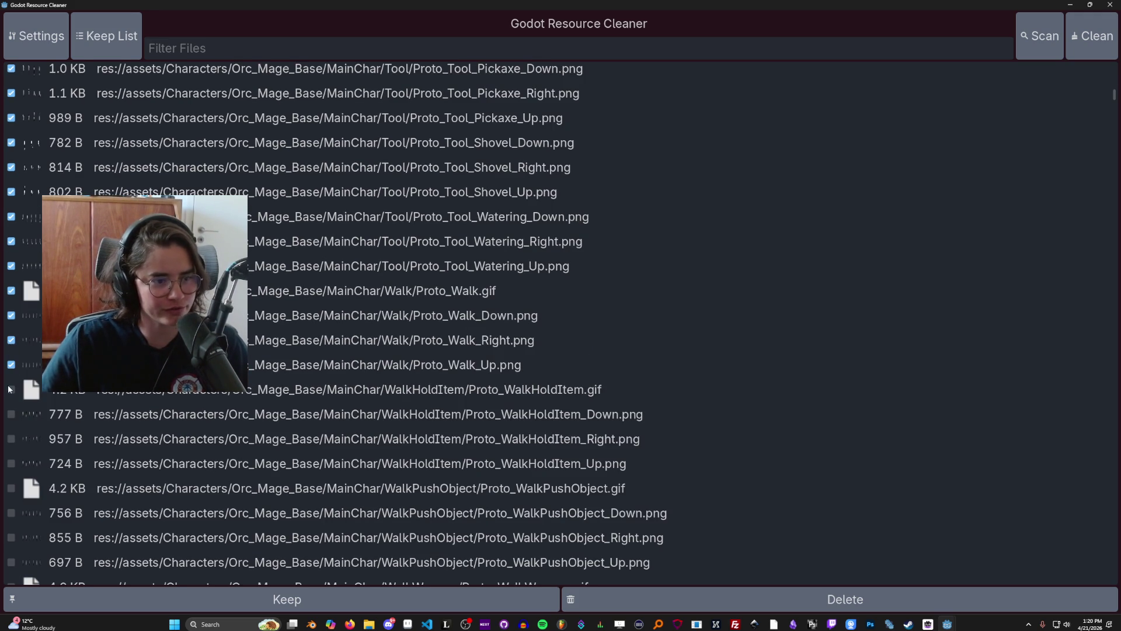
pyautogui.click(12, 416)
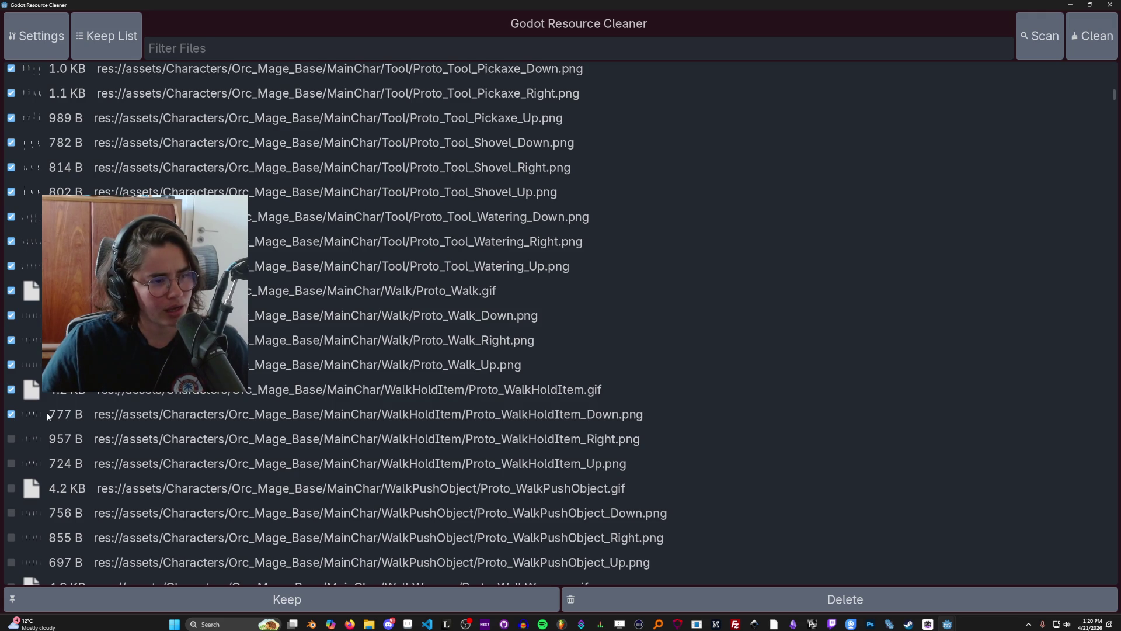
pyautogui.click(11, 438)
pyautogui.click(11, 462)
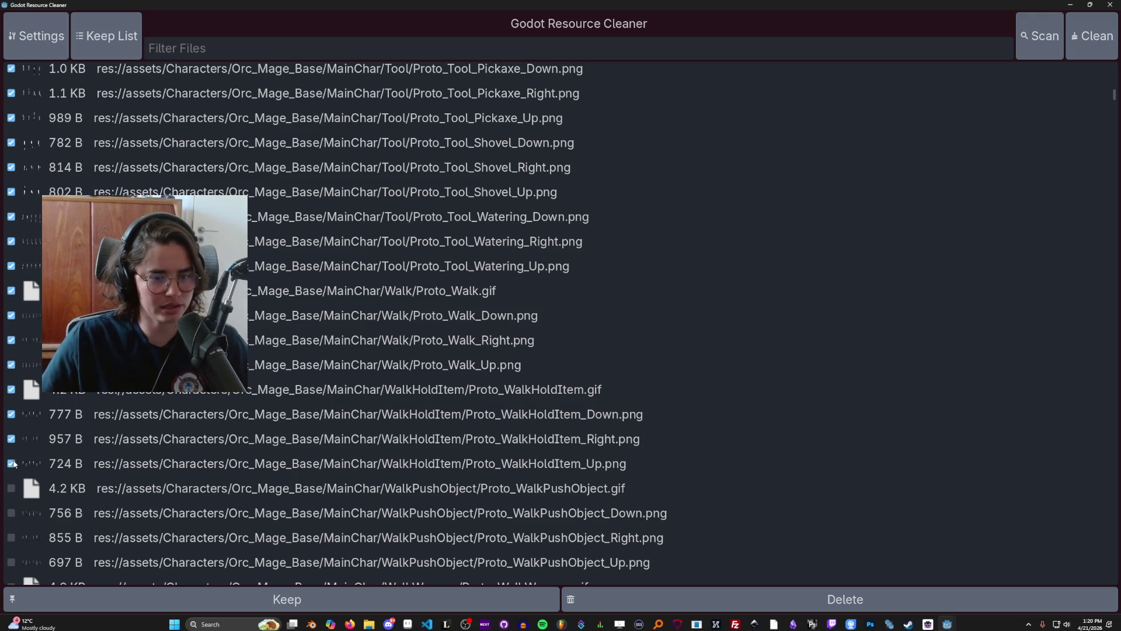
pyautogui.click(11, 487)
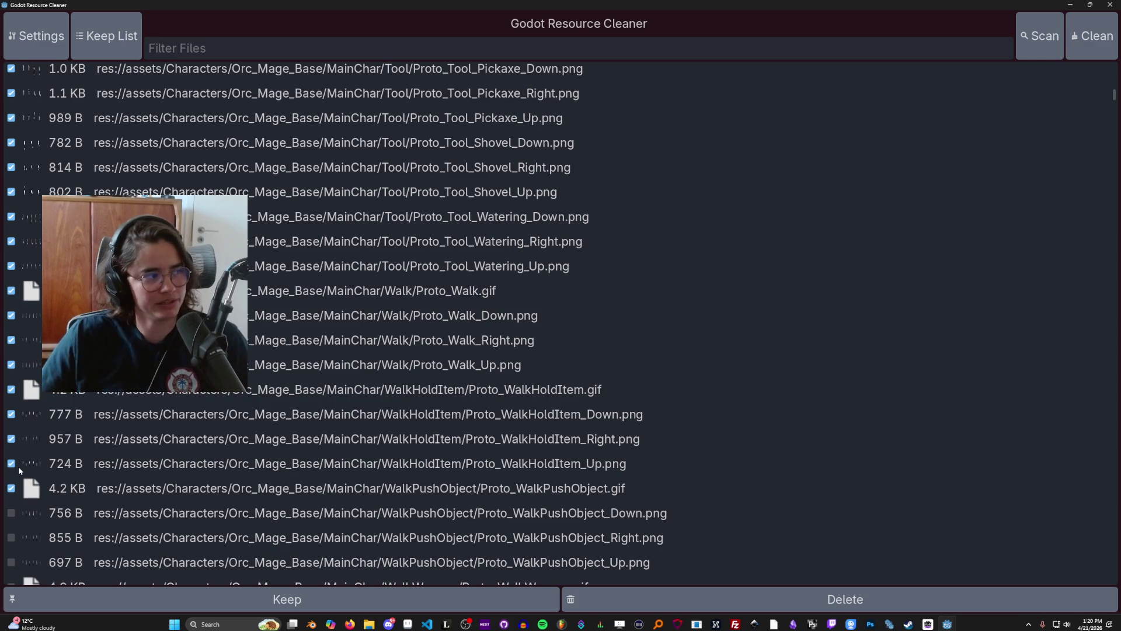
pyautogui.moveTo(908, 626)
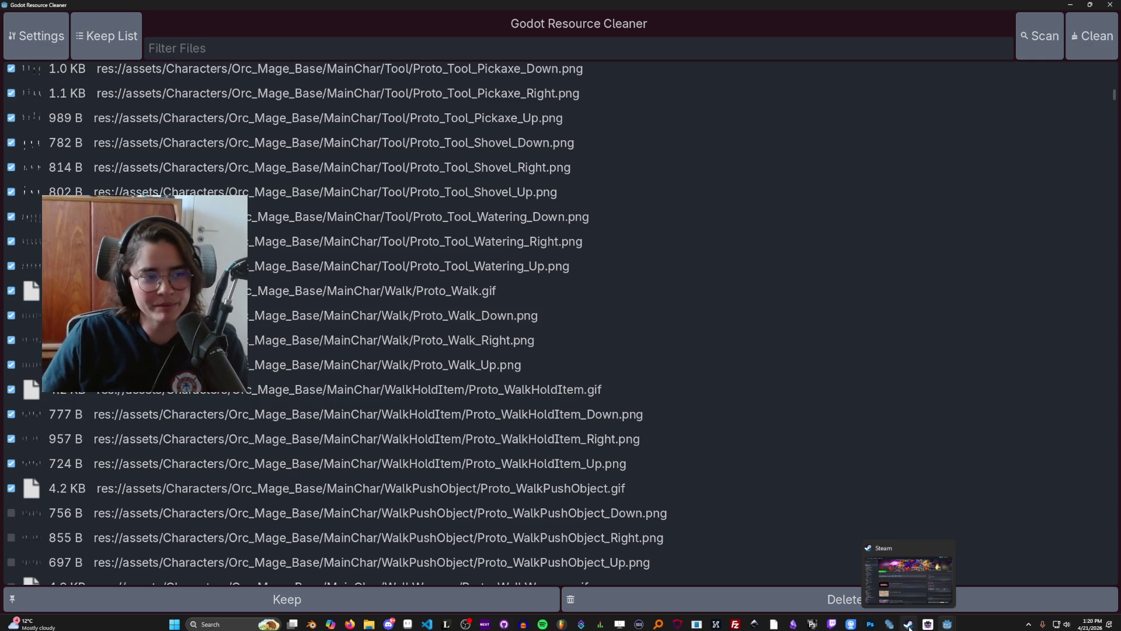
pyautogui.click(899, 562)
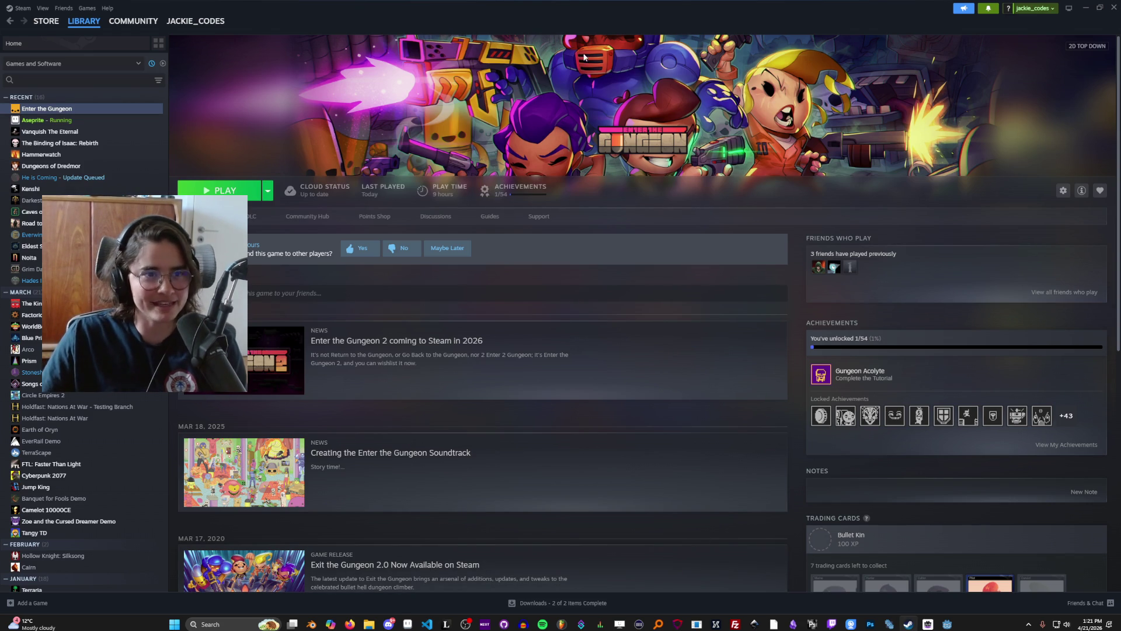
pyautogui.hotkey('alt', 'Tab')
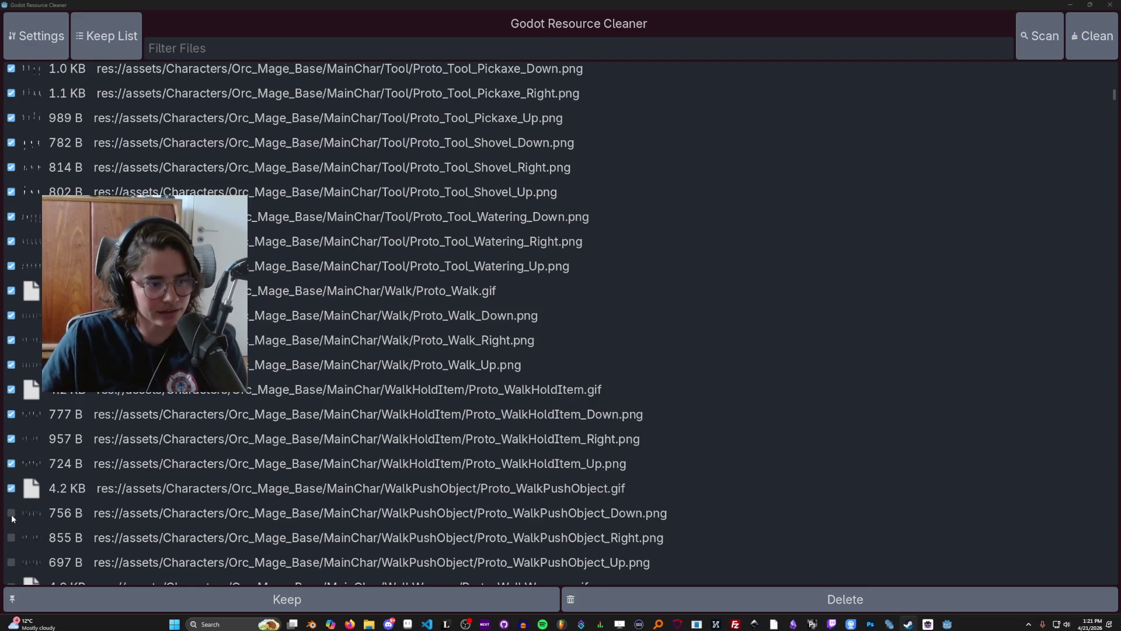
# Step: Tick Proto_WalkPushObject Down, Right and Up plus Proto_WalkWeapon.gif for deletion
pyautogui.click(11, 514)
pyautogui.scroll(-3, 24, 515)
pyautogui.click(11, 406)
pyautogui.click(12, 432)
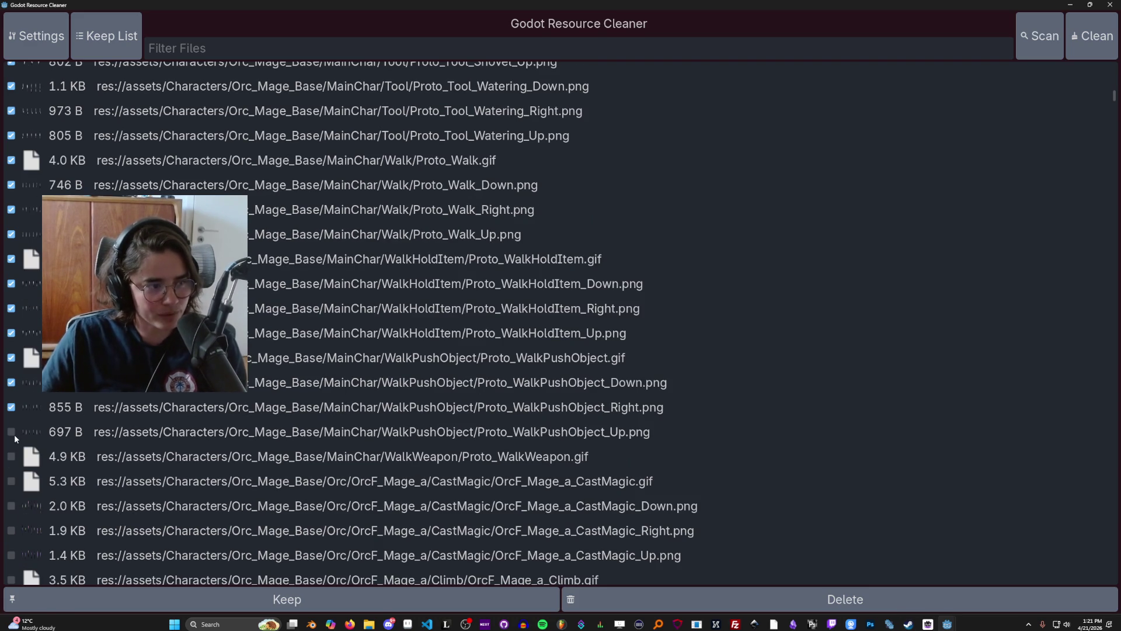
pyautogui.click(11, 456)
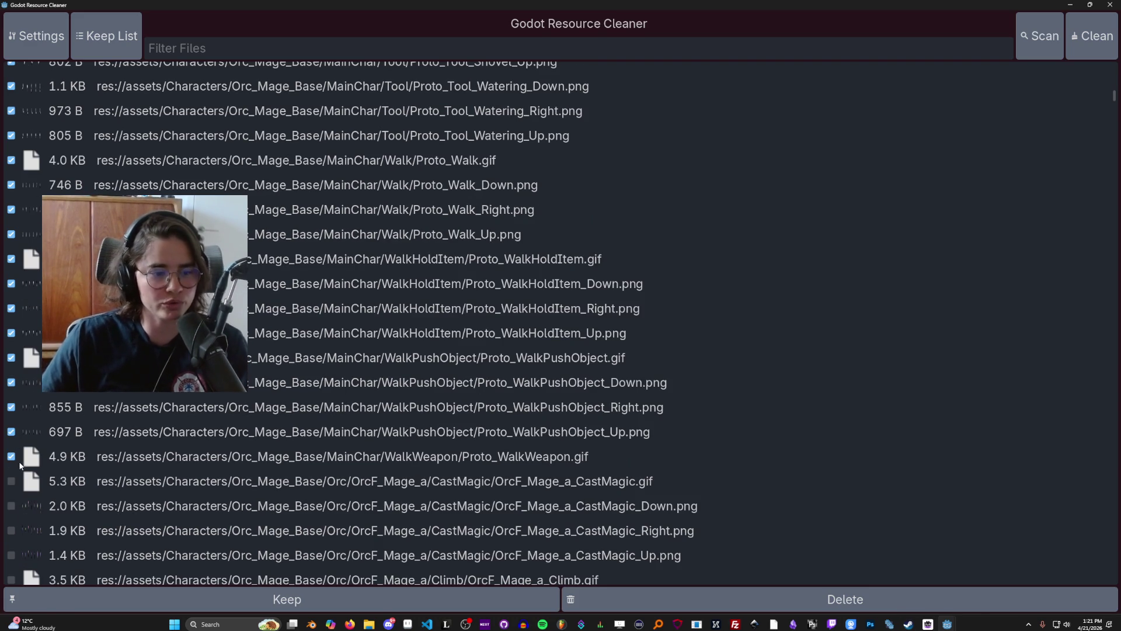
# Step: Tick the OrcF_Mage_a_CastMagic GIF and its Down, Right and Up PNGs
pyautogui.click(11, 481)
pyautogui.scroll(-3, 7, 496)
pyautogui.click(11, 375)
pyautogui.click(11, 400)
pyautogui.click(12, 424)
# Step: Mark OrcF_Mage_a Climb.gif, Climb_Right.png and Death.gif for deletion
pyautogui.click(11, 448)
pyautogui.scroll(-2, 21, 428)
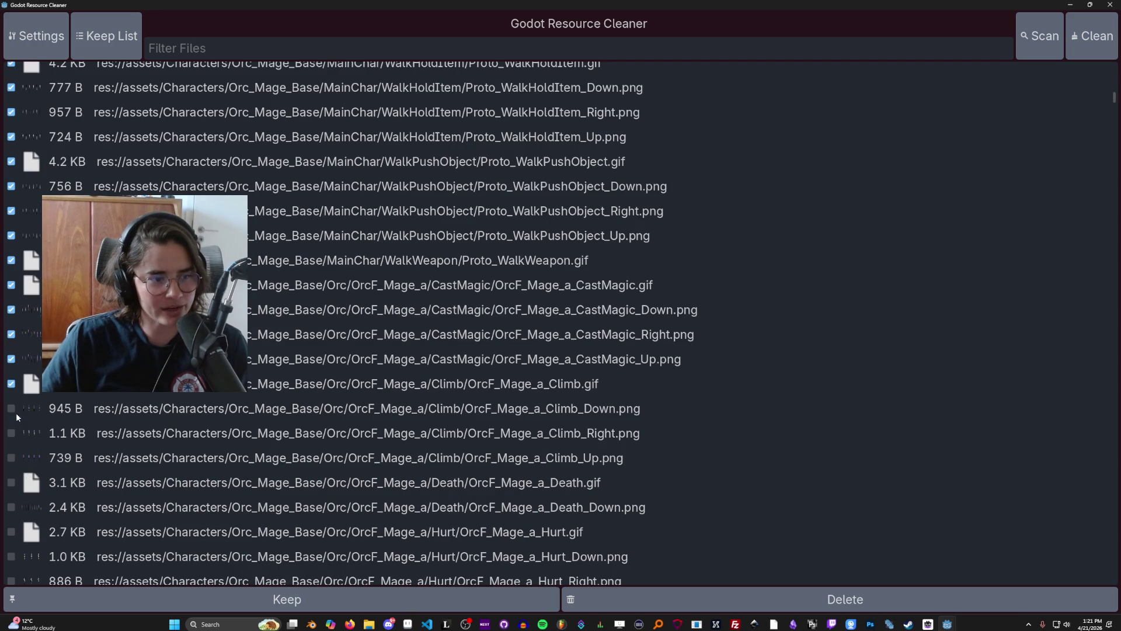
pyautogui.click(12, 432)
pyautogui.scroll(-3, 17, 443)
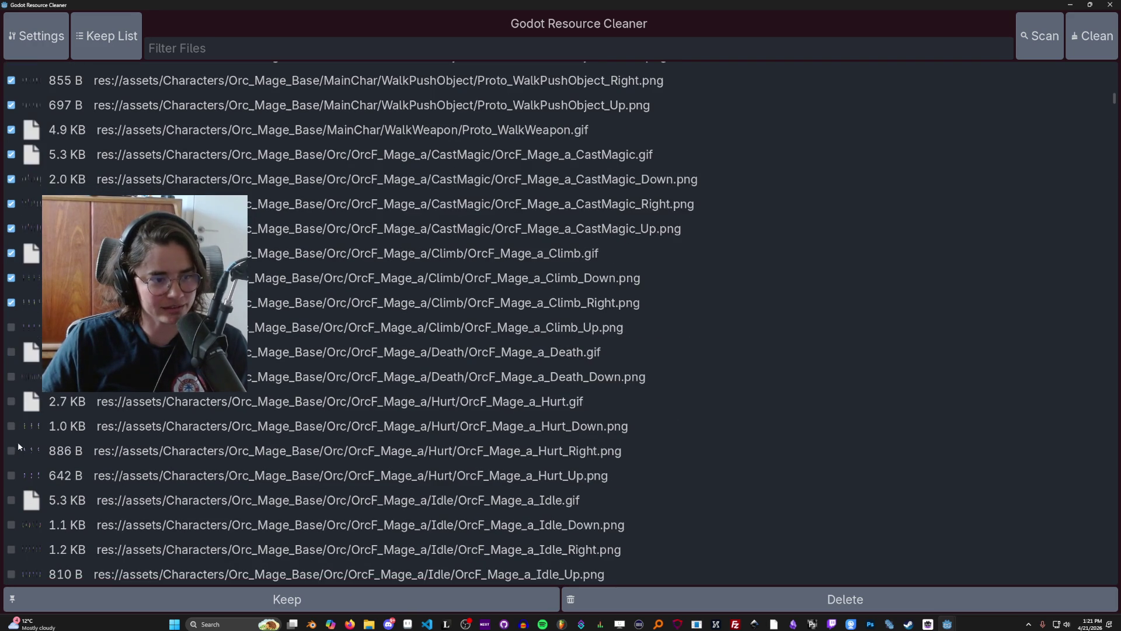
pyautogui.click(11, 351)
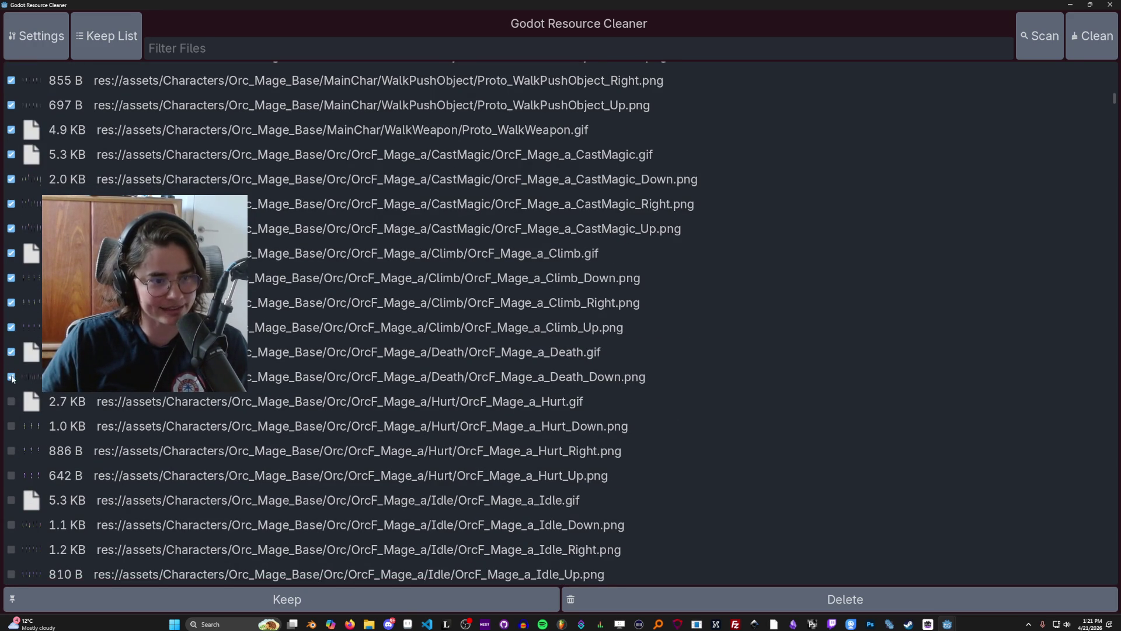
# Step: Tick OrcF_Mage_a_Hurt_Up.png and the OrcF_Mage_a Idle GIF with Down, Right and Up PNGs
pyautogui.scroll(-2, 34, 447)
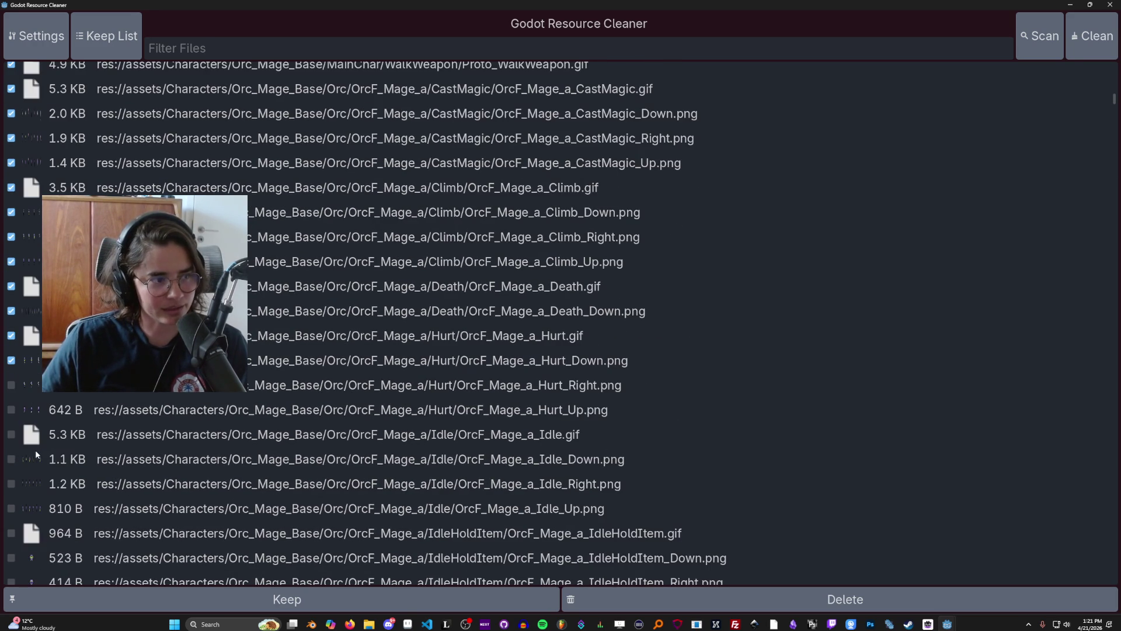
pyautogui.click(12, 410)
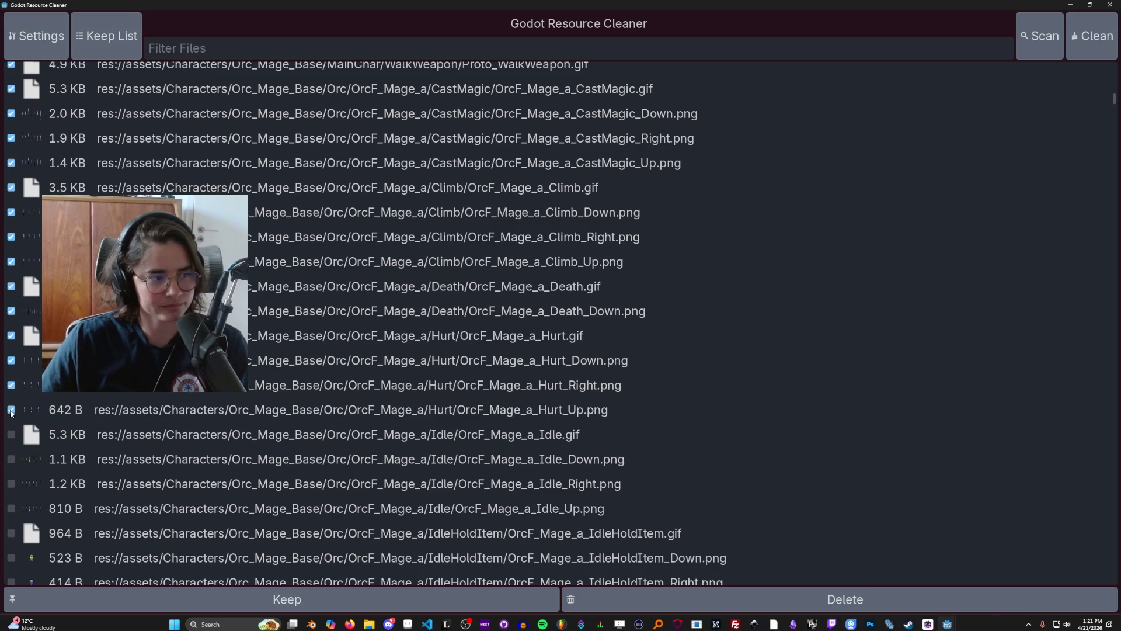
pyautogui.click(12, 435)
pyautogui.scroll(-2, 14, 412)
pyautogui.click(12, 394)
pyautogui.click(11, 418)
pyautogui.click(12, 443)
# Step: Mark OrcF_Mage_a IdleHoldItem Down/Up and the IdleWeapon GIF with Down/Right/Up PNGs
pyautogui.scroll(-2, 33, 447)
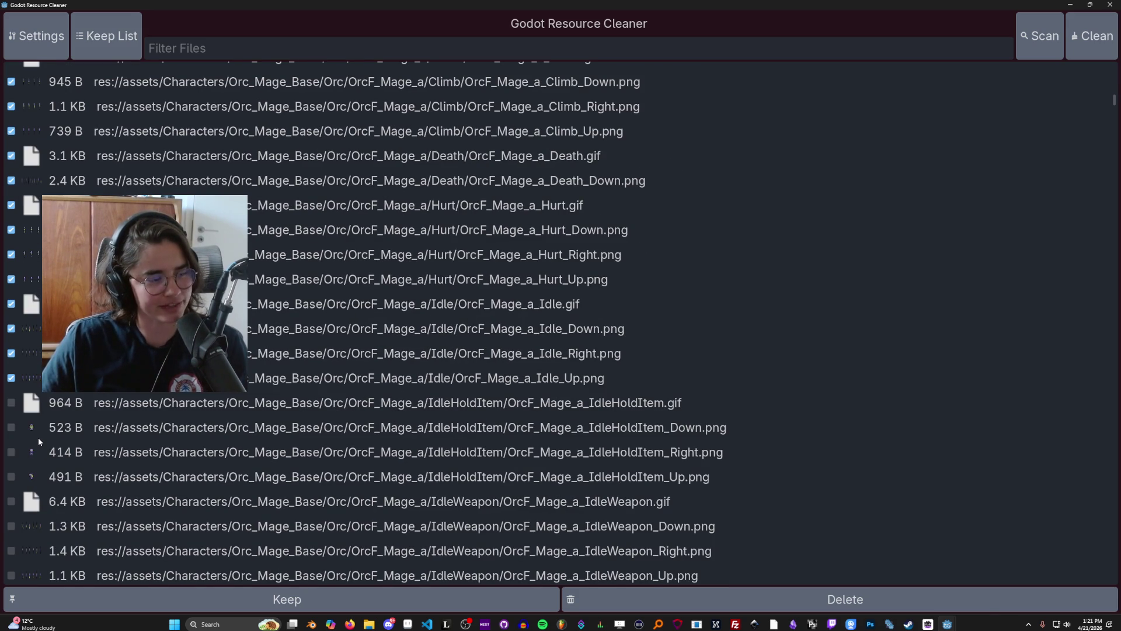
pyautogui.click(11, 427)
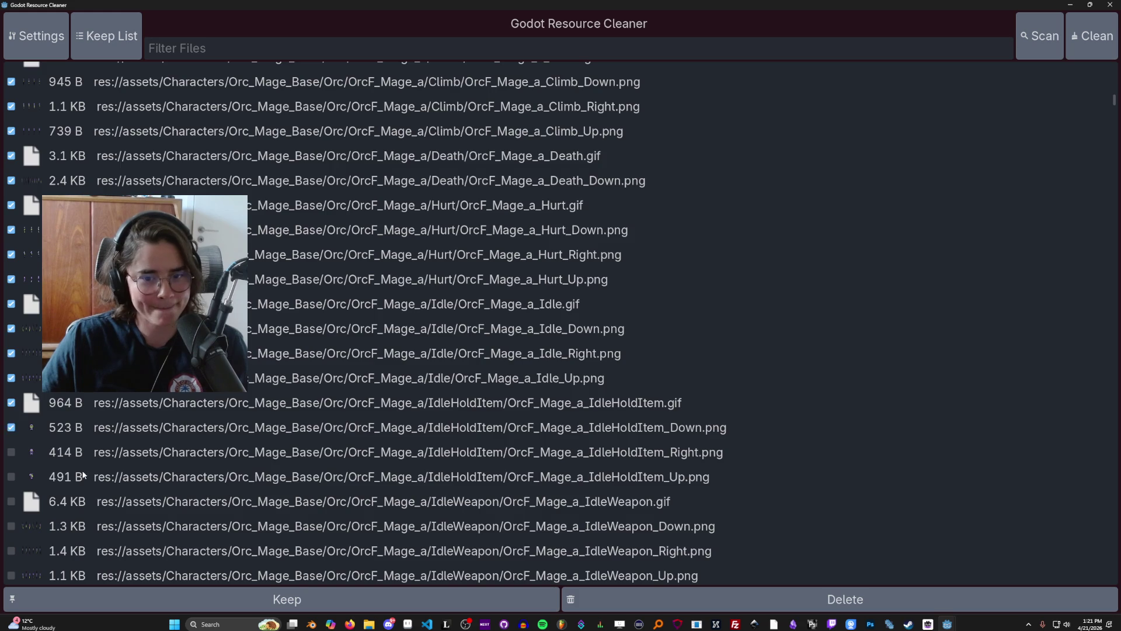
pyautogui.scroll(-4, 9, 350)
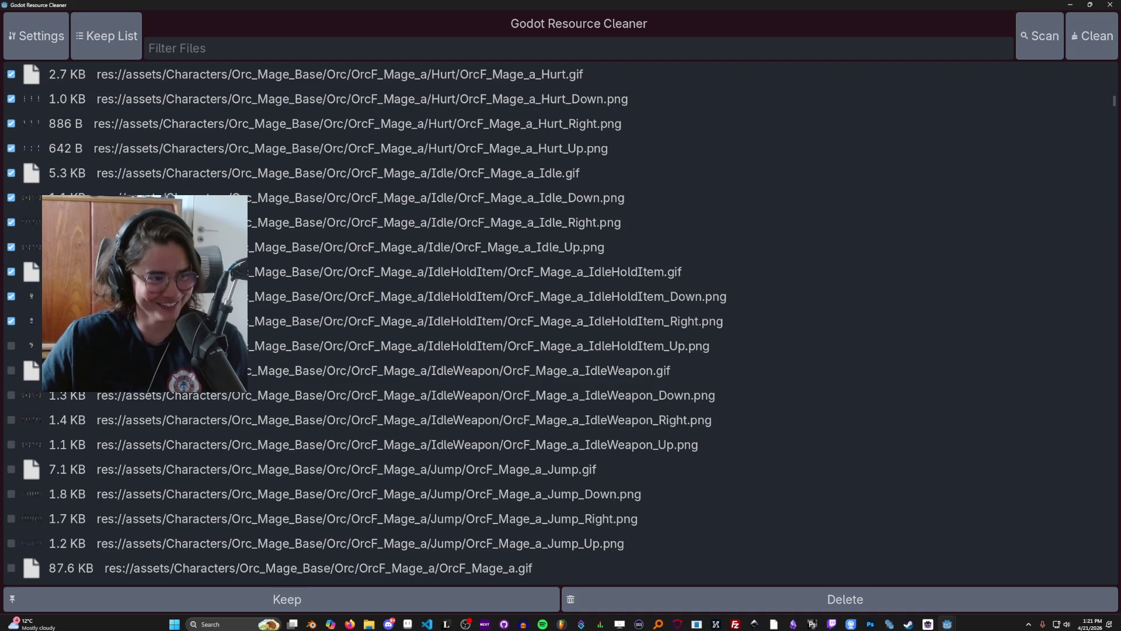
pyautogui.click(13, 346)
pyautogui.click(13, 370)
pyautogui.click(11, 395)
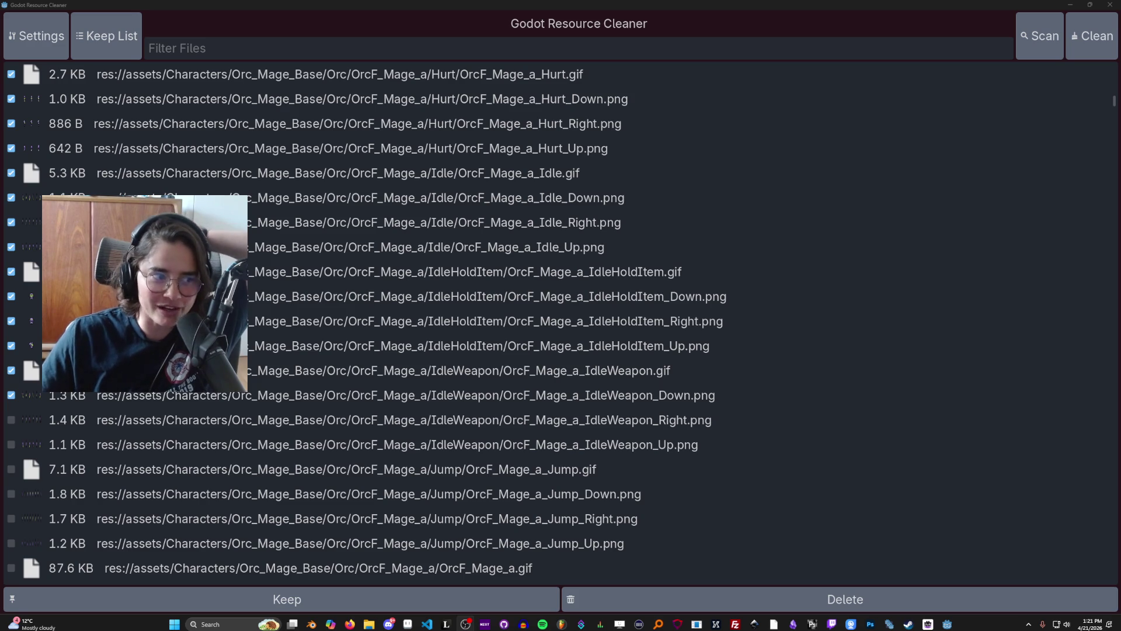
pyautogui.click(10, 421)
pyautogui.click(11, 445)
pyautogui.scroll(-1, 29, 443)
# Step: Tick the OrcF_Mage_a Jump, Jump_Down, Jump_Right and Jump_Up sprites, plus OrcF_Mage_a.gif and Roll.gif, for deletion
pyautogui.scroll(-1, 88, 457)
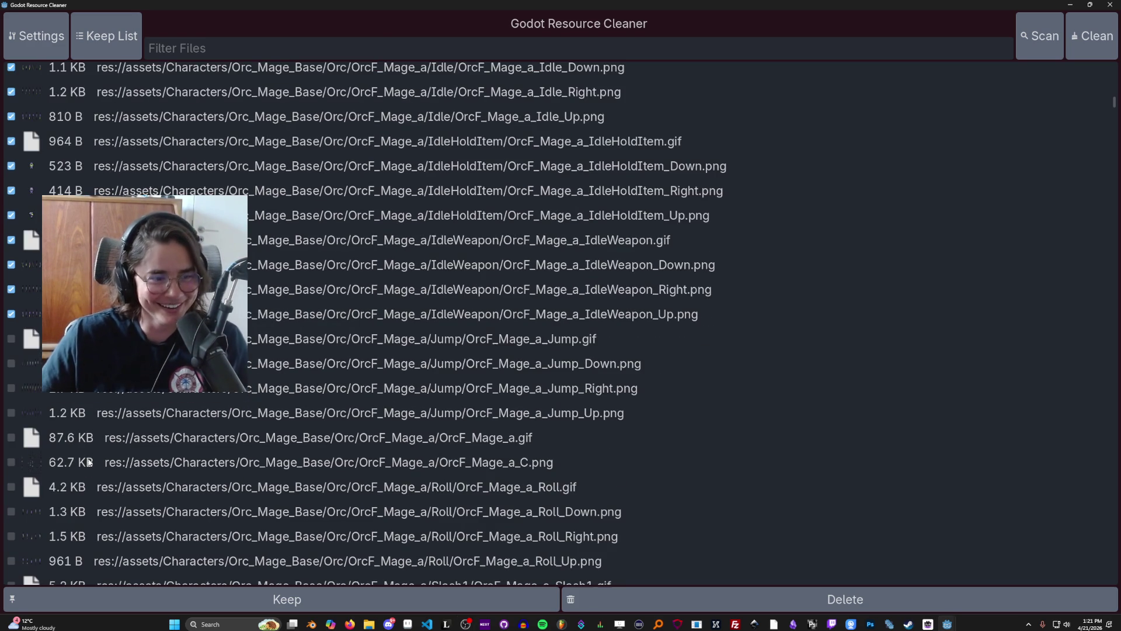
pyautogui.click(10, 339)
pyautogui.click(11, 363)
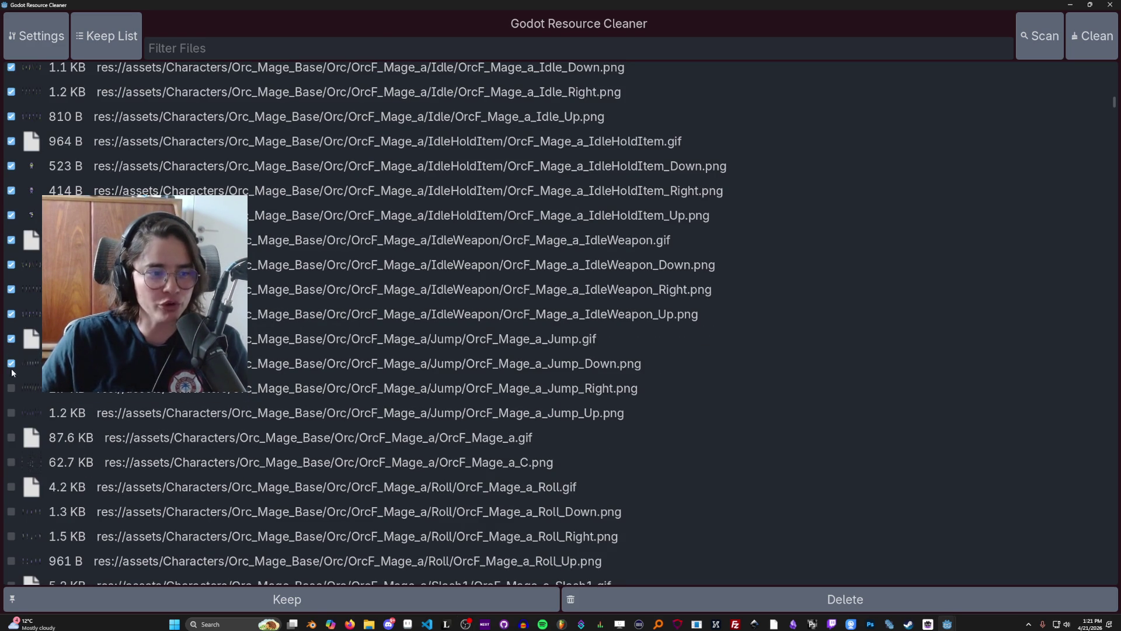
pyautogui.click(11, 388)
pyautogui.scroll(-1, 11, 388)
pyautogui.click(11, 348)
pyautogui.click(12, 371)
pyautogui.click(11, 422)
# Step: Tick the mage Roll_Up, Slash1, Slash1_Down, Slash2 (all directions) and Tool.gif sprites for deletion
pyautogui.scroll(-3, 20, 443)
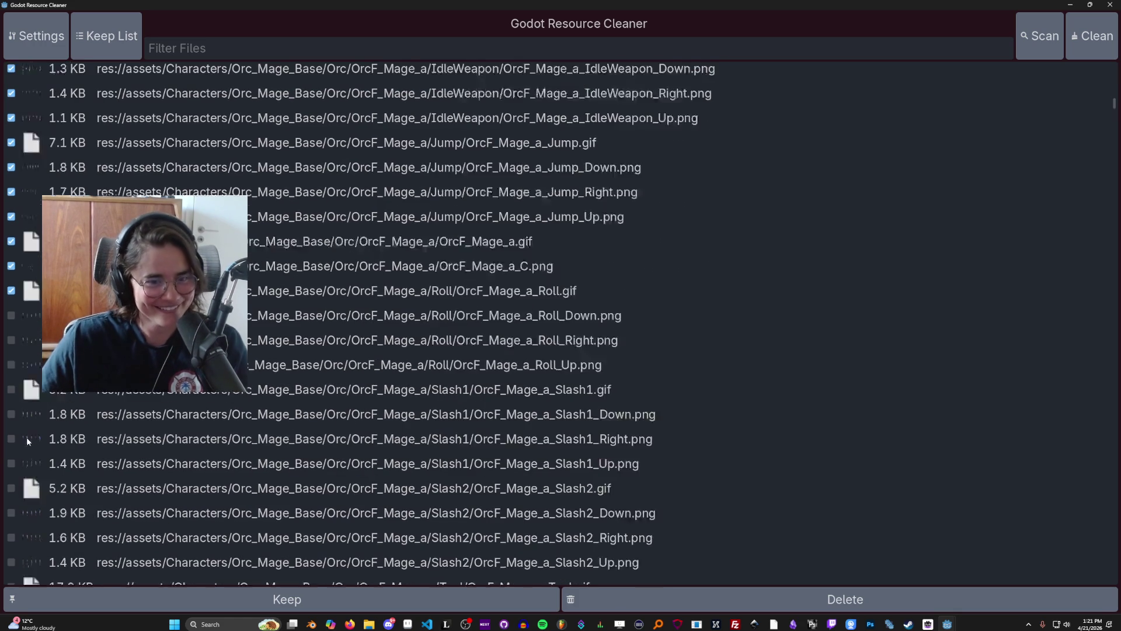
pyautogui.click(11, 300)
pyautogui.click(11, 324)
pyautogui.click(12, 350)
pyautogui.click(12, 422)
pyautogui.click(11, 447)
pyautogui.scroll(-1, 12, 448)
pyautogui.click(12, 407)
pyautogui.click(11, 431)
pyautogui.click(11, 456)
# Step: Tick the mage Tool_Axe Down/Right/Up, Tool_Shovel_Down and Tool_Watering_Down sprites for deletion
pyautogui.scroll(-1, 22, 450)
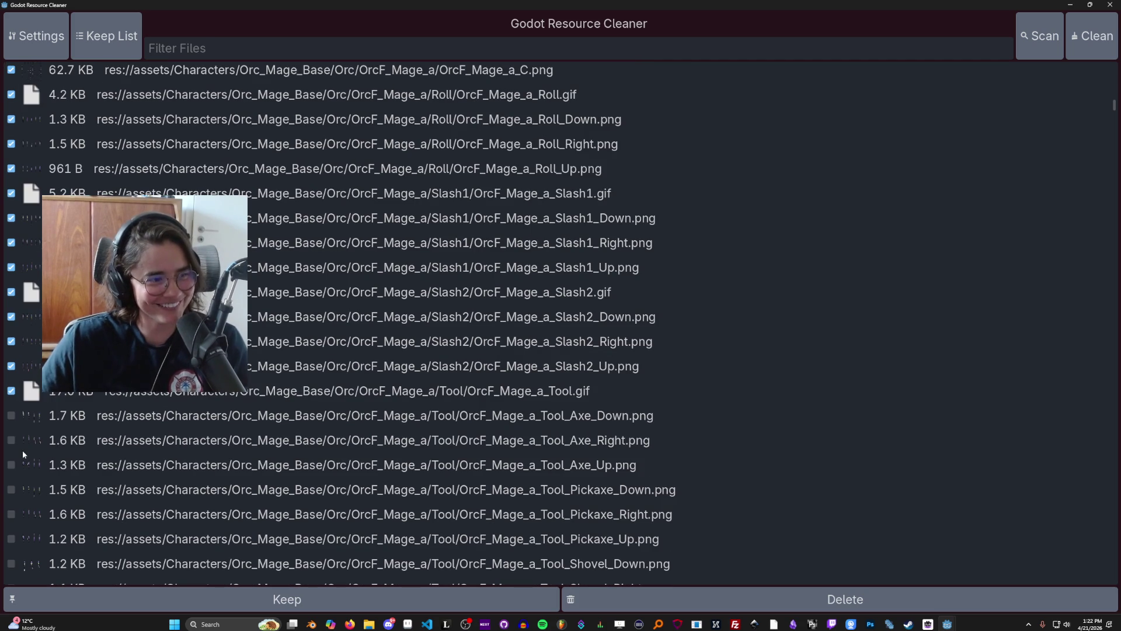
pyautogui.click(11, 415)
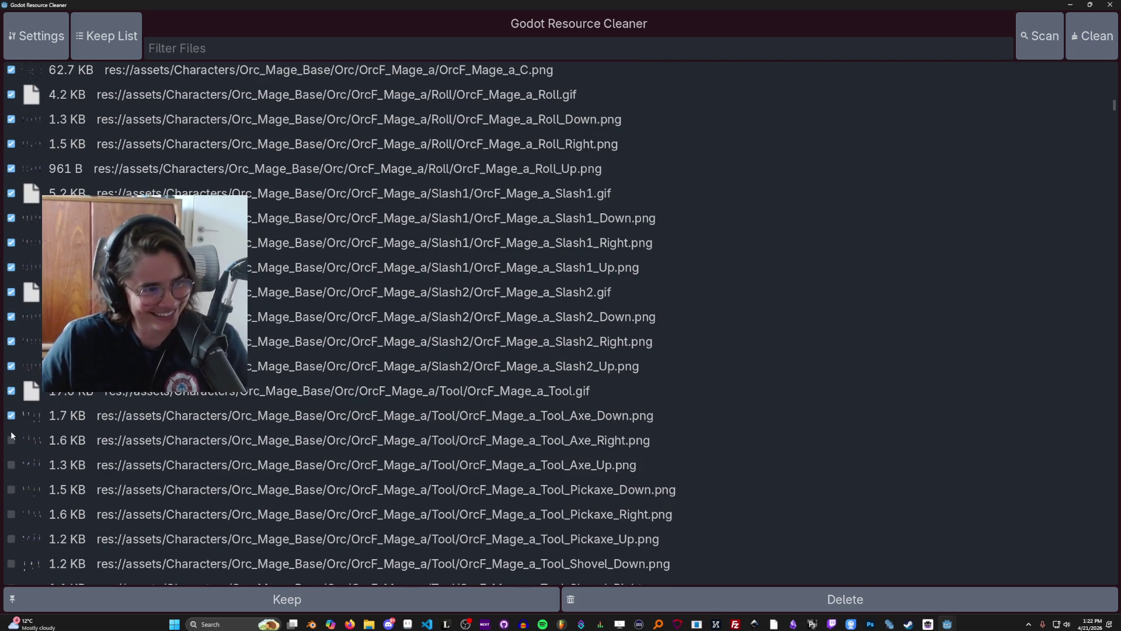
pyautogui.click(11, 441)
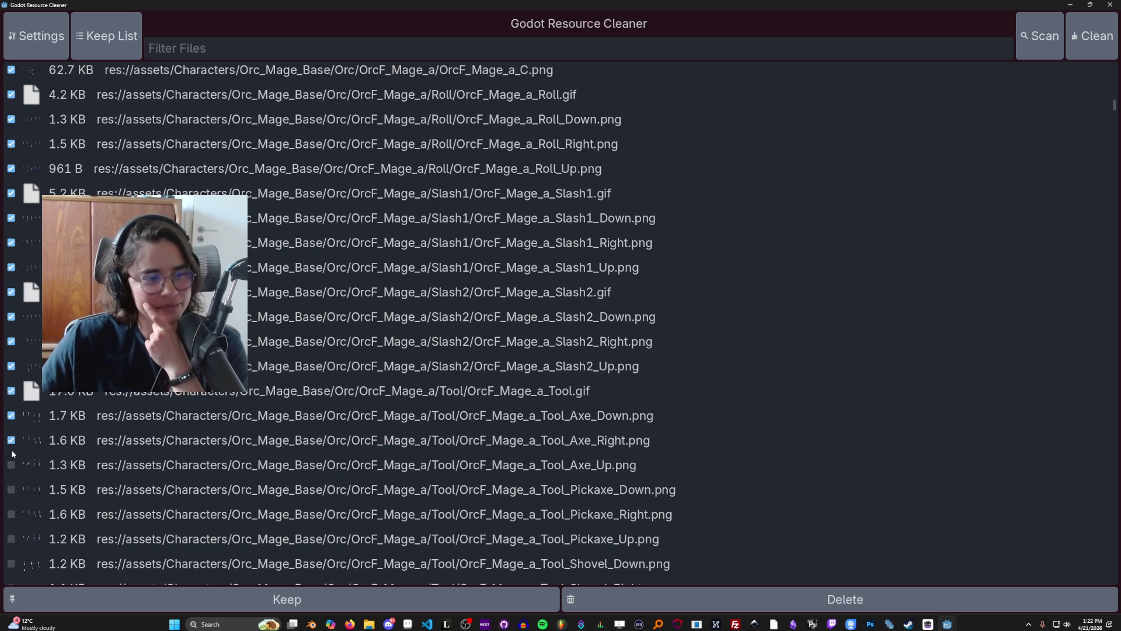
pyautogui.click(11, 465)
pyautogui.scroll(-1, 13, 432)
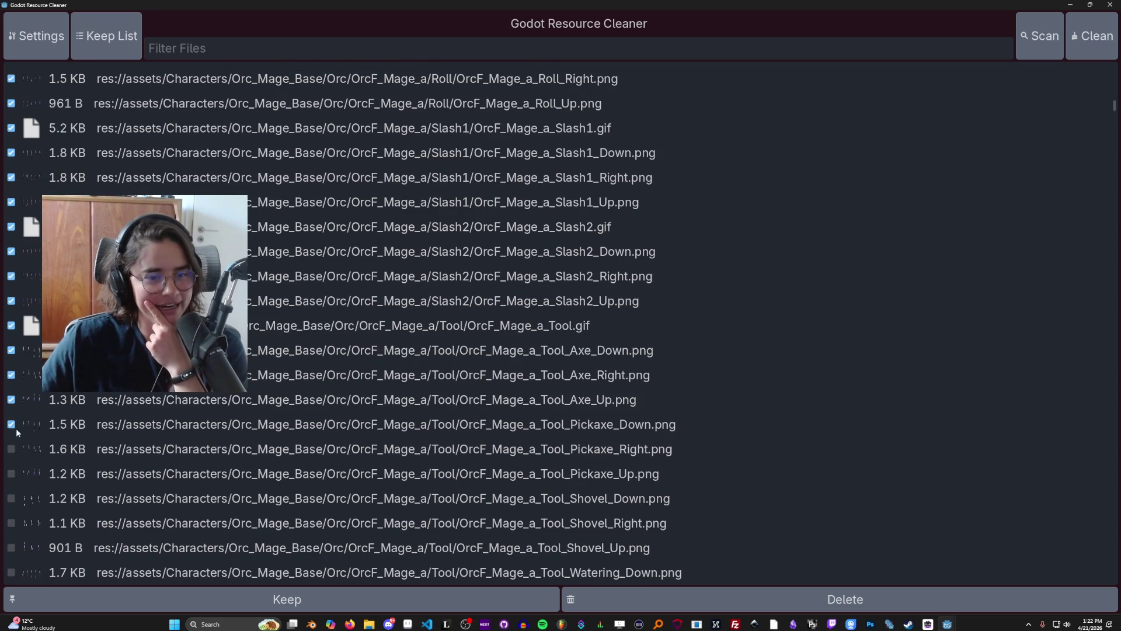
pyautogui.scroll(-1, 24, 435)
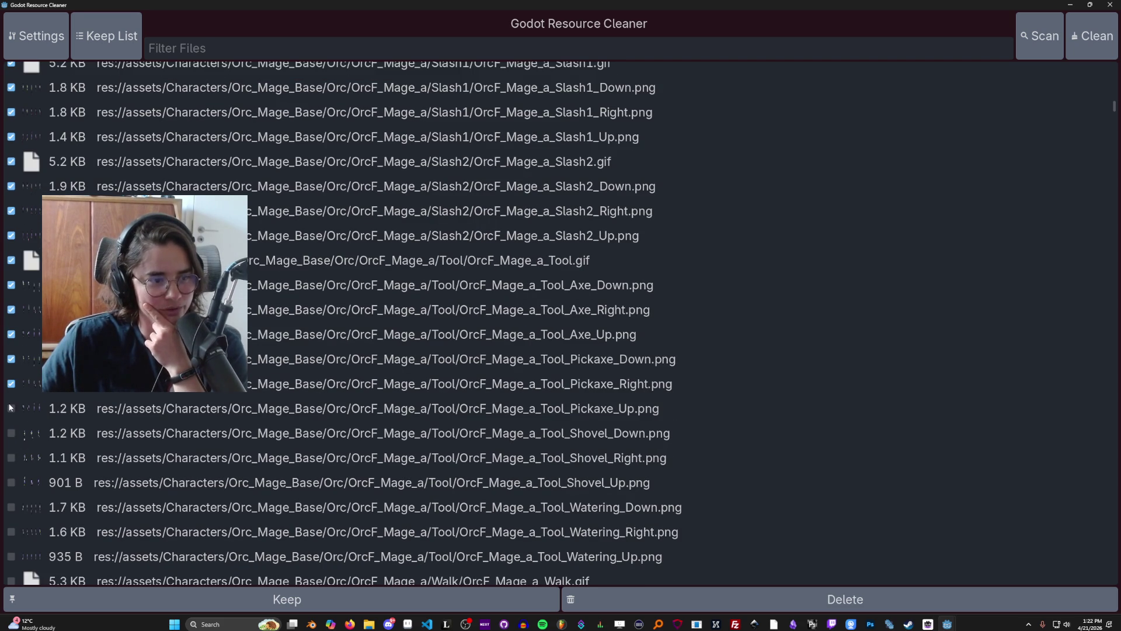
pyautogui.click(10, 432)
pyautogui.scroll(-1, 18, 447)
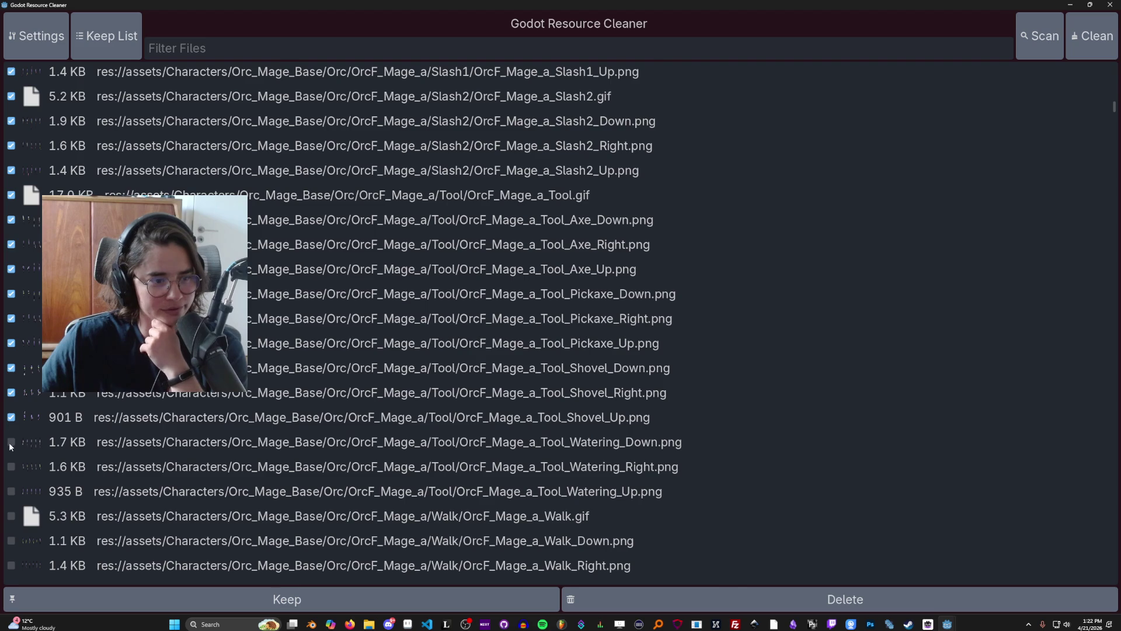
pyautogui.click(11, 442)
pyautogui.scroll(-1, 17, 449)
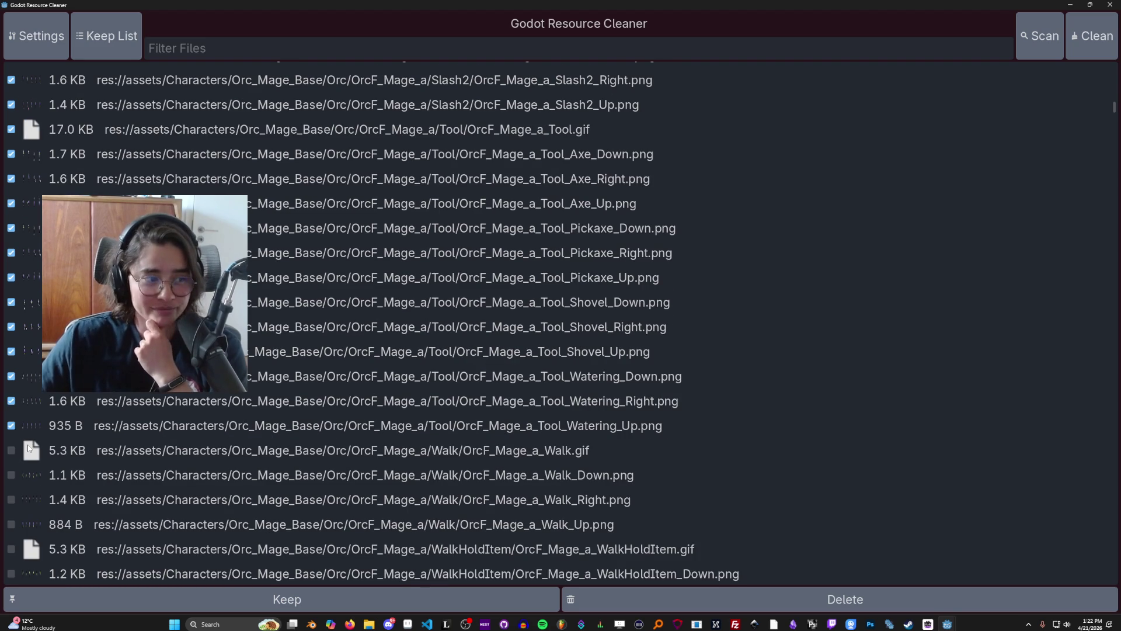
# Step: Tick the mage Walk, Walk_Down, WalkHoldItem (all directions), WalkPushObject and WalkWeapon_Right sprites for deletion
pyautogui.click(10, 451)
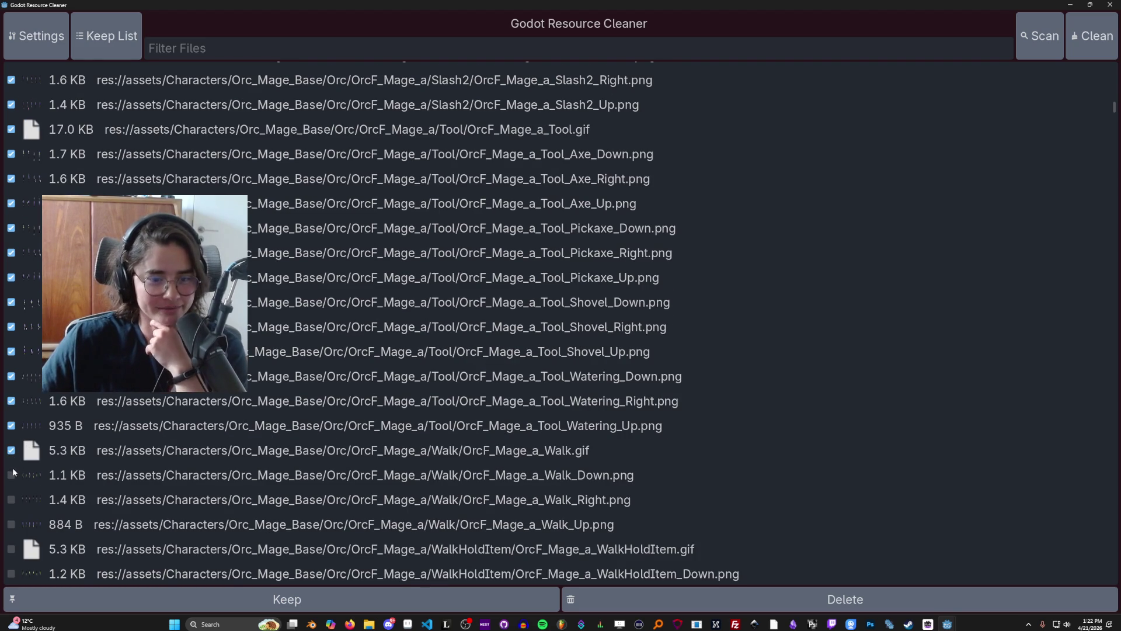
pyautogui.click(10, 474)
pyautogui.scroll(-4, 12, 461)
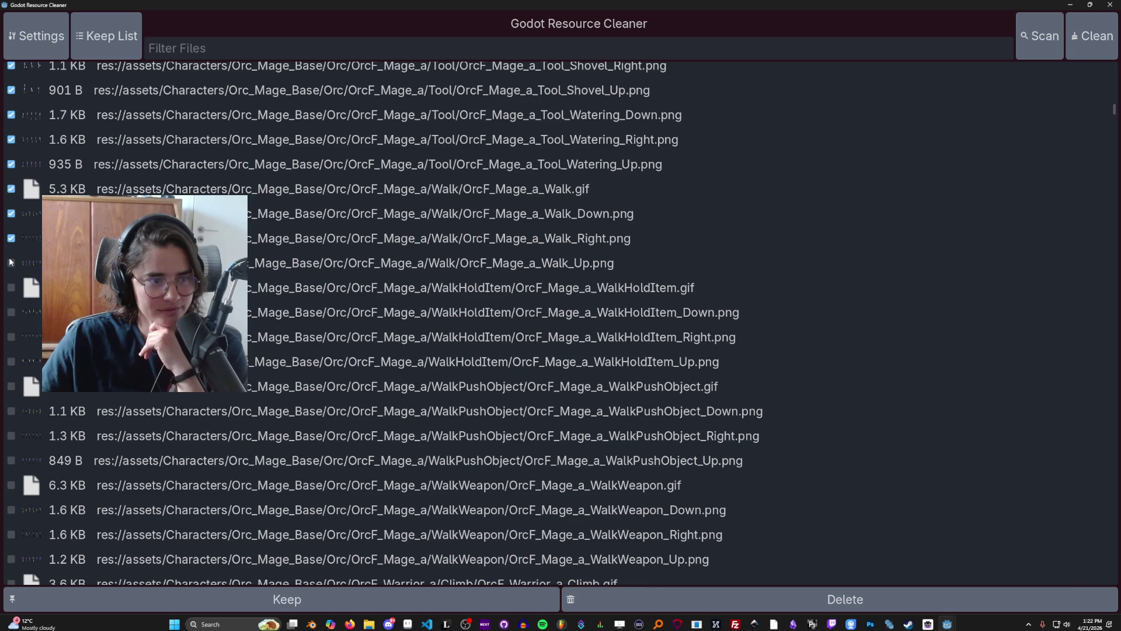
pyautogui.click(10, 287)
pyautogui.click(10, 312)
pyautogui.click(11, 337)
pyautogui.click(11, 361)
pyautogui.click(10, 386)
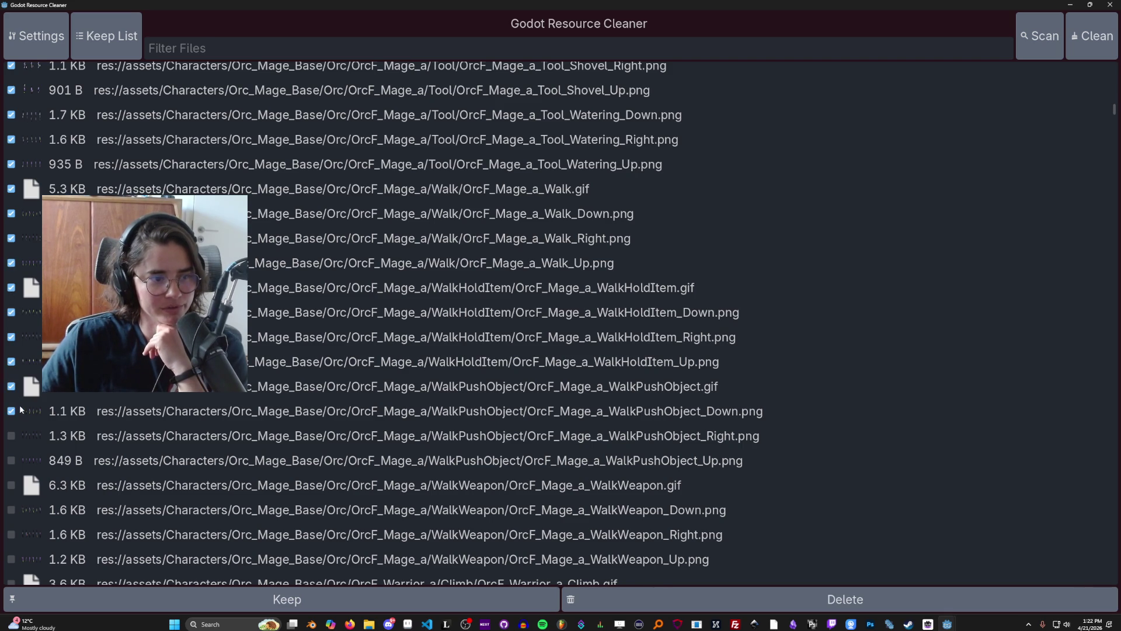
pyautogui.scroll(-2, 18, 406)
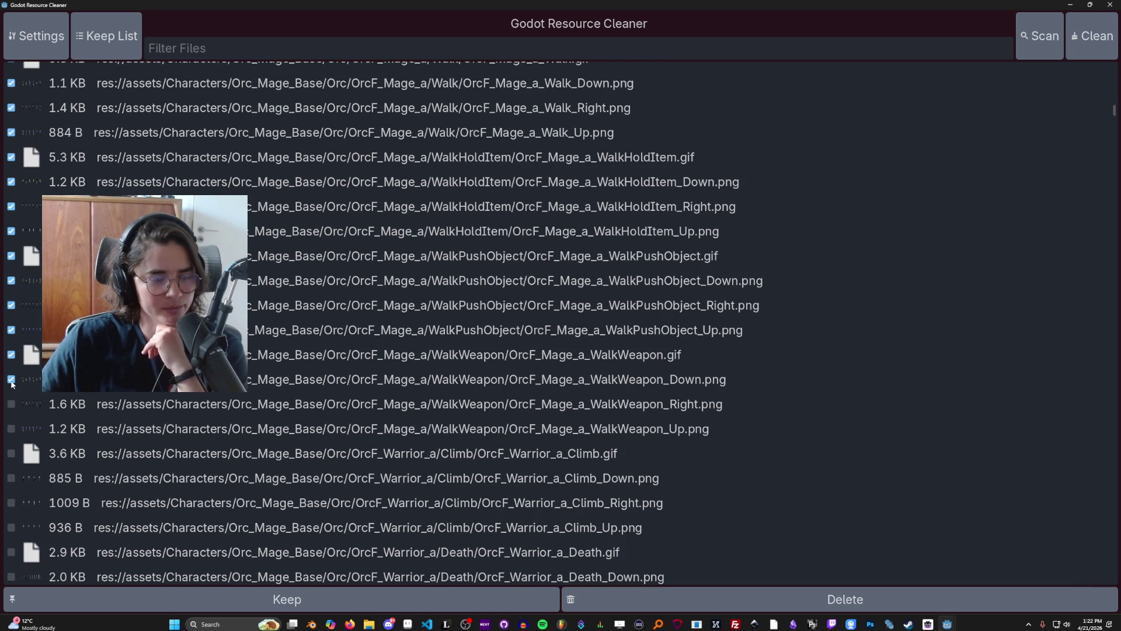
pyautogui.click(11, 404)
pyautogui.scroll(-1, 32, 413)
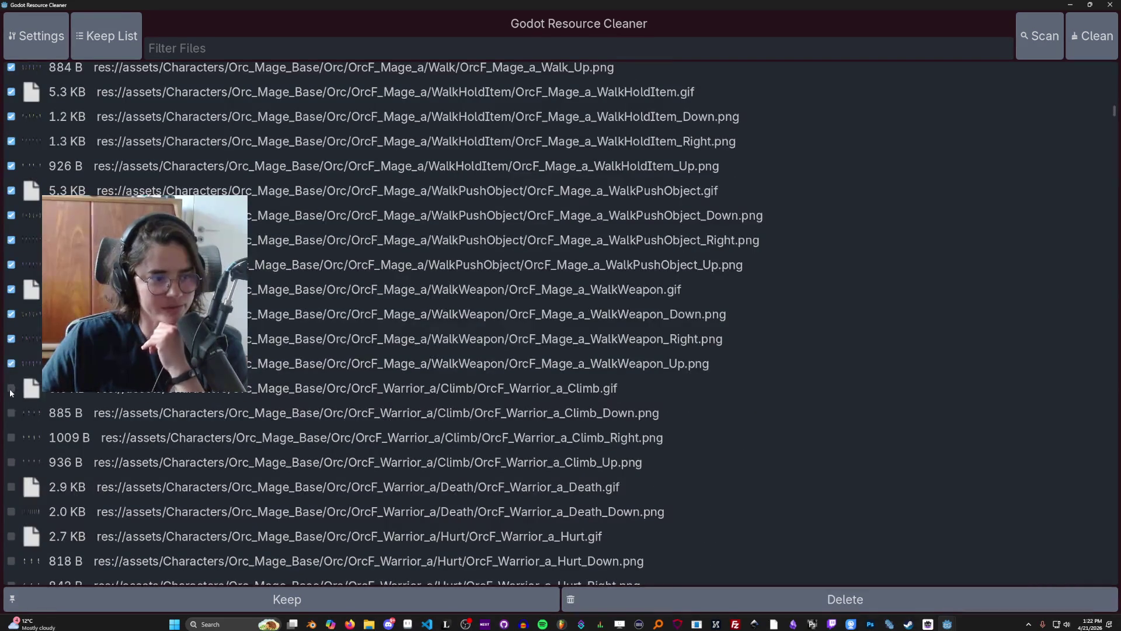
# Step: Tick the OrcF_Warrior_a Climb_Right, Death_Down, Hurt (all directions) and Idle.gif sprites for deletion
pyautogui.click(11, 438)
pyautogui.scroll(-1, 11, 438)
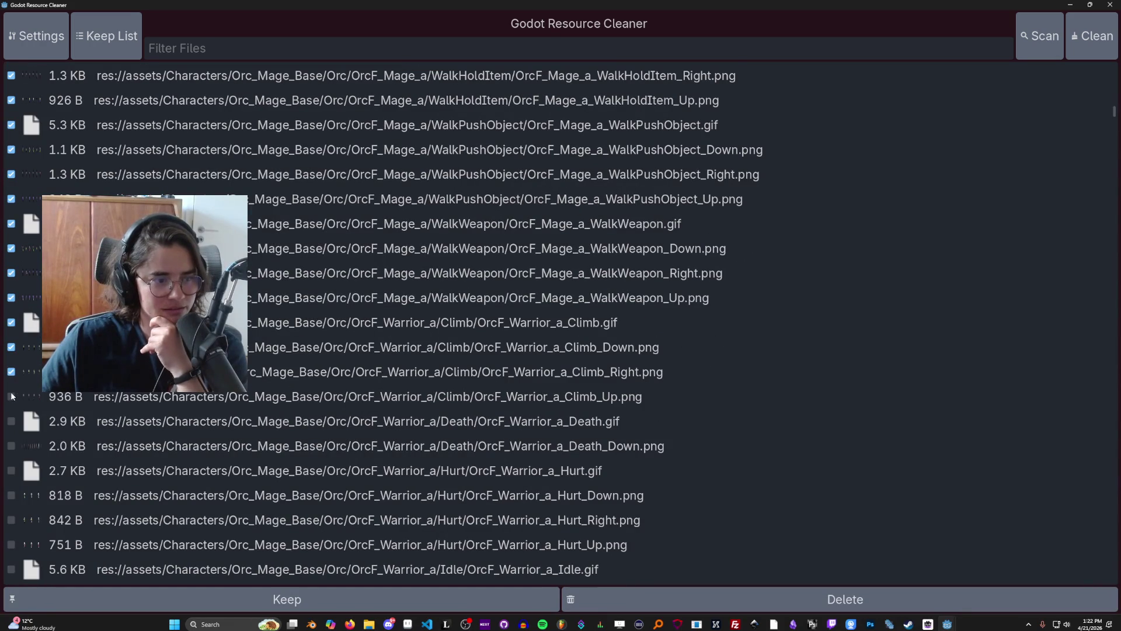
pyautogui.click(11, 446)
pyautogui.scroll(-2, 13, 432)
pyautogui.click(11, 340)
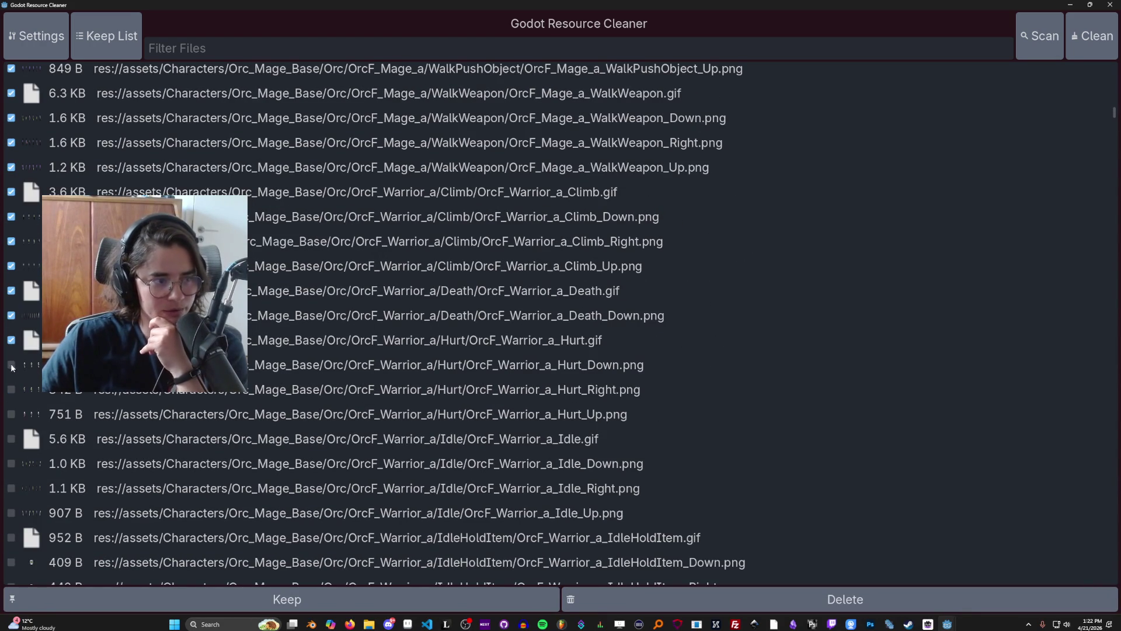
pyautogui.click(11, 365)
pyautogui.click(11, 389)
pyautogui.click(11, 414)
pyautogui.click(11, 438)
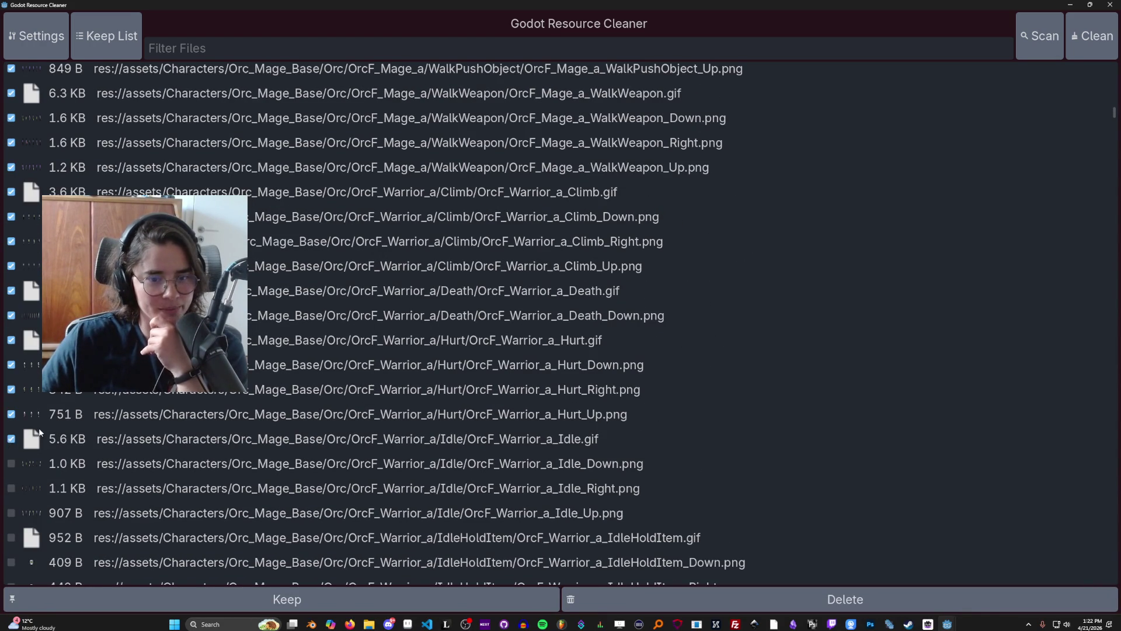
# Step: Tick the warrior IdleHoldItem.gif and its Down, Right and Up sprites for deletion
pyautogui.scroll(-2, 11, 439)
pyautogui.click(11, 406)
pyautogui.click(11, 432)
pyautogui.scroll(-1, 15, 437)
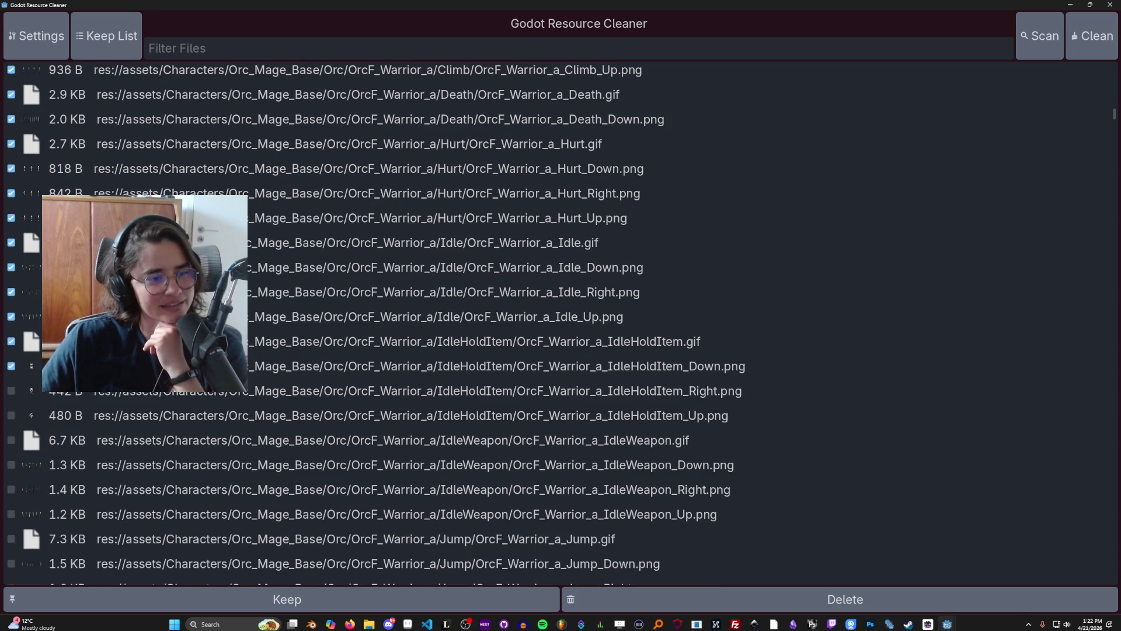
pyautogui.click(13, 391)
pyautogui.click(12, 415)
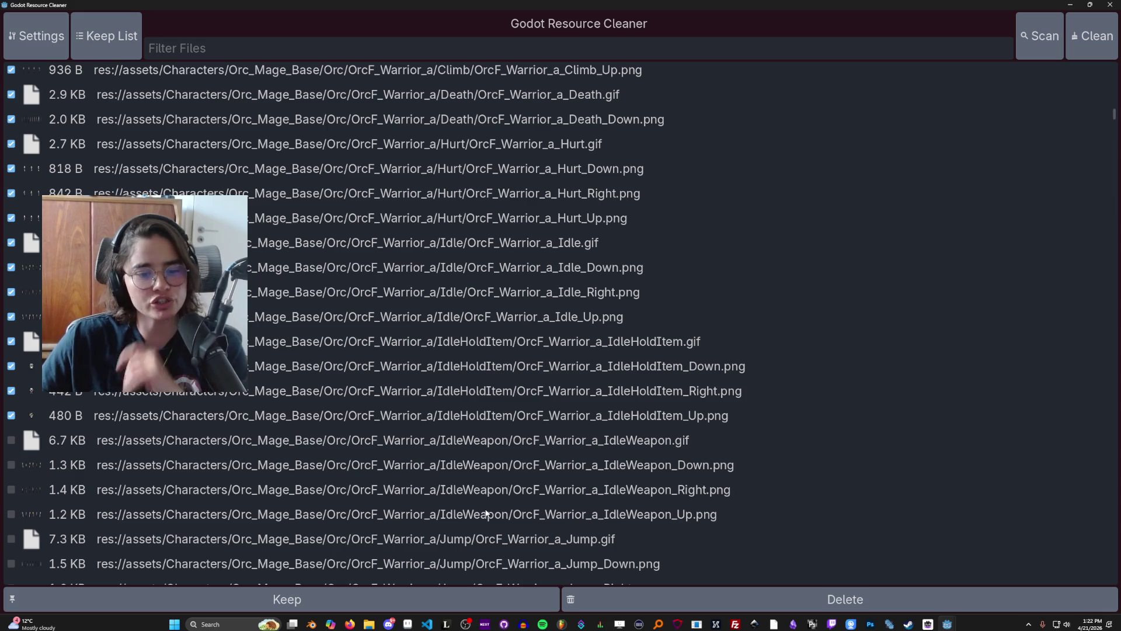
pyautogui.moveTo(408, 622)
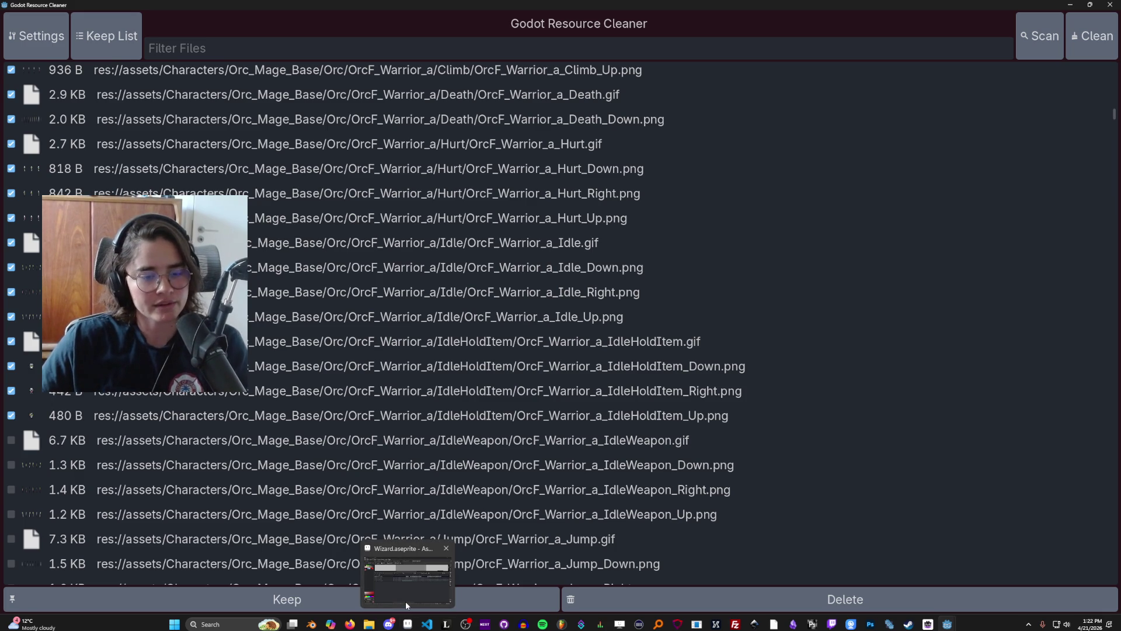
pyautogui.click(405, 601)
pyautogui.scroll(-1, 591, 283)
pyautogui.scroll(-1, 590, 242)
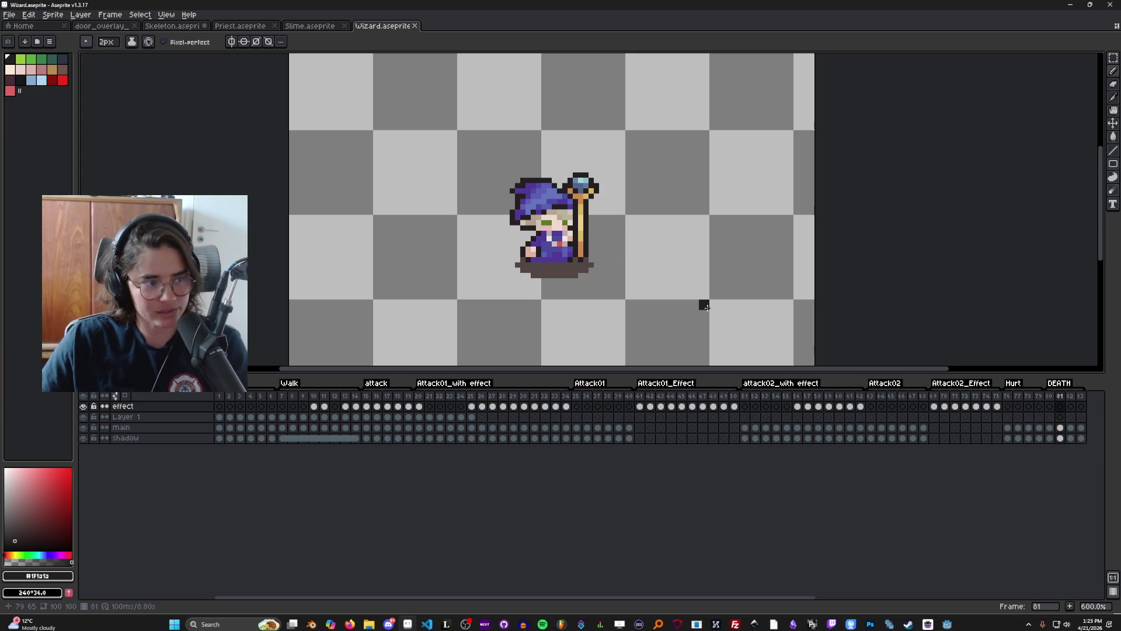
pyautogui.scroll(1, 612, 268)
pyautogui.scroll(-2, 612, 269)
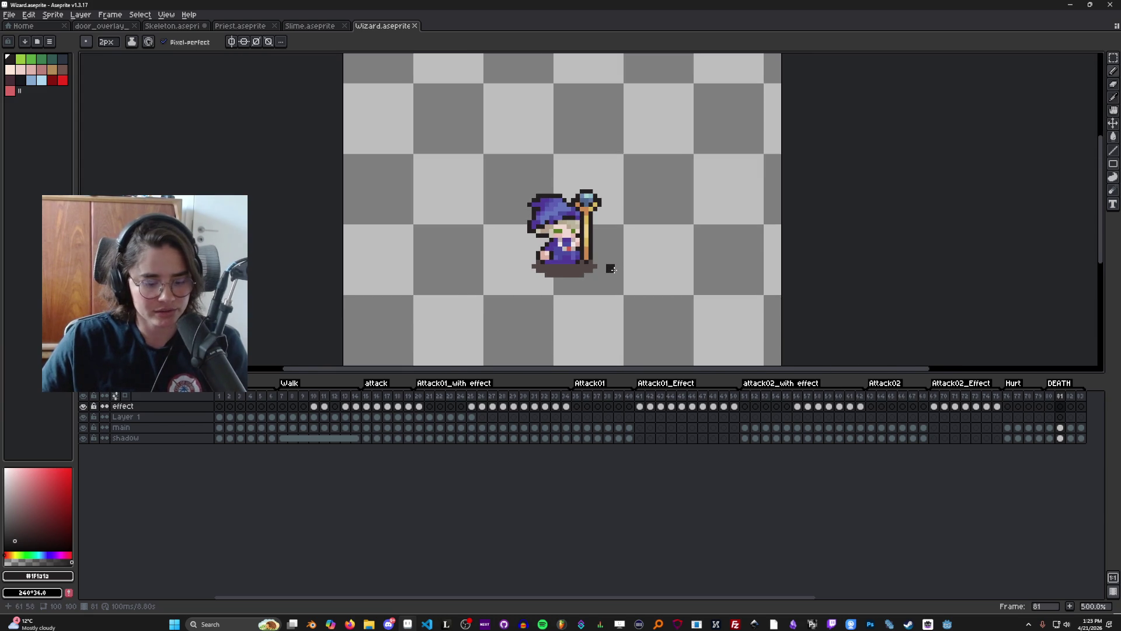
pyautogui.scroll(-1, 612, 269)
pyautogui.scroll(1, 612, 268)
pyautogui.scroll(-1, 613, 270)
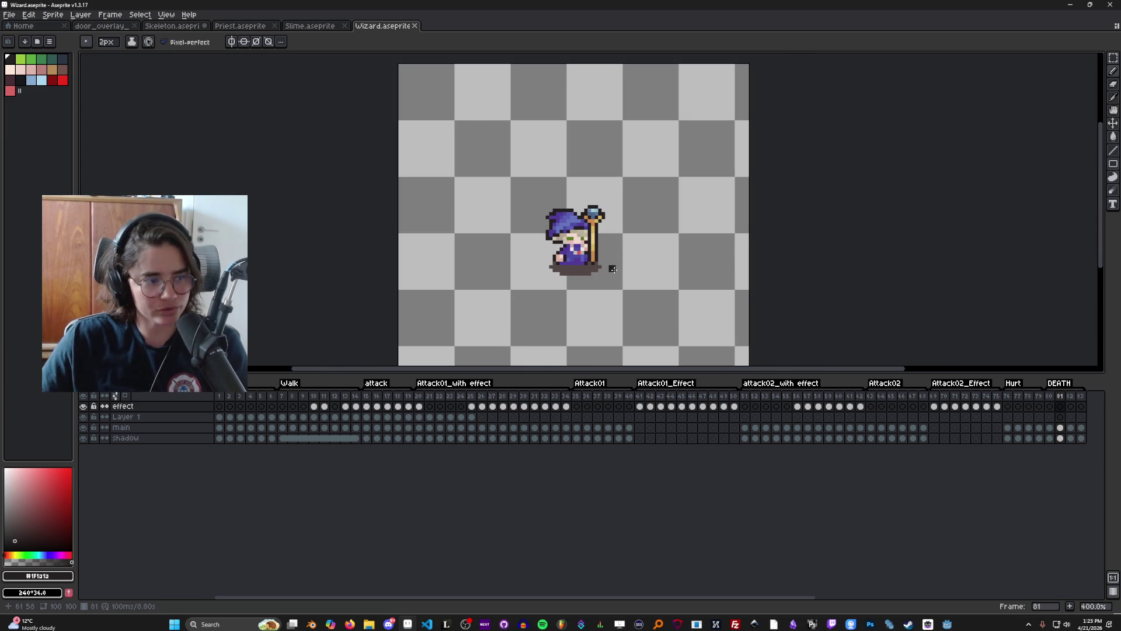
pyautogui.hotkey('ctrl', 'alt', 'c')
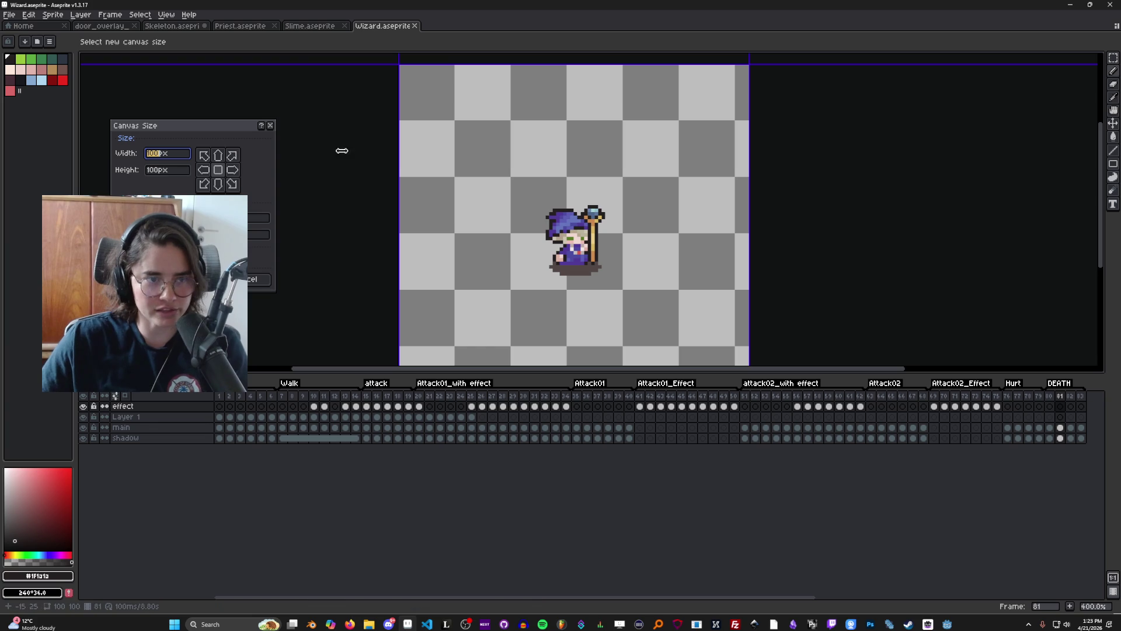
pyautogui.click(270, 126)
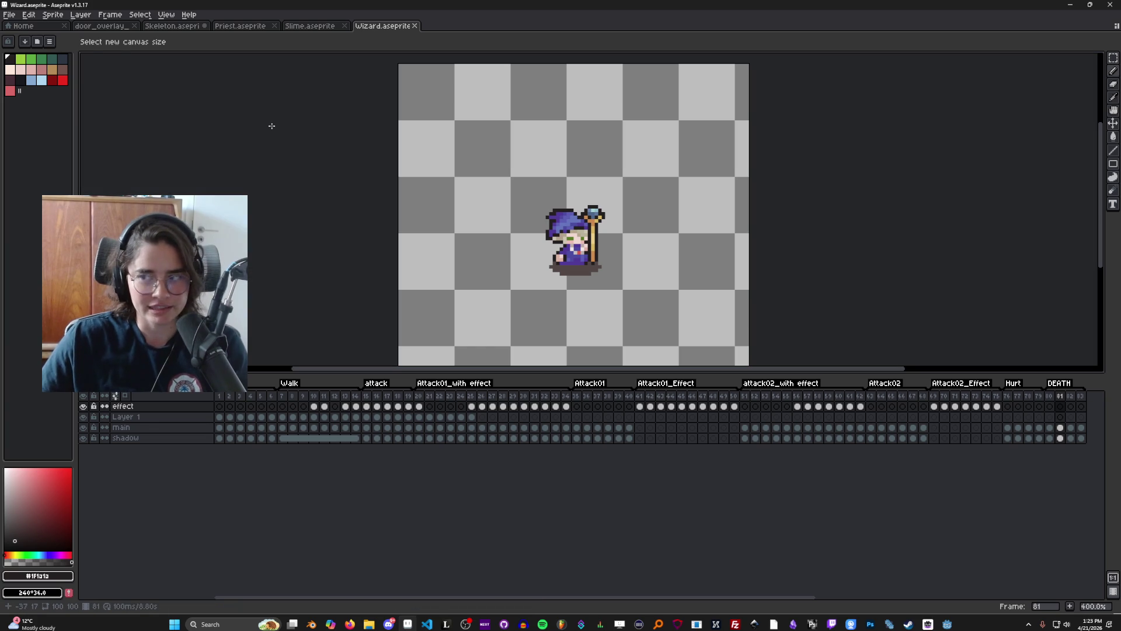
pyautogui.hotkey('alt', 'Tab')
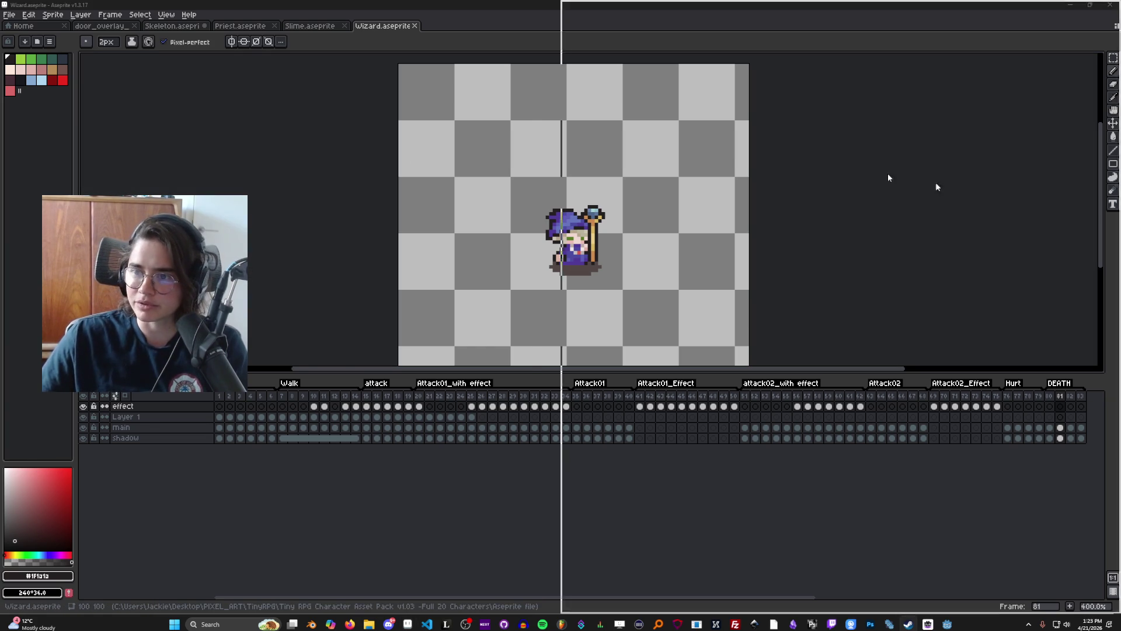
pyautogui.click(32, 223)
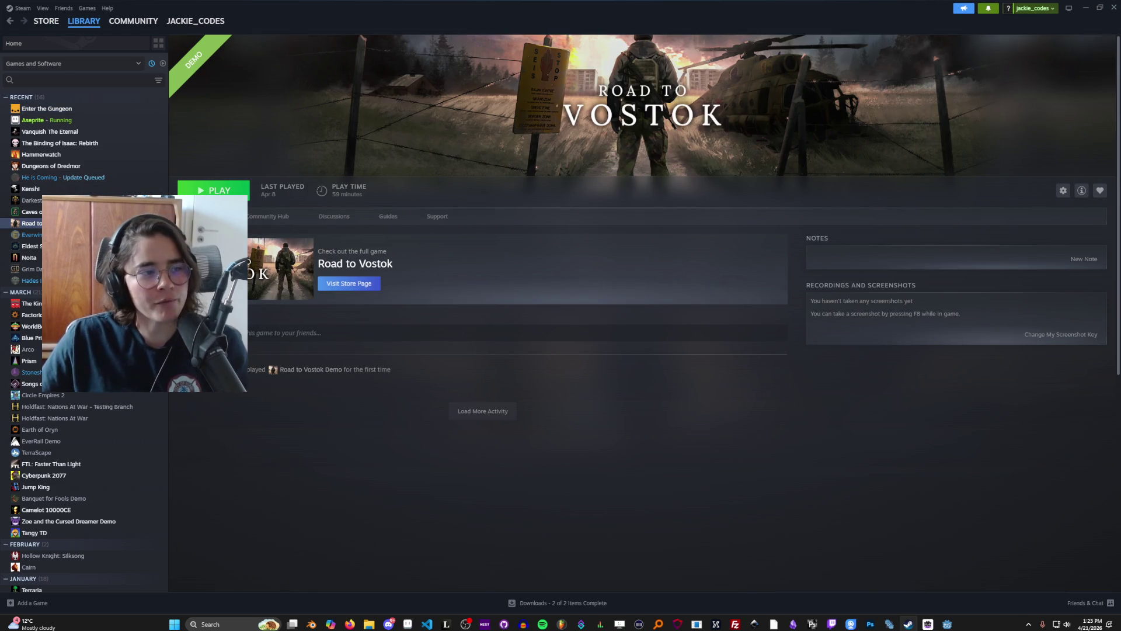
# Step: Open the Road to Vostok store page and view its second screenshot enlarged, then close it
pyautogui.click(348, 283)
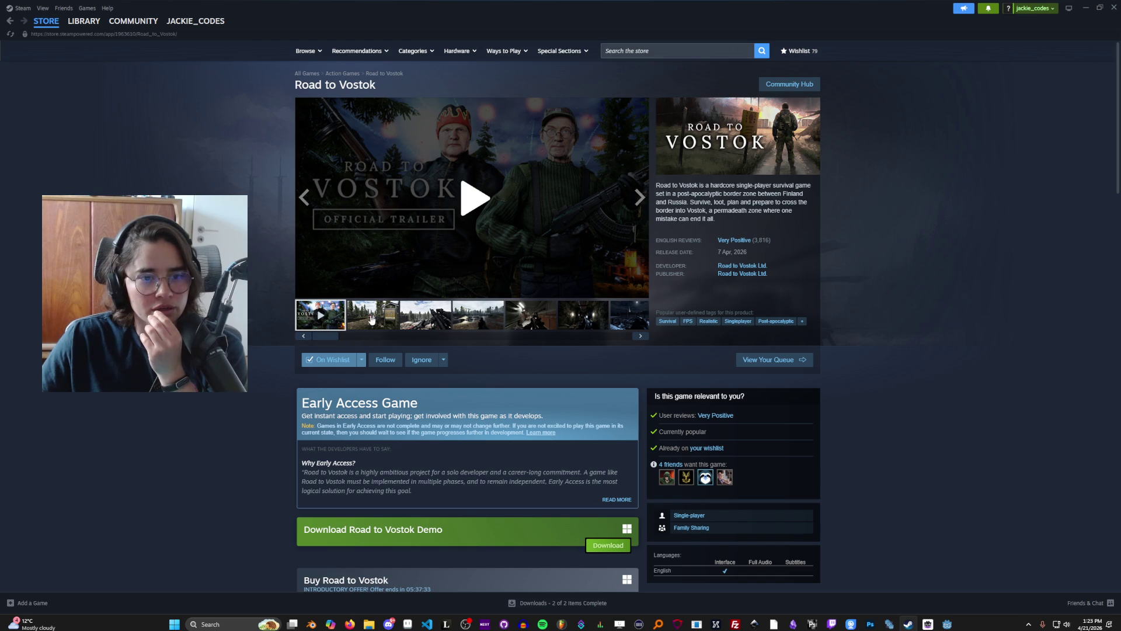
pyautogui.click(371, 318)
pyautogui.click(587, 228)
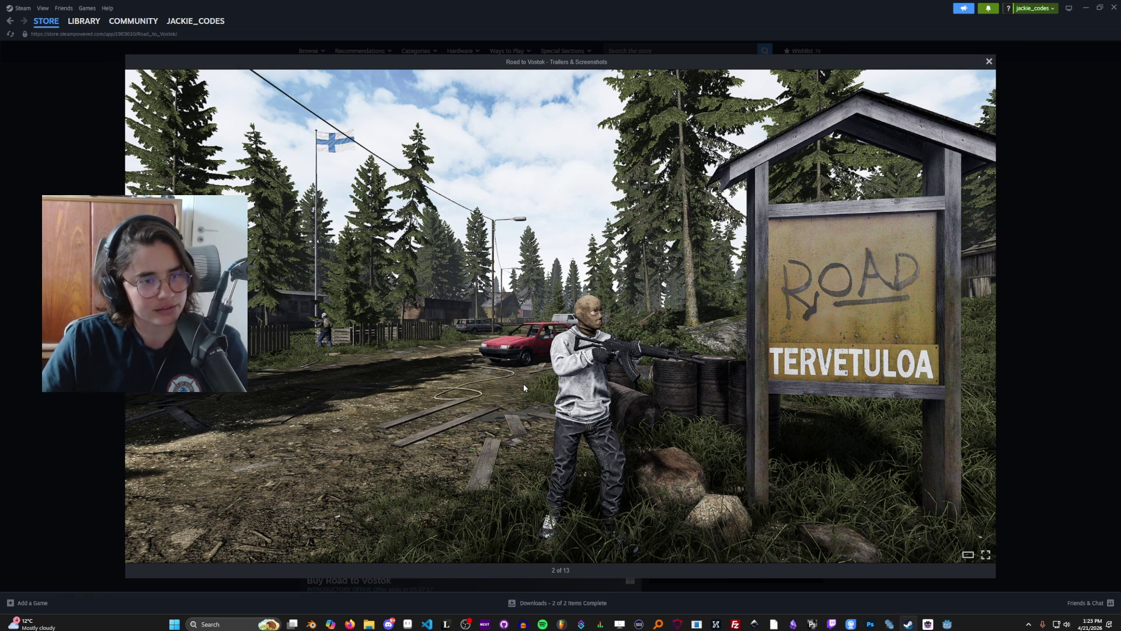
pyautogui.click(989, 62)
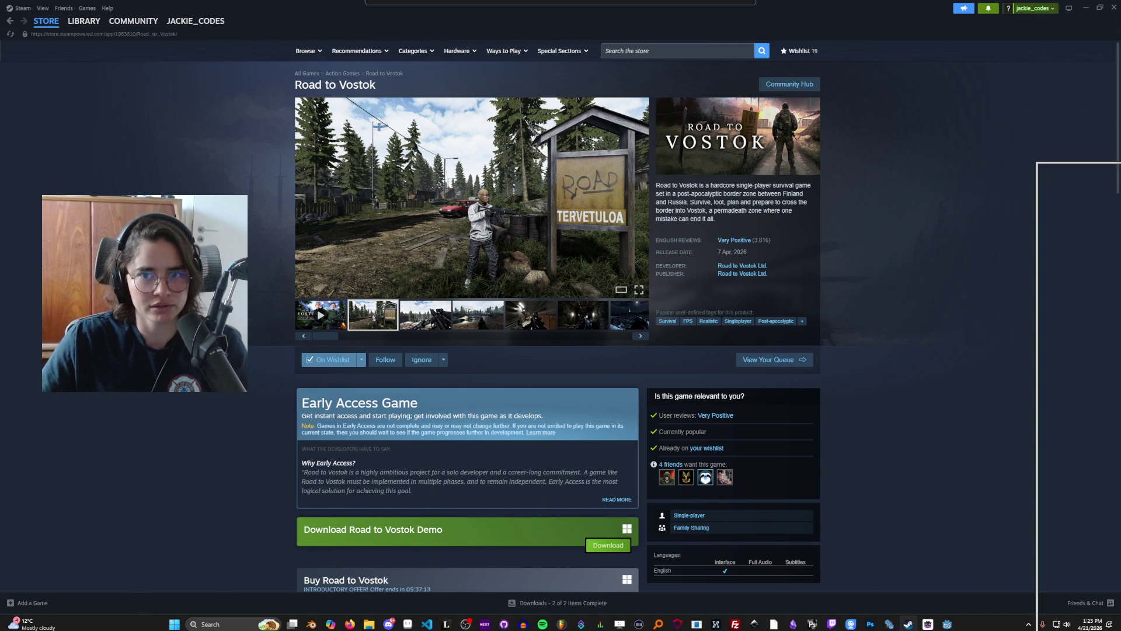
pyautogui.hotkey('alt', 'Tab')
pyautogui.scroll(3, 568, 268)
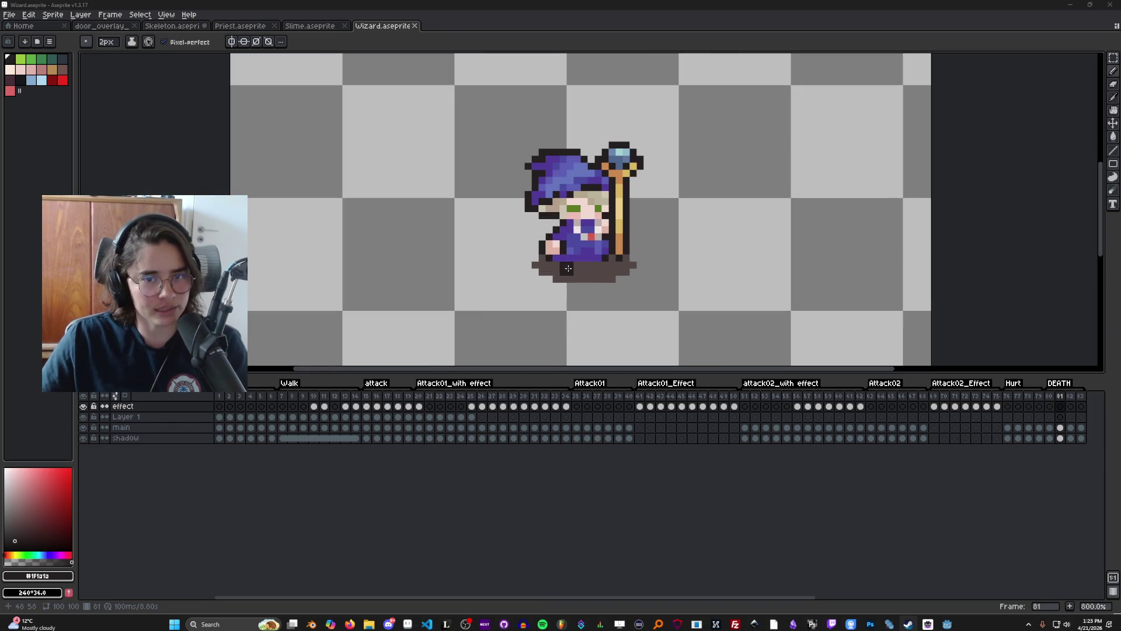
pyautogui.click(553, 252)
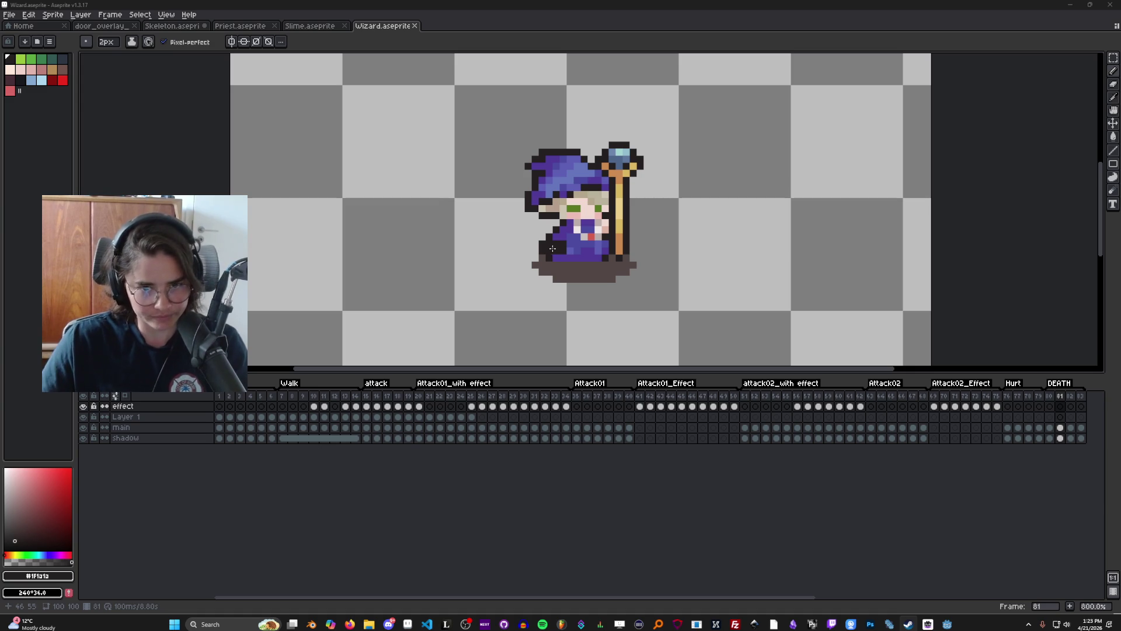
pyautogui.hotkey('ctrl', 'z')
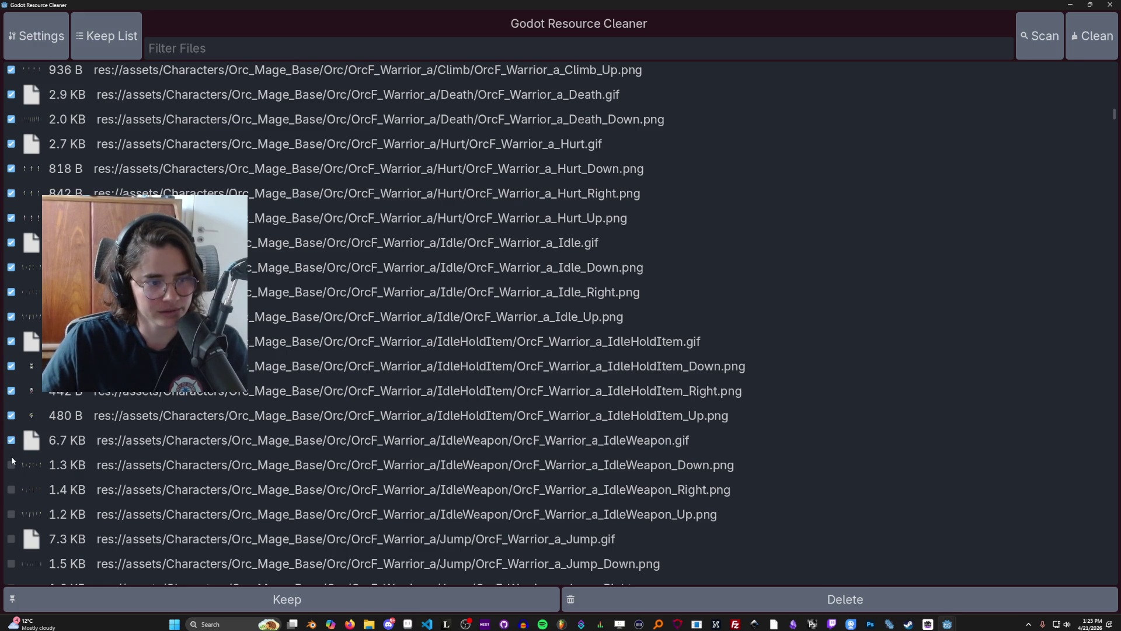
# Step: Tick the warrior IdleWeapon_Down/Up, Jump (all directions) and OrcF_Warrior_a.gif sprites for deletion
pyautogui.click(11, 463)
pyautogui.scroll(-1, 35, 467)
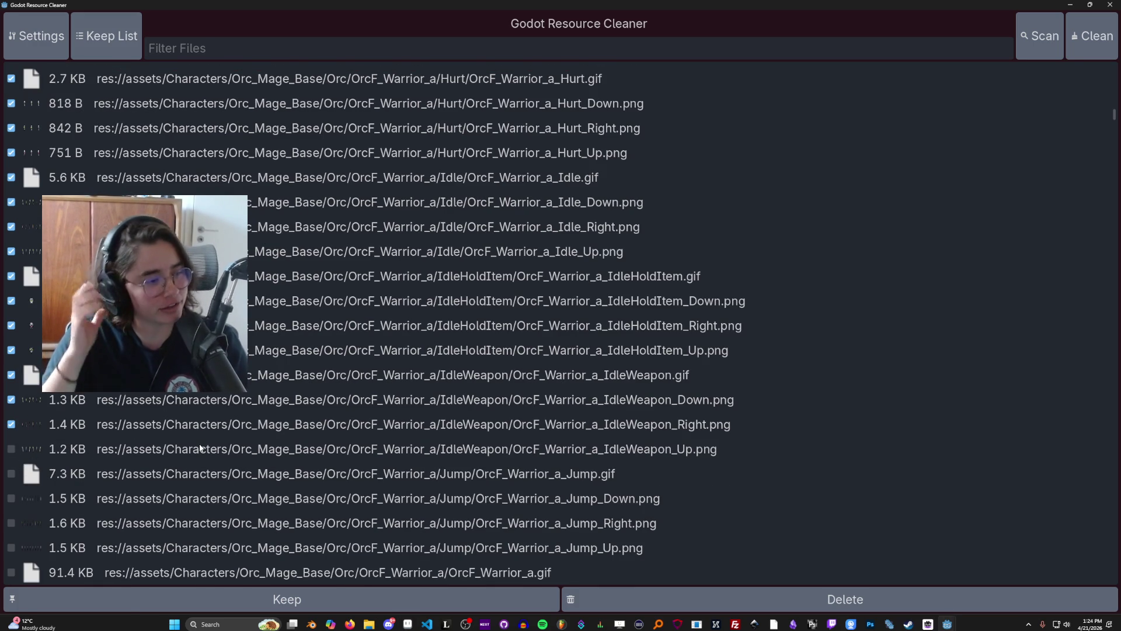
pyautogui.click(11, 448)
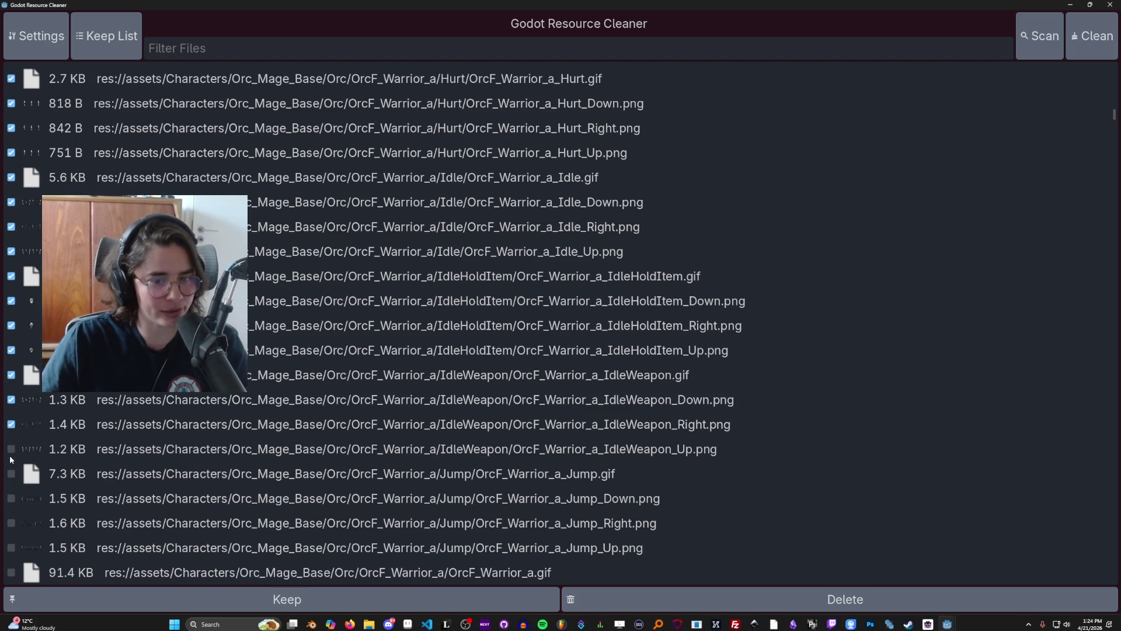
pyautogui.click(11, 474)
pyautogui.scroll(-2, 17, 470)
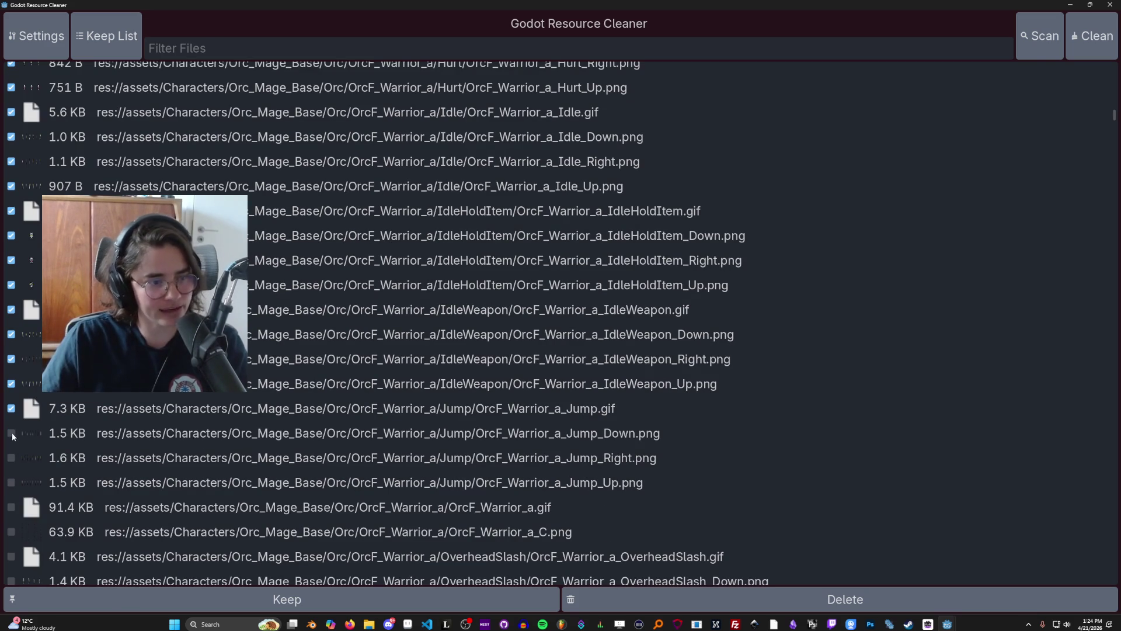
pyautogui.click(12, 459)
pyautogui.scroll(-3, 13, 459)
pyautogui.click(11, 352)
pyautogui.click(12, 377)
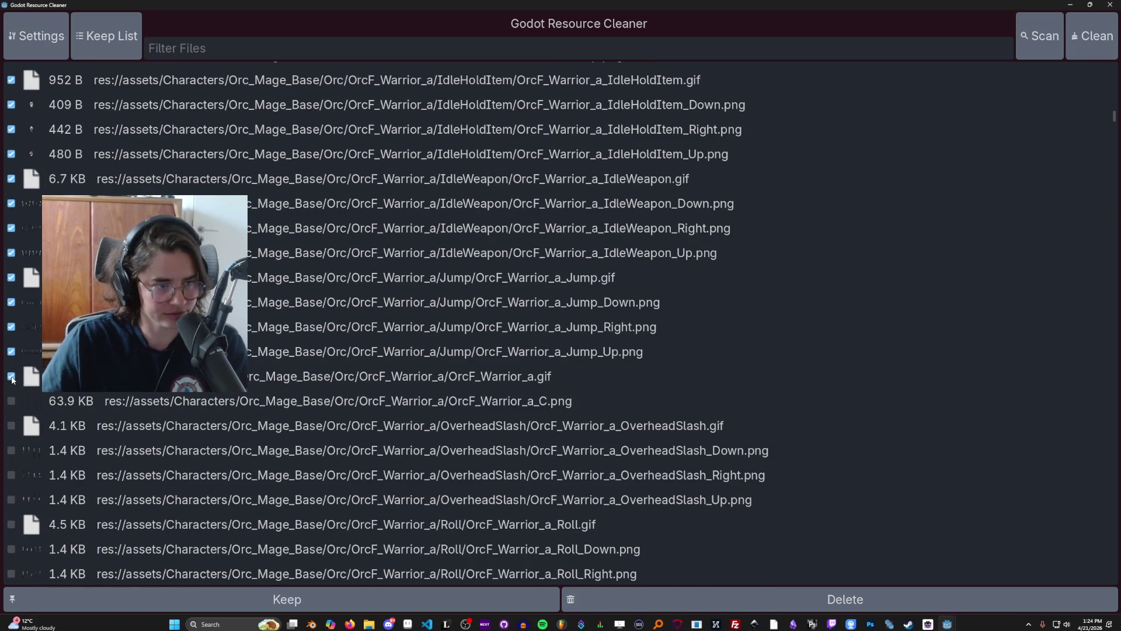
# Step: Tick the warrior OverheadSlash Down/Right/Up, Roll (all directions) and Slash1.gif sprites for deletion
pyautogui.scroll(-3, 25, 441)
pyautogui.click(11, 319)
pyautogui.click(11, 344)
pyautogui.click(11, 369)
pyautogui.click(11, 393)
pyautogui.click(11, 418)
pyautogui.click(11, 443)
pyautogui.click(11, 468)
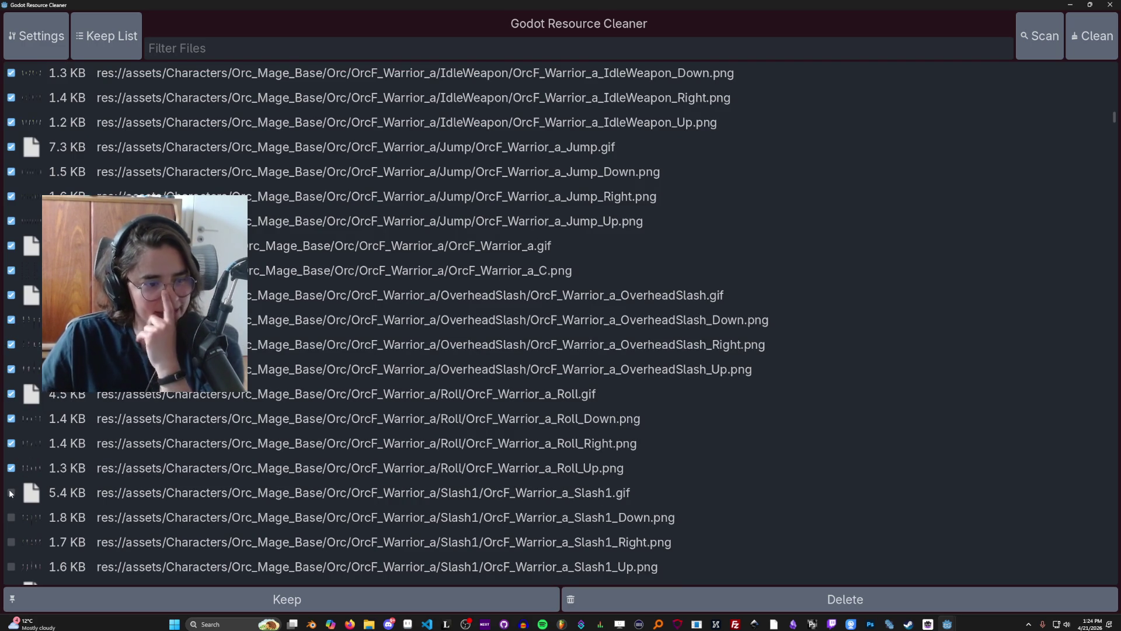
pyautogui.click(11, 492)
pyautogui.scroll(-2, 11, 493)
# Step: Tick the warrior Slash1_Down, Slash2, Slash2_Down/Right and Thrust, Thrust_Down/Right sprites for deletion
pyautogui.click(11, 452)
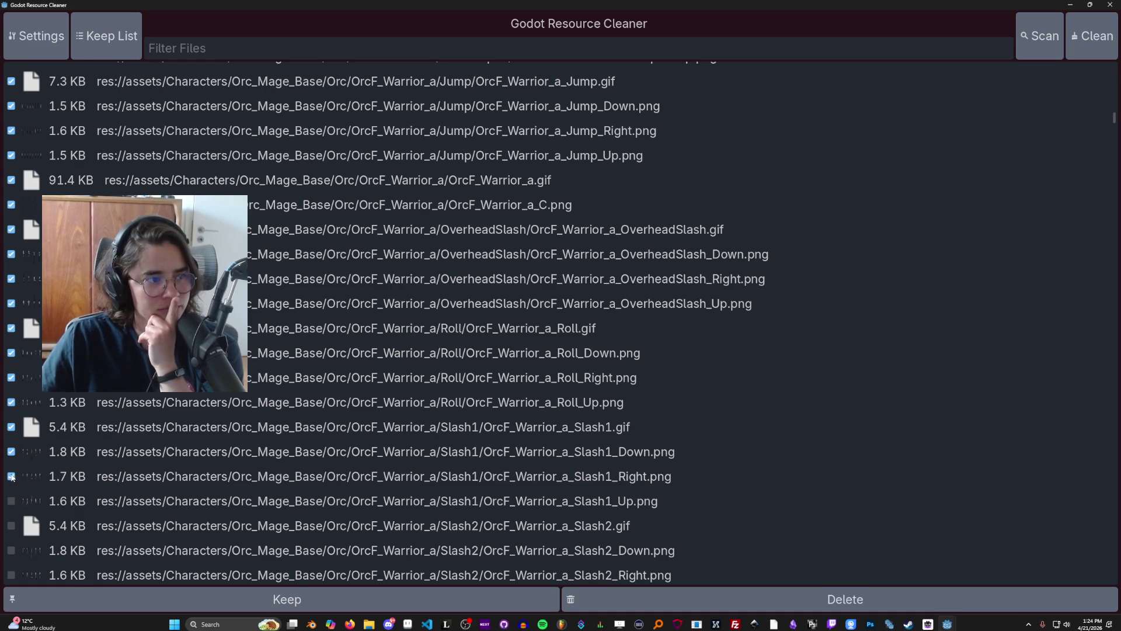
pyautogui.scroll(-20, 78, 479)
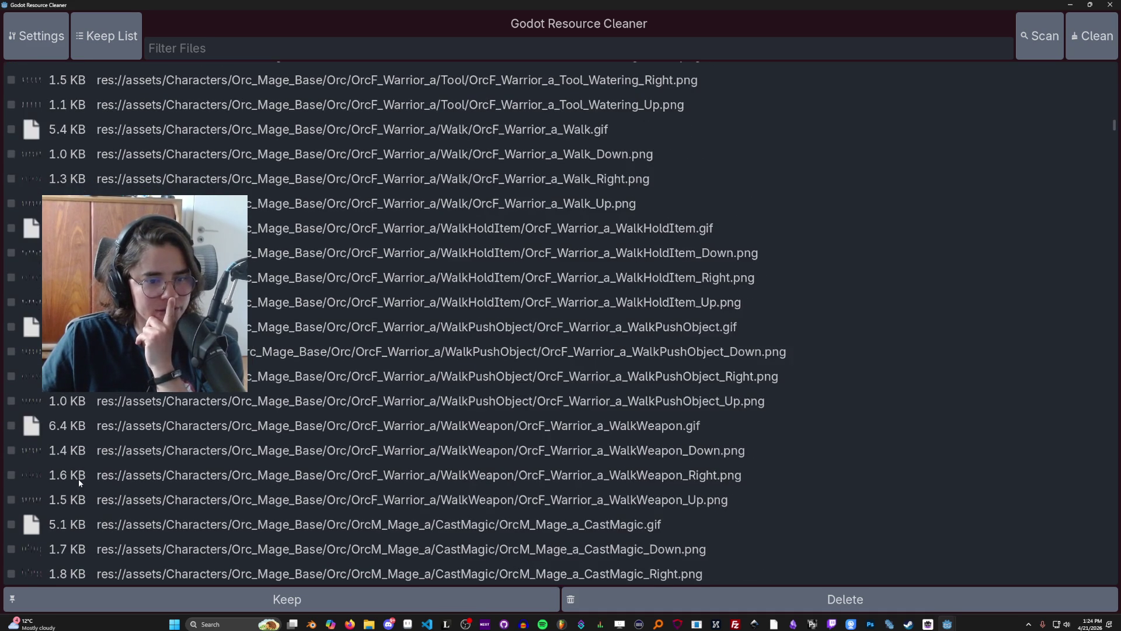
pyautogui.scroll(20, 80, 478)
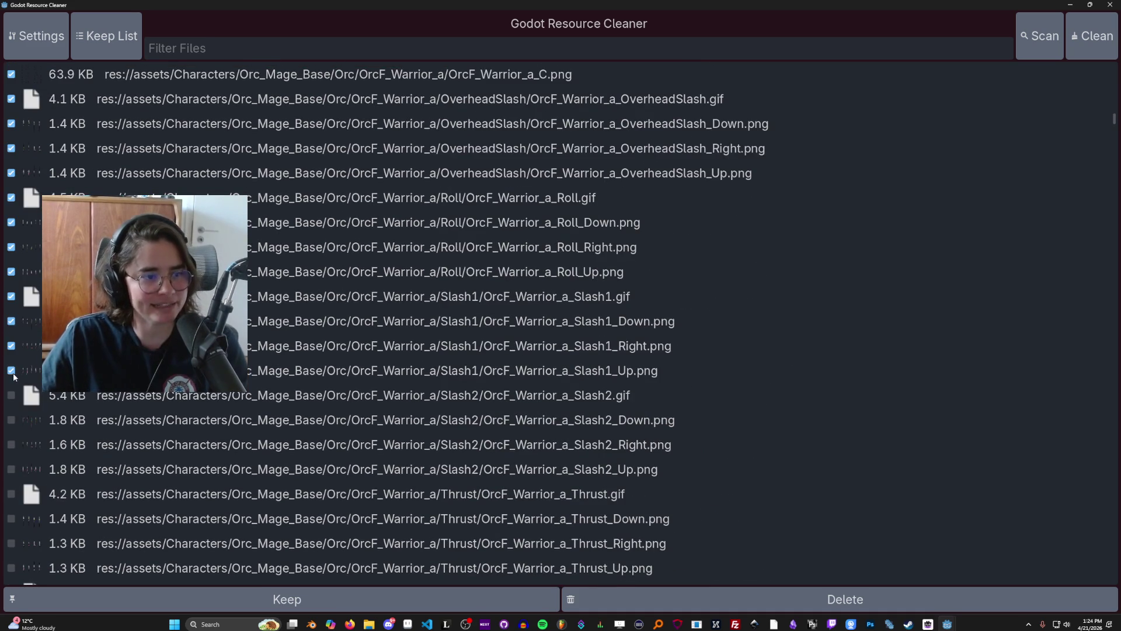
pyautogui.click(11, 395)
pyautogui.click(12, 420)
pyautogui.click(11, 444)
pyautogui.scroll(-3, 39, 447)
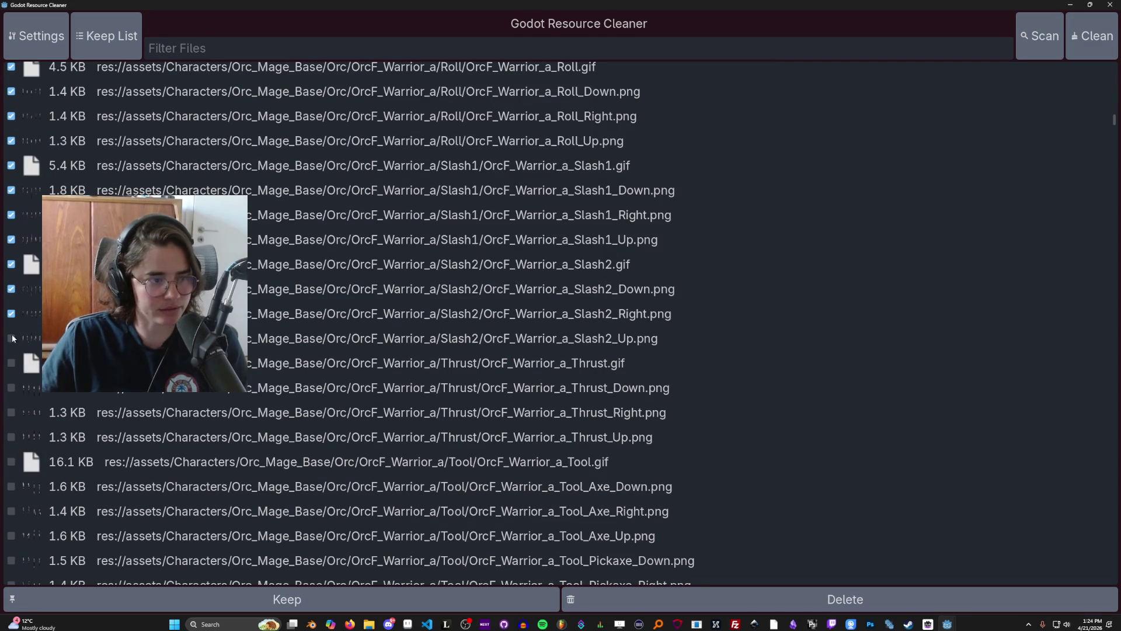
pyautogui.click(12, 364)
pyautogui.click(11, 388)
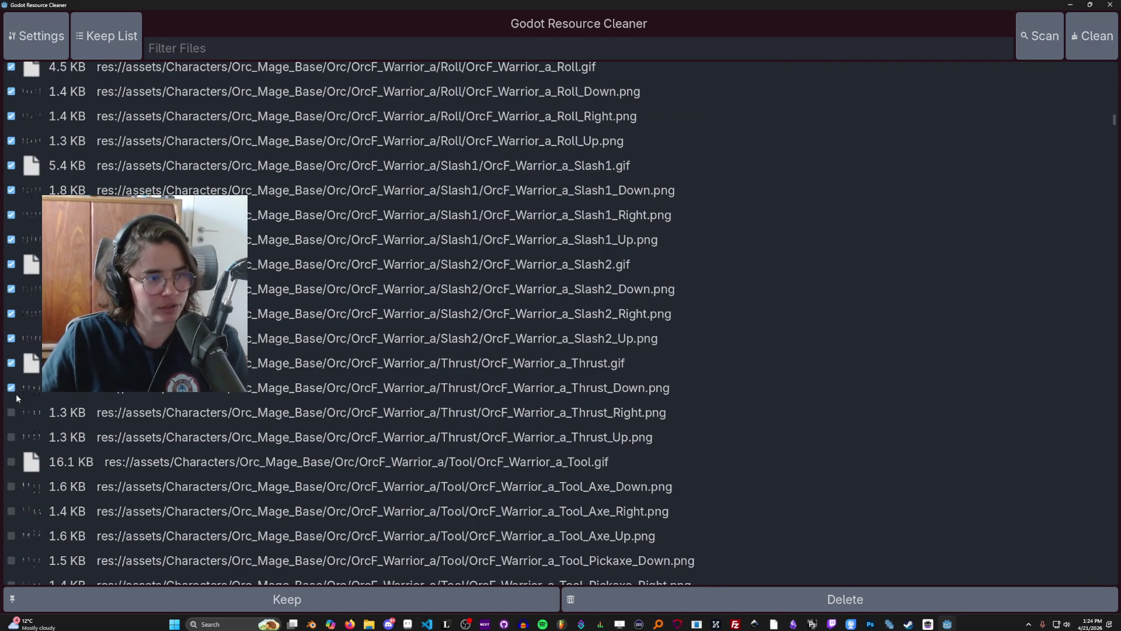
pyautogui.click(12, 414)
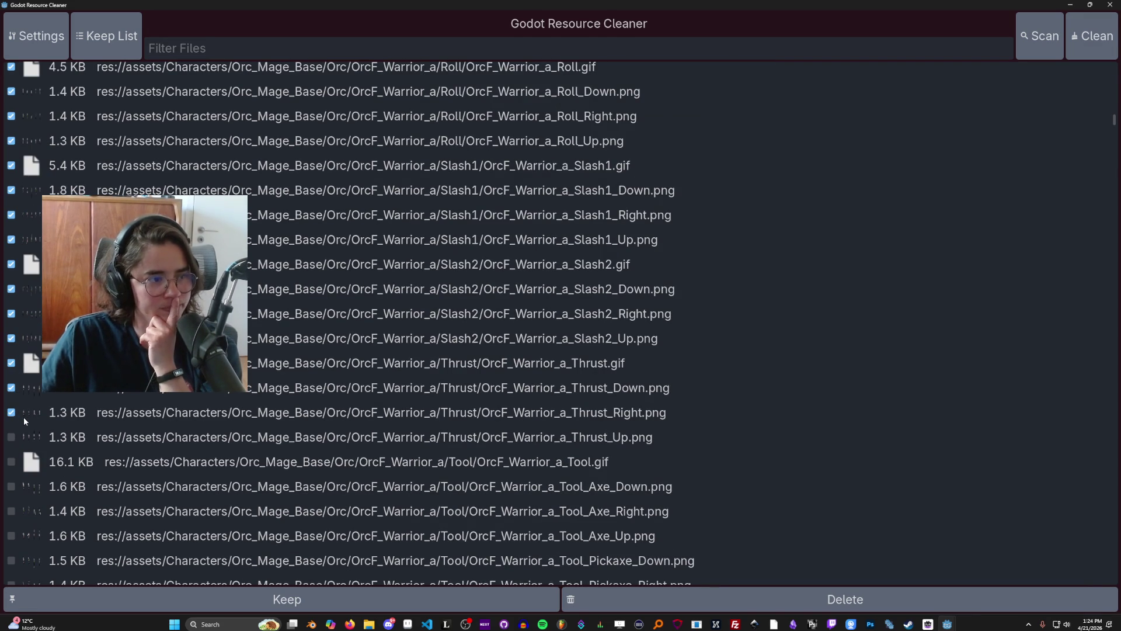
# Step: Tick the warrior Tool_Axe_Down, Tool_Pickaxe_Right, Tool_Shovel Down/Up and Tool_Watering Down/Right/Up sprites
pyautogui.scroll(-2, 20, 423)
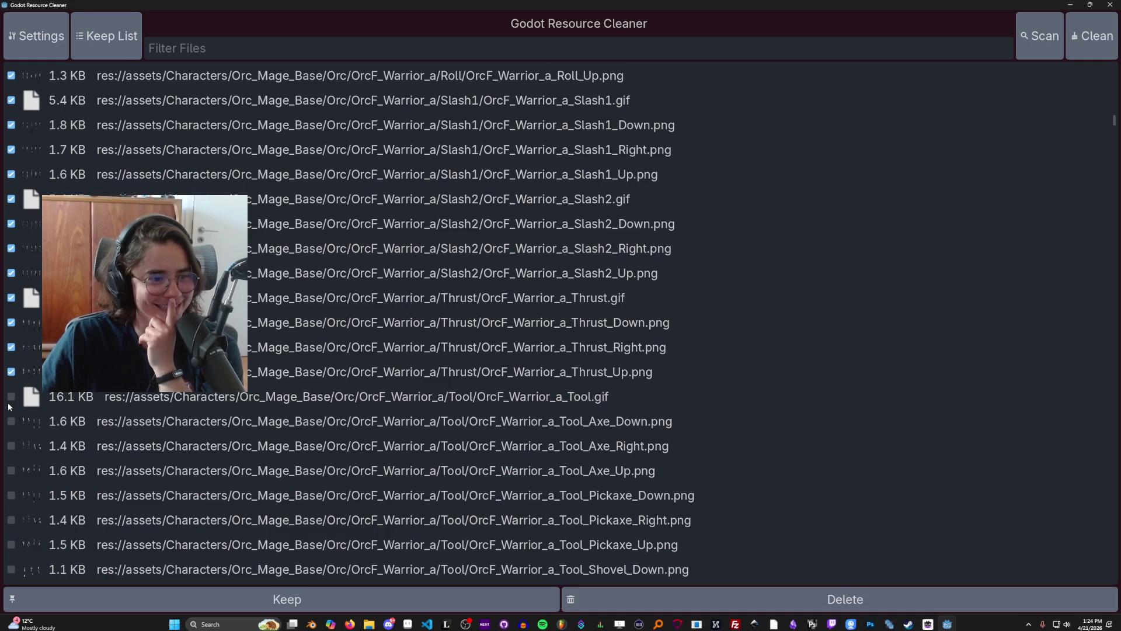
pyautogui.click(12, 423)
pyautogui.scroll(-2, 20, 428)
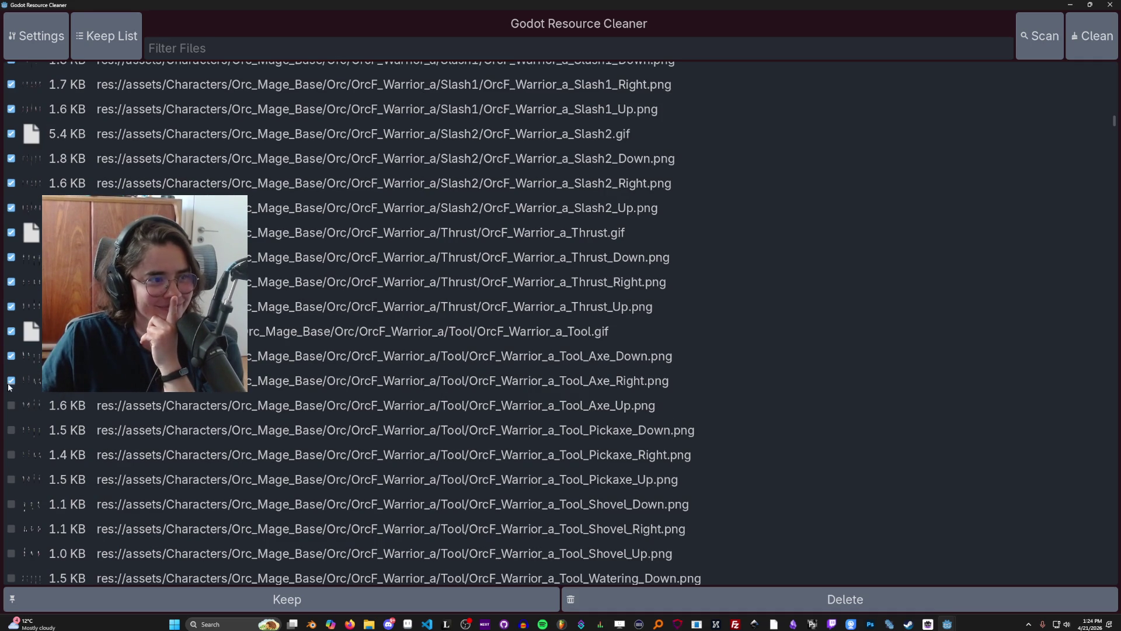
pyautogui.click(10, 455)
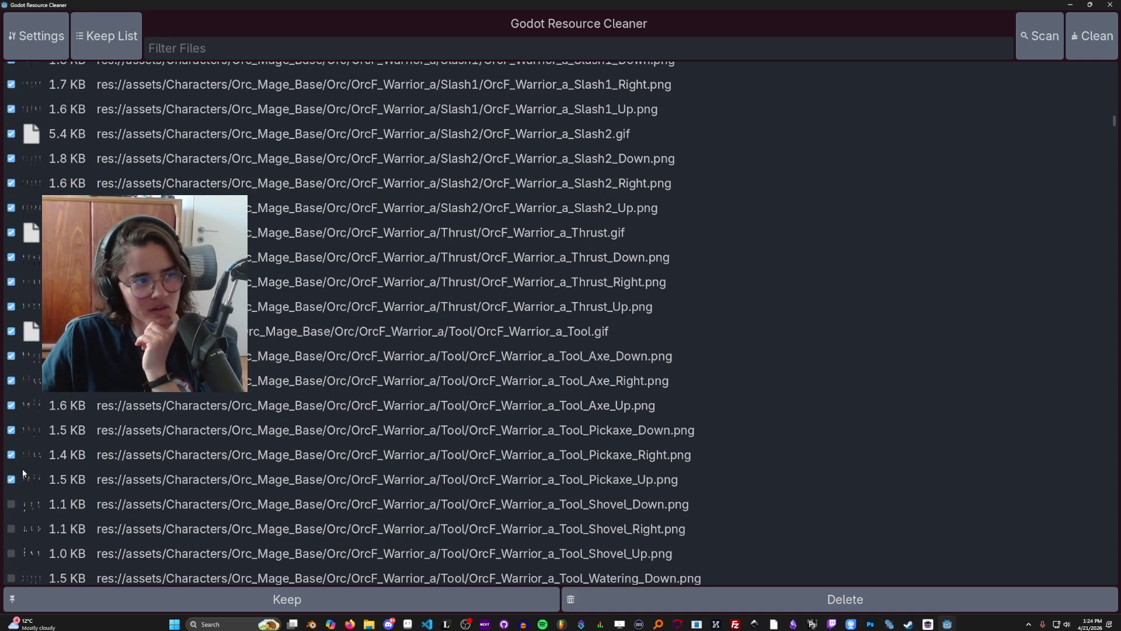
pyautogui.click(12, 503)
pyautogui.scroll(-4, 23, 490)
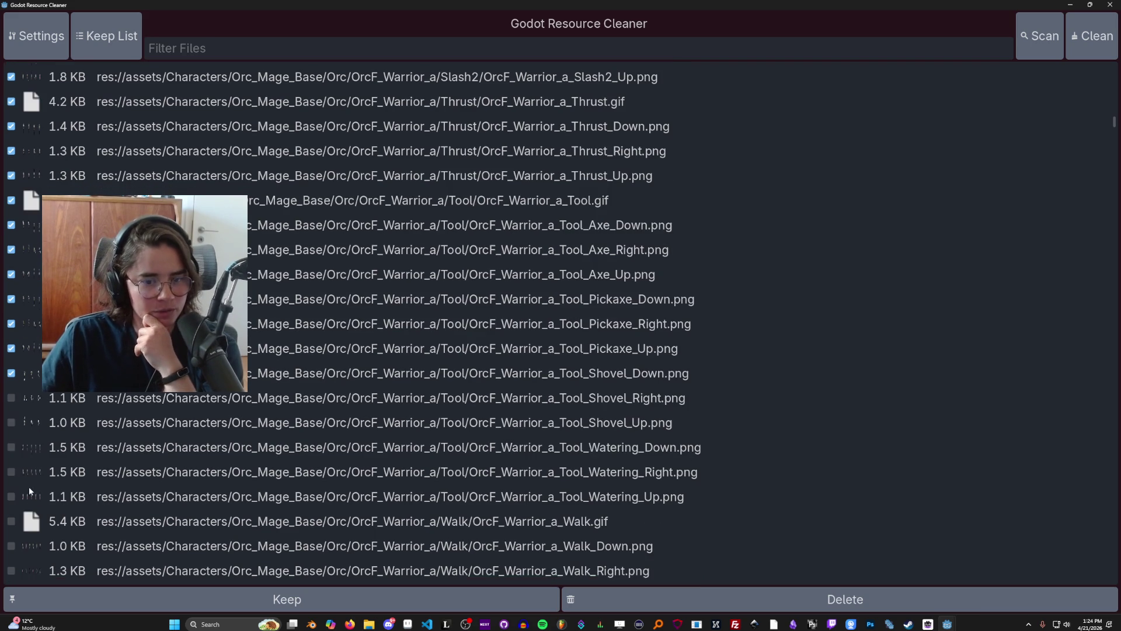
pyautogui.scroll(-2, 25, 408)
pyautogui.click(11, 357)
pyautogui.click(11, 382)
pyautogui.click(11, 406)
pyautogui.scroll(-4, 14, 397)
pyautogui.click(11, 301)
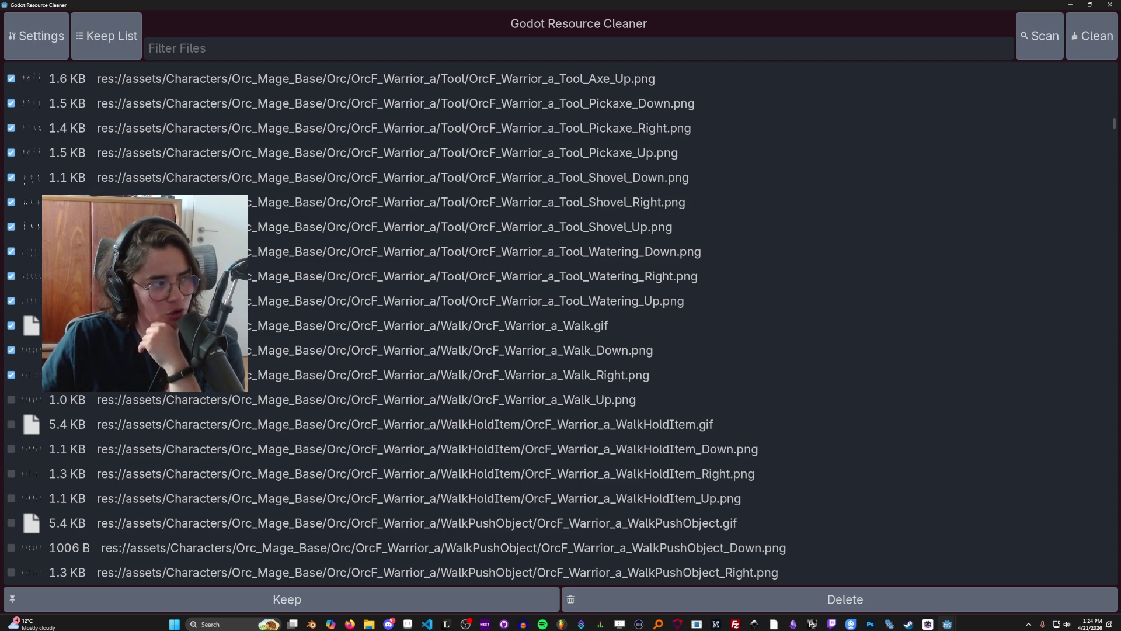
# Step: Tick the warrior WalkHoldItem Down/Right/Up and WalkPushObject_Up sprites for deletion
pyautogui.scroll(-3, 13, 332)
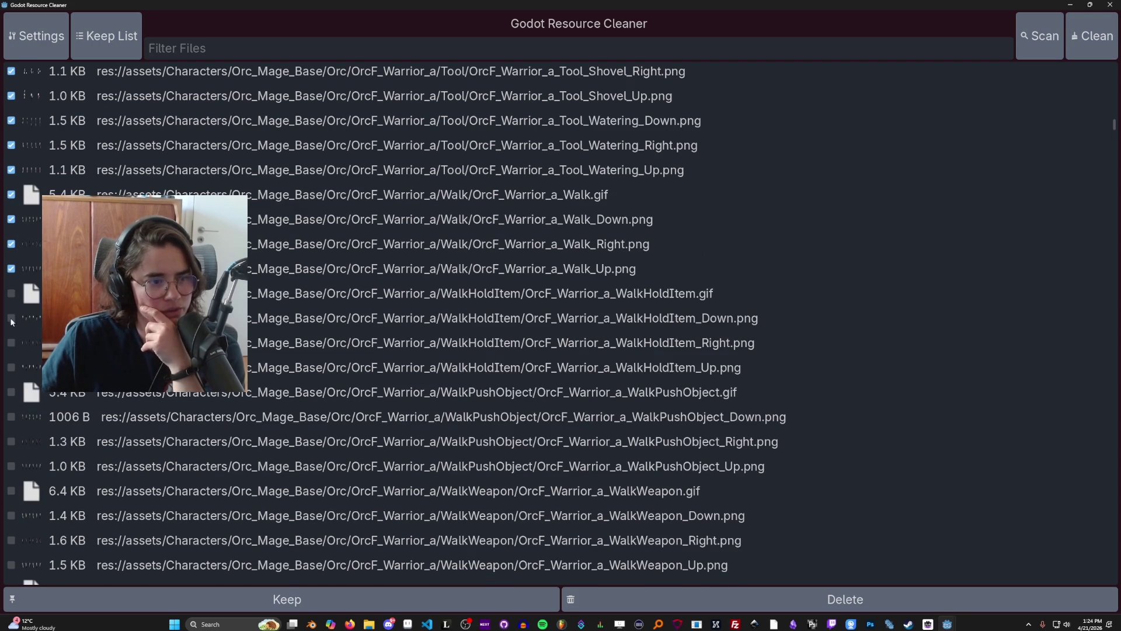
pyautogui.click(11, 318)
pyautogui.click(11, 343)
pyautogui.click(12, 367)
pyautogui.scroll(-2, 15, 411)
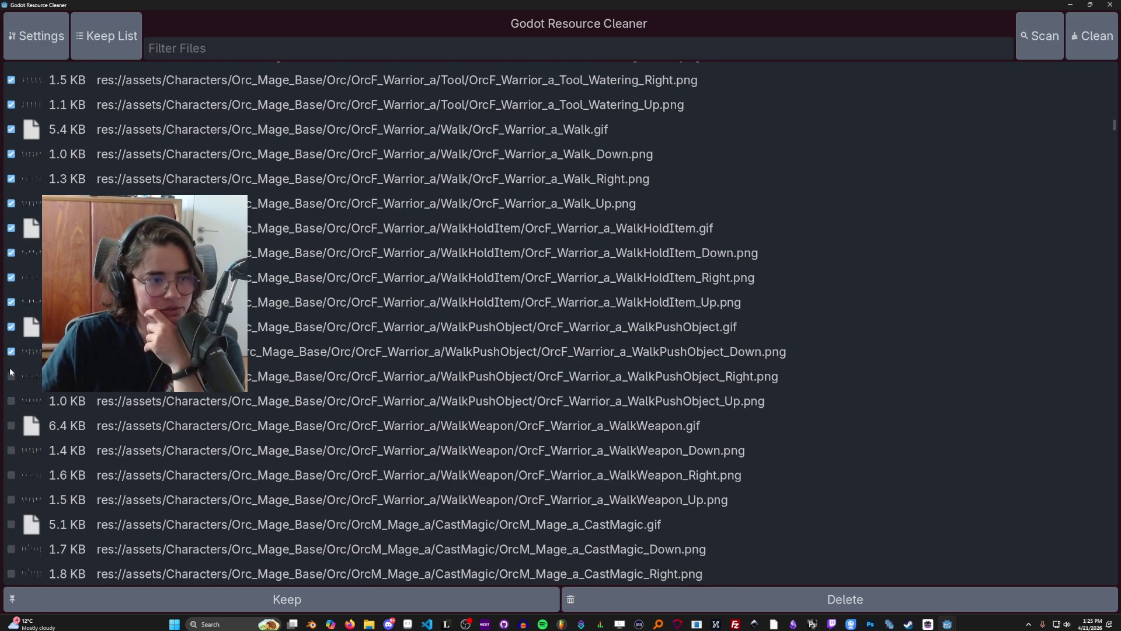
pyautogui.scroll(-2, 11, 383)
pyautogui.click(11, 335)
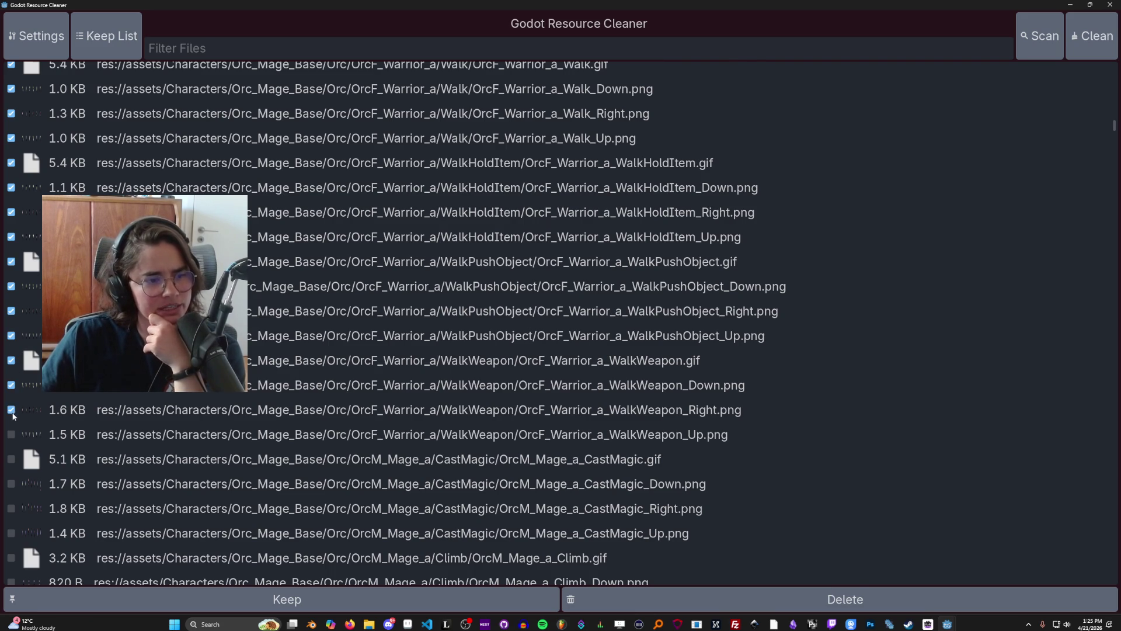
pyautogui.scroll(-4, 13, 415)
# Step: Check warrior WalkWeapon_Up and the mage CastMagic_Right/Up, Death, Death_Down, Hurt and Hurt_Down sprites
pyautogui.click(9, 306)
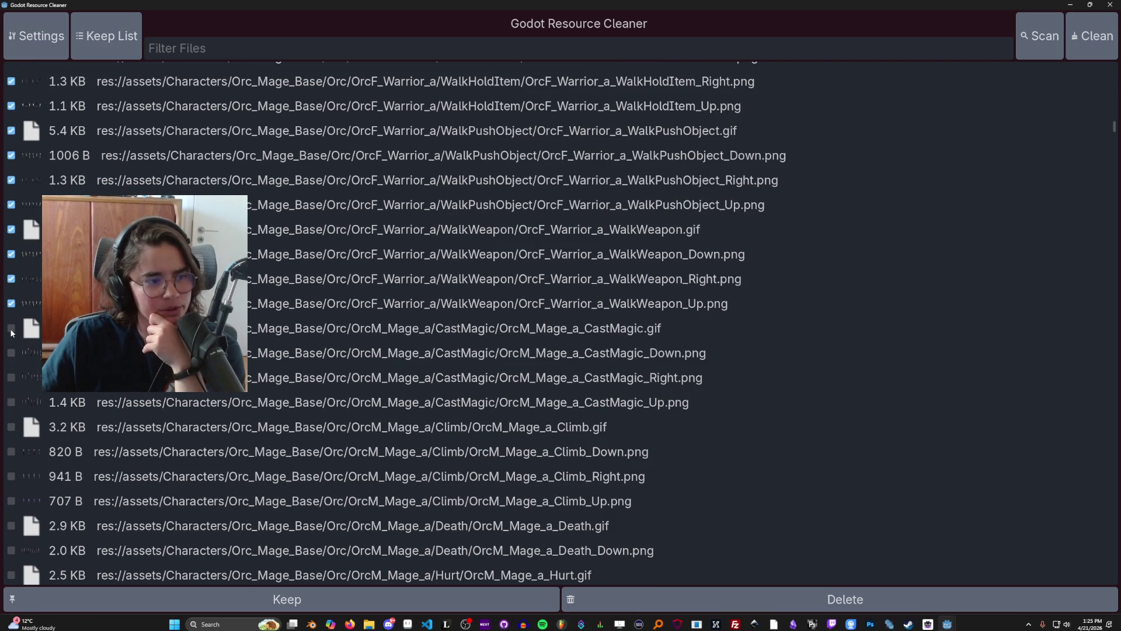
pyautogui.scroll(-2, 12, 366)
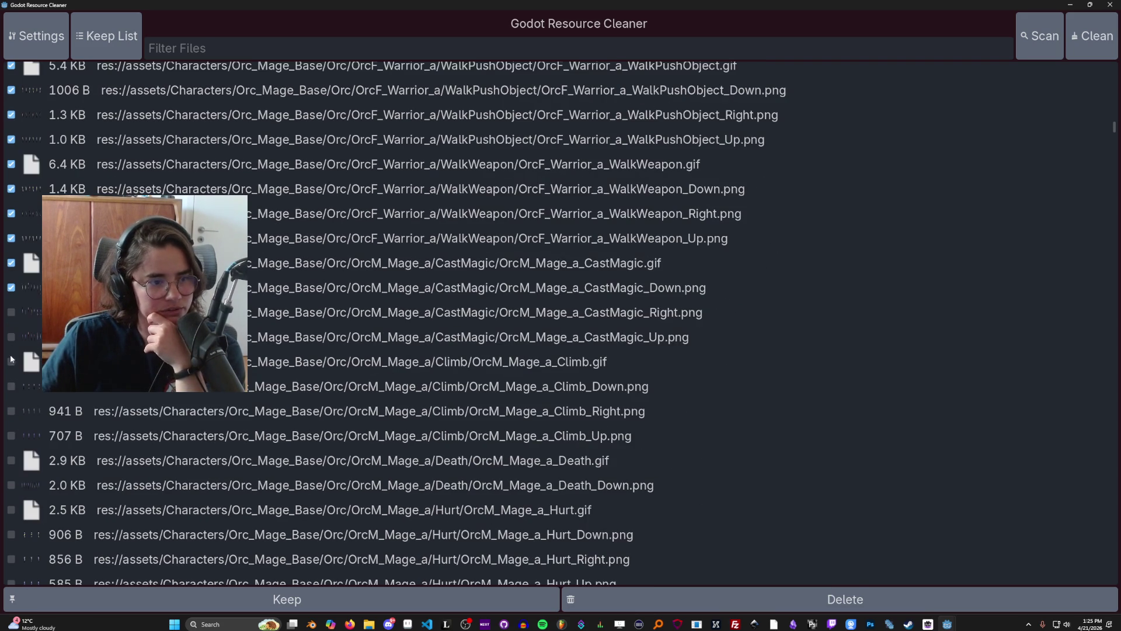
pyautogui.click(11, 314)
pyautogui.click(11, 337)
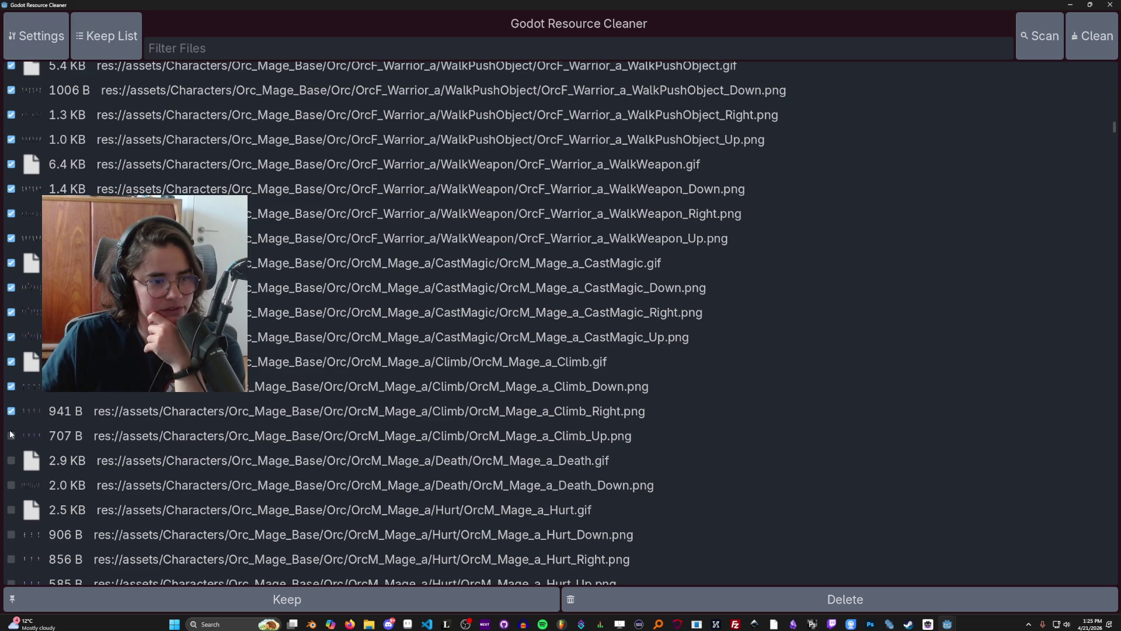
pyautogui.click(10, 461)
pyautogui.click(11, 484)
pyautogui.scroll(-4, 11, 484)
pyautogui.click(11, 378)
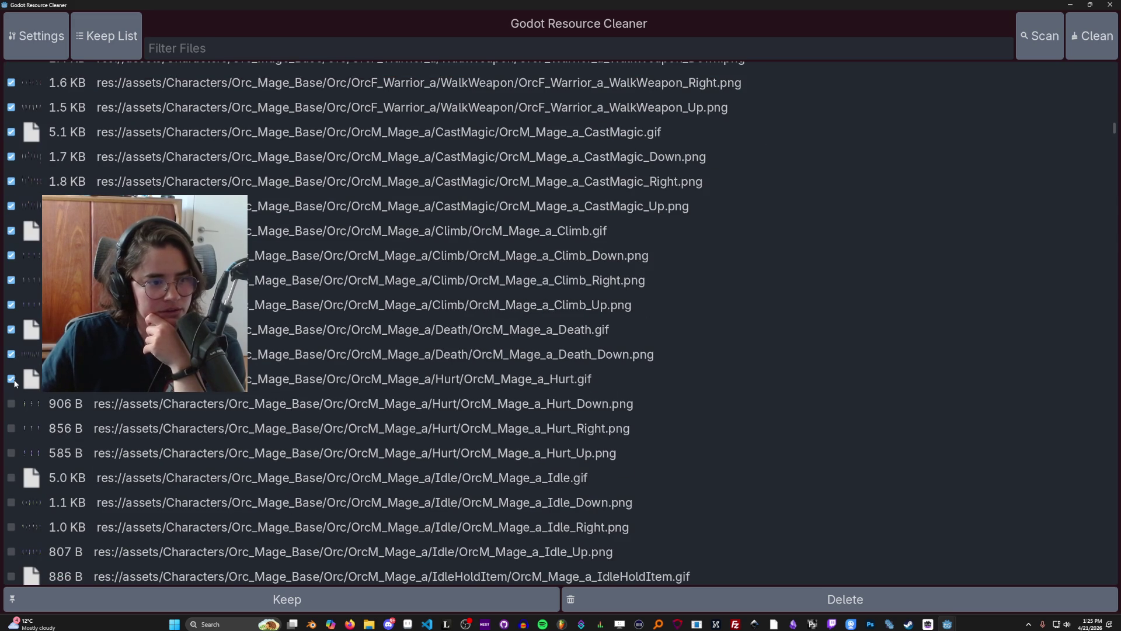
pyautogui.click(11, 404)
pyautogui.scroll(-2, 24, 423)
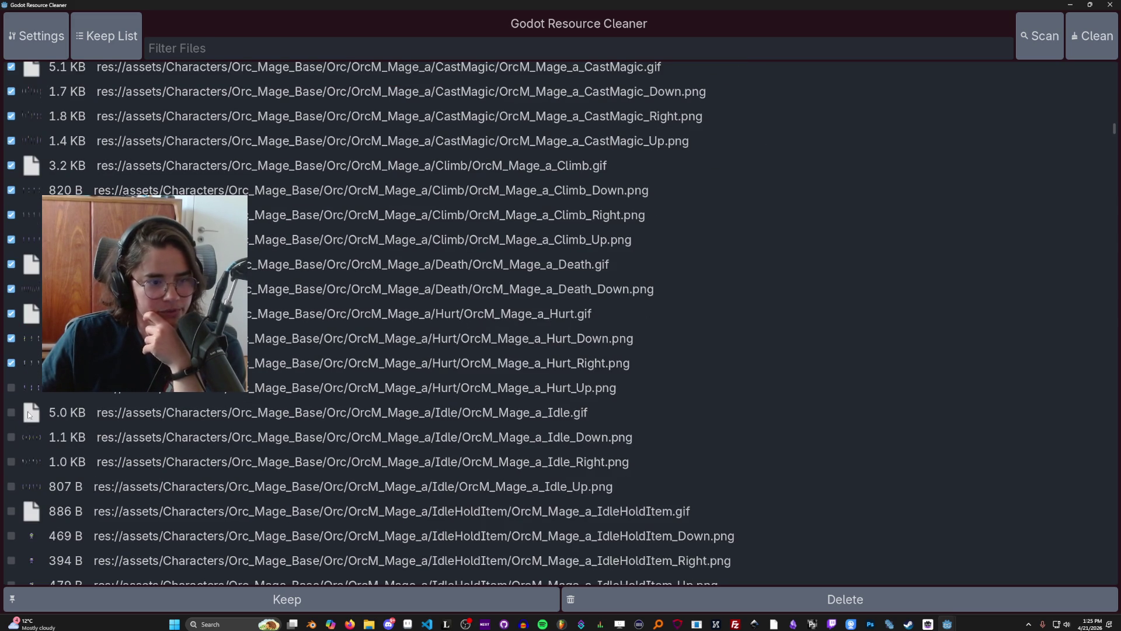
pyautogui.scroll(-2, 33, 416)
# Step: Check the mage Idle_Down/Right/Up, IdleWeapon.gif, IdleWeapon_Down/Up and Jump_Down/Right/Up sprites
pyautogui.click(11, 371)
pyautogui.click(11, 395)
pyautogui.click(11, 419)
pyautogui.scroll(-2, 15, 437)
pyautogui.scroll(-2, 16, 437)
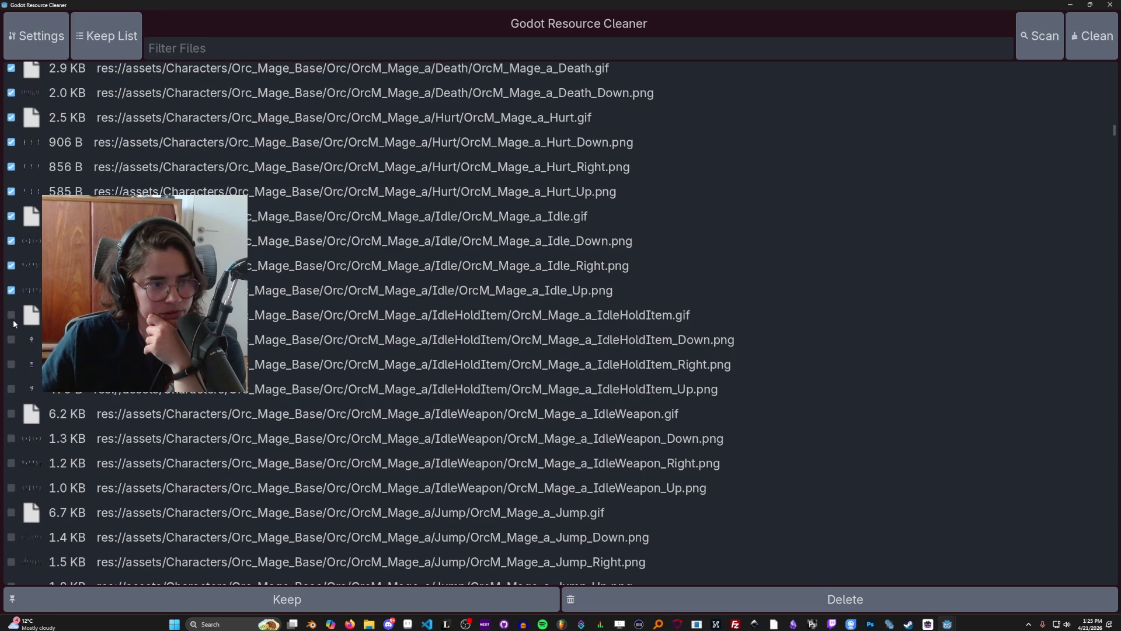
pyautogui.click(11, 413)
pyautogui.click(11, 437)
pyautogui.scroll(-4, 18, 441)
pyautogui.click(10, 357)
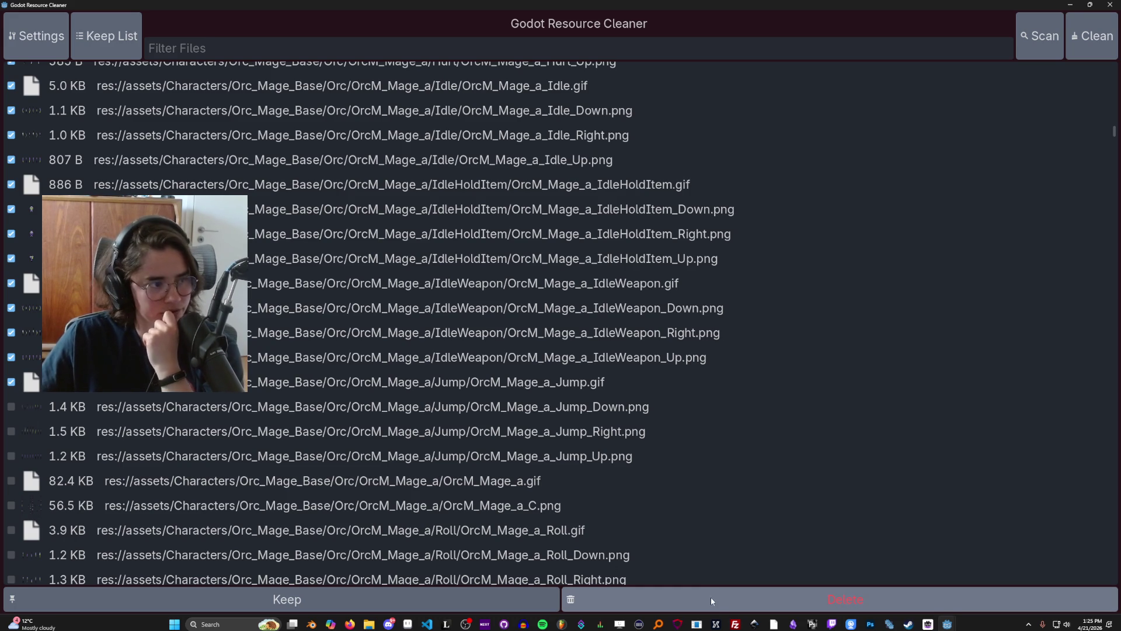
pyautogui.click(11, 407)
pyautogui.click(11, 431)
pyautogui.click(11, 455)
# Step: Check OrcM_Mage_a_C.png, Roll.gif, Roll_Right, Roll_Up and Slash2_Down, then request deleting the 318 files
pyautogui.scroll(-2, 38, 442)
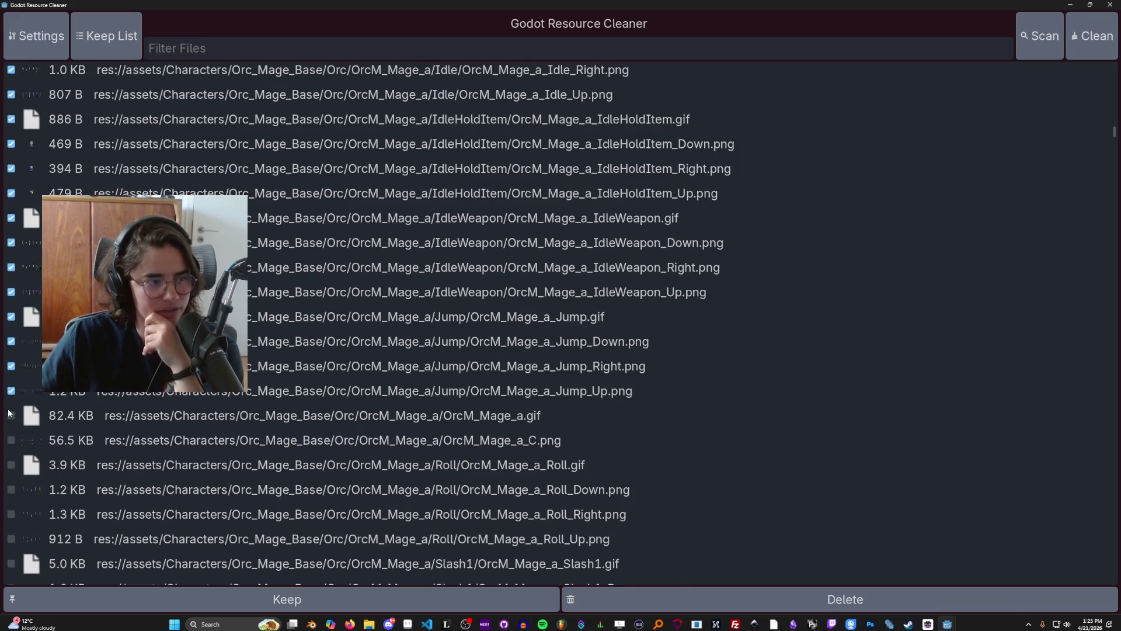
pyautogui.click(11, 441)
pyautogui.click(11, 465)
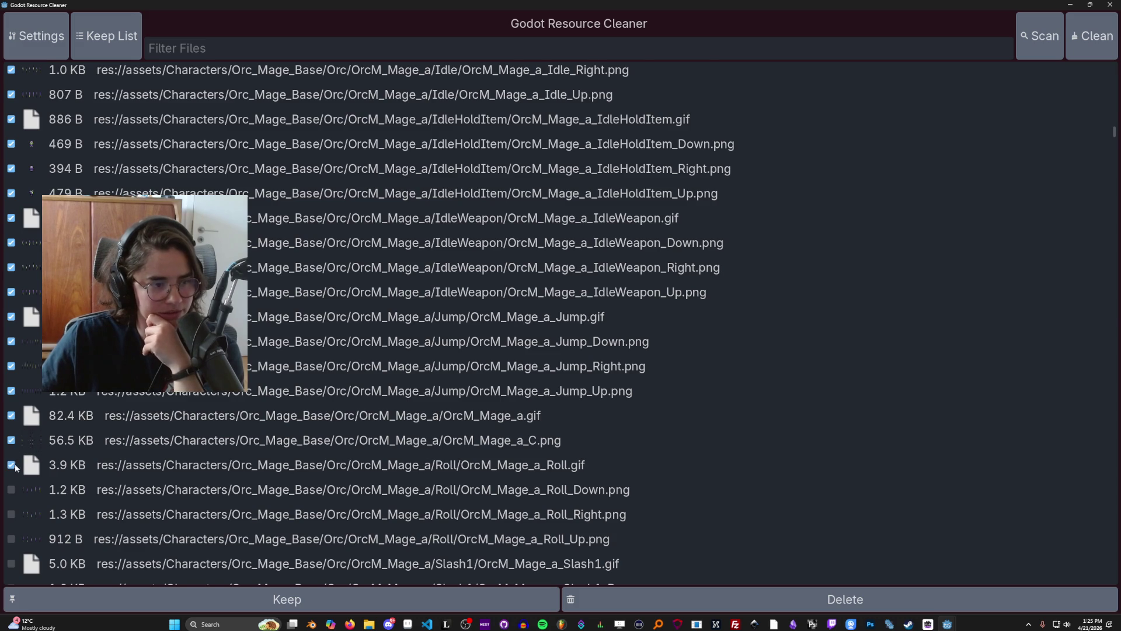
pyautogui.scroll(-5, 20, 421)
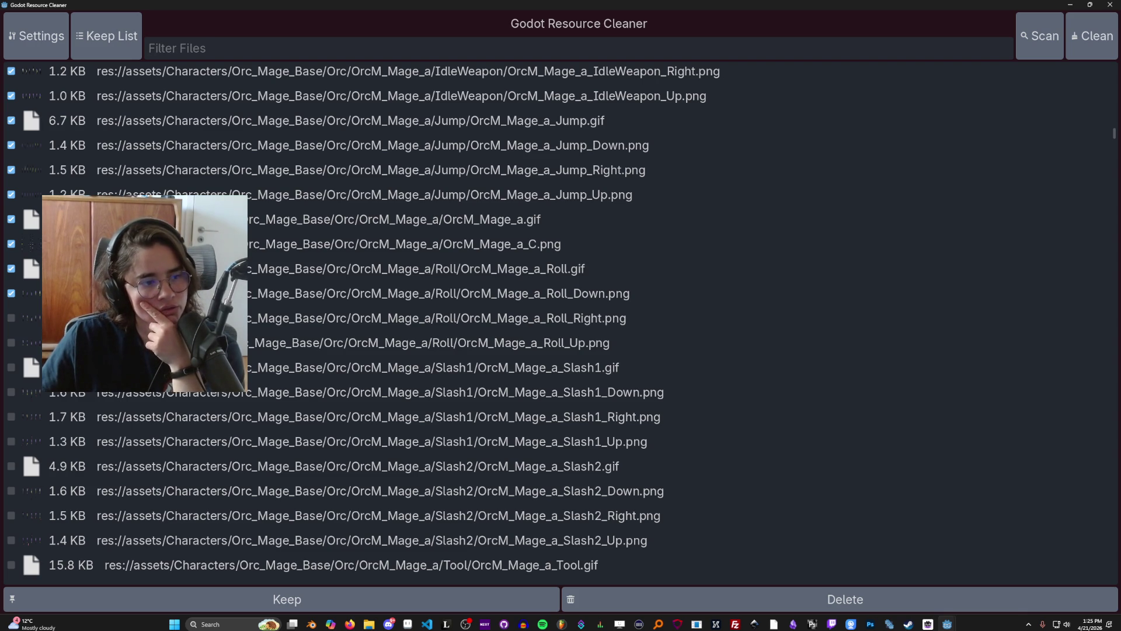
pyautogui.click(12, 319)
pyautogui.click(10, 344)
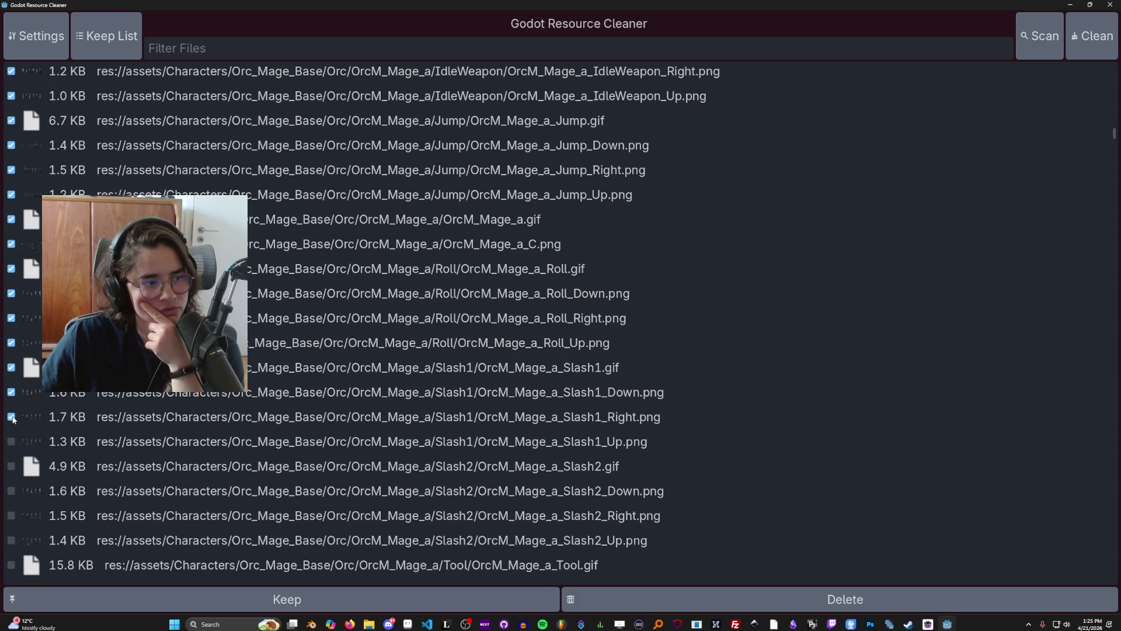
pyautogui.scroll(-2, 20, 415)
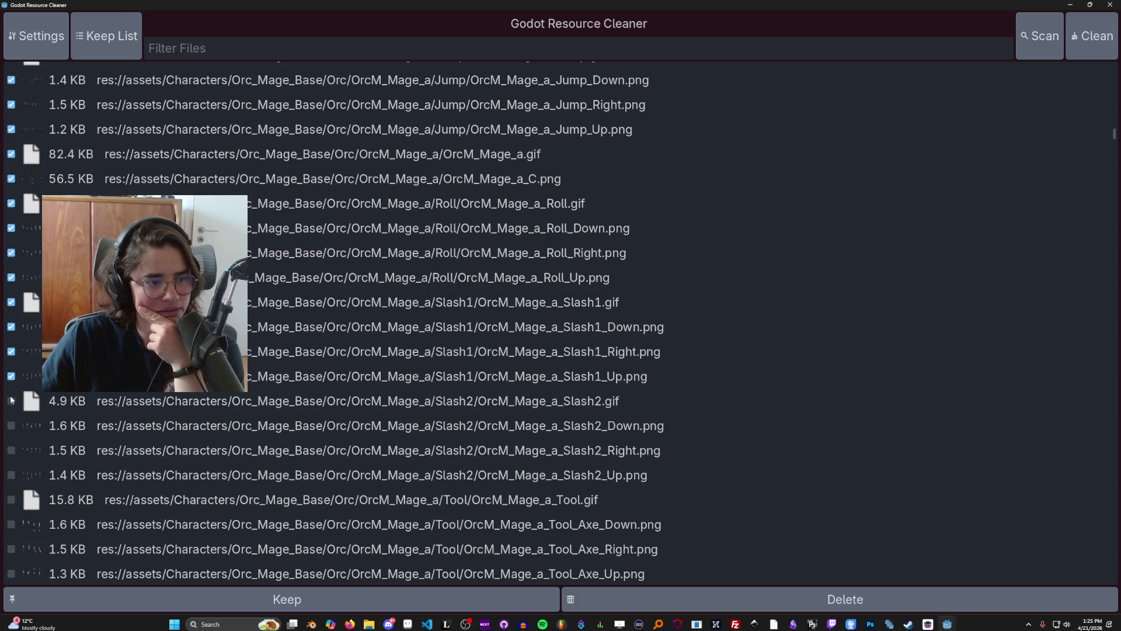
pyautogui.click(13, 425)
pyautogui.scroll(-6, 17, 423)
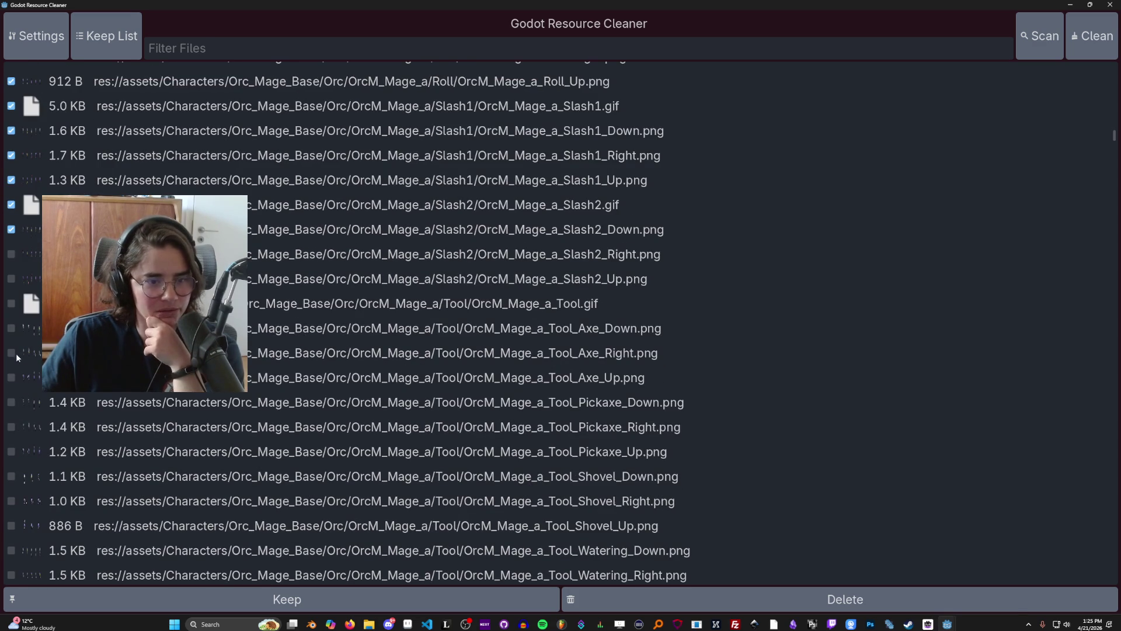
pyautogui.click(575, 600)
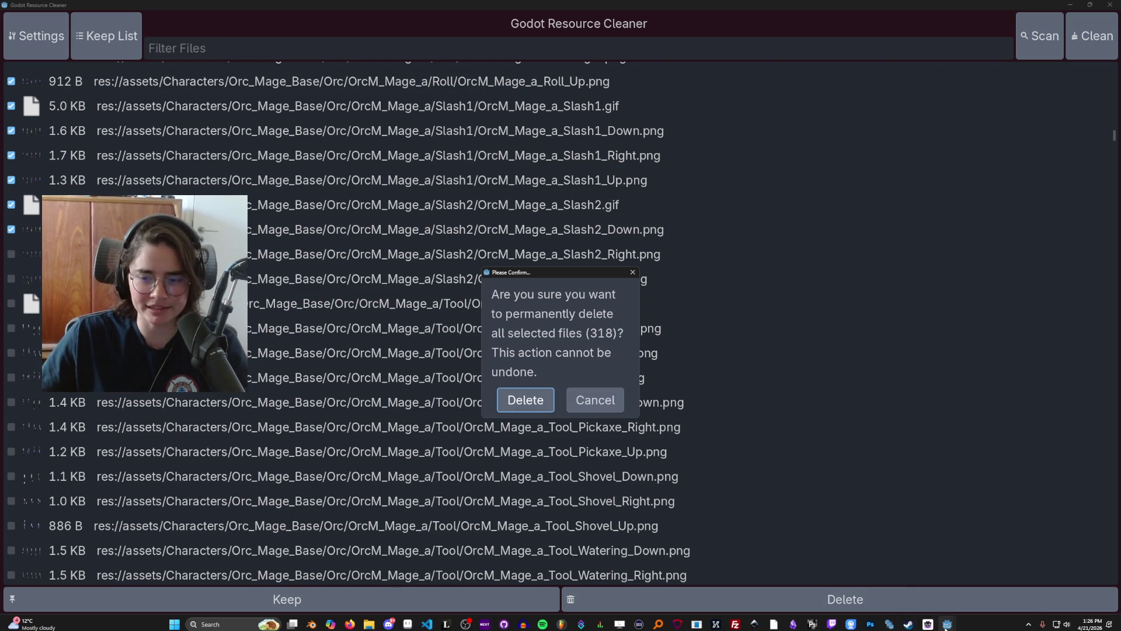
# Step: Open res:// in File Explorer from the FileSystem dock and go up to the DungeonRoll folder
pyautogui.moveTo(951, 624)
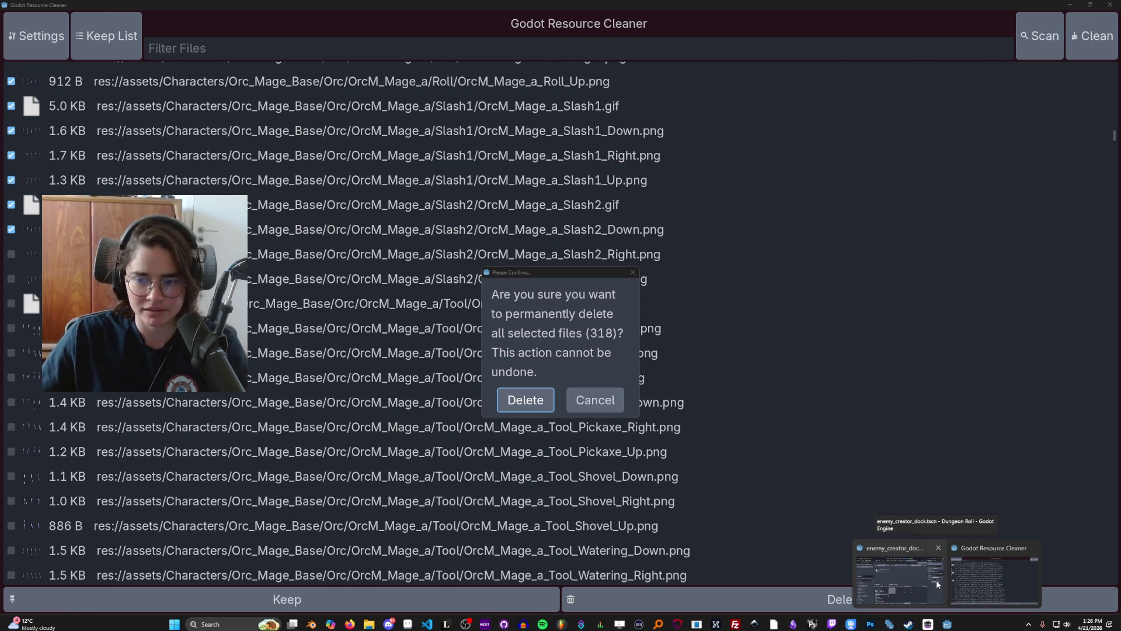
pyautogui.click(936, 580)
pyautogui.scroll(-10, 134, 576)
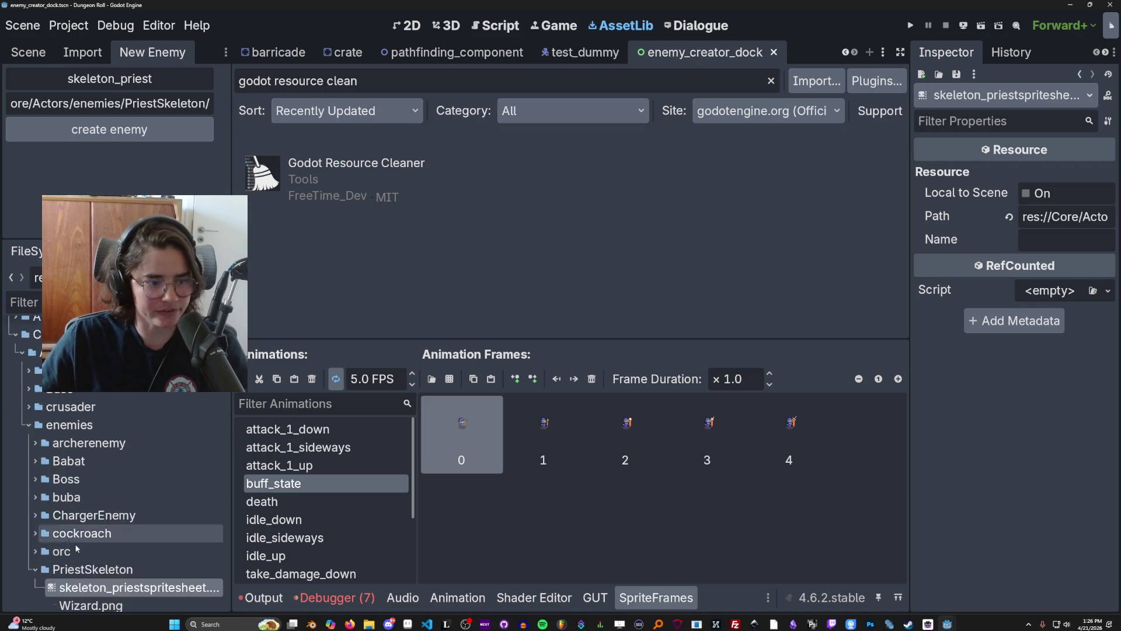
pyautogui.scroll(-15, 135, 576)
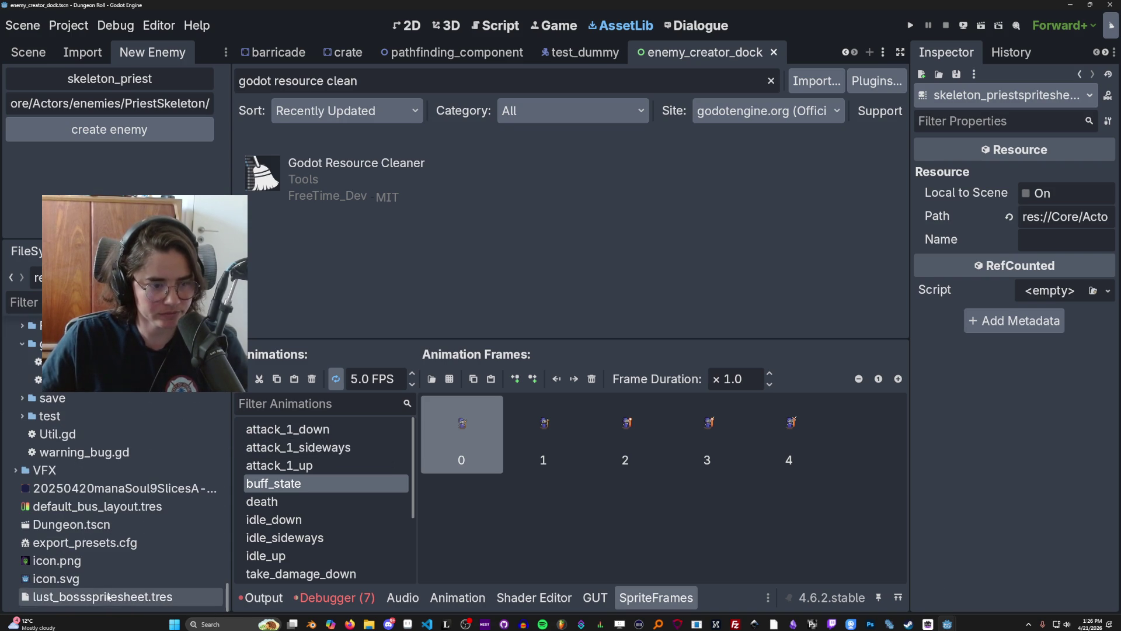
pyautogui.scroll(20, 96, 585)
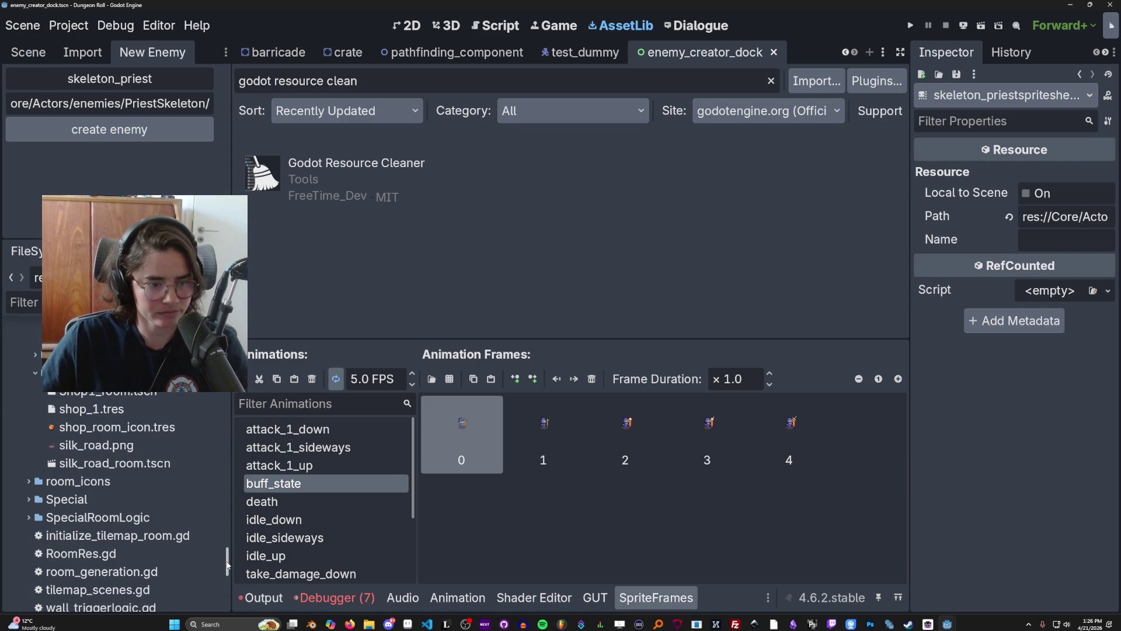
pyautogui.rightClick(56, 529)
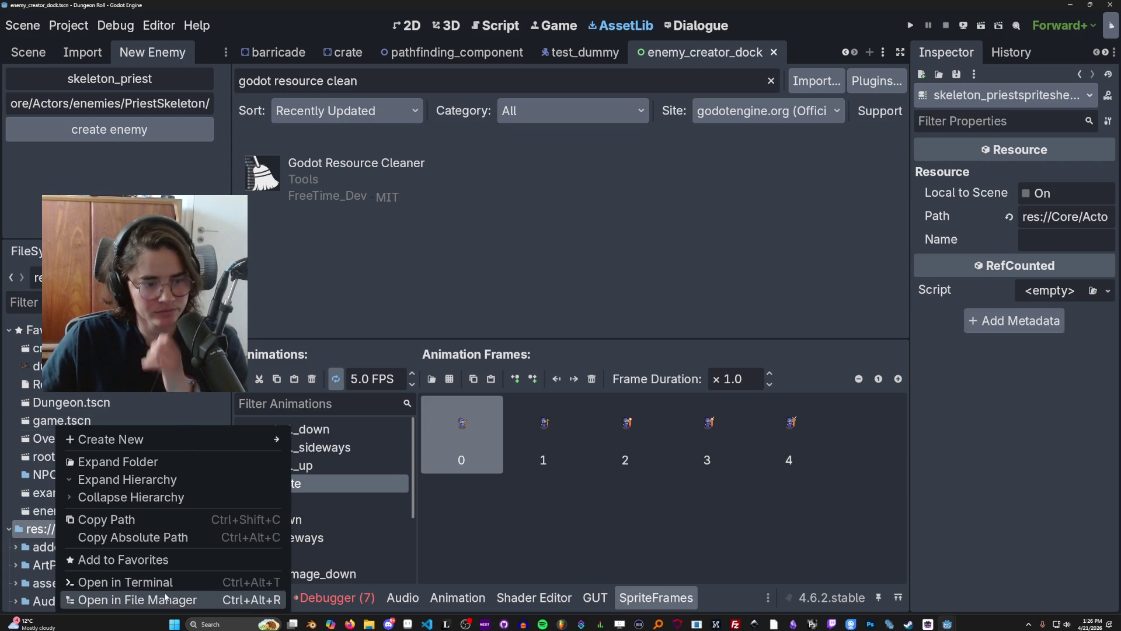
pyautogui.click(117, 599)
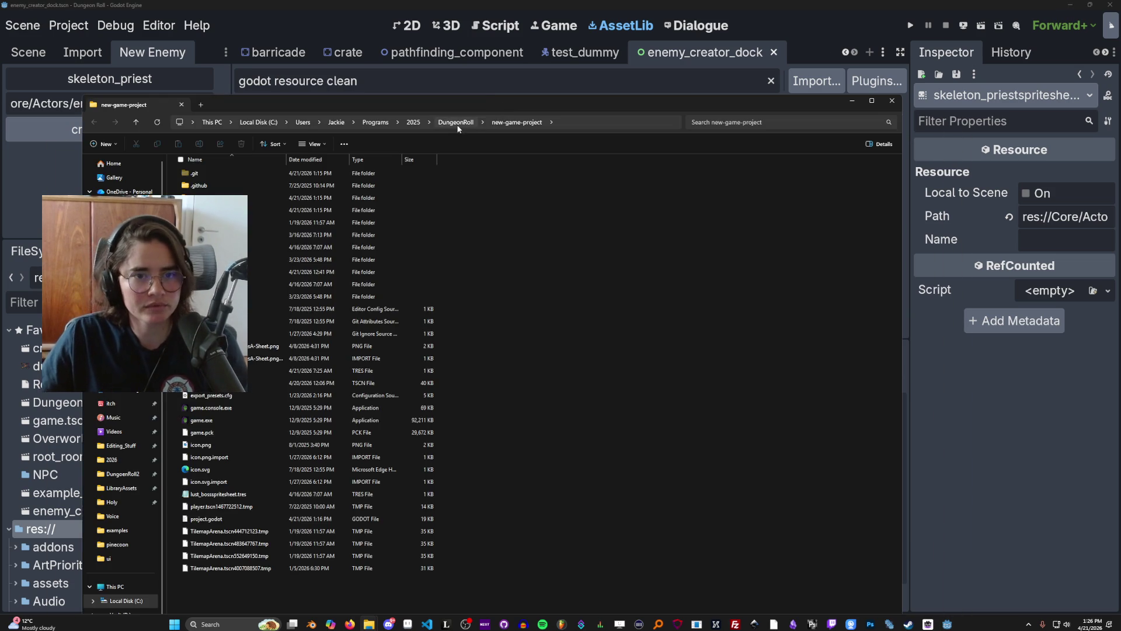
pyautogui.click(456, 122)
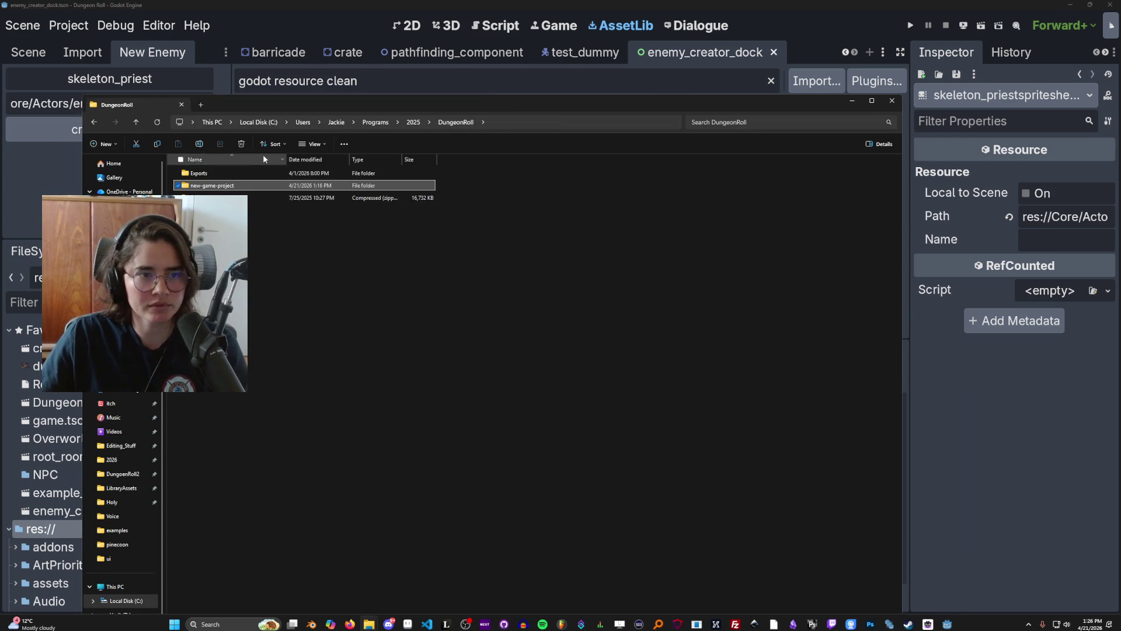
# Step: Show new-game-project's Properties (346 MB) and capture the dialog with Snipping Tool
pyautogui.rightClick(225, 186)
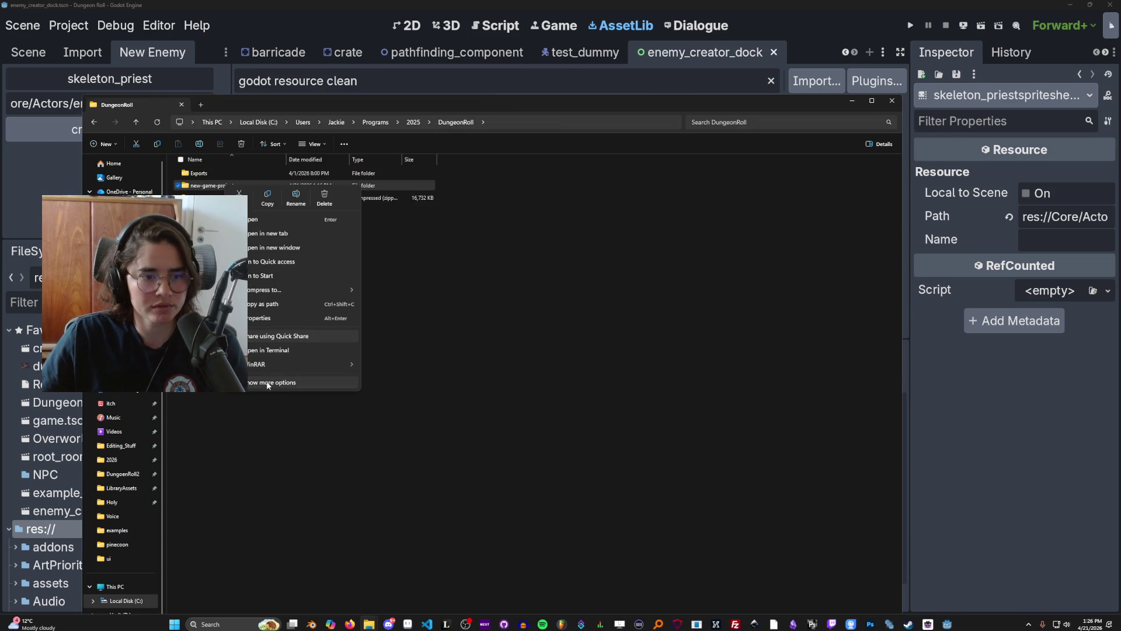
pyautogui.click(268, 318)
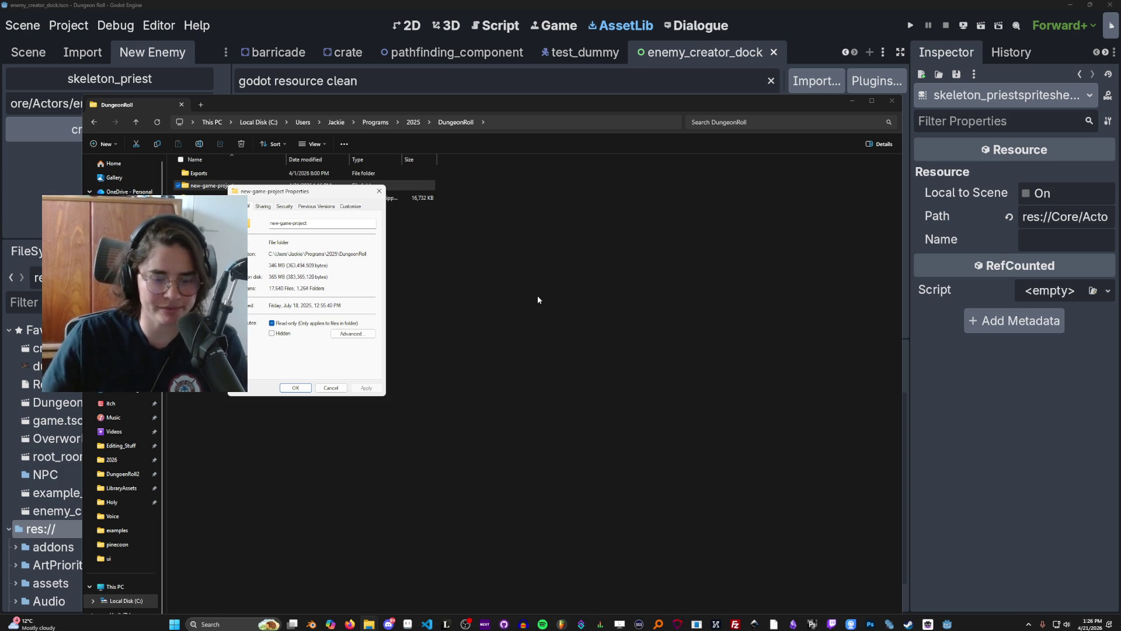
pyautogui.press('super')
pyautogui.write('n')
pyautogui.press('BackSpace')
pyautogui.write('sn')
pyautogui.press('Escape')
pyautogui.click(473, 283)
pyautogui.moveTo(225, 186); pyautogui.dragTo(373, 397)
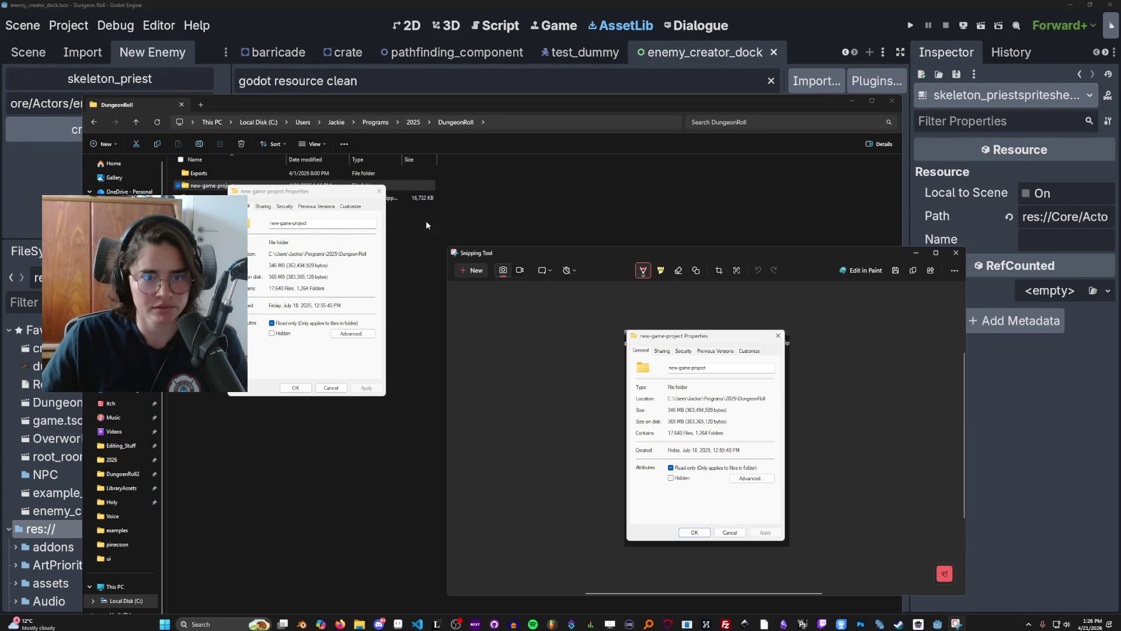
# Step: Close Snipping Tool, the Properties dialog and File Explorer
pyautogui.click(956, 252)
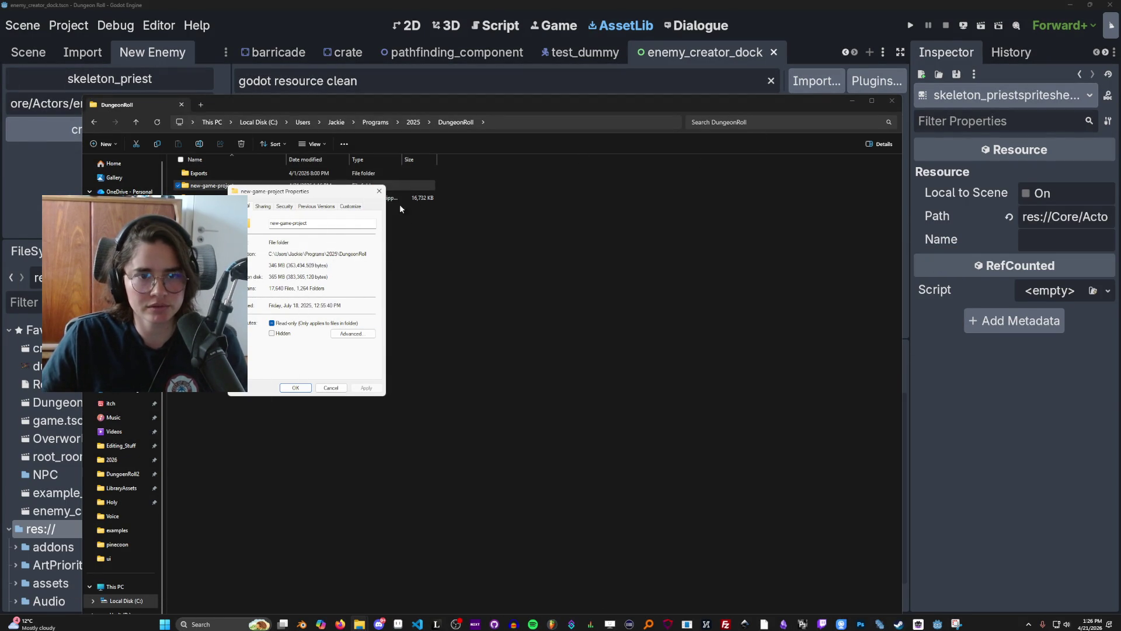
pyautogui.click(379, 191)
pyautogui.click(892, 101)
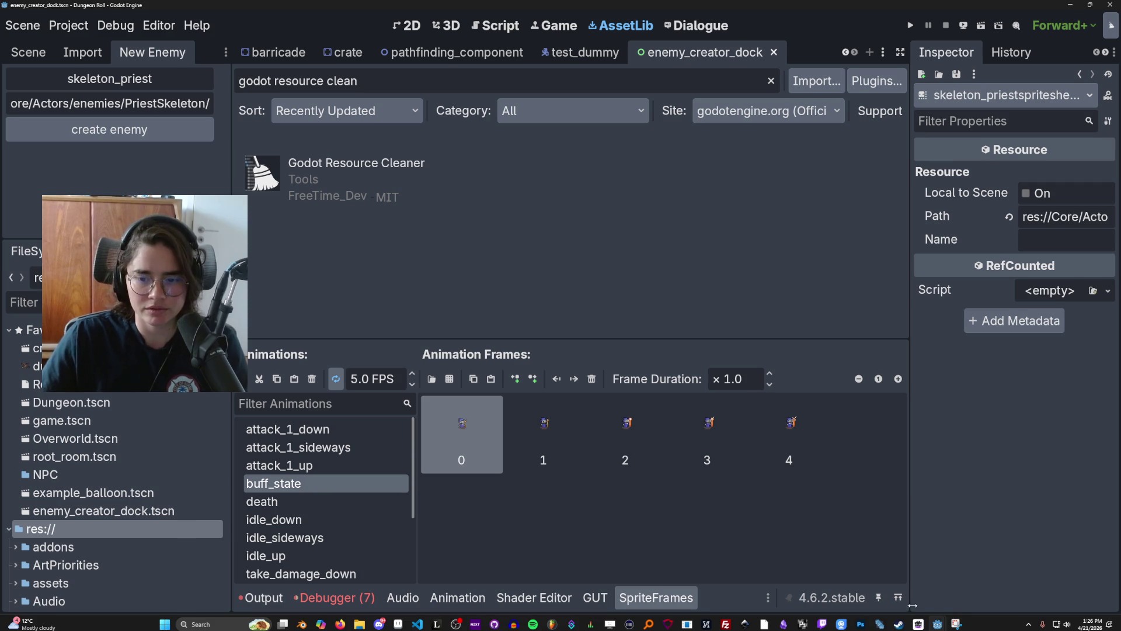
# Step: Confirm permanent deletion of the 318 selected files in the Resource Cleaner window
pyautogui.click(955, 624)
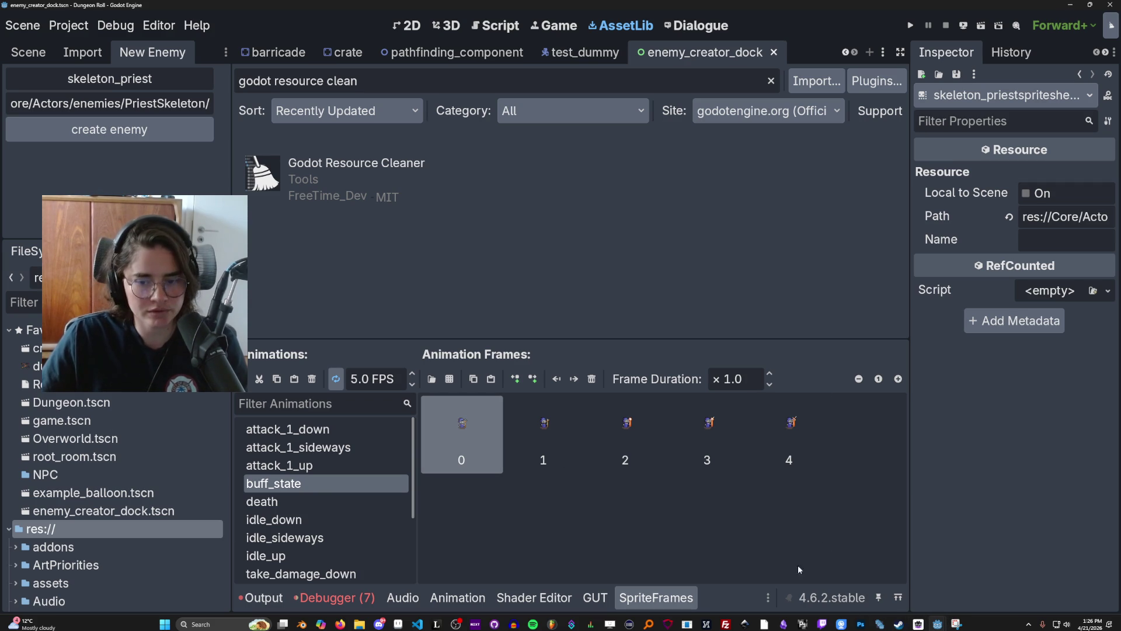
pyautogui.click(956, 624)
pyautogui.click(956, 578)
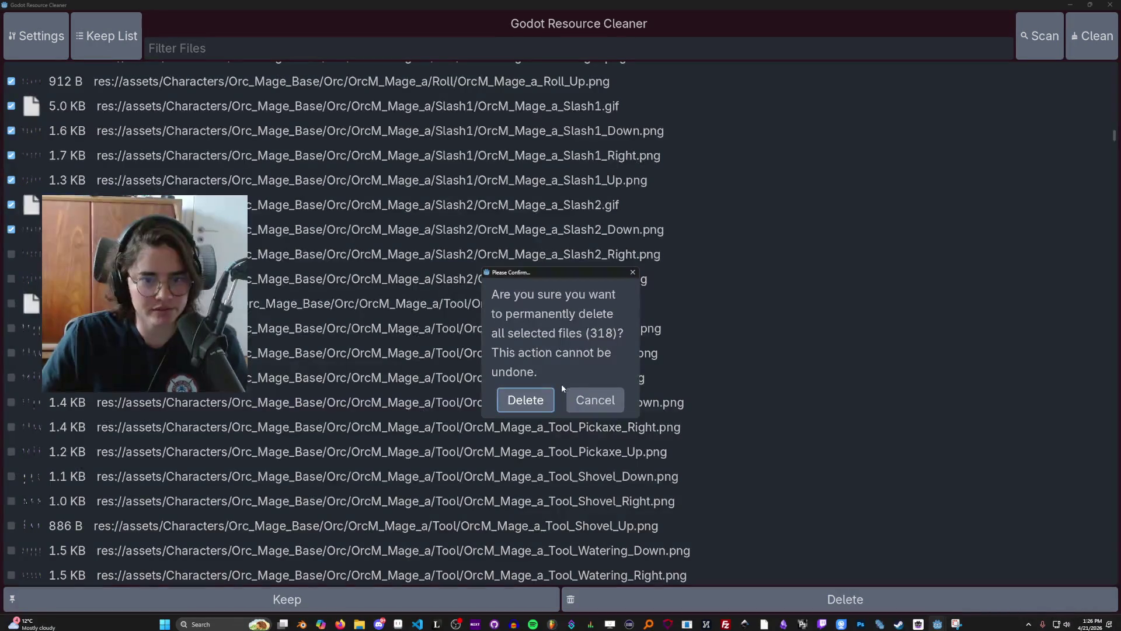
pyautogui.click(540, 401)
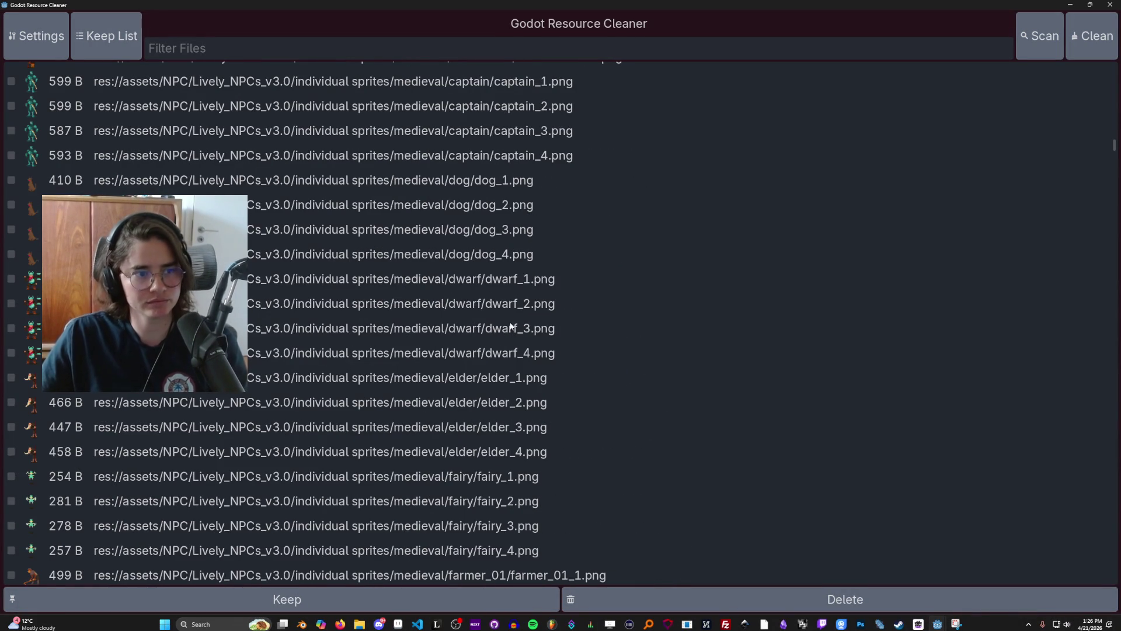
# Step: Switch to GitHub Desktop and view the file_utils.gd diff among the 569 changes
pyautogui.scroll(3, 831, 314)
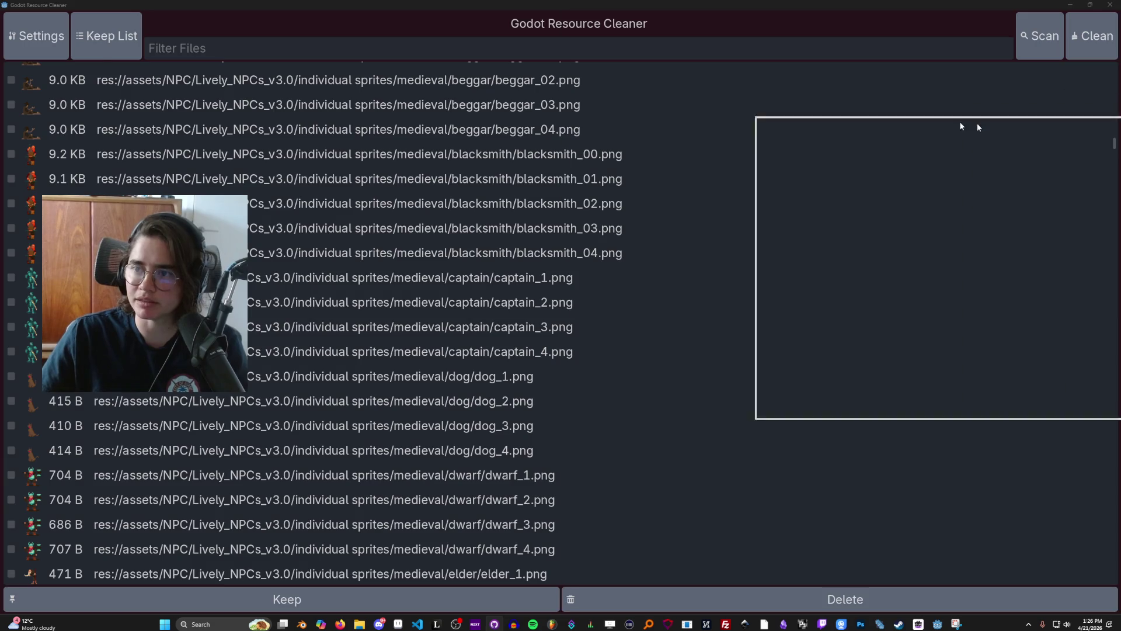
pyautogui.hotkey('alt', 'Tab')
pyautogui.click(119, 81)
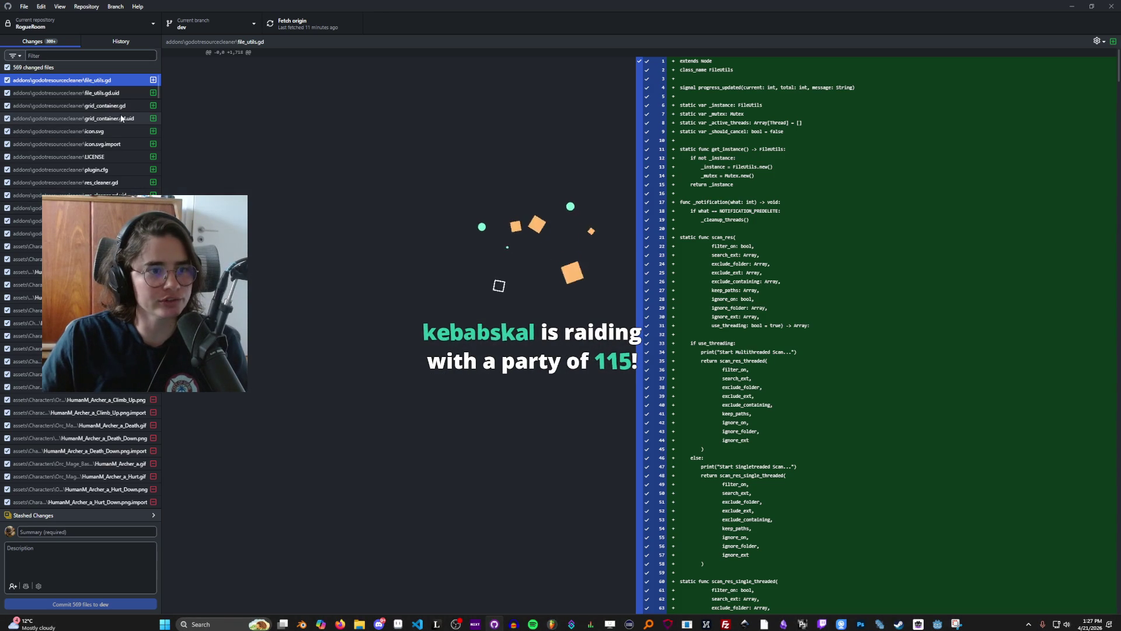
# Step: Inspect the grid_container.gd diff, then bring the Resource Cleaner window back to the front
pyautogui.click(114, 106)
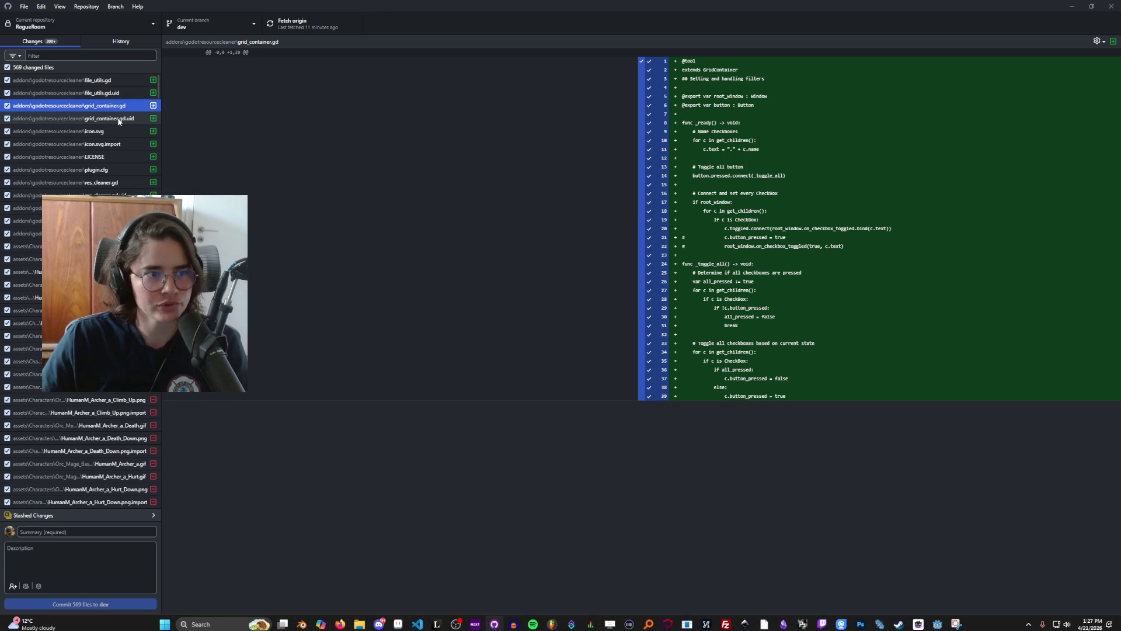
pyautogui.scroll(-15, 122, 175)
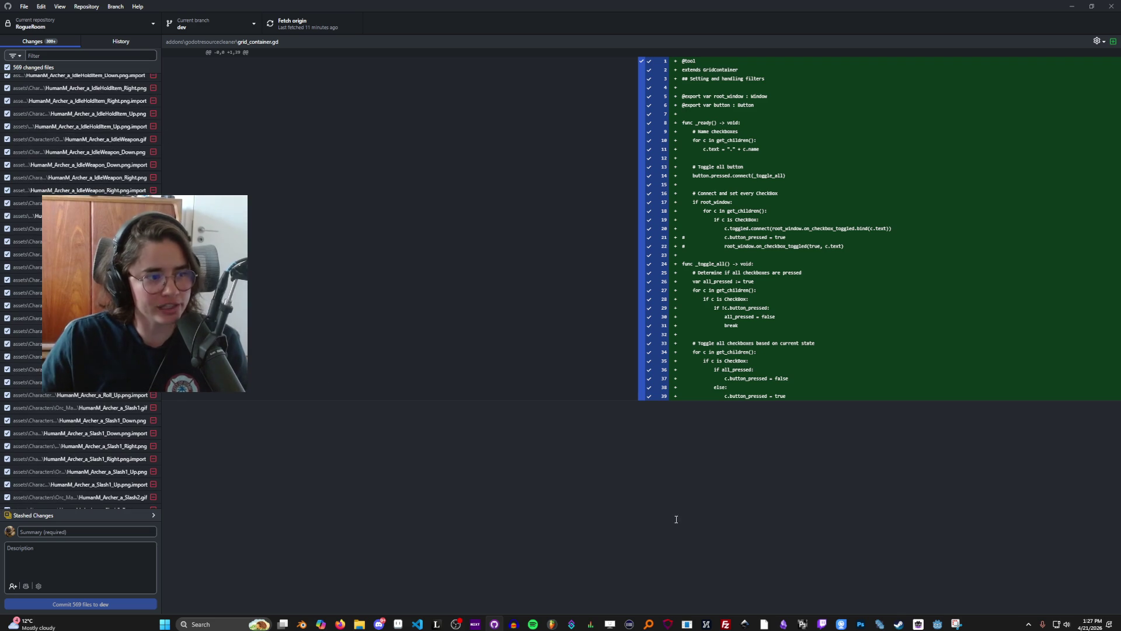
pyautogui.moveTo(937, 624)
pyautogui.click(966, 574)
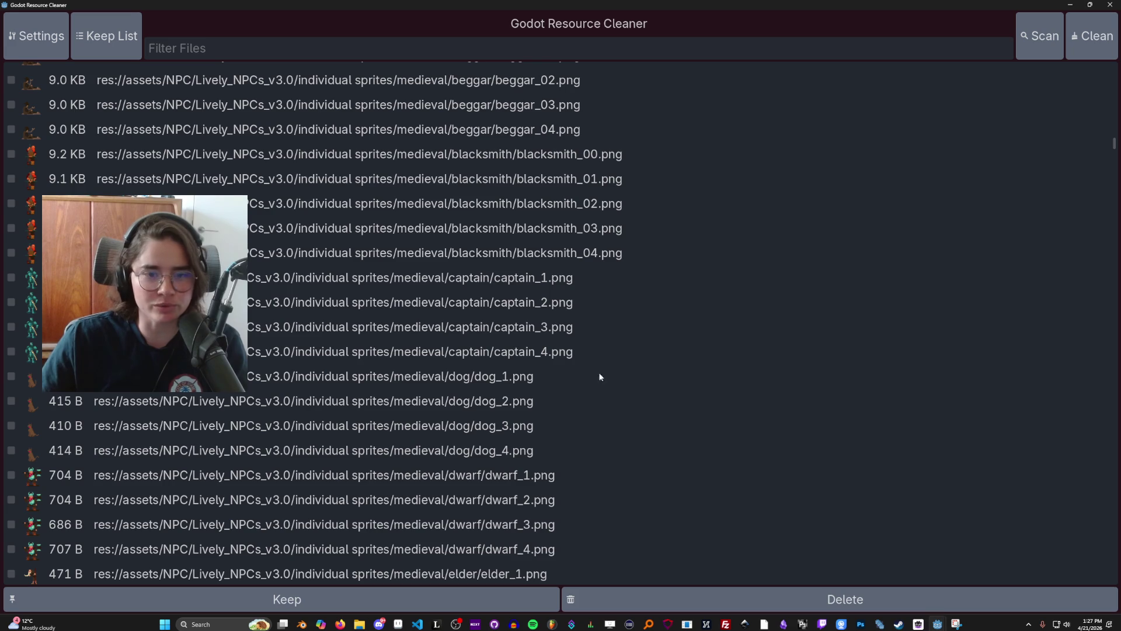
# Step: Close the Resource Cleaner window and return to GitHub Desktop's grid_container.gd diff
pyautogui.scroll(5, 843, 413)
pyautogui.scroll(5, 845, 417)
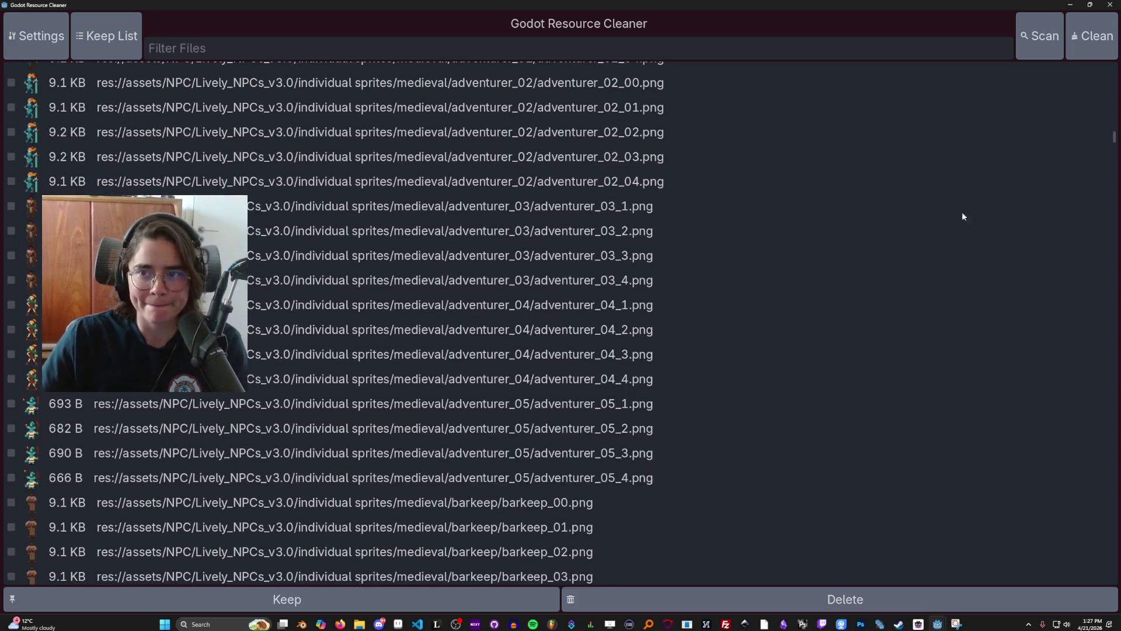
pyautogui.click(1109, 4)
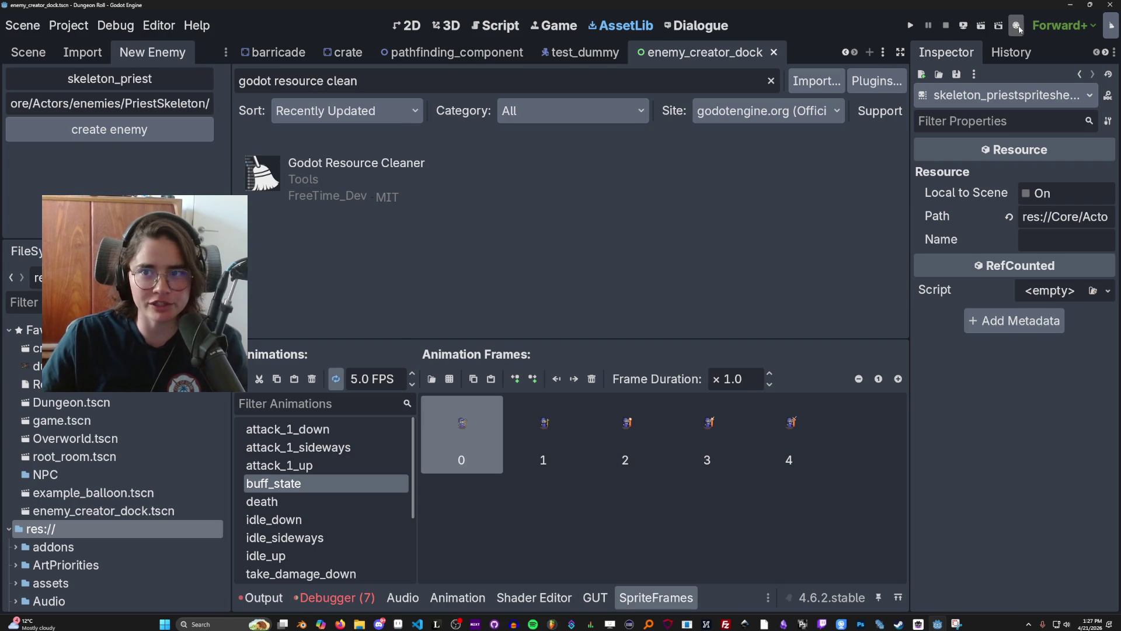
pyautogui.click(1110, 26)
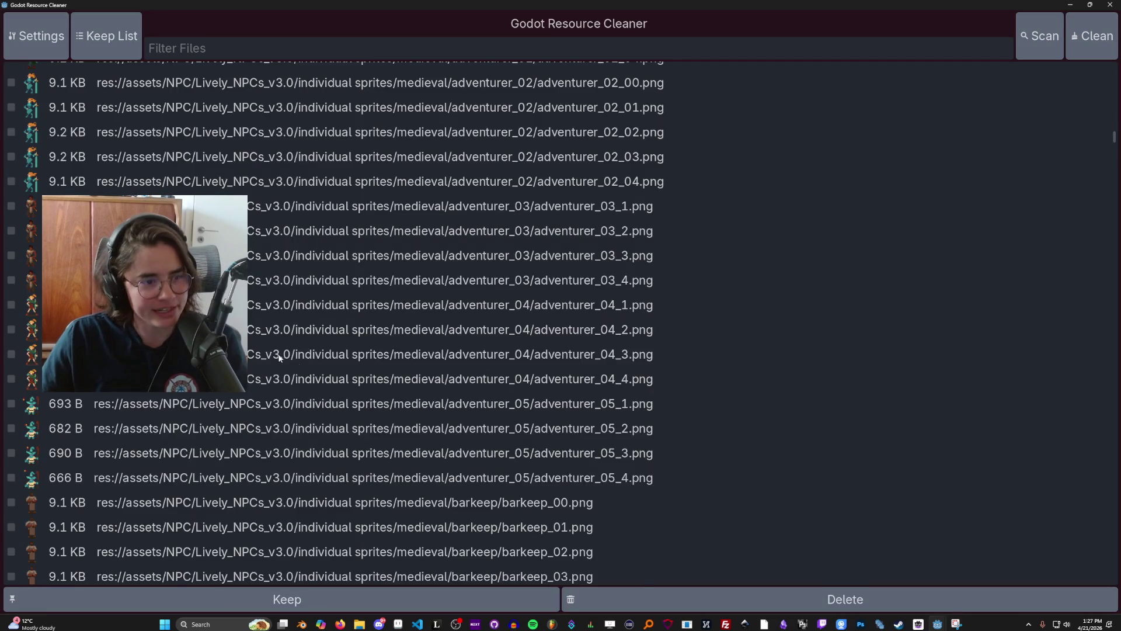
pyautogui.moveTo(1114, 135)
pyautogui.mouseDown()
pyautogui.moveTo(1100, 52)
pyautogui.moveTo(1100, 101)
pyautogui.moveTo(1103, 69)
pyautogui.mouseUp()
pyautogui.doubleClick(605, 10)
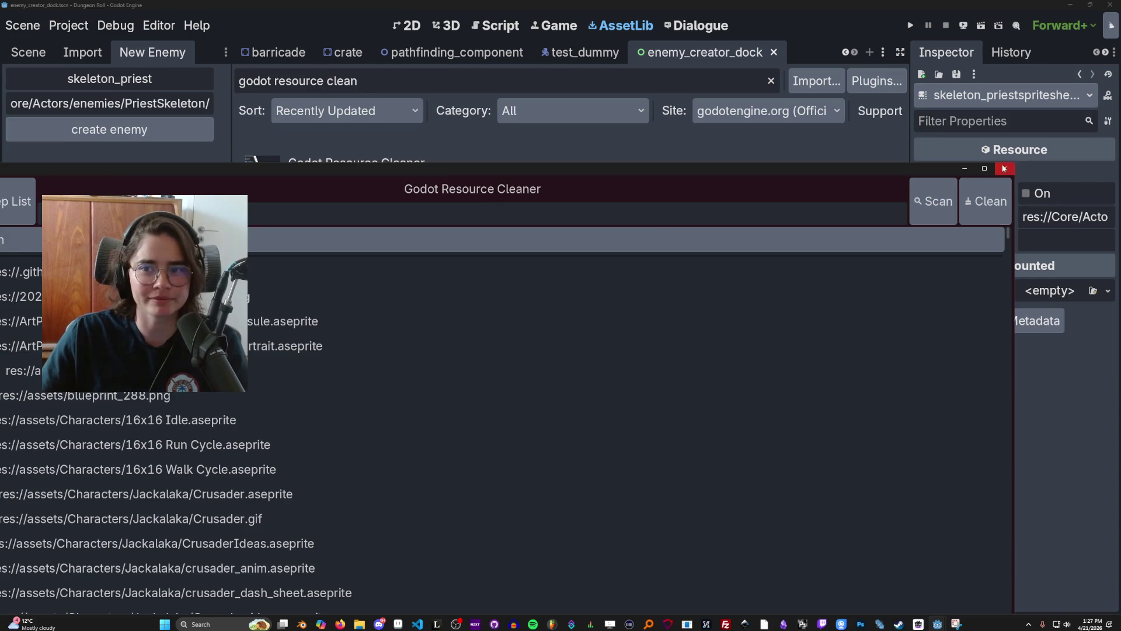
pyautogui.click(1008, 168)
pyautogui.click(494, 623)
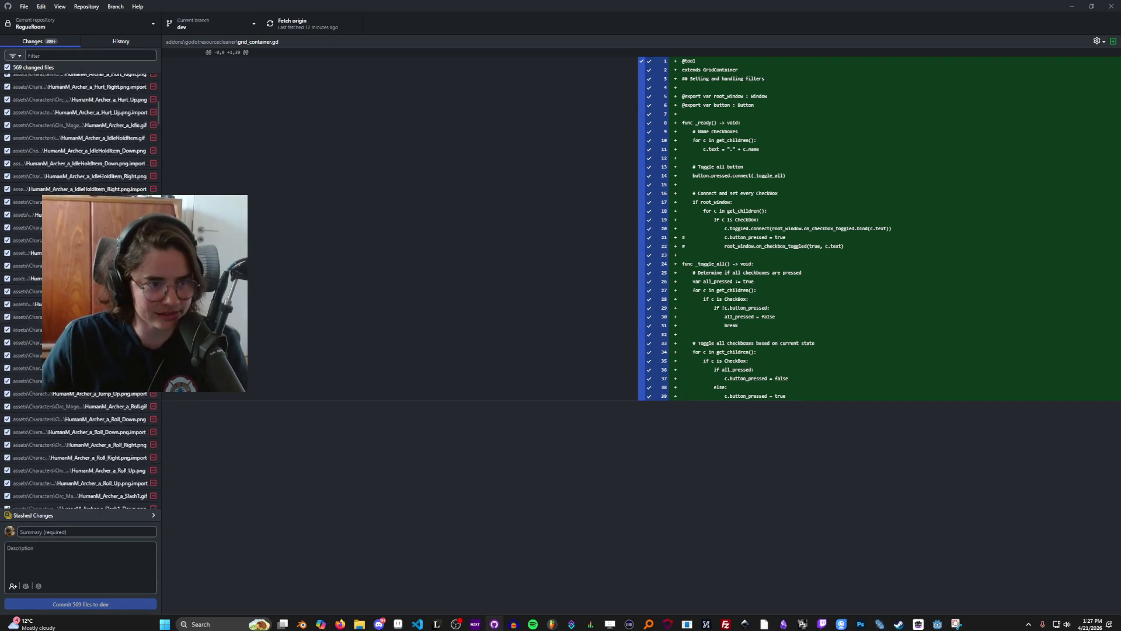
# Step: Review the window.tscn, window.gd, icon.svg.import and file_utils.gd diffs of the added addon files
pyautogui.click(24, 234)
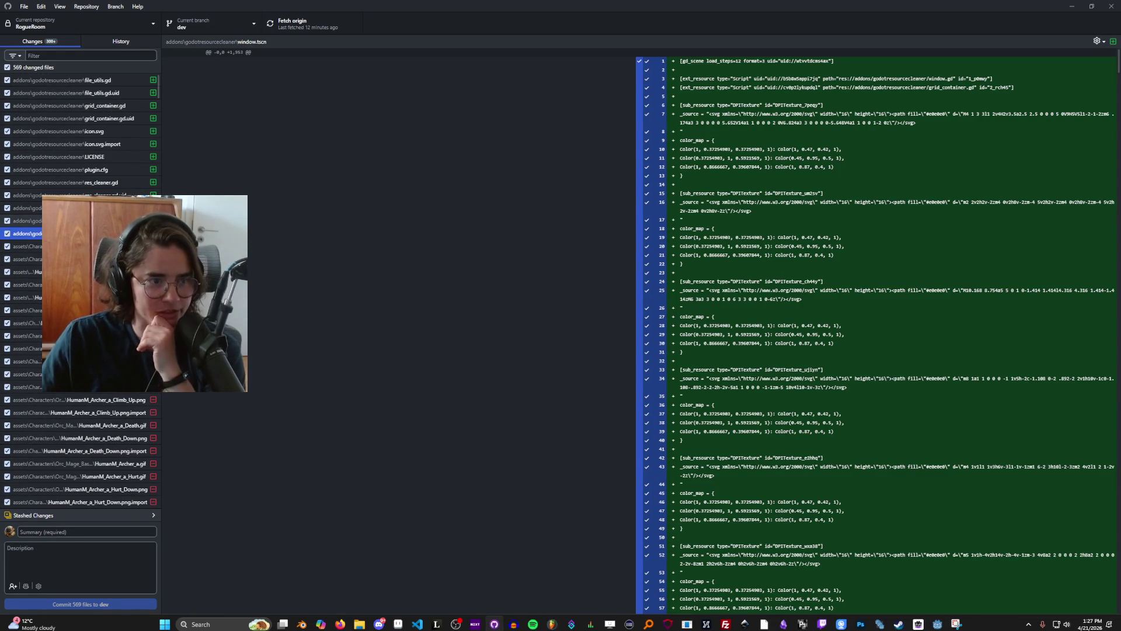
pyautogui.click(23, 208)
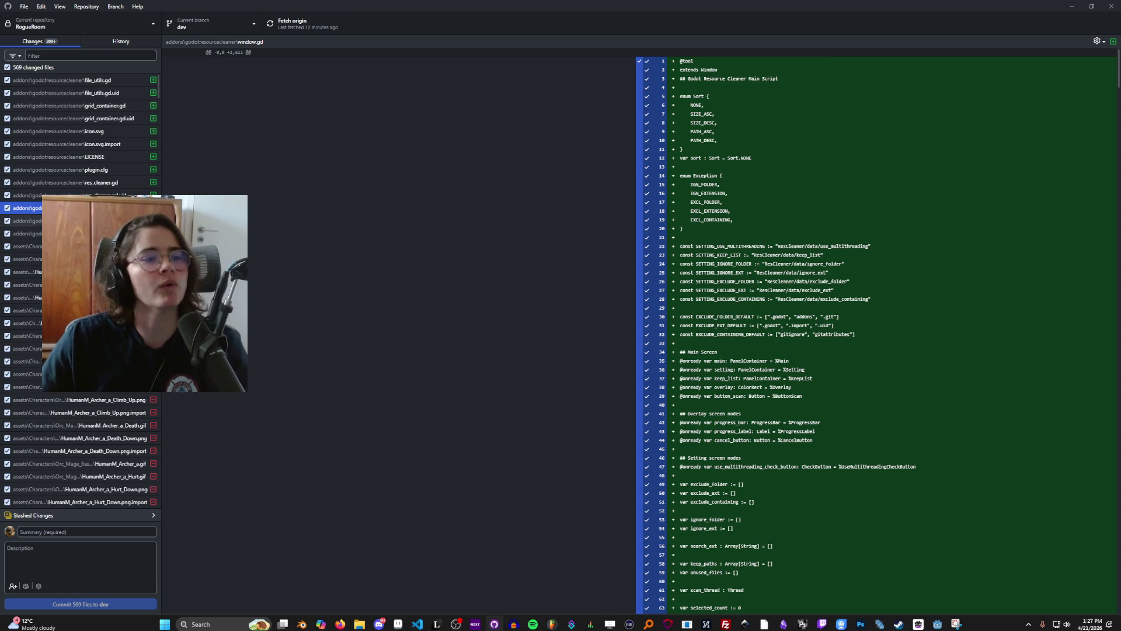
pyautogui.click(117, 233)
pyautogui.keyDown('shift'); pyautogui.click(121, 81); pyautogui.keyUp('shift')
pyautogui.click(125, 142)
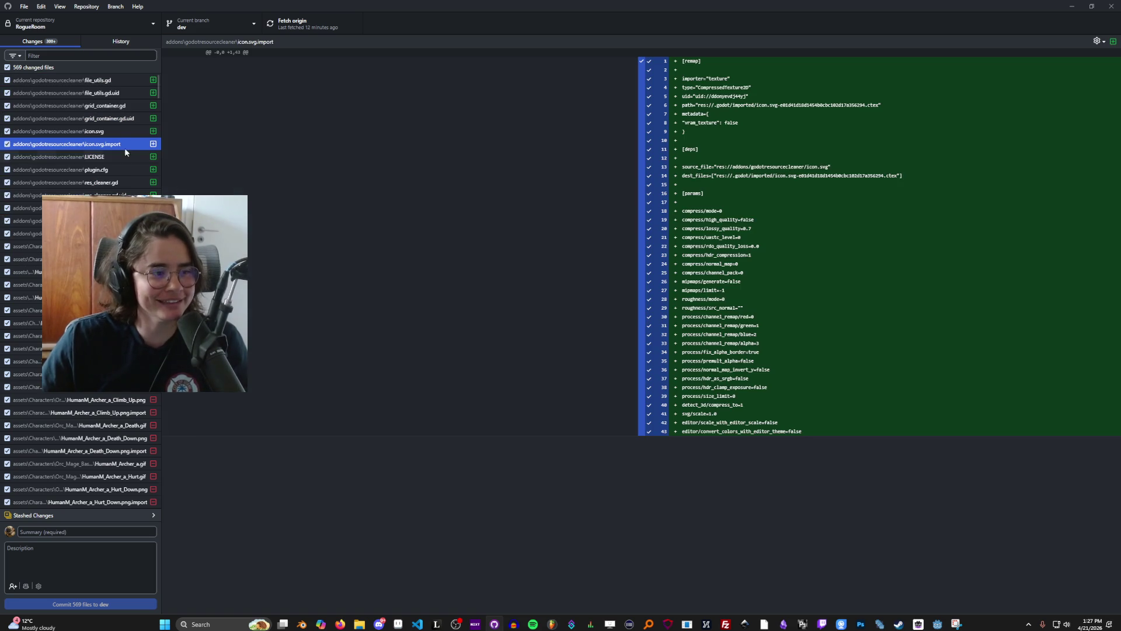
pyautogui.click(115, 83)
pyautogui.keyDown('shift'); pyautogui.click(117, 234); pyautogui.keyUp('shift')
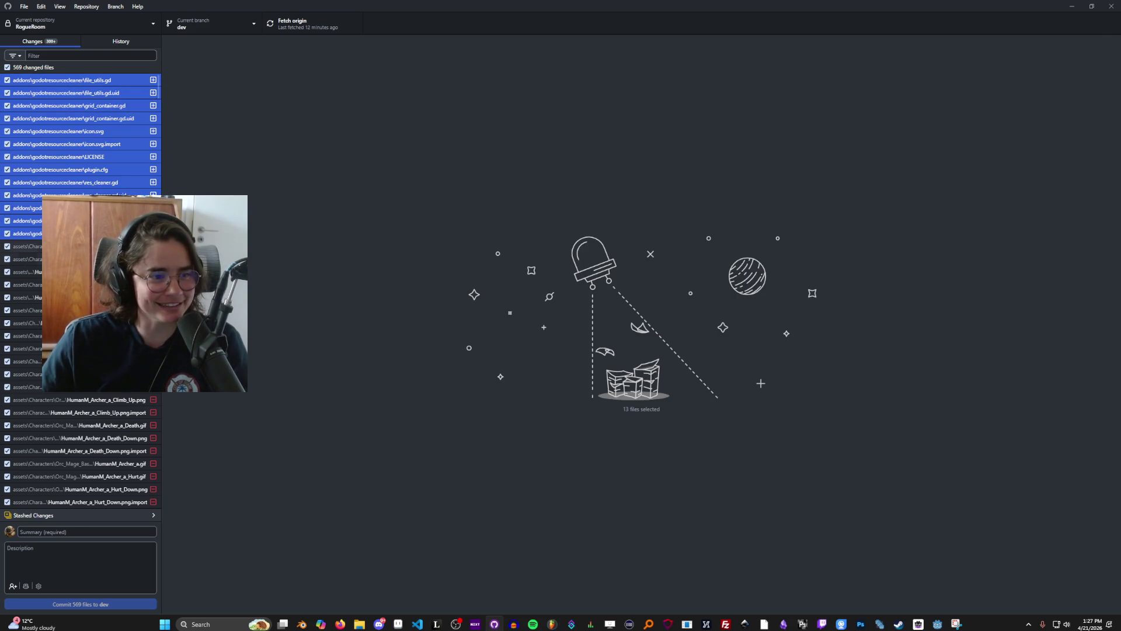
pyautogui.click(117, 234)
pyautogui.click(115, 80)
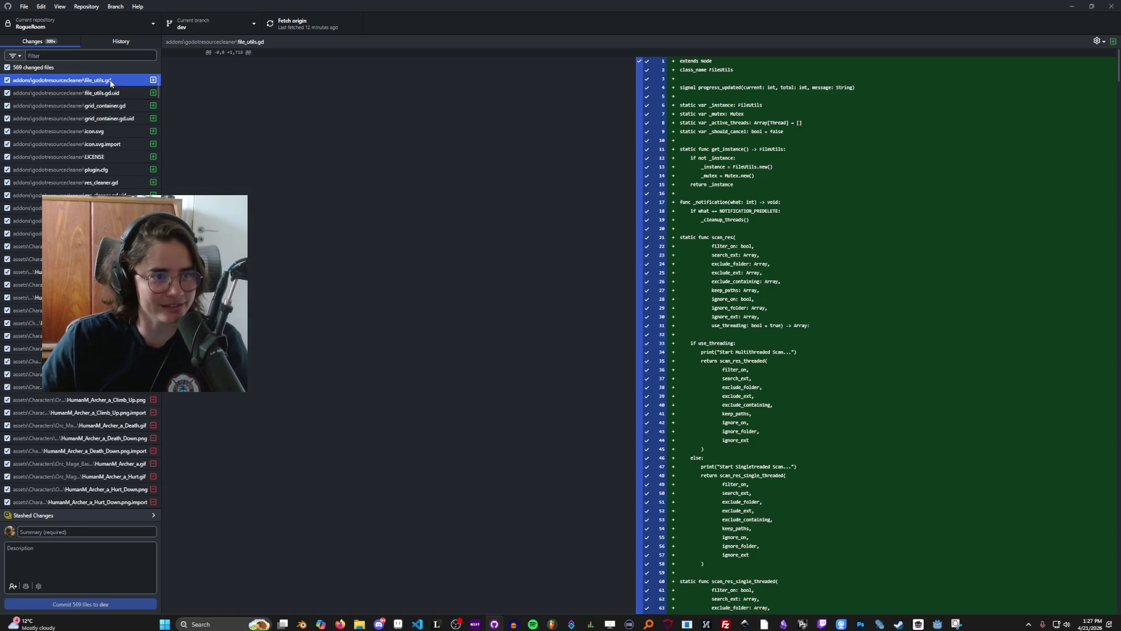
pyautogui.keyDown('shift'); pyautogui.click(116, 234); pyautogui.keyUp('shift')
pyautogui.scroll(-10, 100, 491)
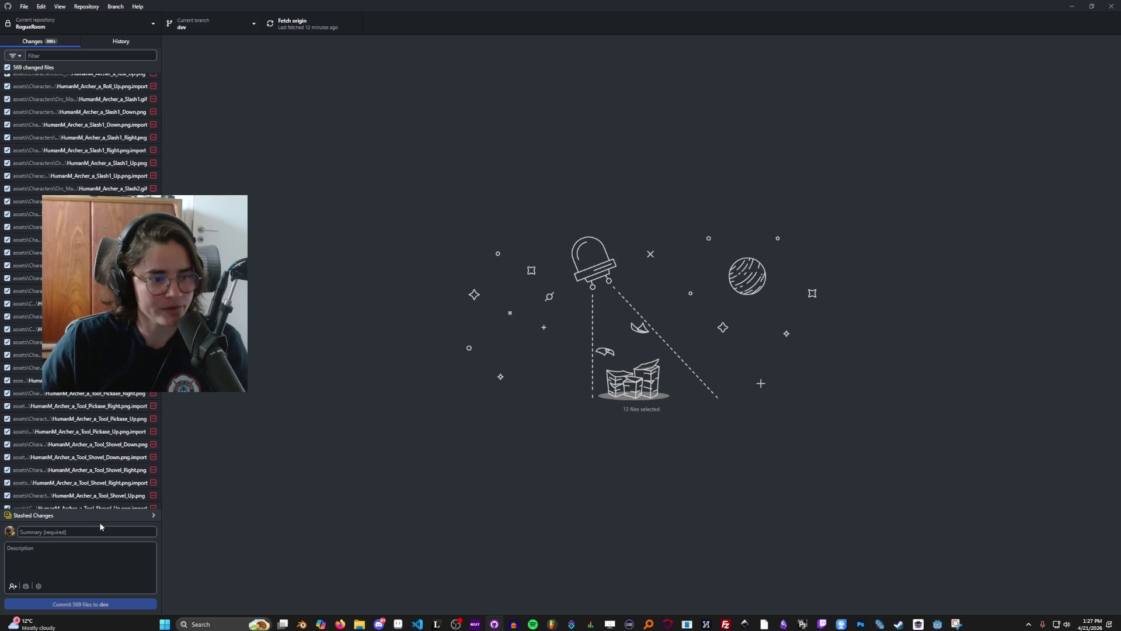
# Step: Commit all 569 files to dev with the summary "first wave of deleting"
pyautogui.write('fil')
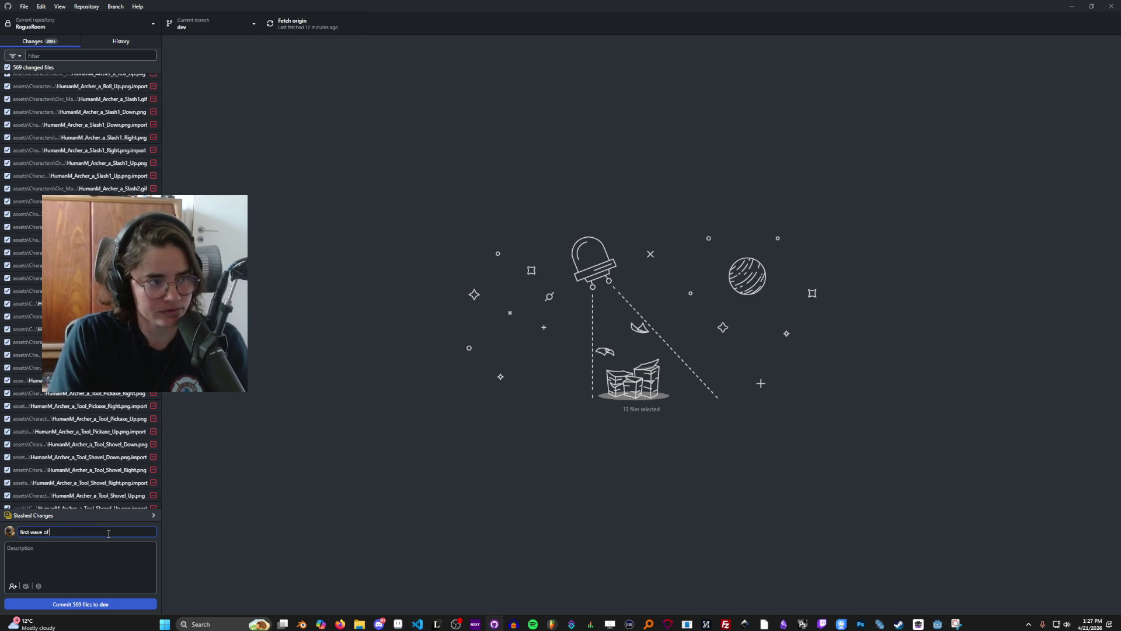
pyautogui.hotkey('ctrl', 'Return')
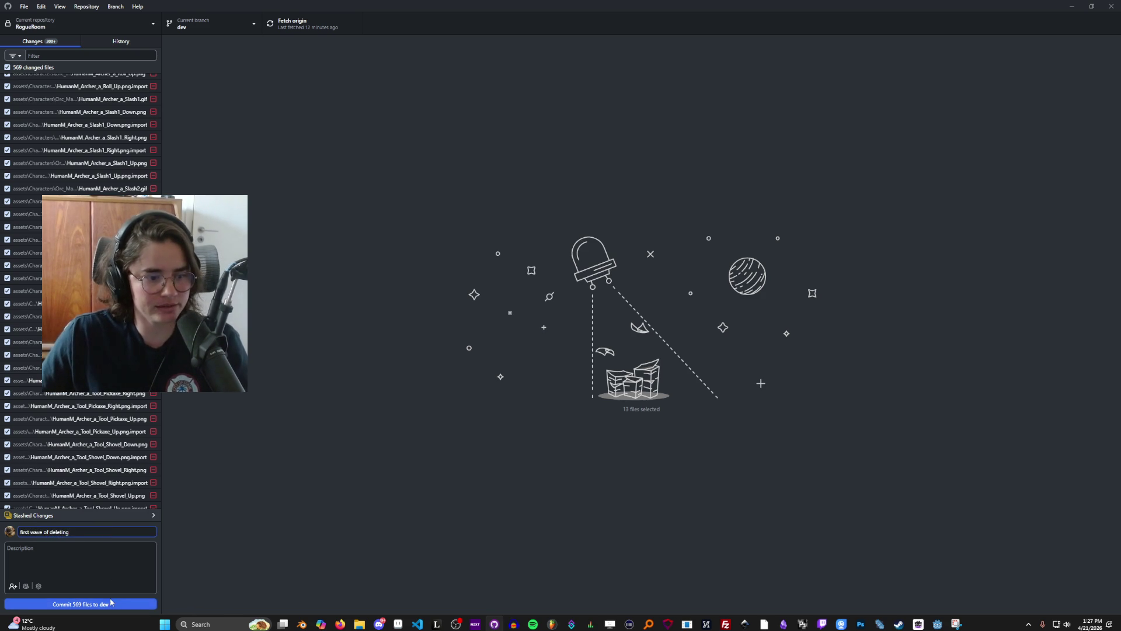
pyautogui.hotkey('alt', 'Tab')
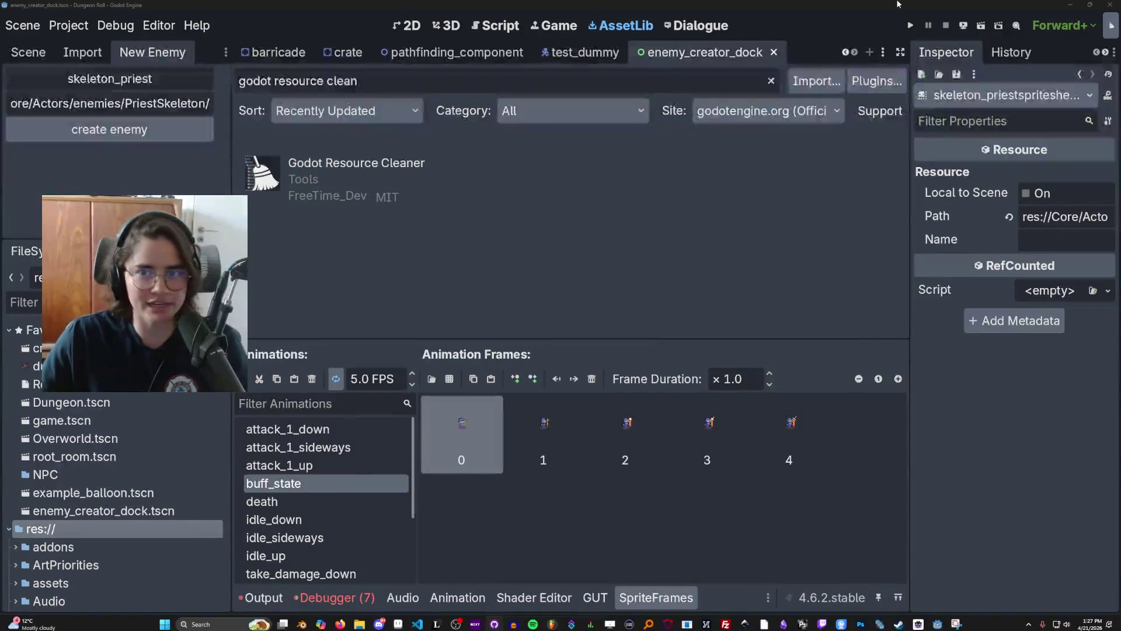
# Step: Run the project with F5, close it, then relaunch the game full screen
pyautogui.press('F5')
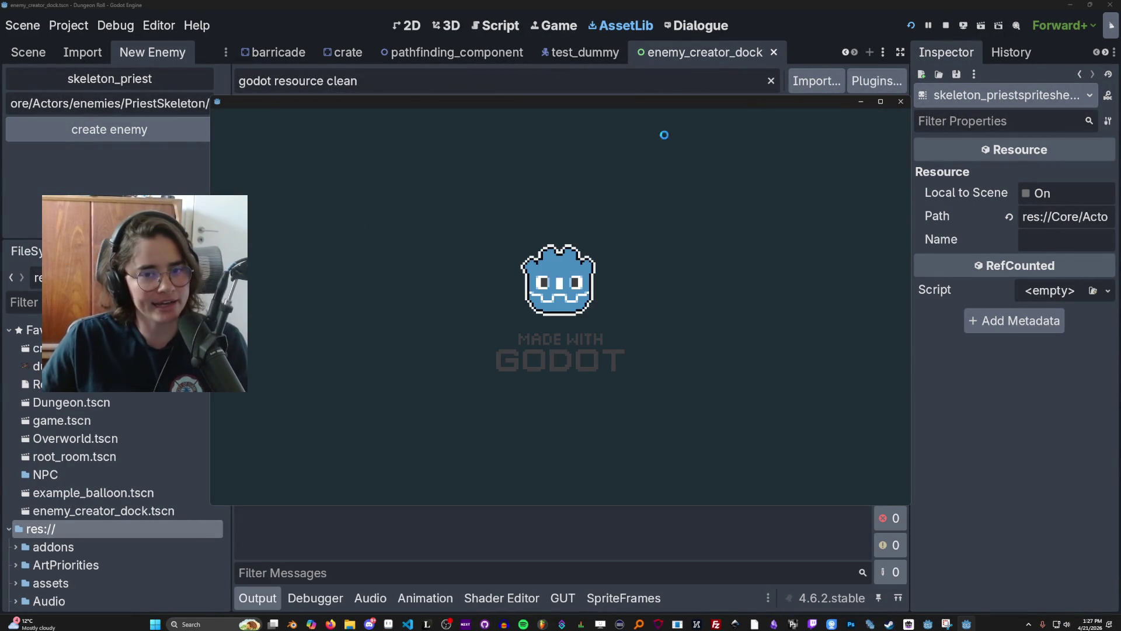
pyautogui.click(881, 102)
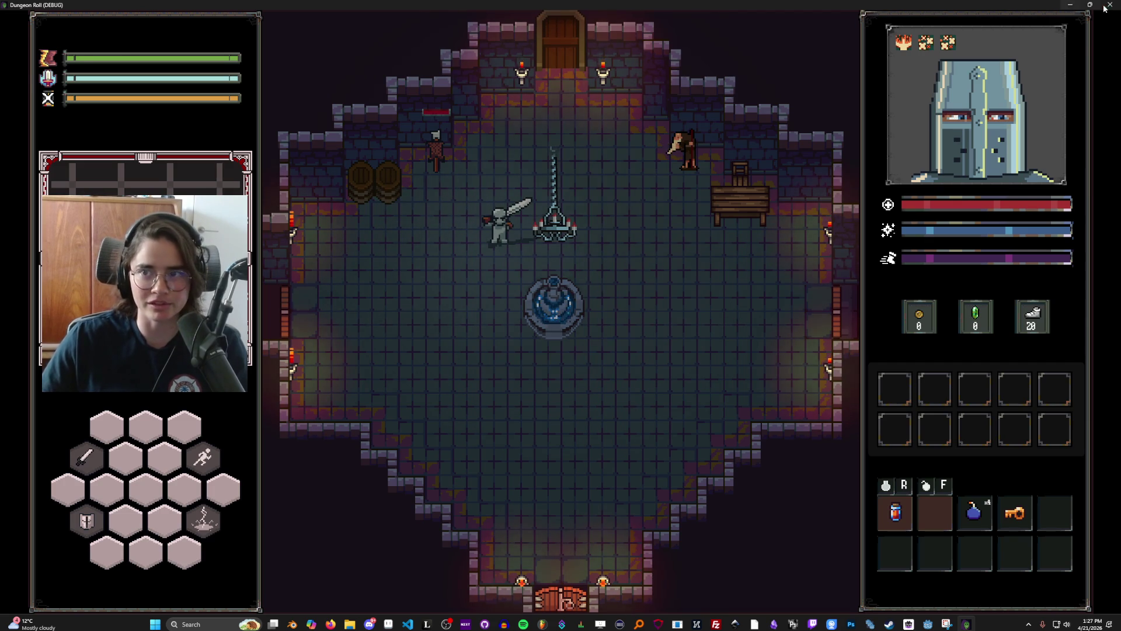
pyautogui.click(1110, 5)
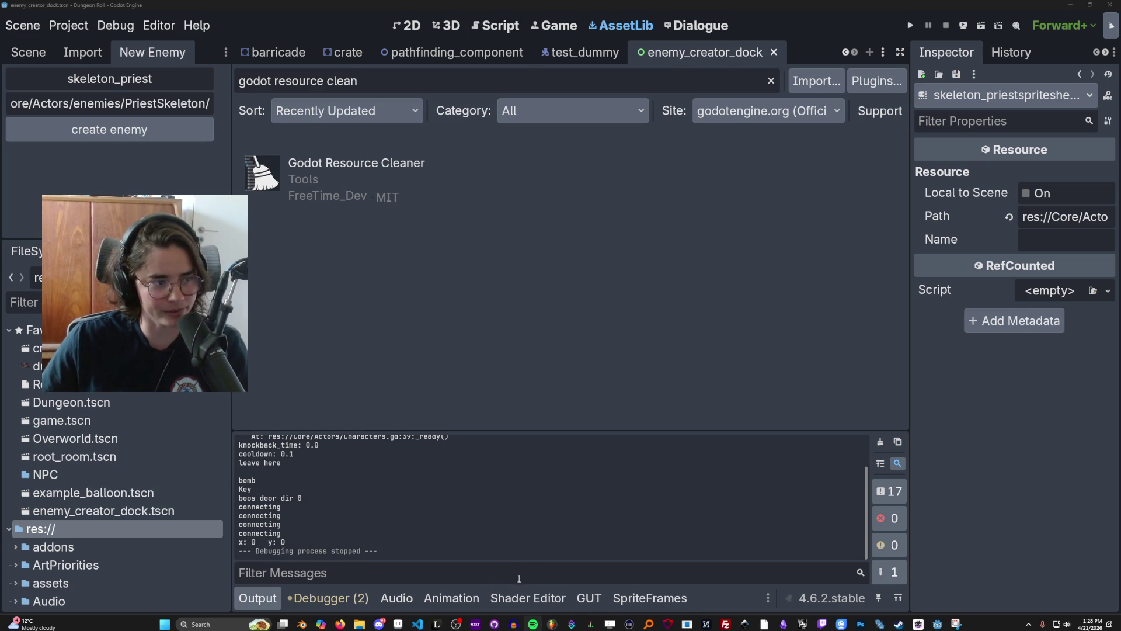
pyautogui.click(451, 598)
pyautogui.click(396, 597)
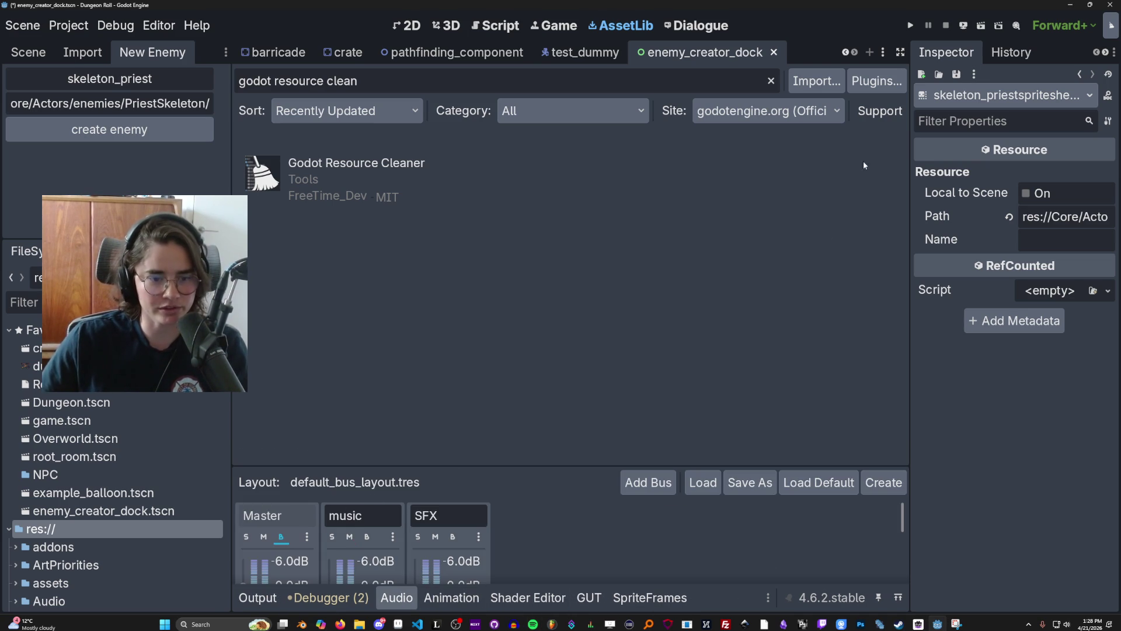
pyautogui.click(910, 26)
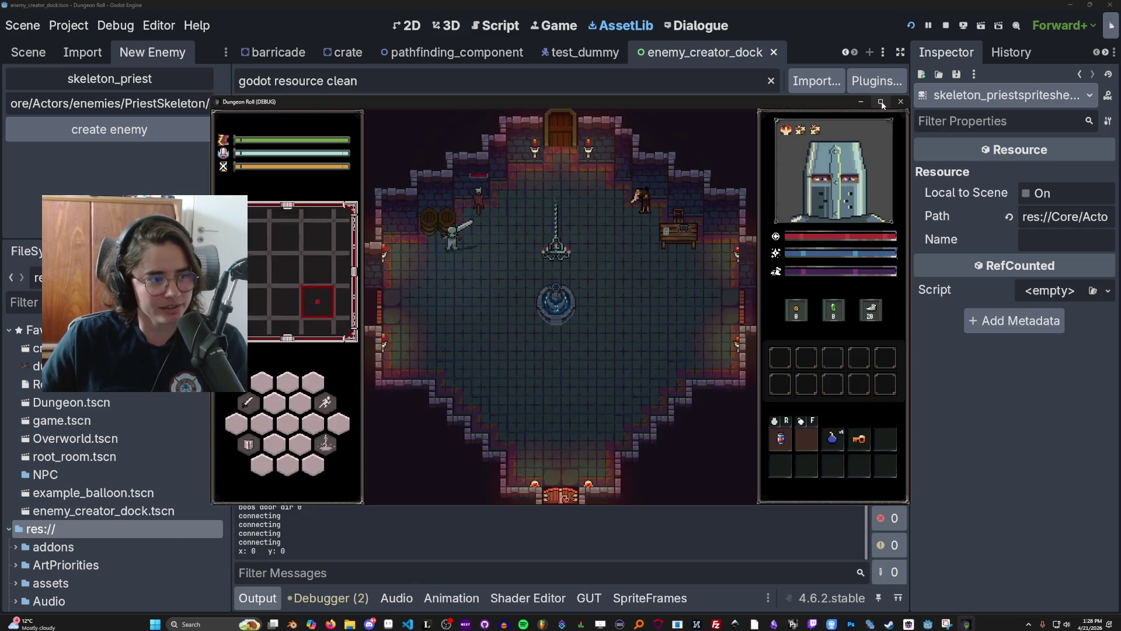
pyautogui.click(880, 102)
# Step: Walk the knight to the top door, pick a room, and engage the enemy with sword and dash
pyautogui.press('w')
pyautogui.press('a')
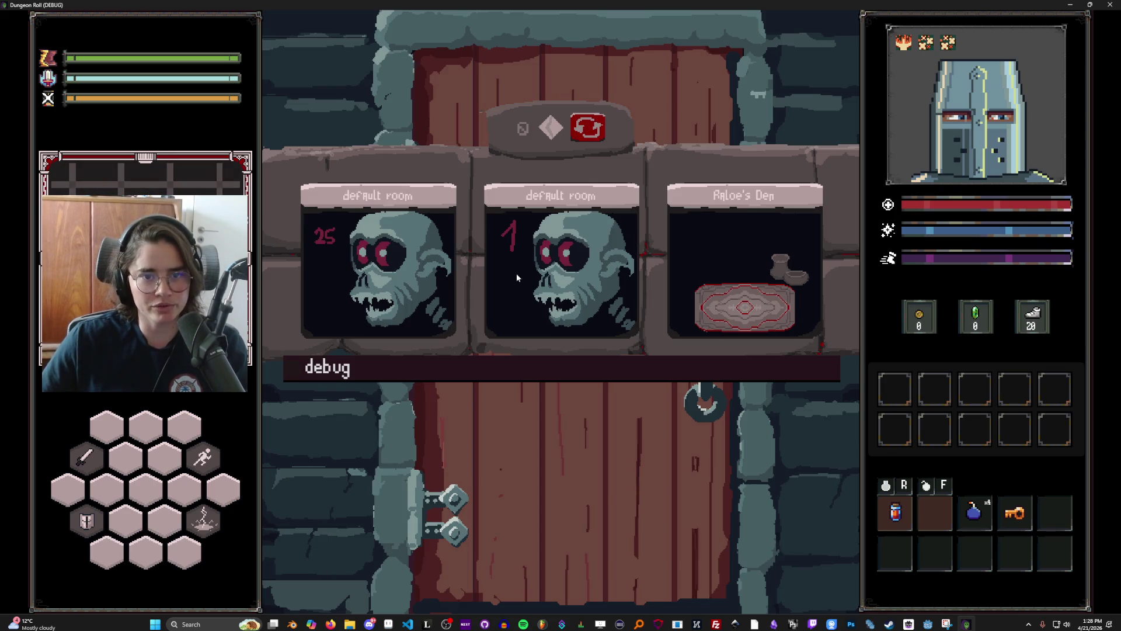
pyautogui.click(559, 261)
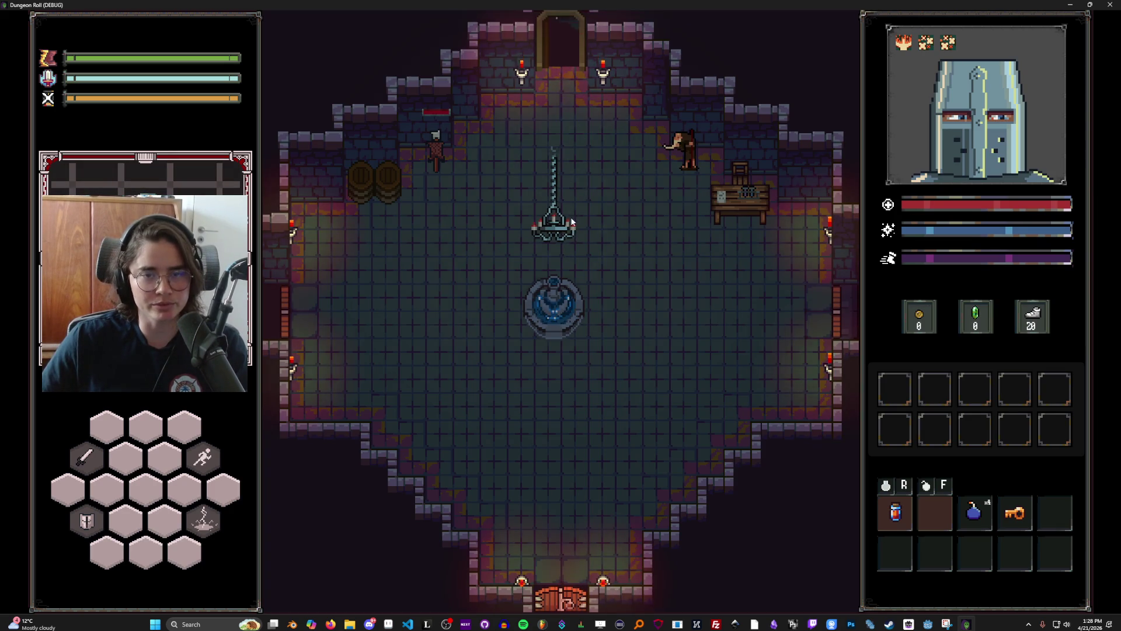
pyautogui.press('d')
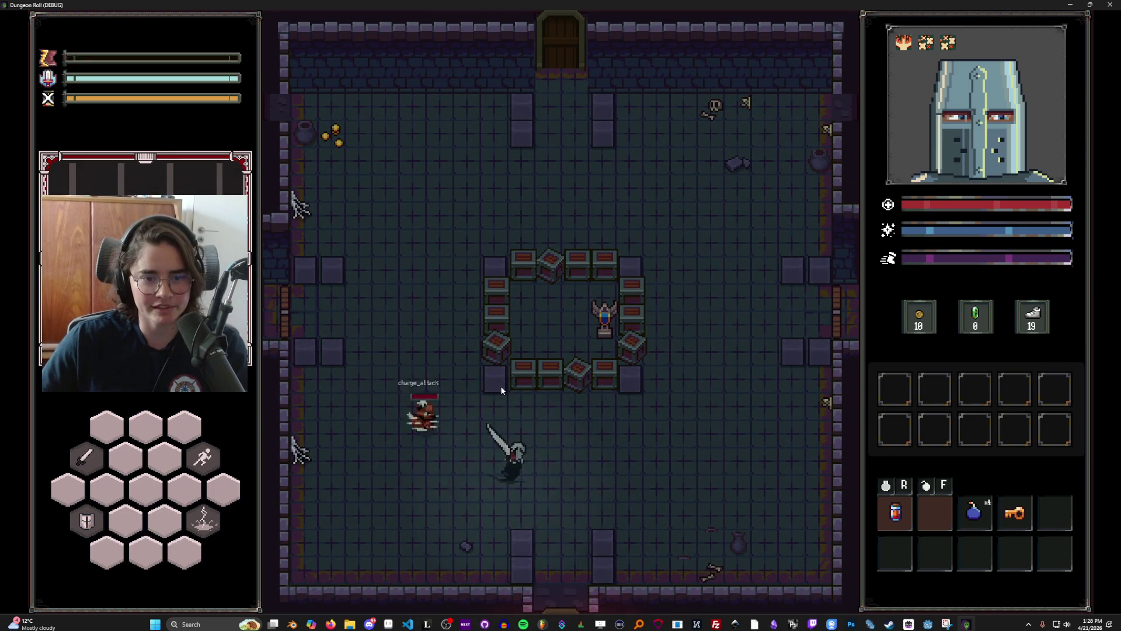
pyautogui.press('a')
pyautogui.press('d')
pyautogui.press('s')
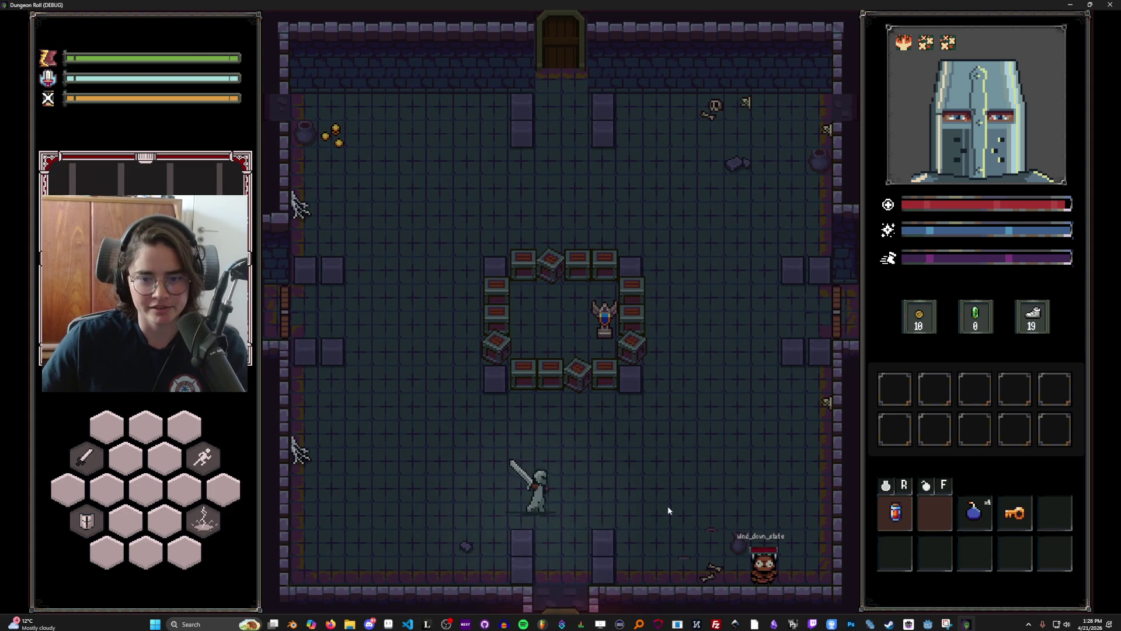
pyautogui.click(783, 545)
pyautogui.press('w')
pyautogui.press('d')
pyautogui.press('space')
# Step: Keep attacking the enemy until its loot drop triggers the loot_dropper.gd error
pyautogui.press('s')
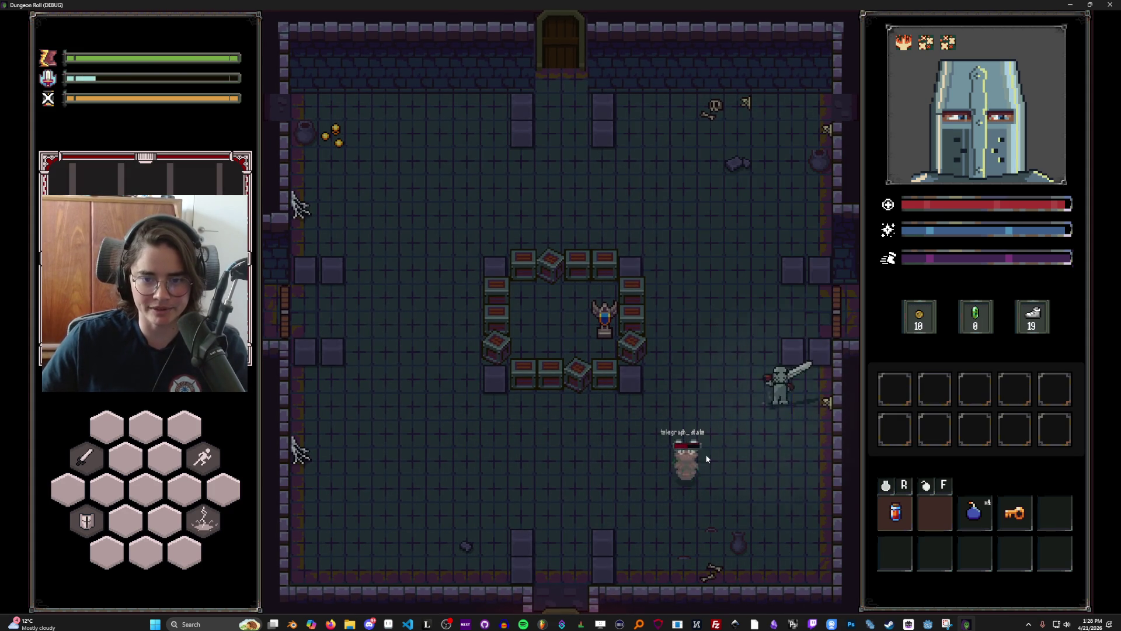
pyautogui.press('a')
pyautogui.click(713, 457)
pyautogui.press('a')
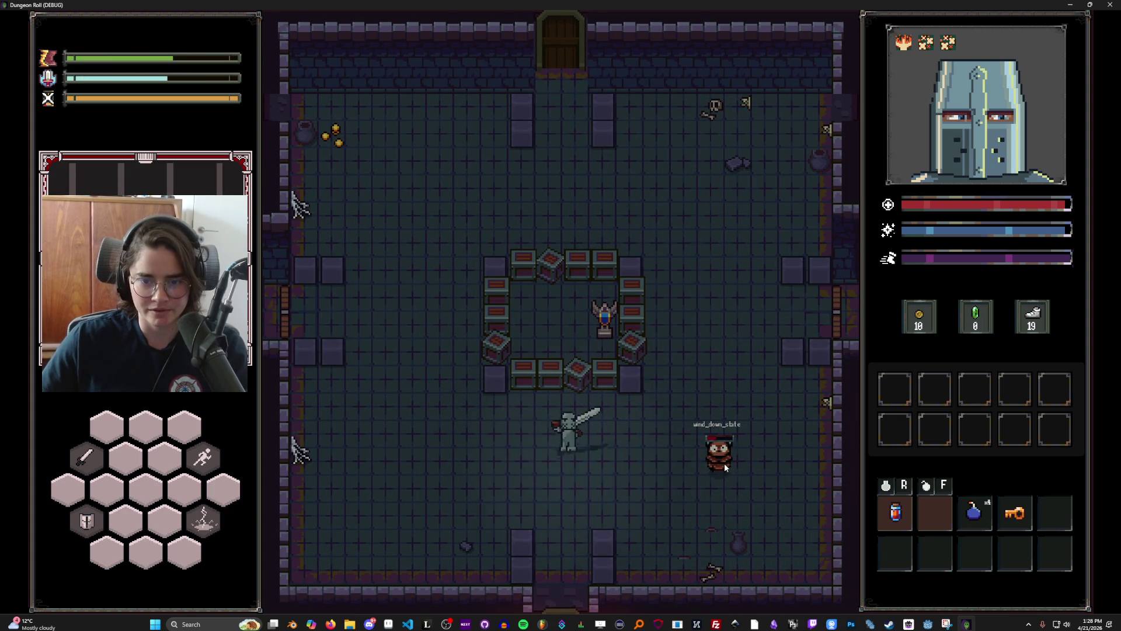
pyautogui.press('s')
pyautogui.press('s')
pyautogui.press('a')
pyautogui.press('w')
pyautogui.click(575, 342)
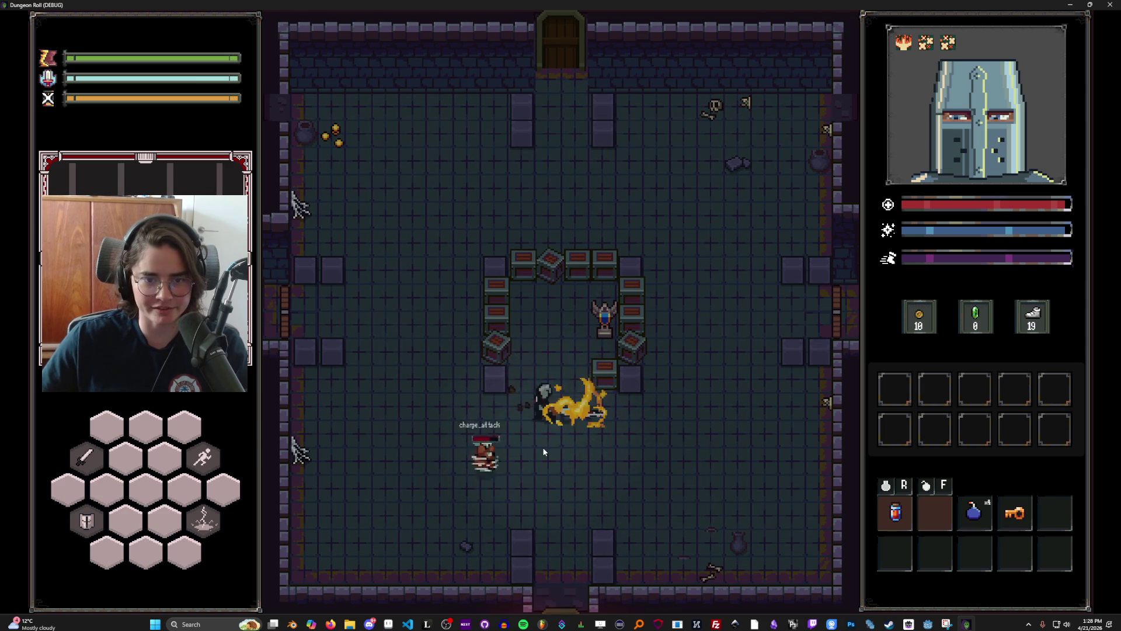
pyautogui.press('w')
pyautogui.click(610, 367)
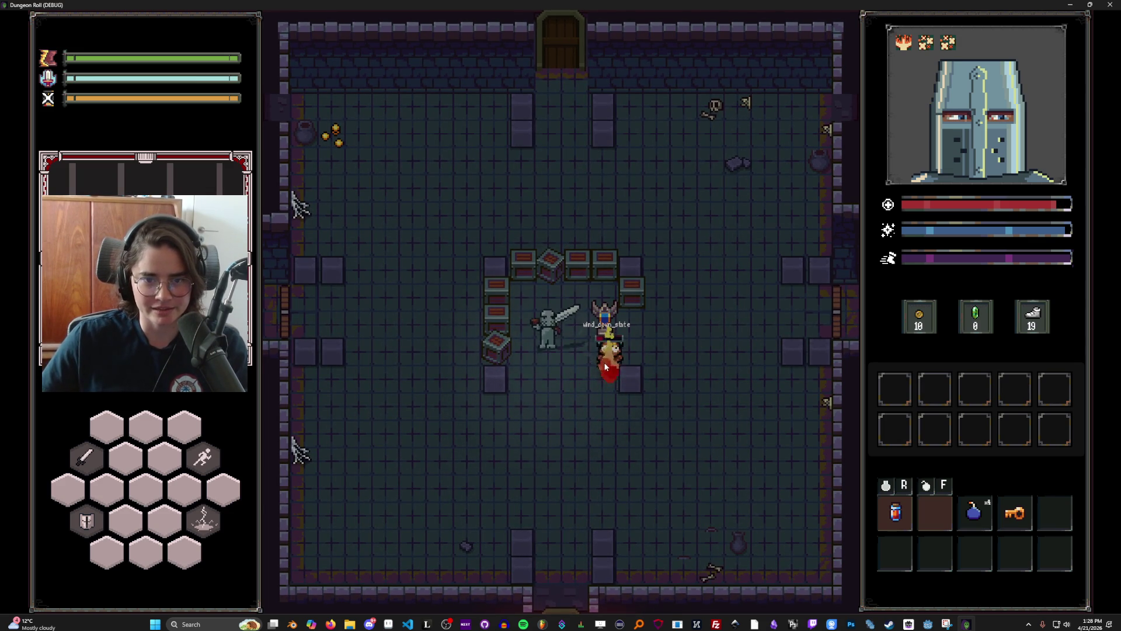
pyautogui.click(608, 362)
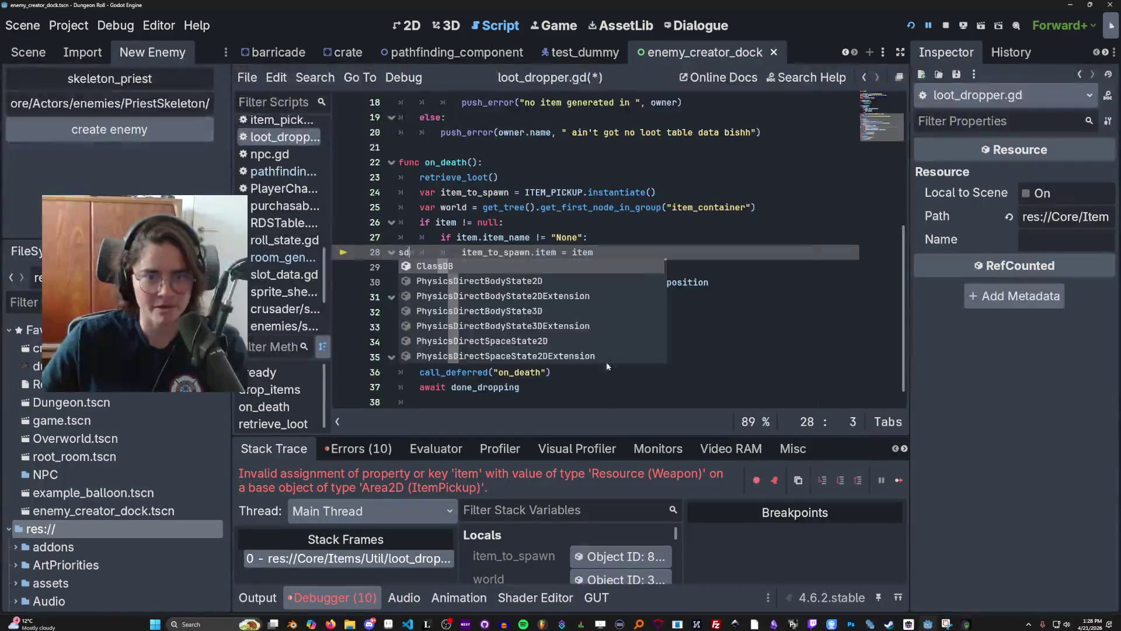
# Step: Save loot_dropper.gd and inspect the ITEM_PICKUP, item_container and retrieve_loot lines
pyautogui.press('BackSpace')
pyautogui.hotkey('ctrl', 's')
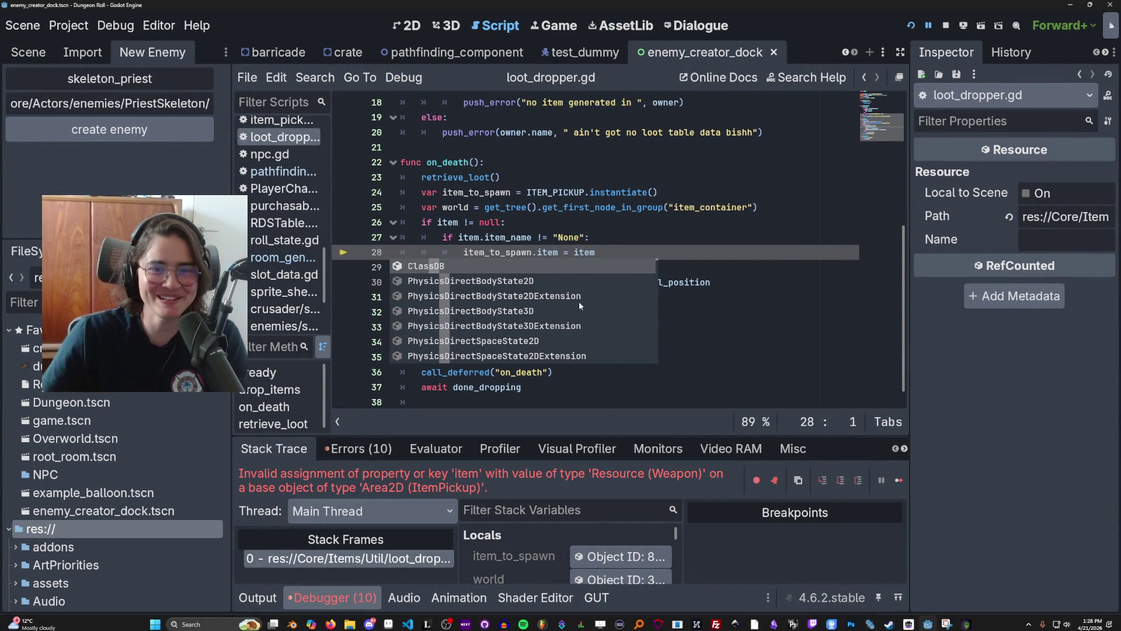
pyautogui.click(551, 193)
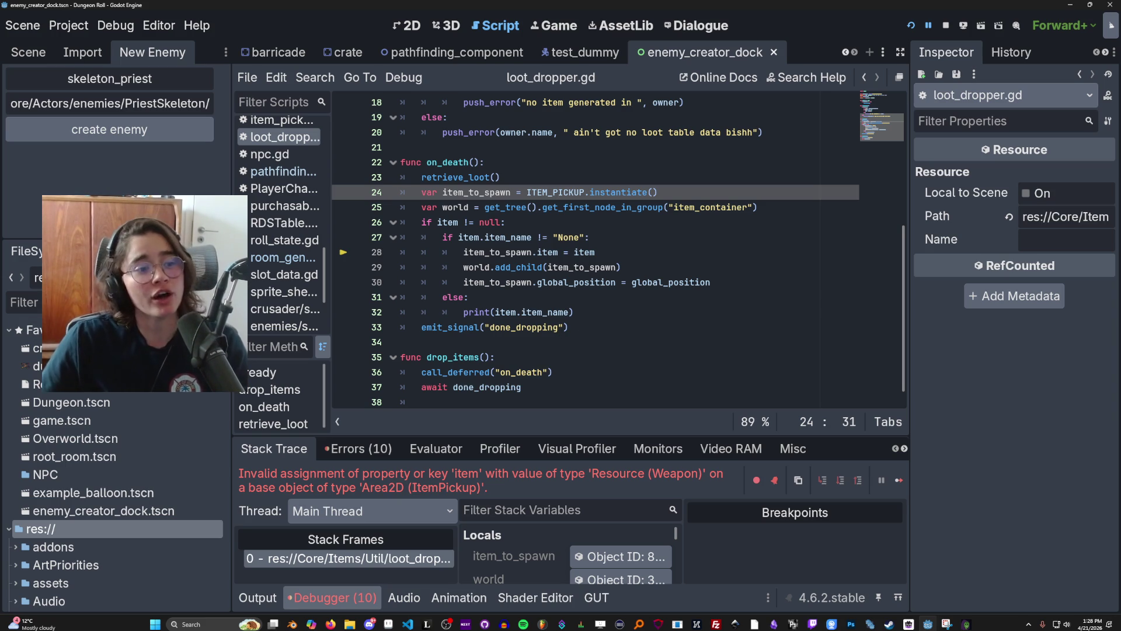
pyautogui.click(507, 208)
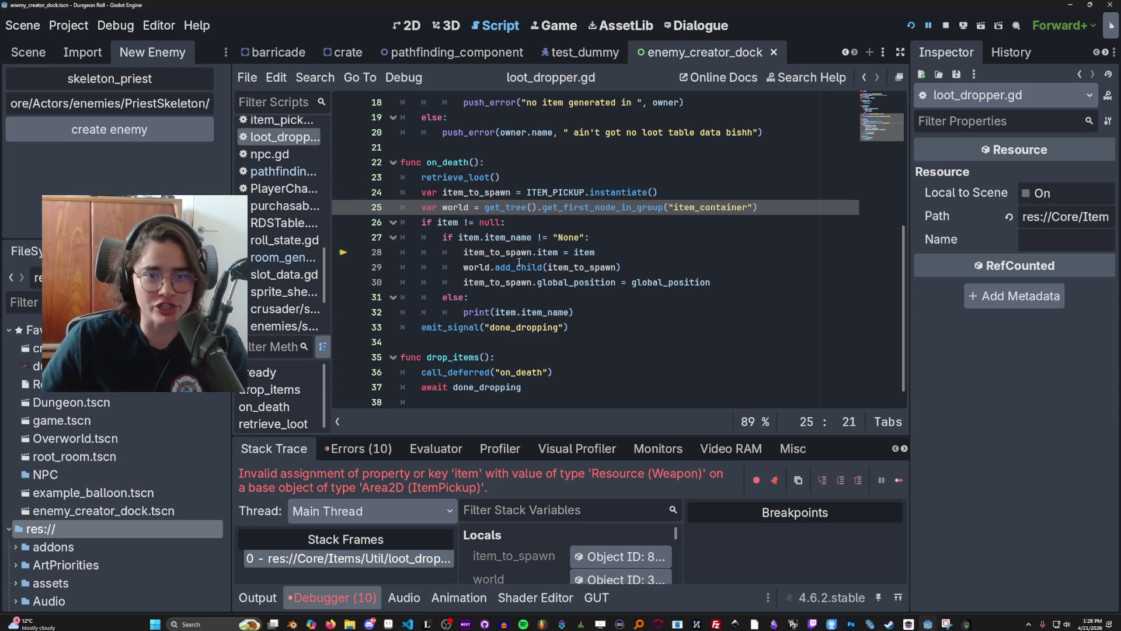
pyautogui.click(460, 179)
# Step: Highlight every use of item, examine the failing line 28 assignment, and restart the game
pyautogui.doubleClick(480, 235)
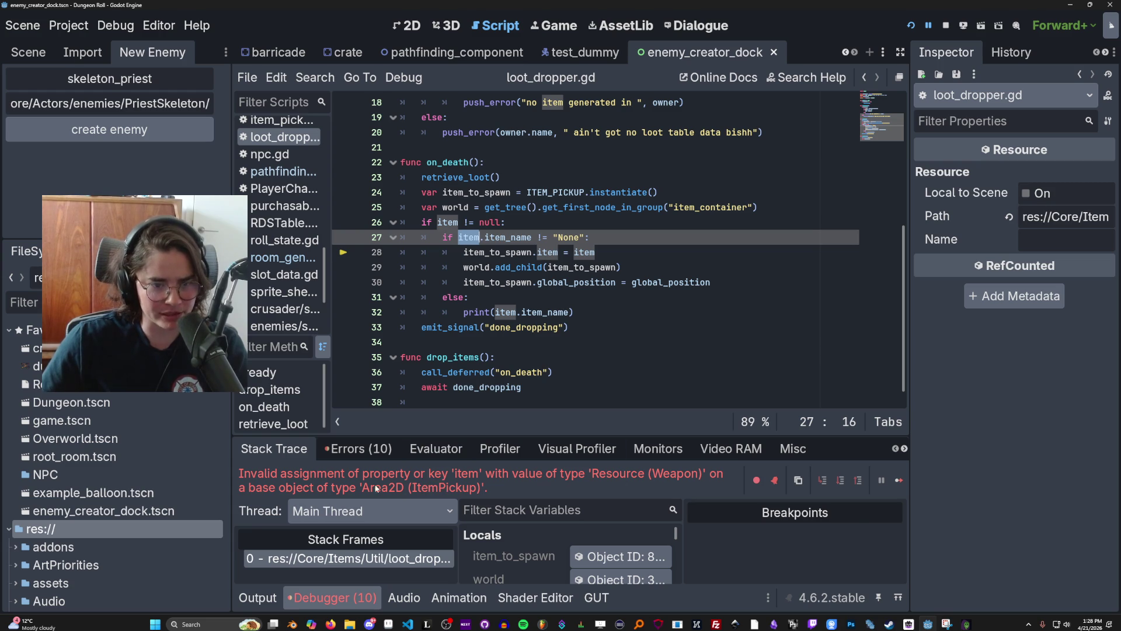
pyautogui.click(598, 253)
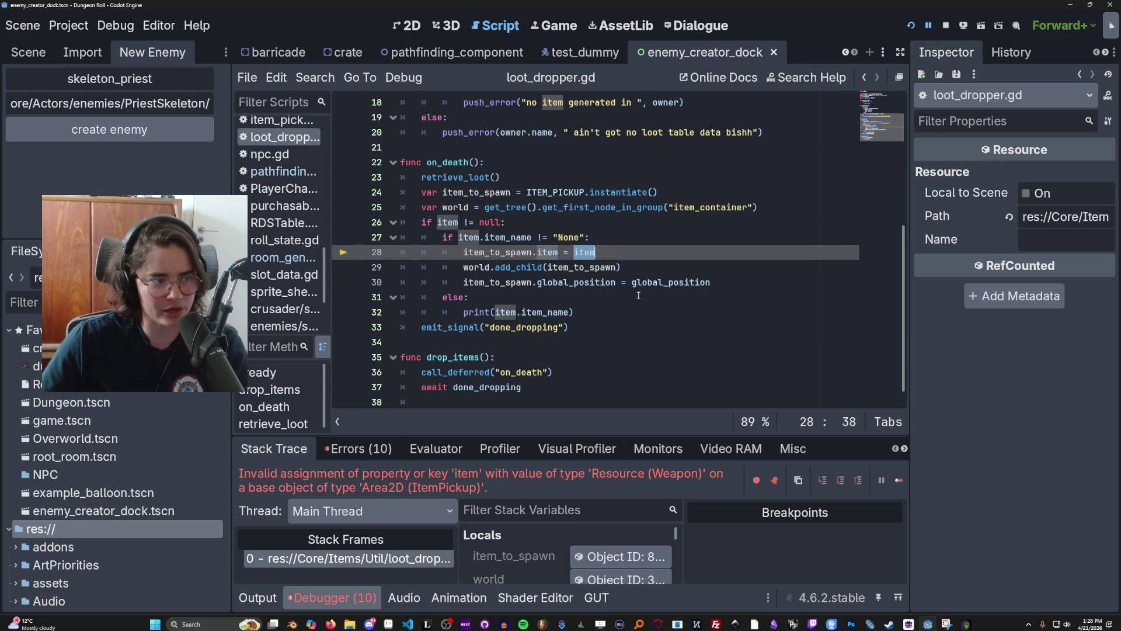
pyautogui.click(910, 25)
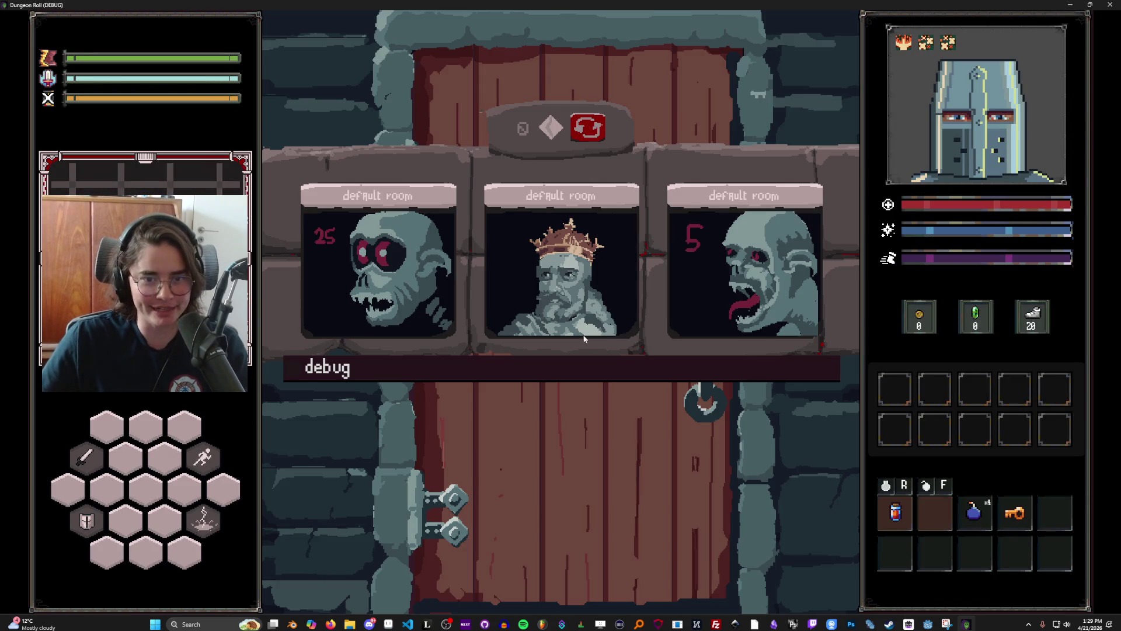
# Step: Travel to the forest and take the Ricochet and Defence Boost upgrades from the NPC
pyautogui.click(565, 295)
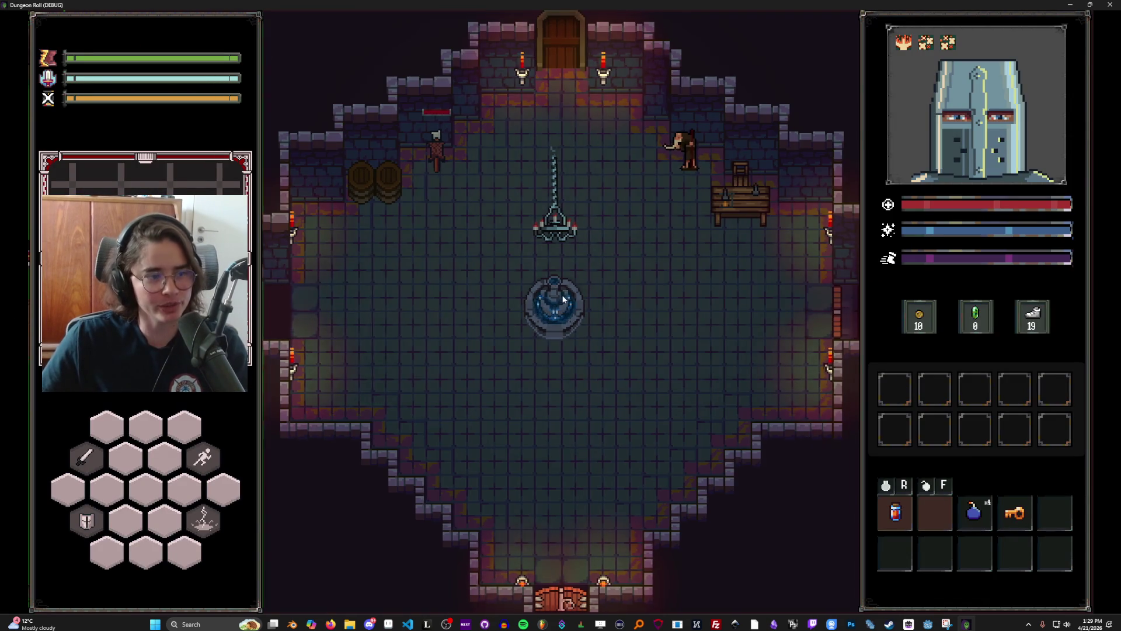
pyautogui.press('a')
pyautogui.press('w')
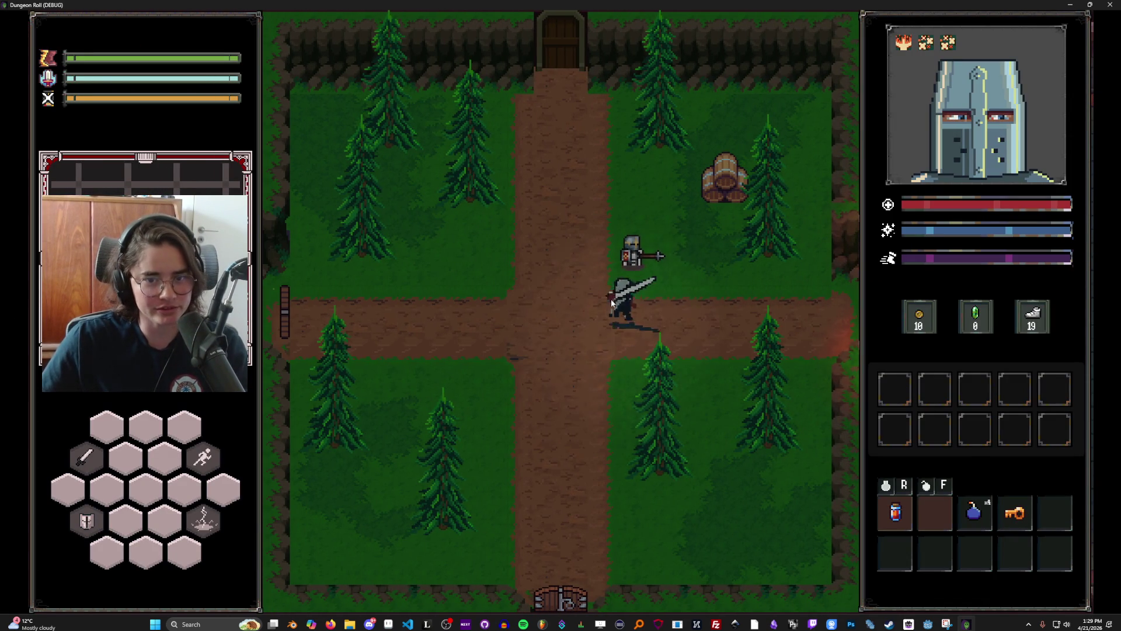
pyautogui.press('e')
pyautogui.press('w')
pyautogui.press('e')
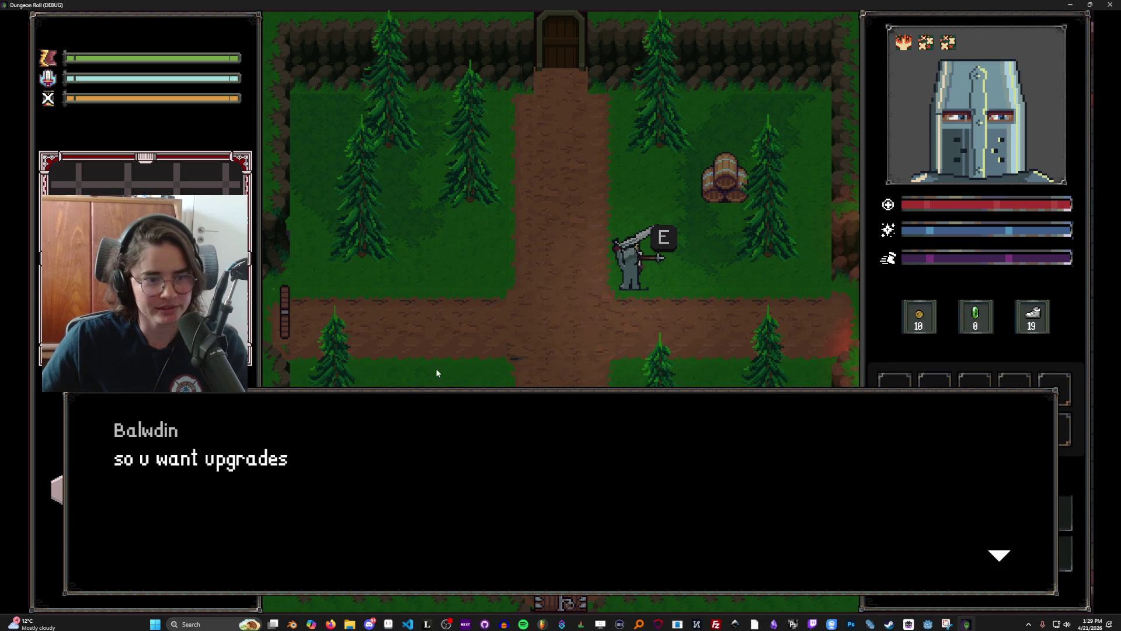
pyautogui.press('e')
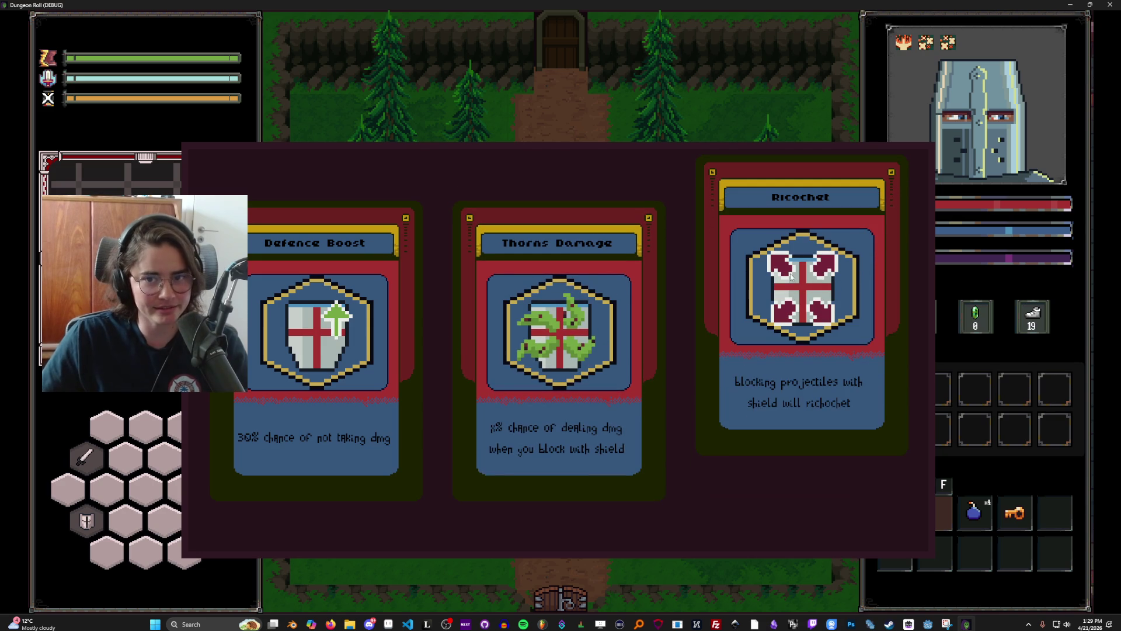
pyautogui.click(798, 311)
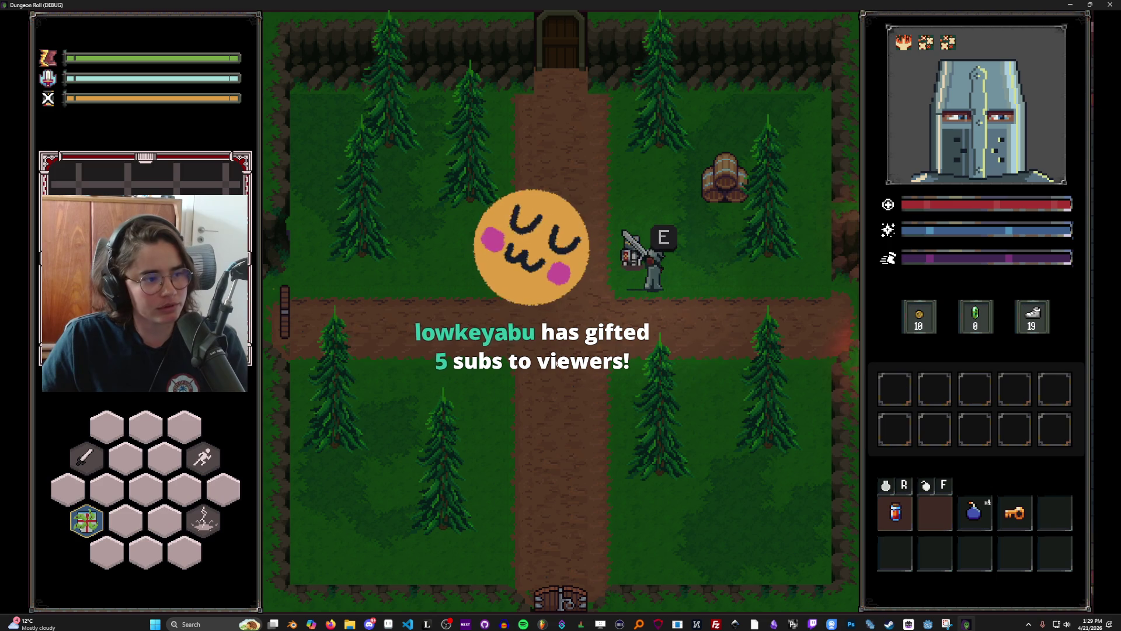
pyautogui.press('e')
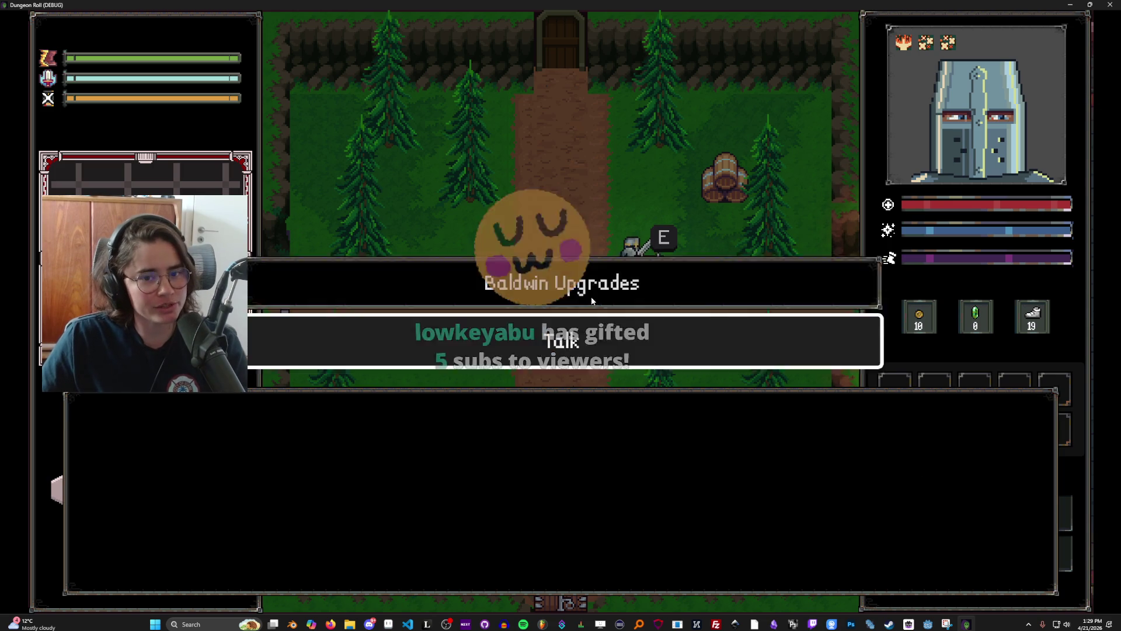
pyautogui.click(453, 458)
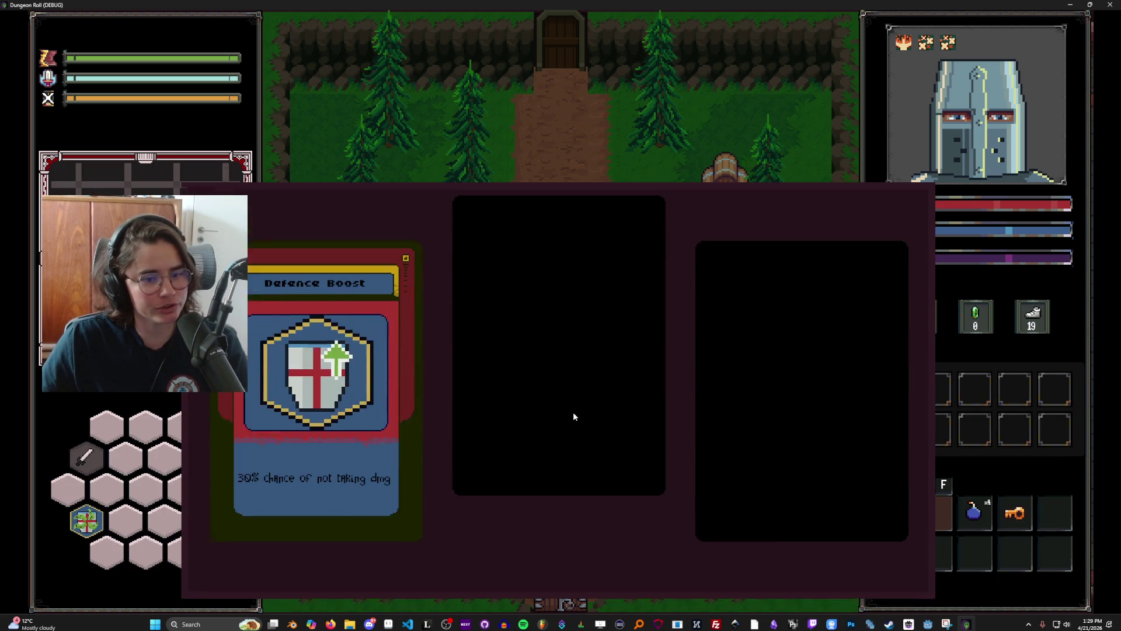
pyautogui.click(374, 361)
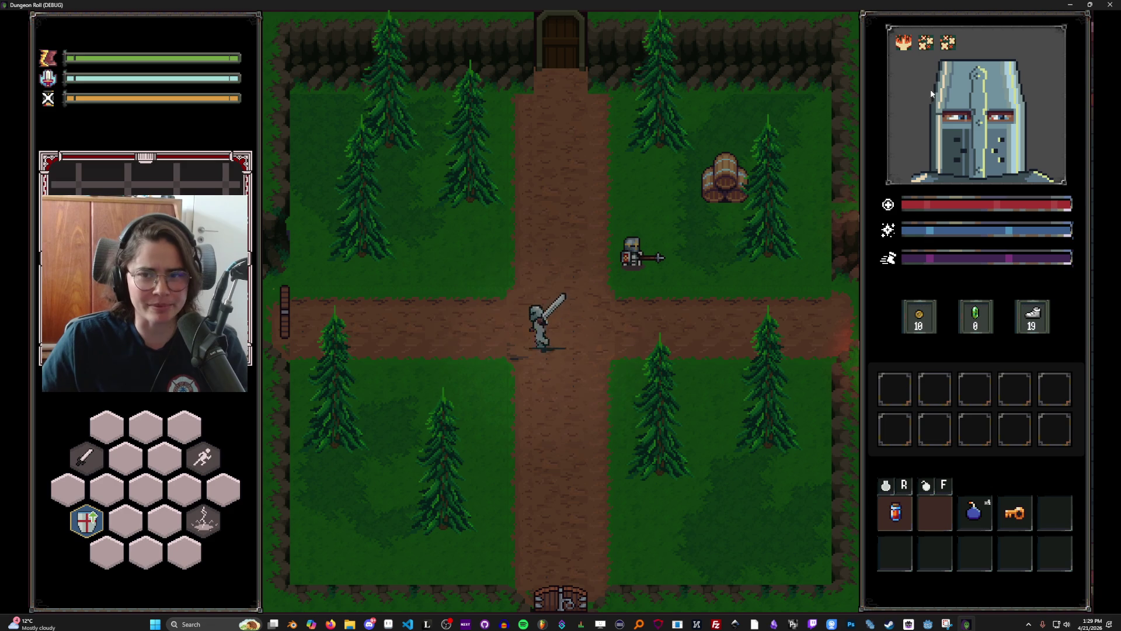
# Step: Pause, end the run, enable the debug room list, and close Dungeon Roll (DEBUG)
pyautogui.press('Escape')
pyautogui.click(544, 380)
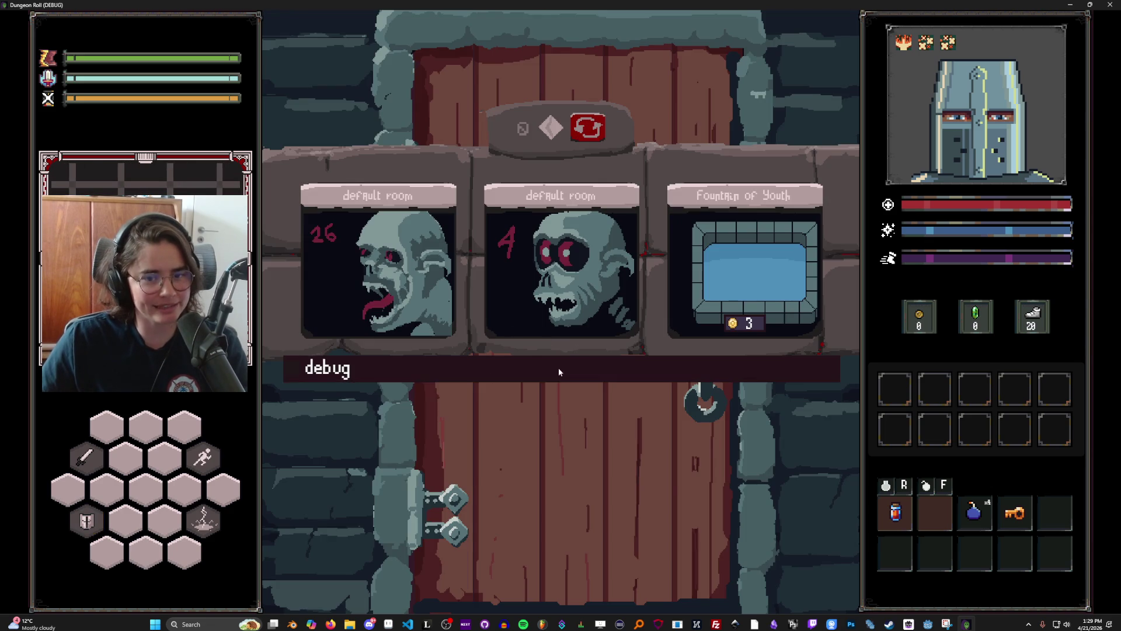
pyautogui.click(559, 372)
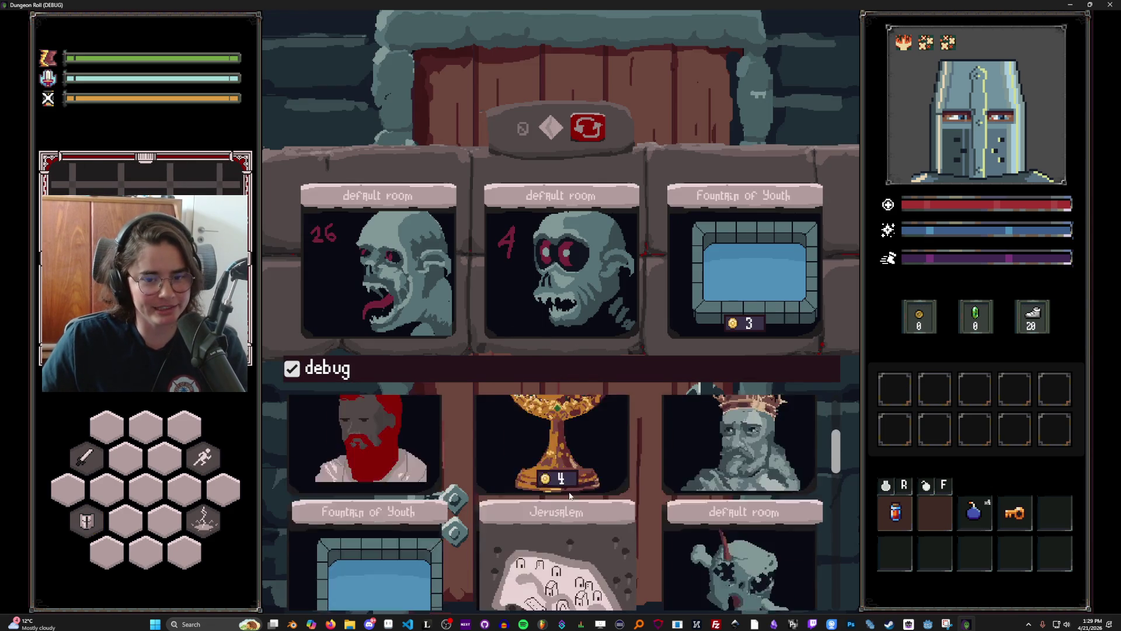
pyautogui.scroll(1, 761, 450)
pyautogui.scroll(-2, 761, 449)
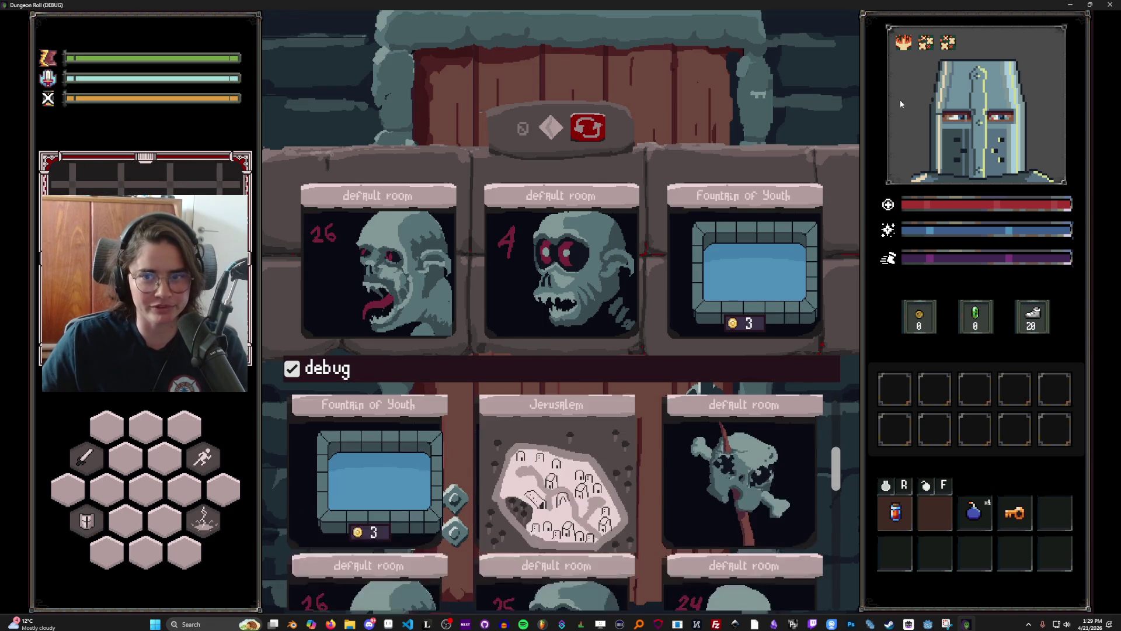
pyautogui.click(1110, 4)
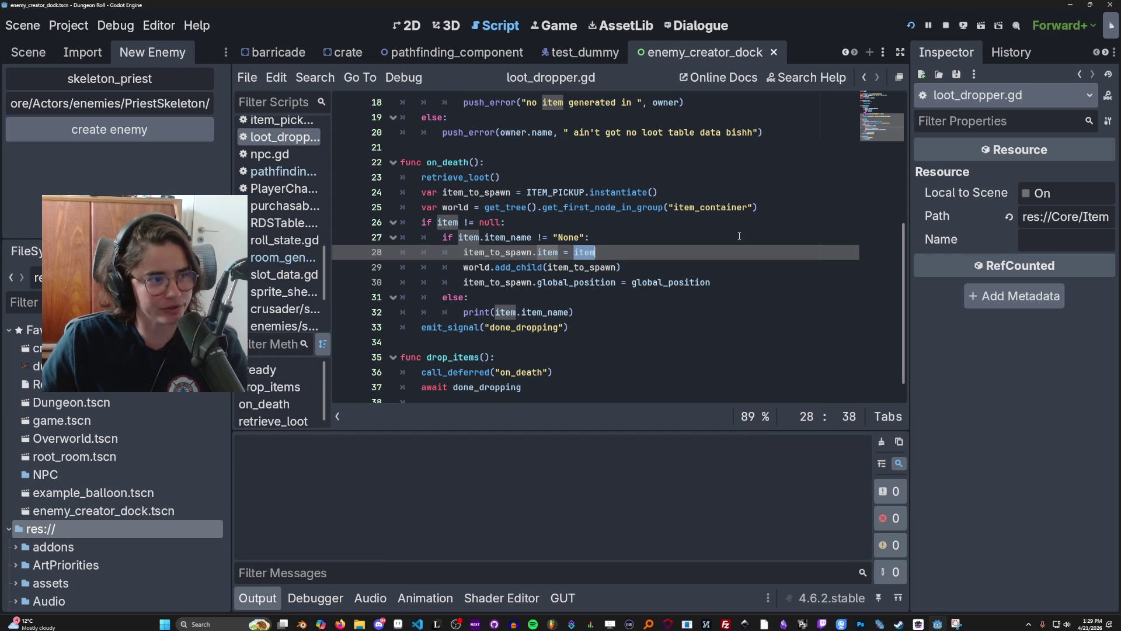
# Step: Relaunch Dungeon Roll with F5, maximize its window, and bring up the room selection at the door
pyautogui.press('F5')
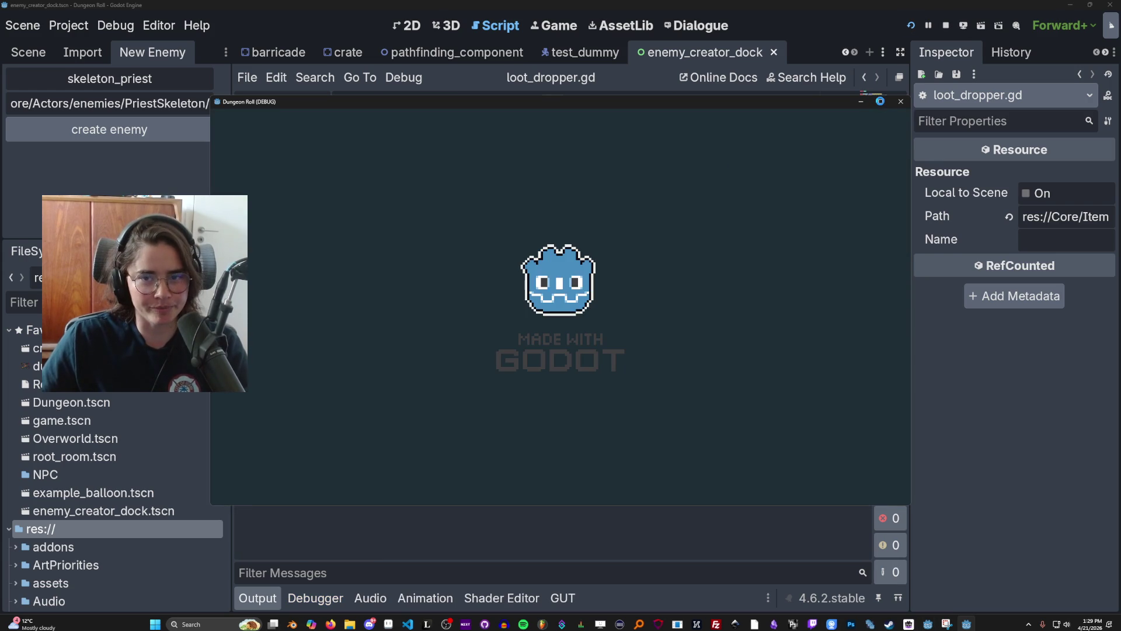
pyautogui.click(880, 102)
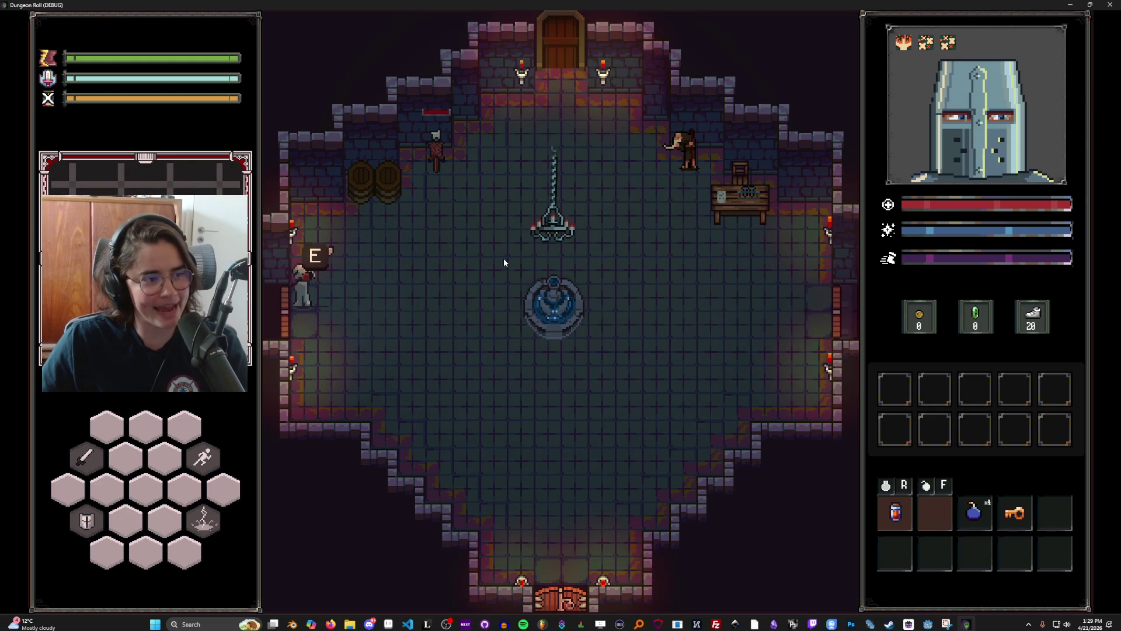
pyautogui.press('s')
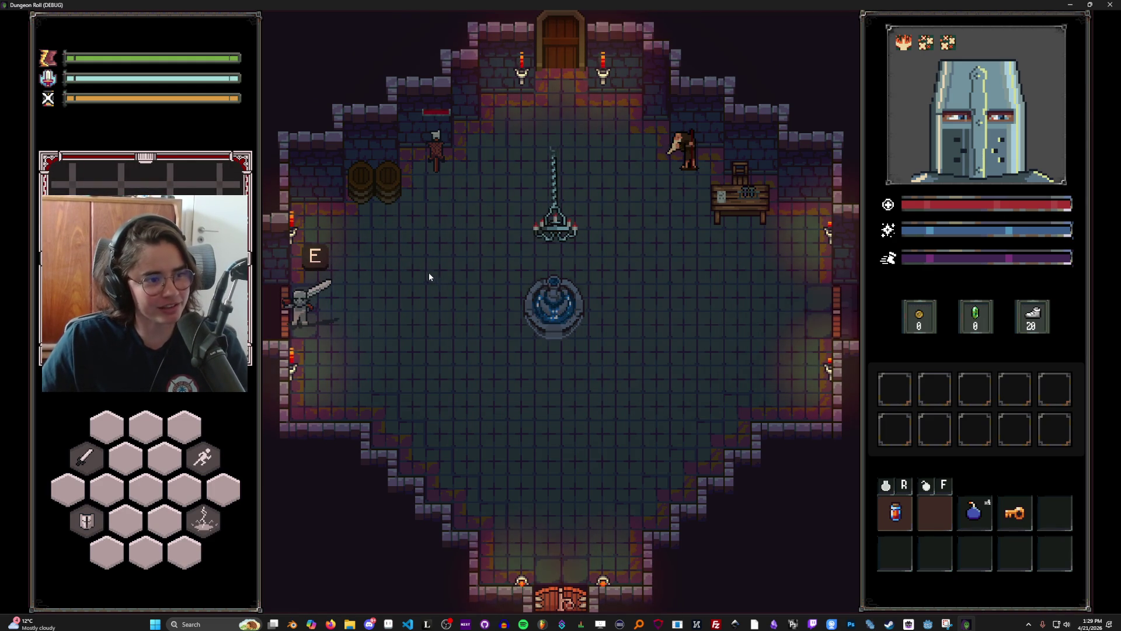
pyautogui.press('e')
# Step: Enable the debug room list and enter a room chosen from it
pyautogui.click(485, 366)
pyautogui.scroll(-4, 567, 446)
pyautogui.scroll(3, 686, 478)
pyautogui.scroll(-10, 688, 477)
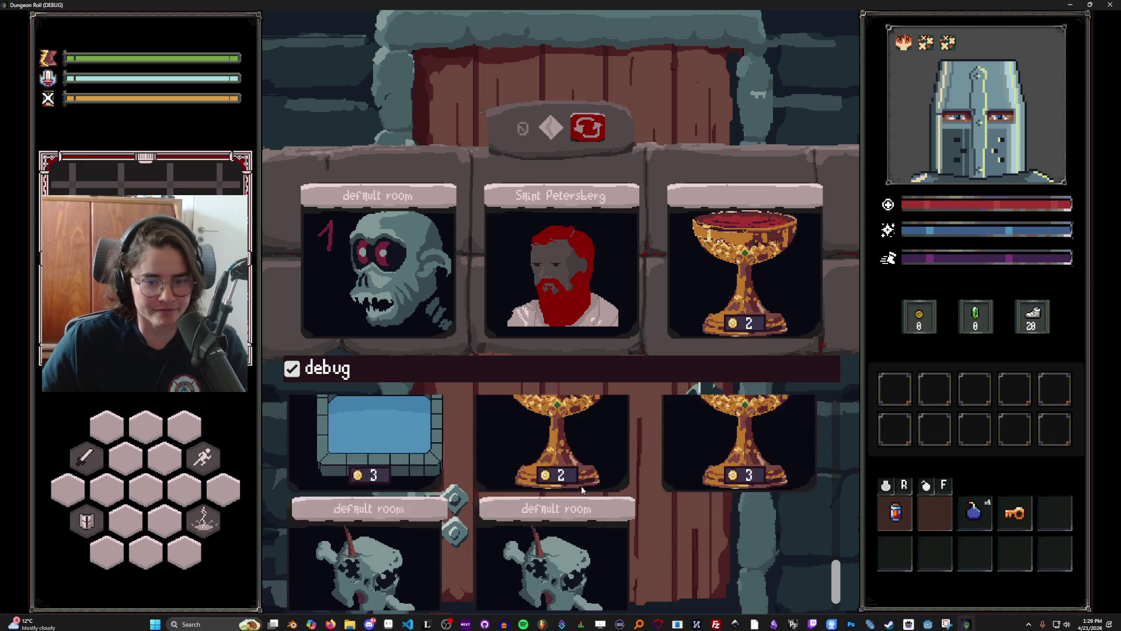
pyautogui.scroll(8, 584, 481)
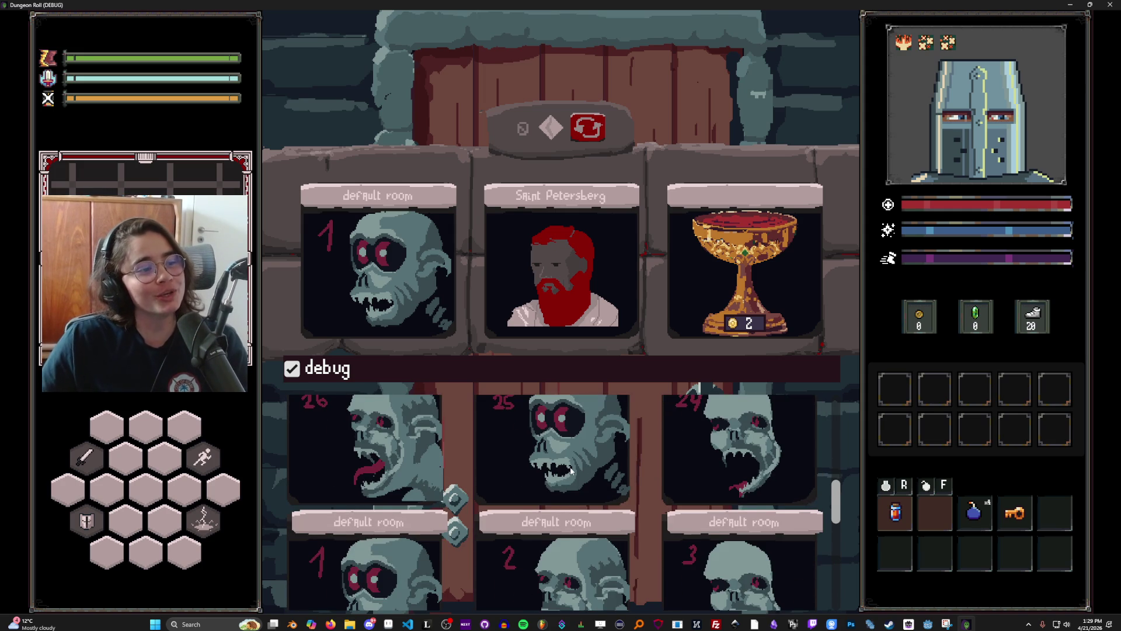
pyautogui.scroll(-1, 587, 467)
pyautogui.scroll(3, 587, 467)
pyautogui.scroll(-2, 646, 476)
pyautogui.scroll(-5, 646, 476)
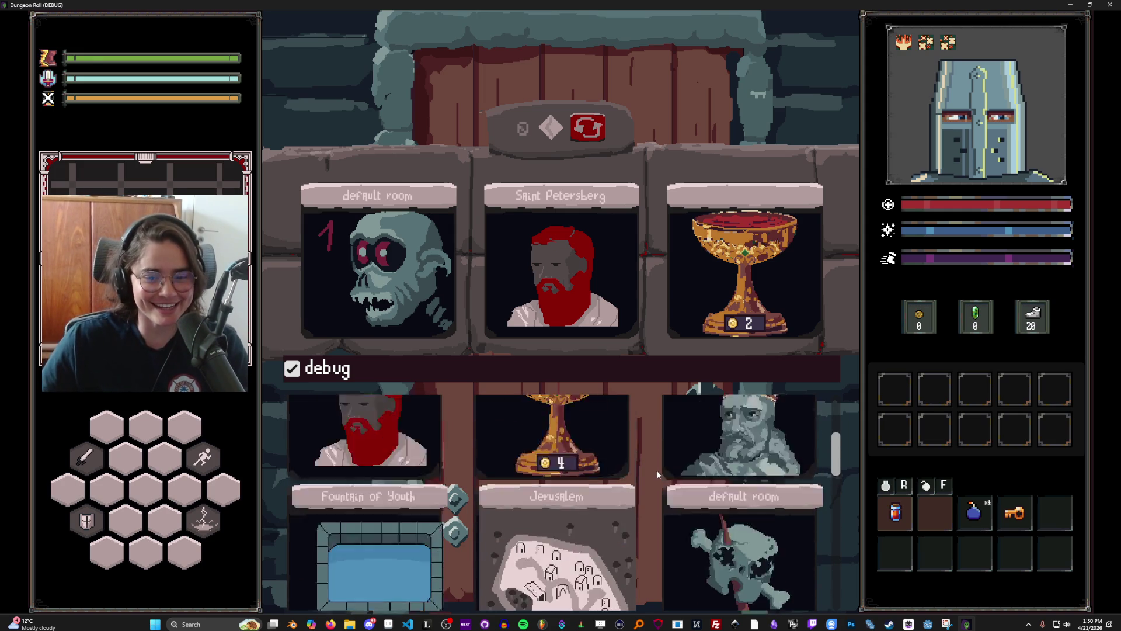
pyautogui.click(702, 479)
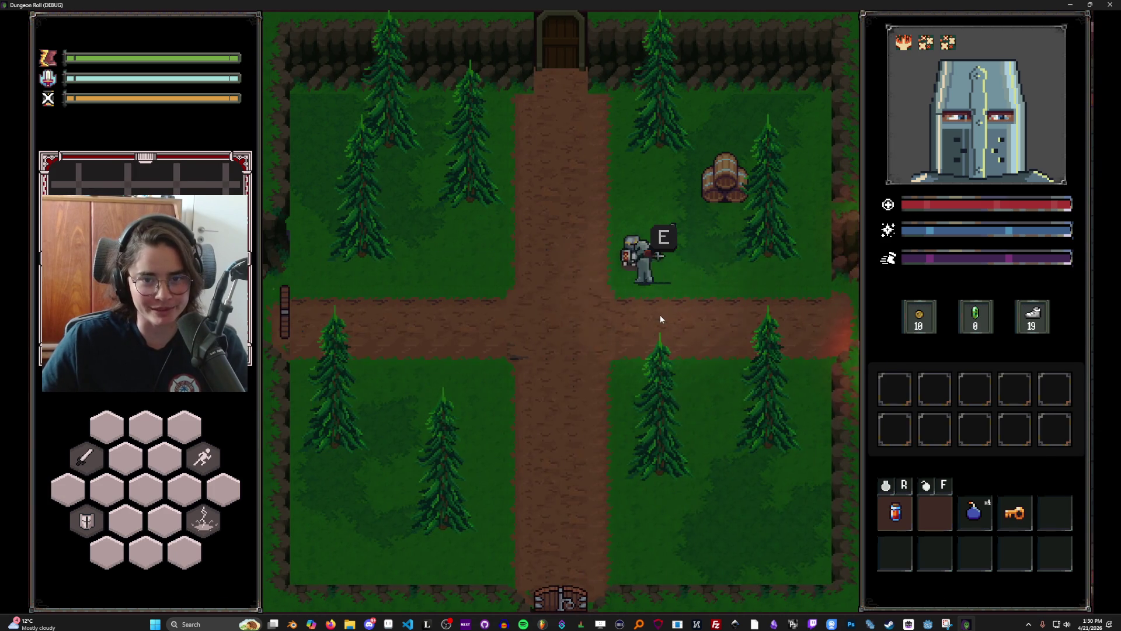
# Step: Take the Ricochet upgrade from Baldwin, then choose the right-hand default room card
pyautogui.press('e')
pyautogui.click(571, 297)
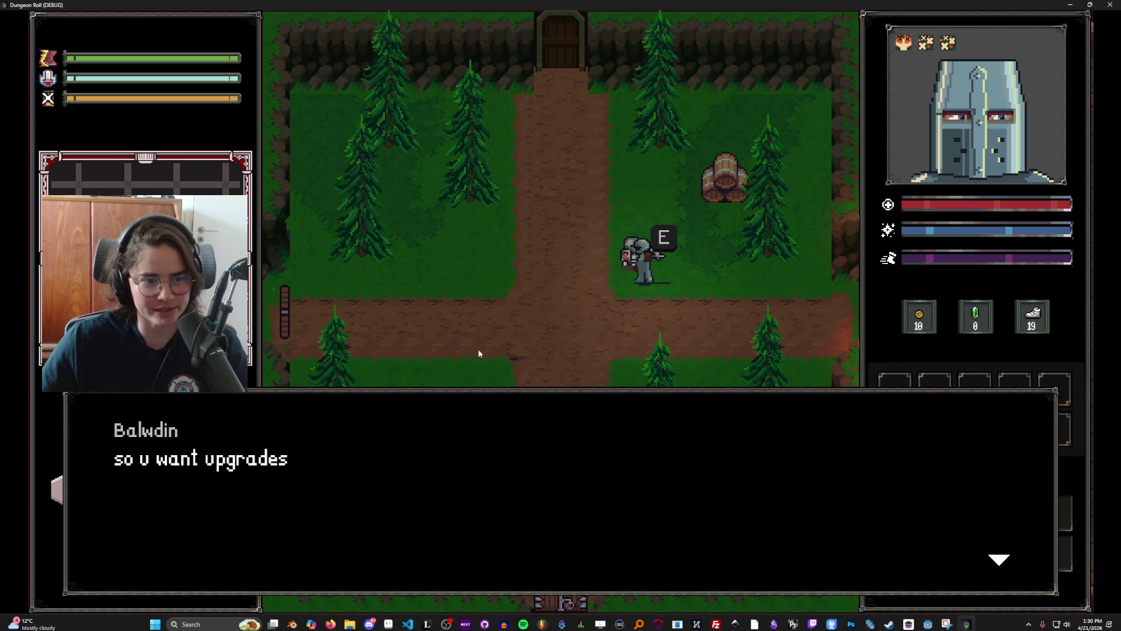
pyautogui.click(481, 348)
pyautogui.click(565, 330)
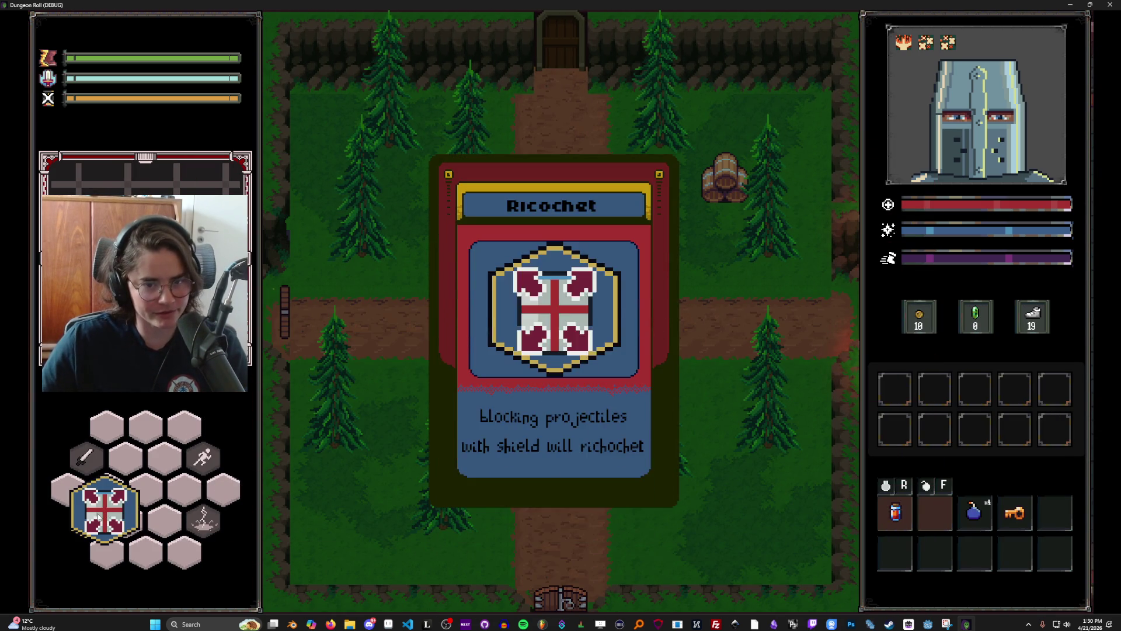
pyautogui.press('w')
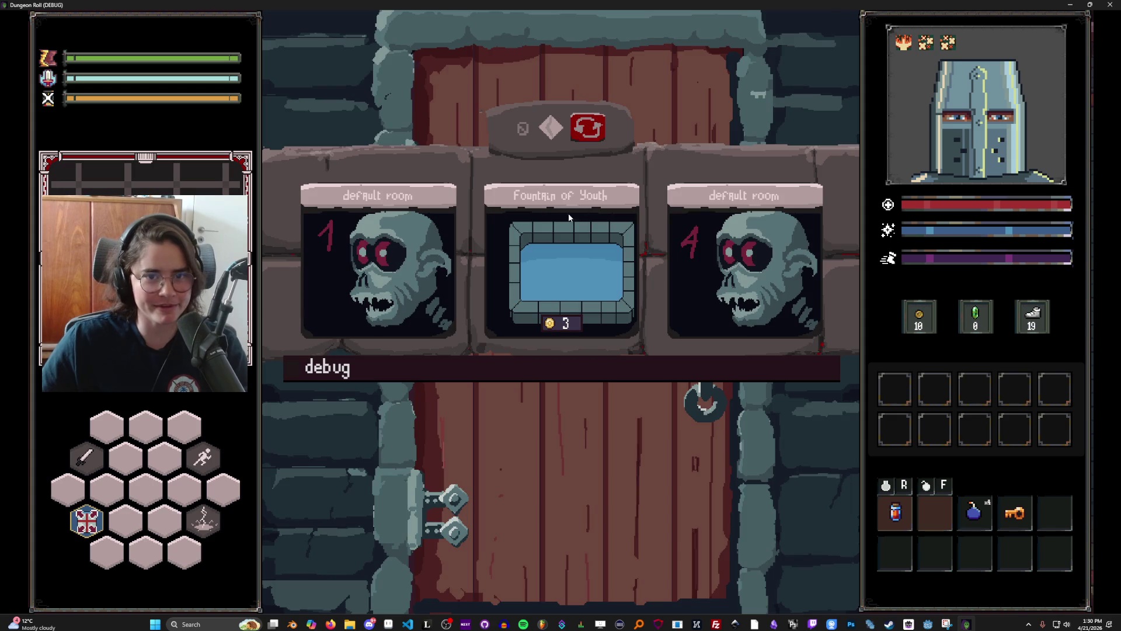
pyautogui.click(732, 280)
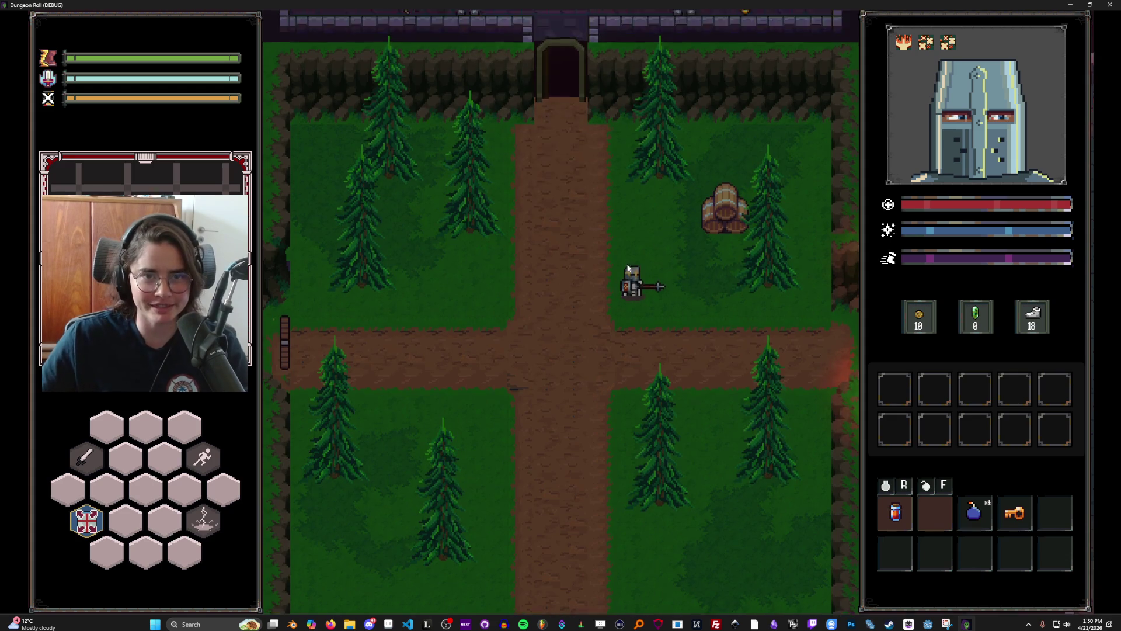
# Step: Move the knight right through the room, swinging the sword and casting lightning at nearby enemies
pyautogui.press('s')
pyautogui.press('d')
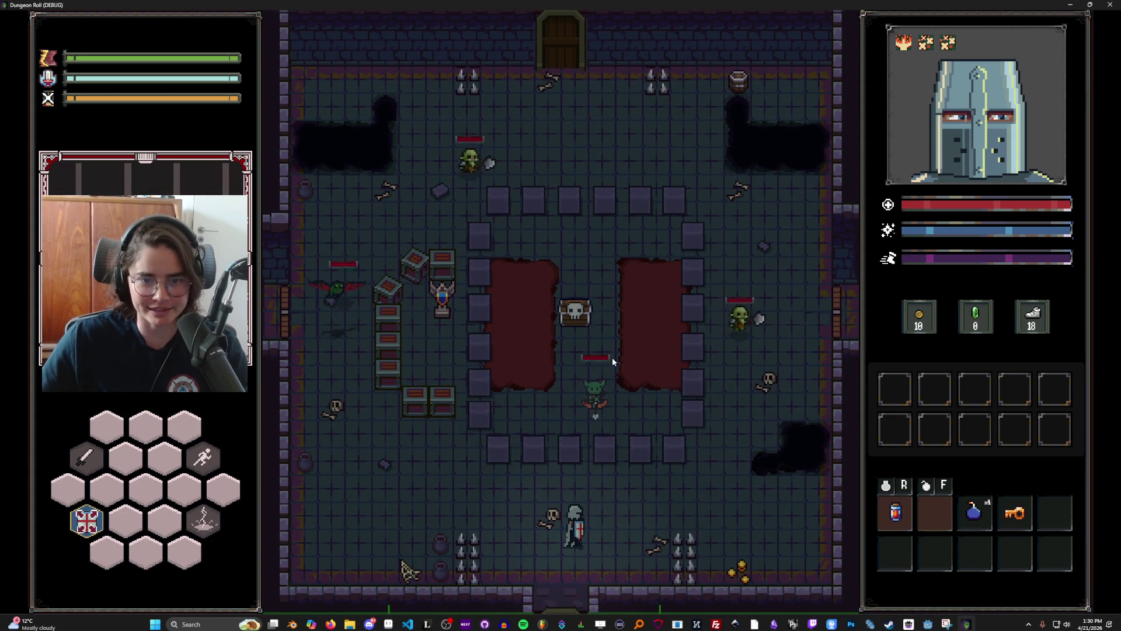
pyautogui.press('d')
pyautogui.click(702, 493)
pyautogui.press('d')
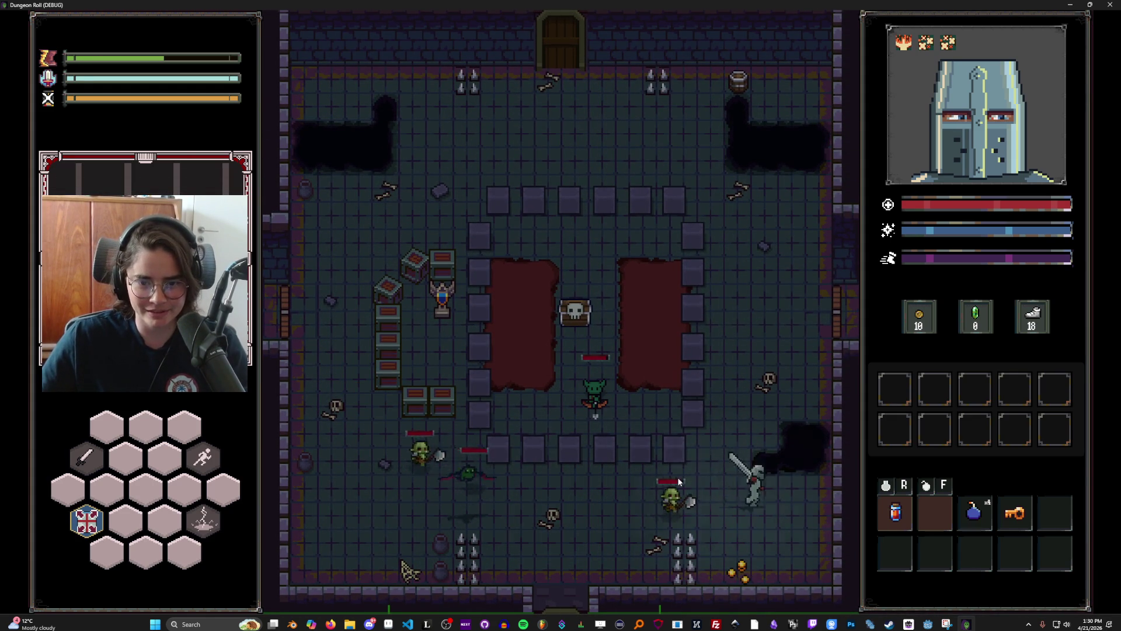
pyautogui.press('w')
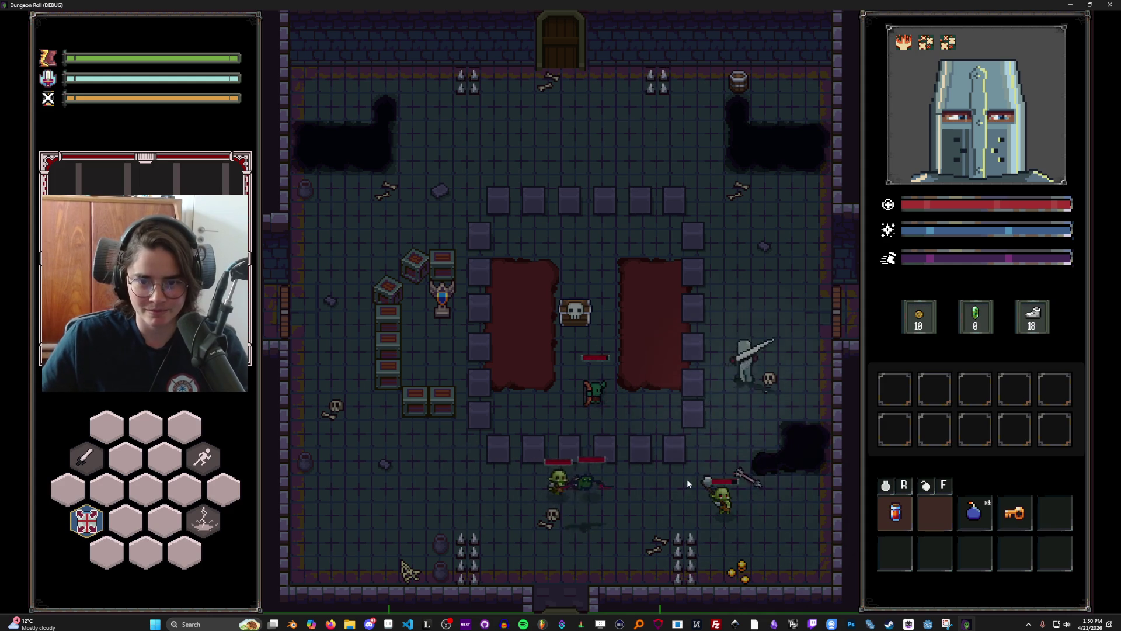
pyautogui.rightClick(687, 478)
# Step: Fight the goblins at the top of the room with sword swings and a lightning bolt
pyautogui.press('w')
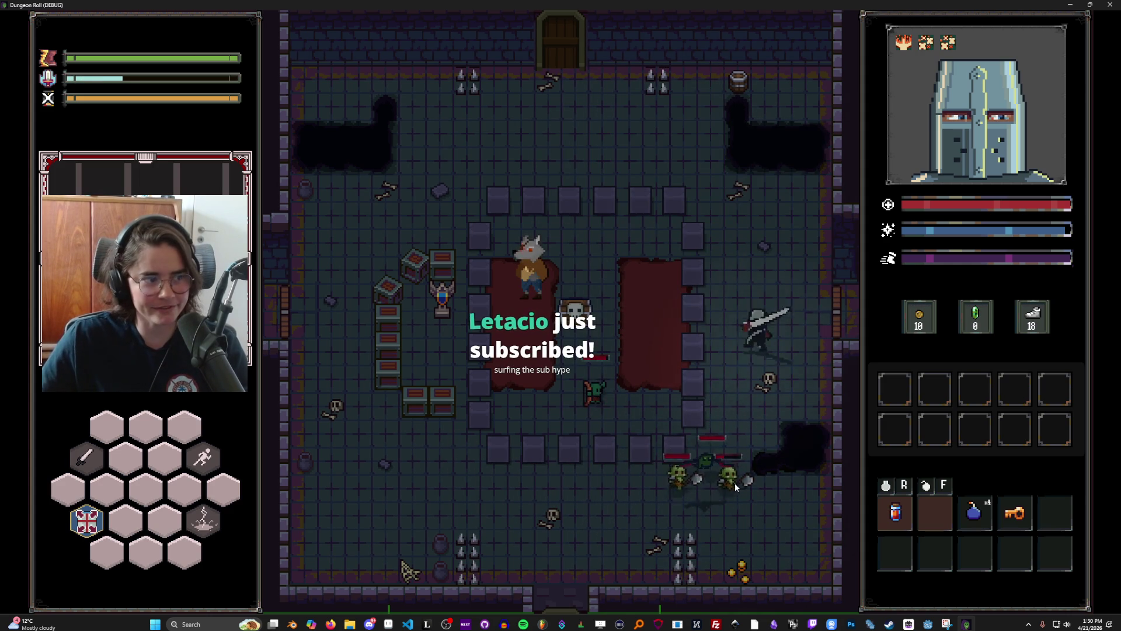
pyautogui.press('a')
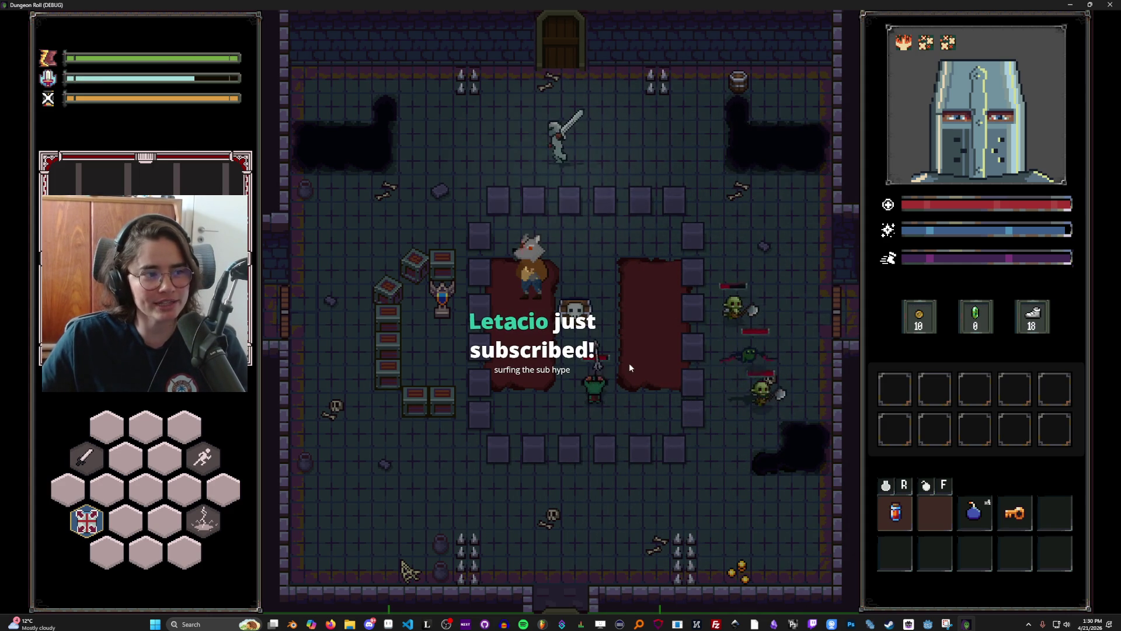
pyautogui.press('d')
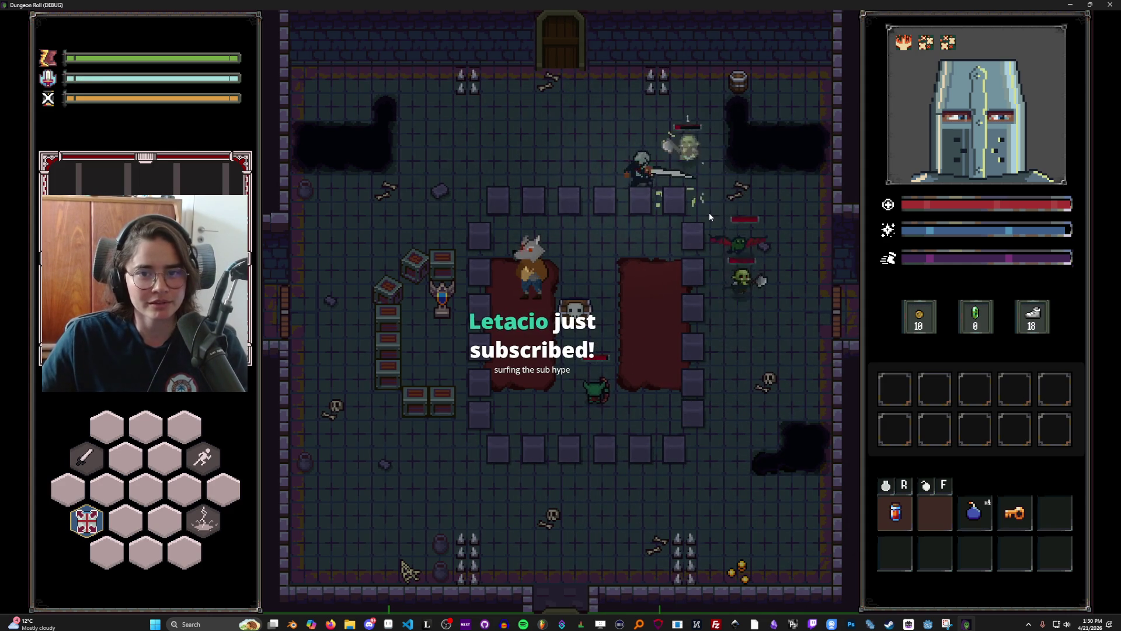
pyautogui.click(709, 212)
pyautogui.press('a')
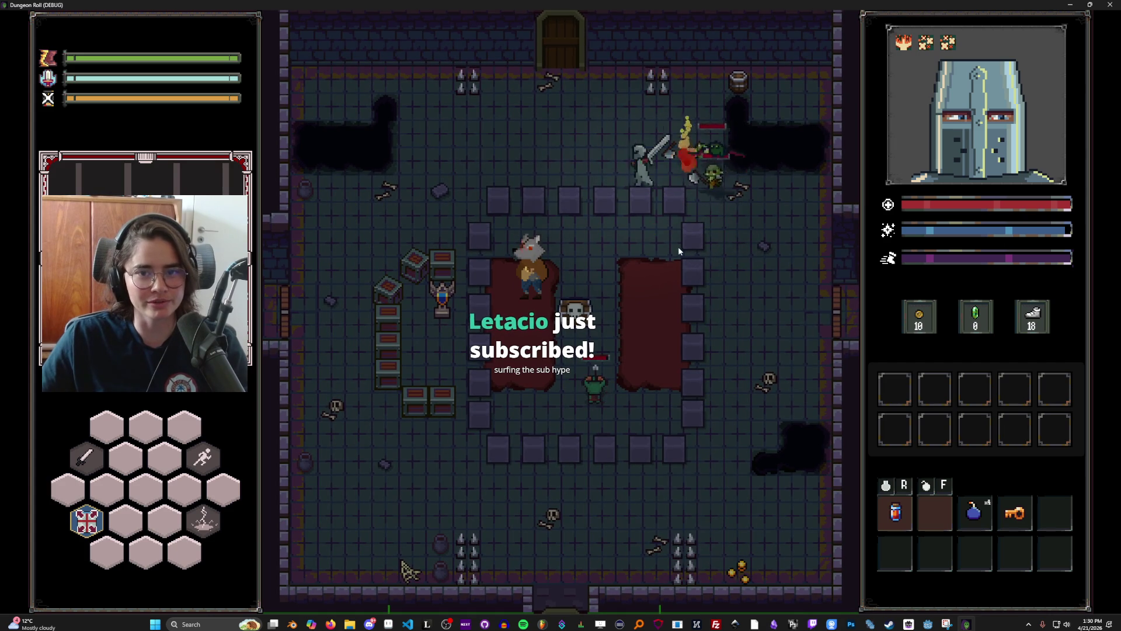
pyautogui.rightClick(677, 247)
pyautogui.click(604, 233)
pyautogui.press('w')
pyautogui.press('a')
pyautogui.click(631, 212)
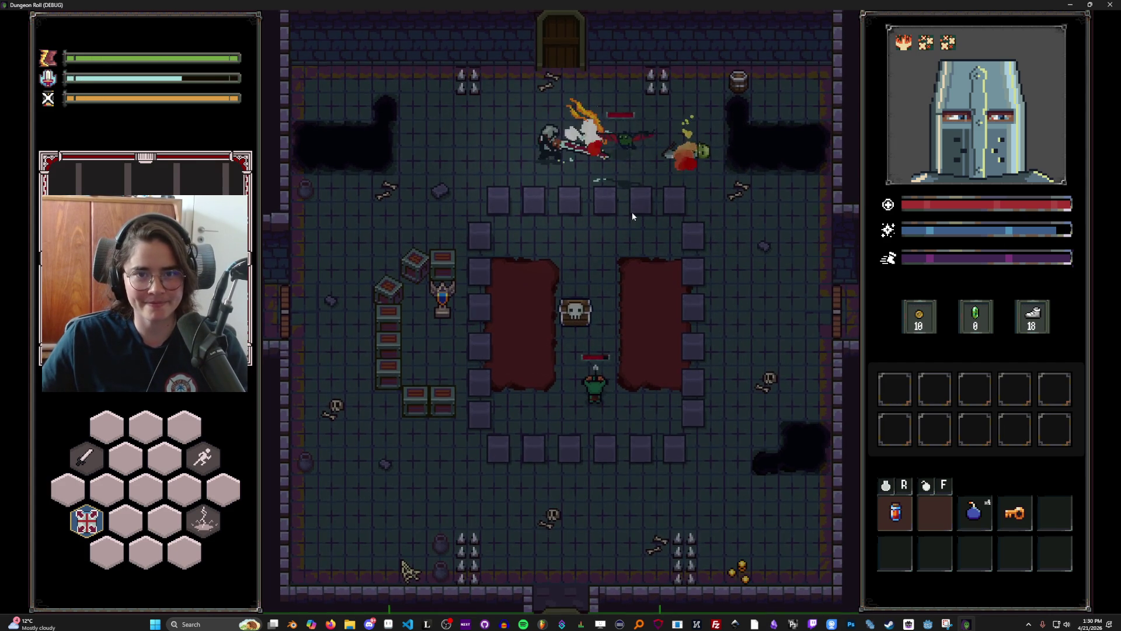
# Step: Move down-left to smash the crates and slash at the bat
pyautogui.press('a')
pyautogui.press('s')
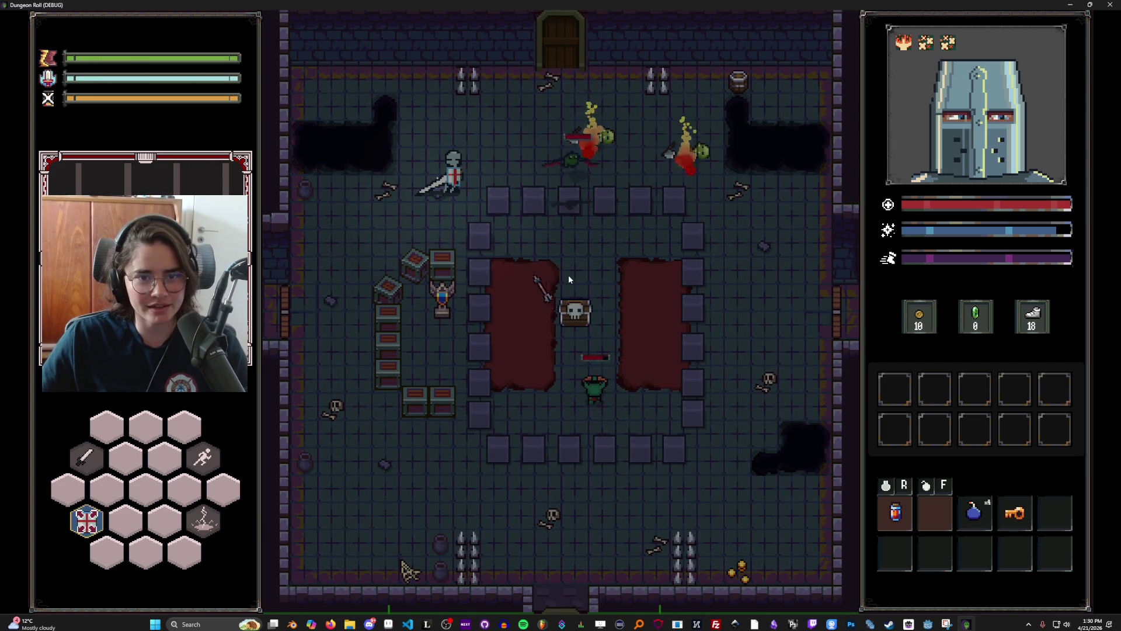
pyautogui.click(451, 306)
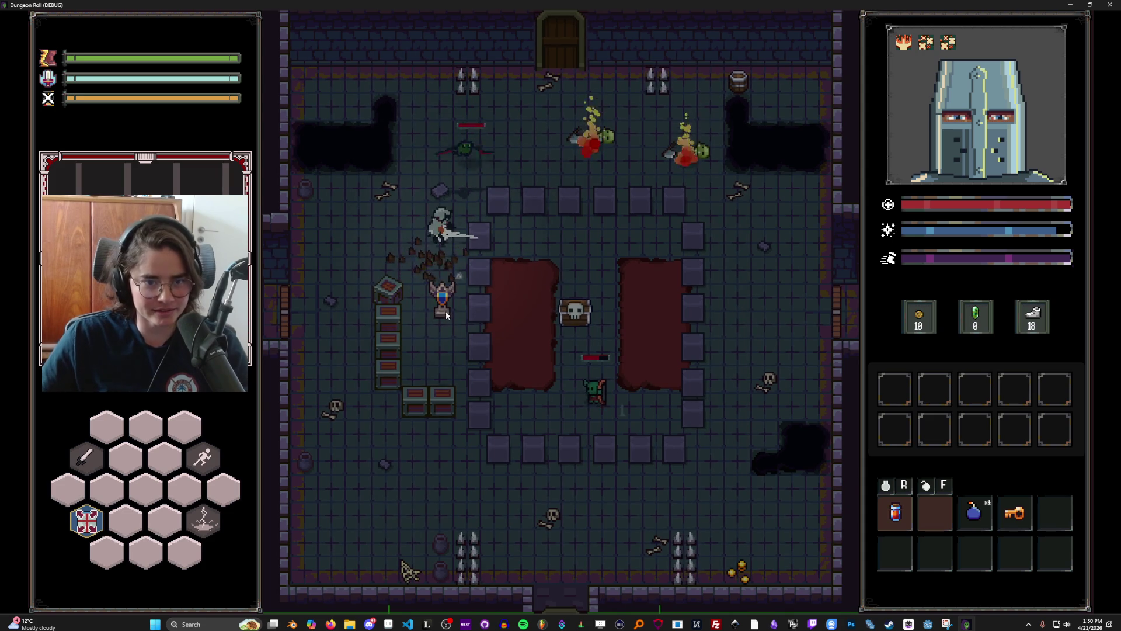
pyautogui.press('s')
pyautogui.press('a')
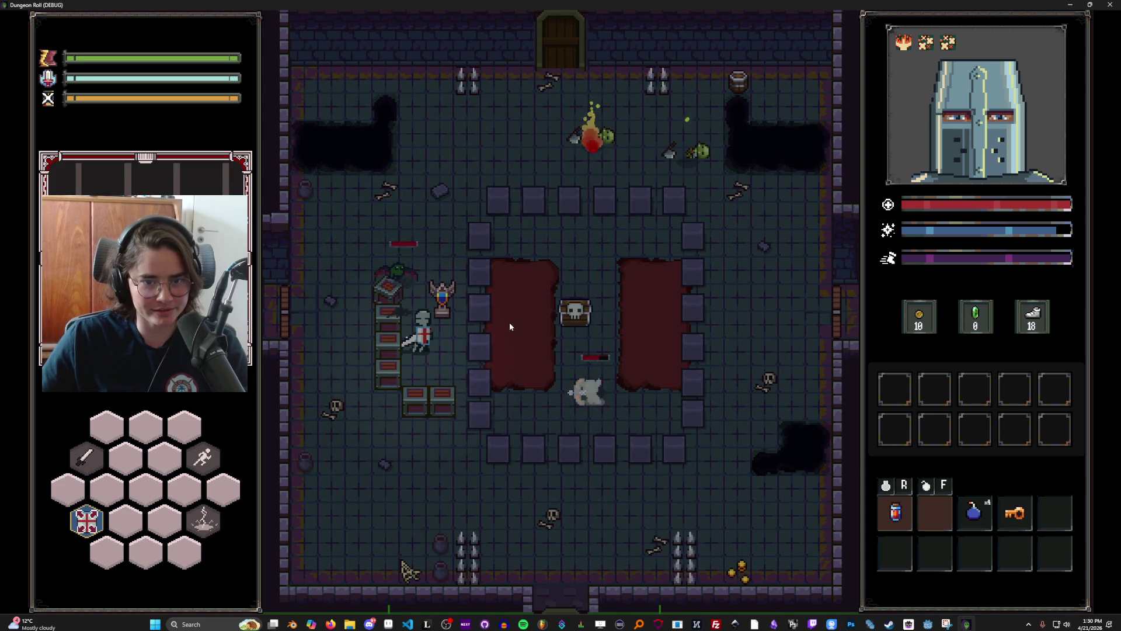
pyautogui.click(450, 262)
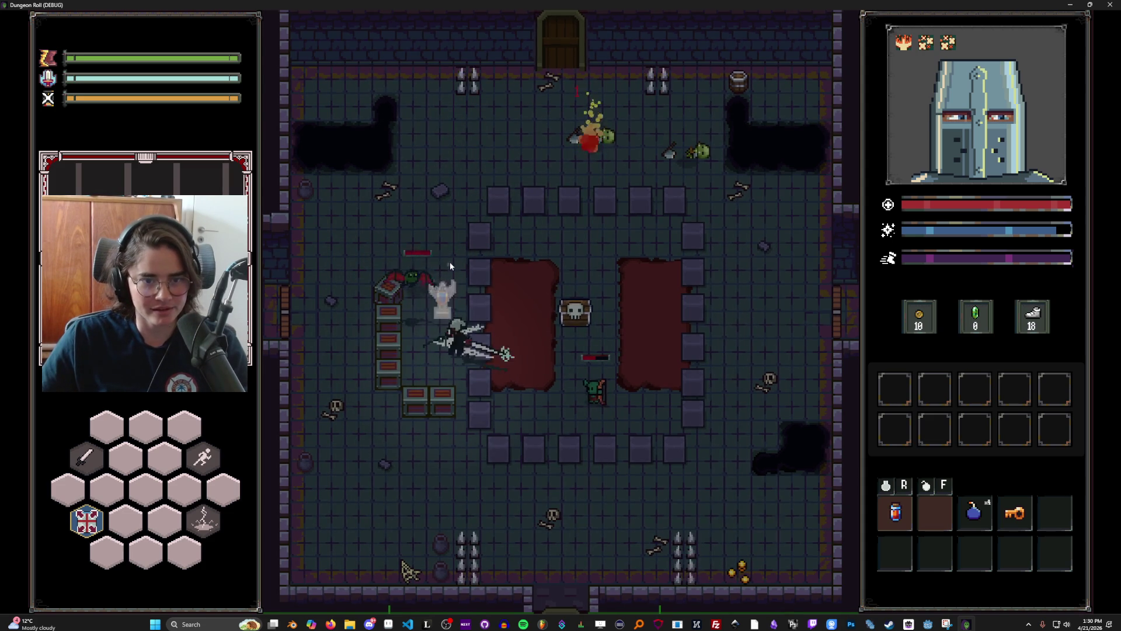
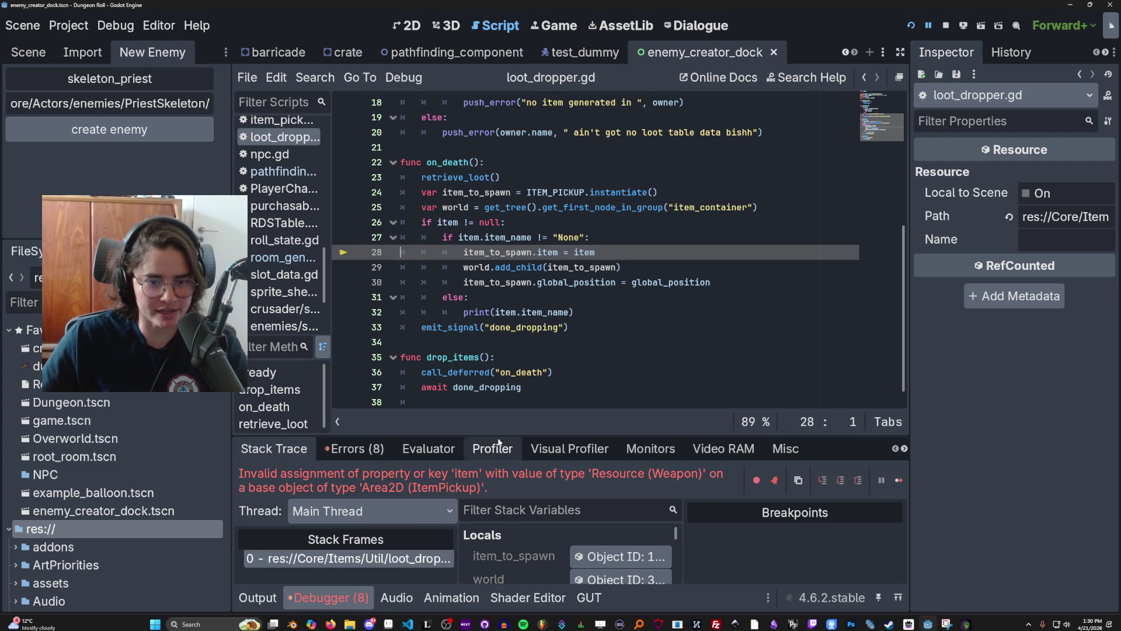
# Step: Inspect the paused loot dropper node and expand its CrateLootTable loot table
pyautogui.moveTo(570, 436); pyautogui.dragTo(567, 213)
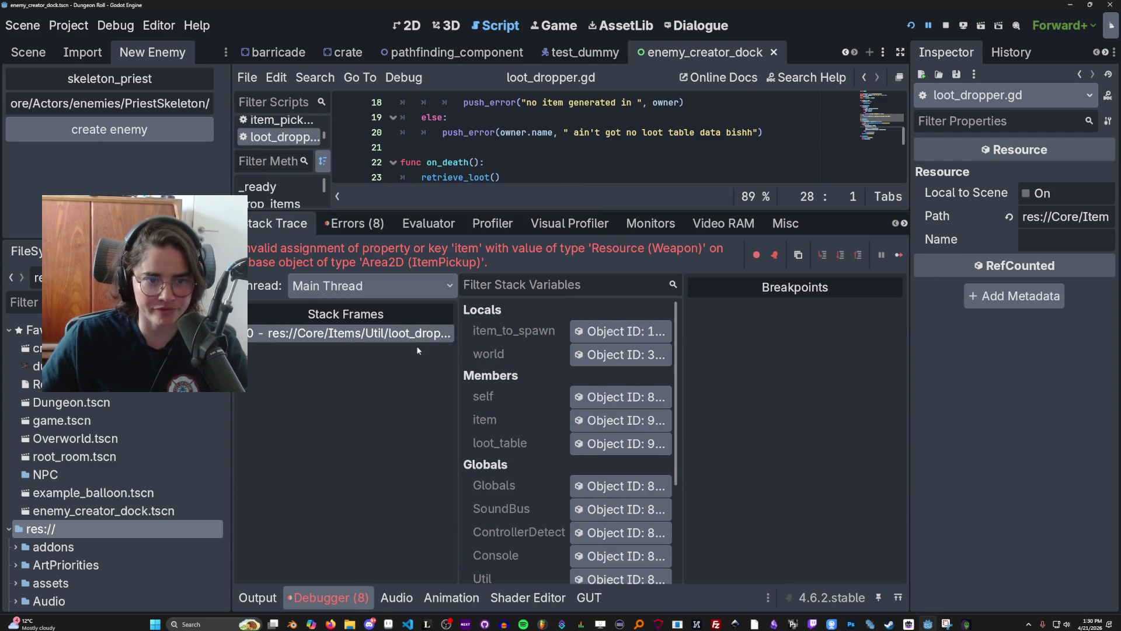
pyautogui.click(620, 397)
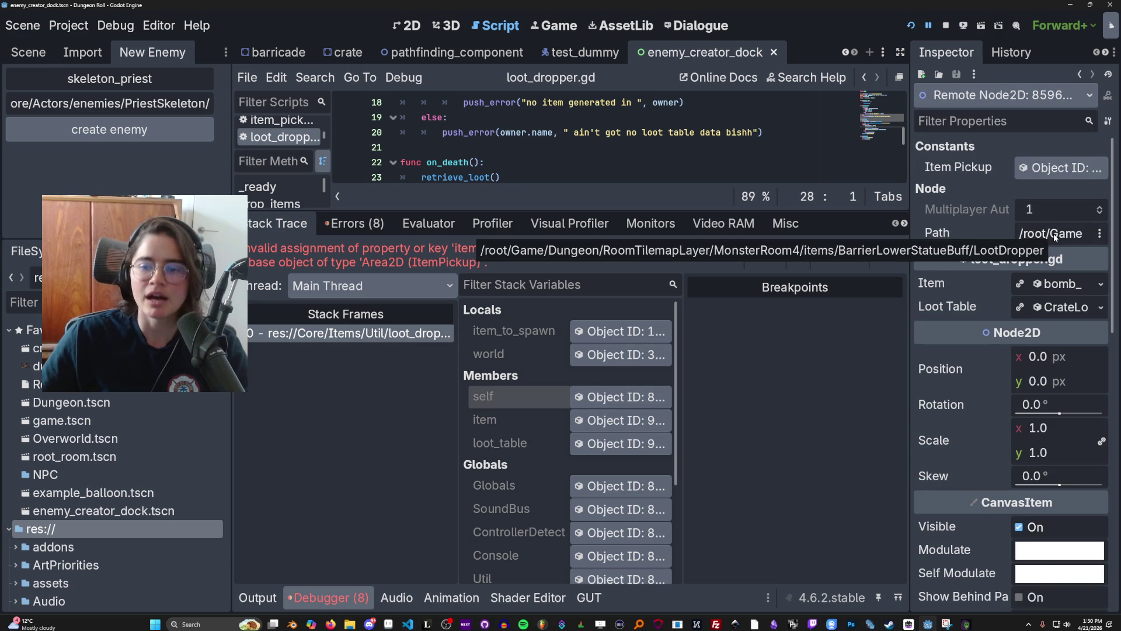
pyautogui.click(1016, 308)
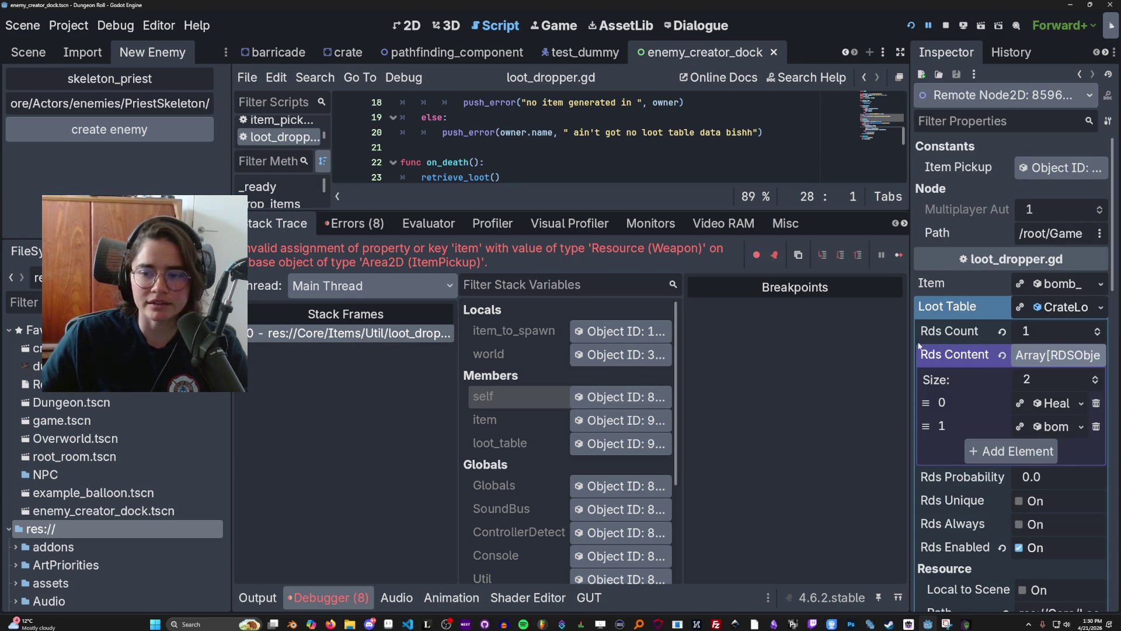
pyautogui.moveTo(911, 345); pyautogui.dragTo(662, 348)
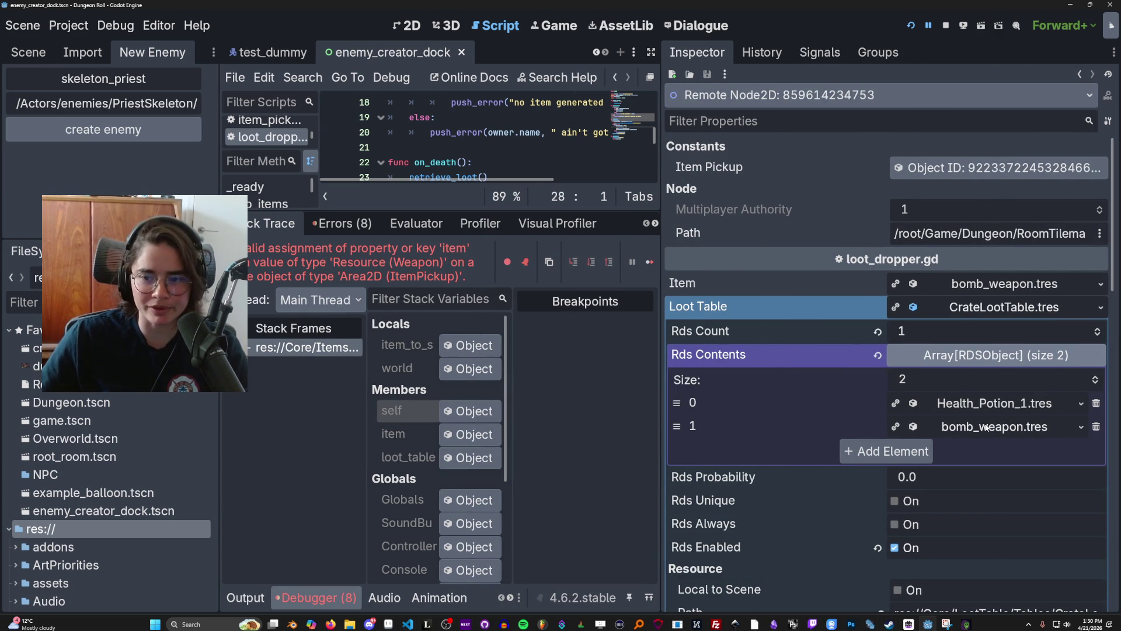
# Step: Delete bomb_weapon.tres so only Health_Potion_1.tres remains, then relaunch the game
pyautogui.click(986, 427)
pyautogui.click(986, 427)
pyautogui.click(1096, 426)
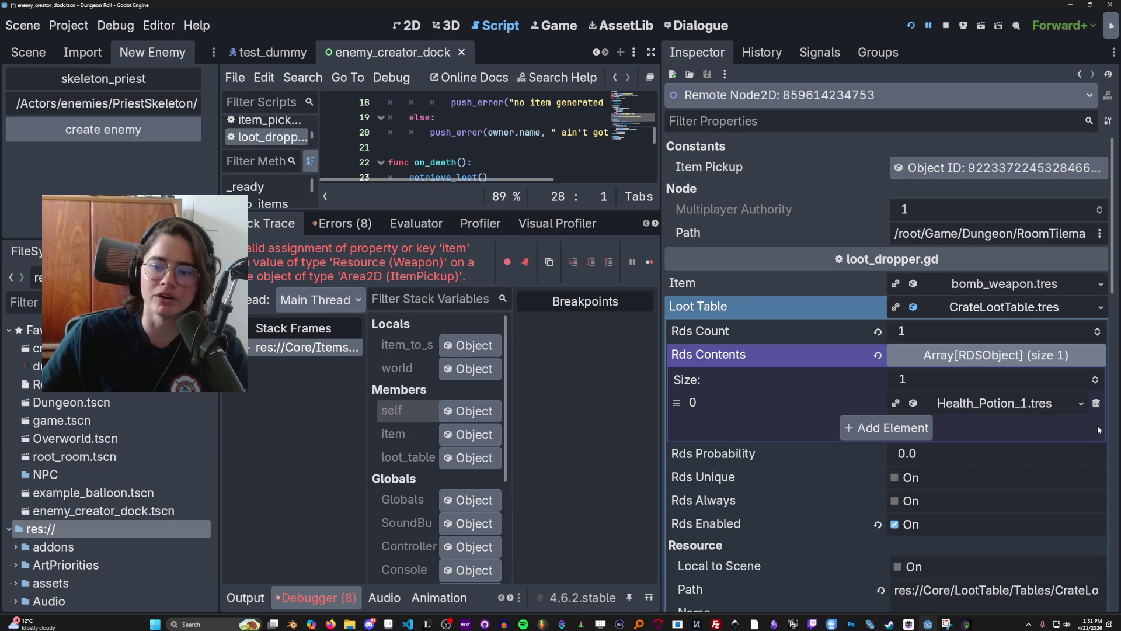
pyautogui.click(911, 25)
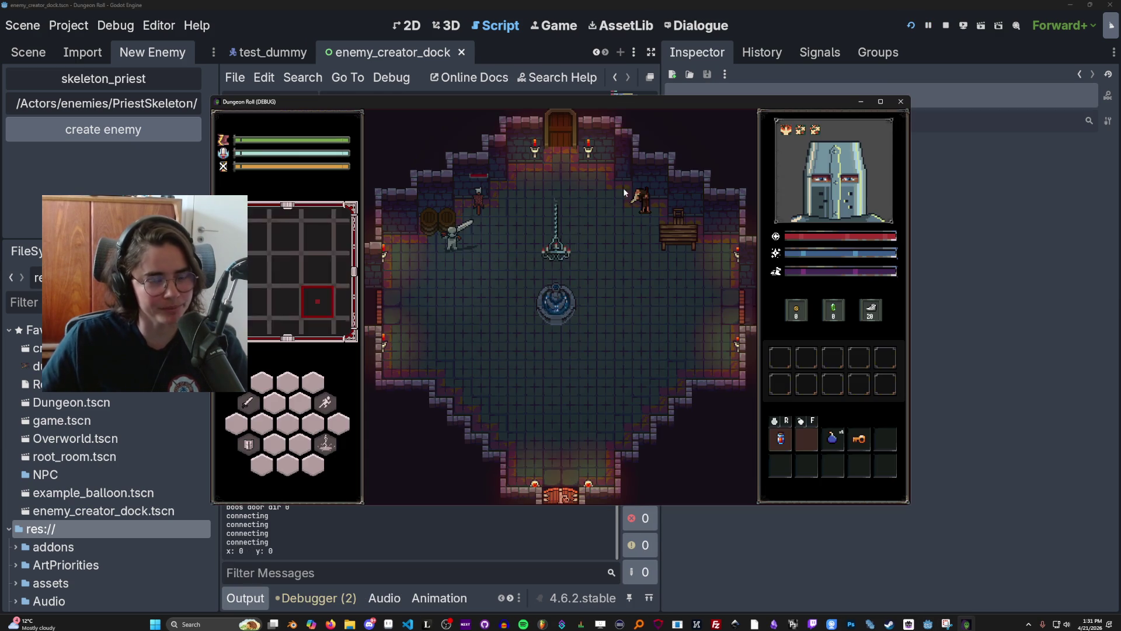
# Step: Maximize the game, enable the debug room list, and enter the crate room
pyautogui.click(877, 102)
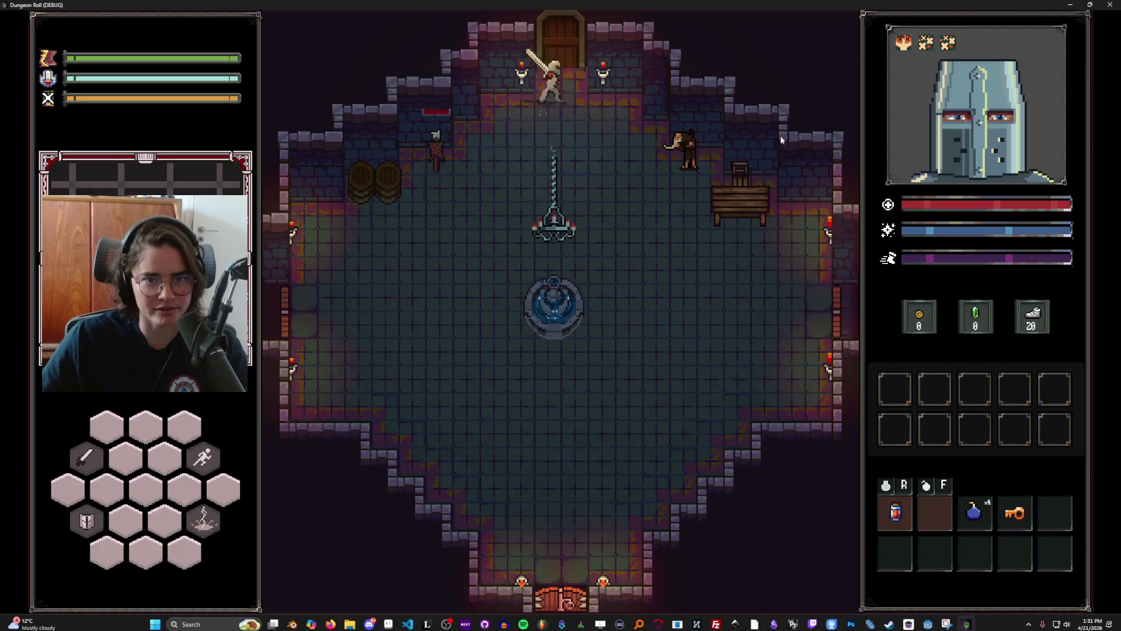
pyautogui.click(558, 360)
pyautogui.scroll(-5, 419, 505)
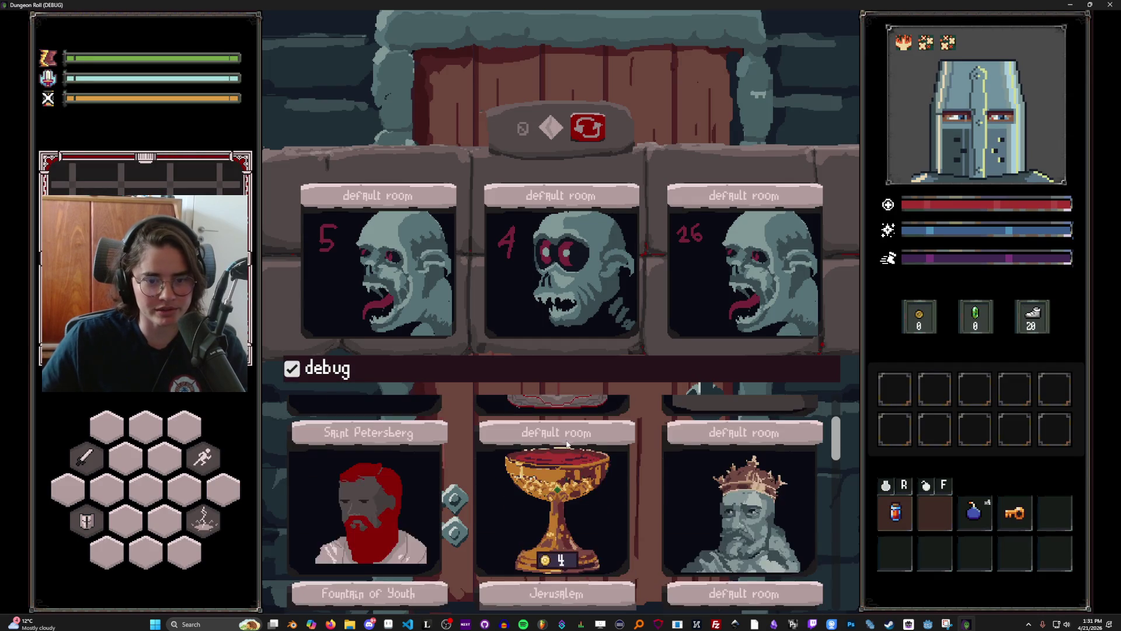
pyautogui.scroll(4, 392, 505)
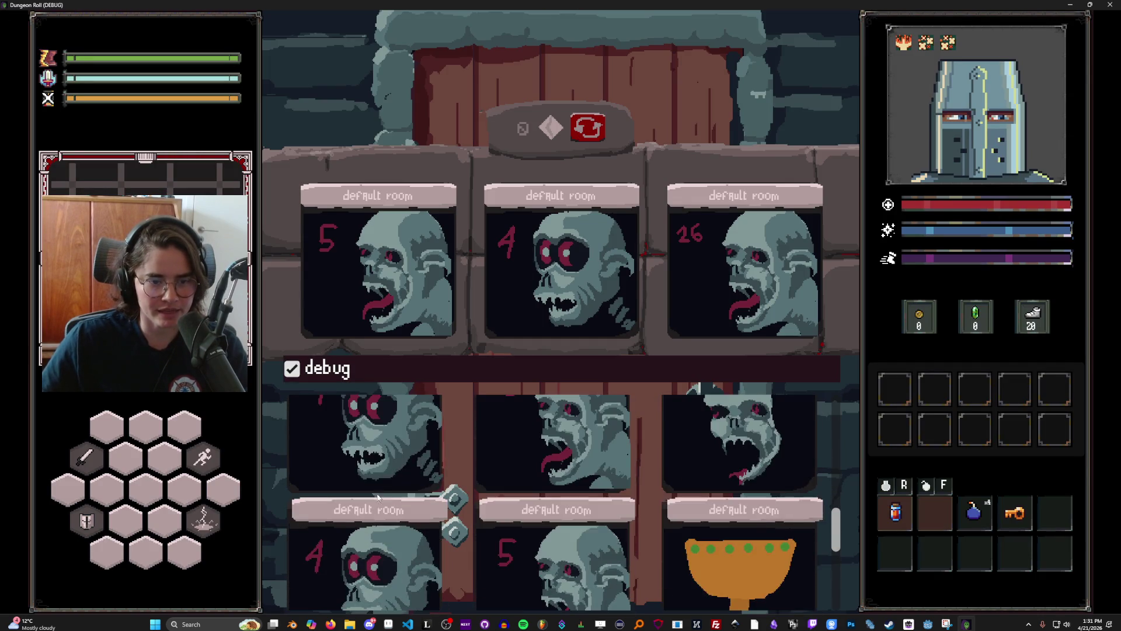
pyautogui.click(370, 446)
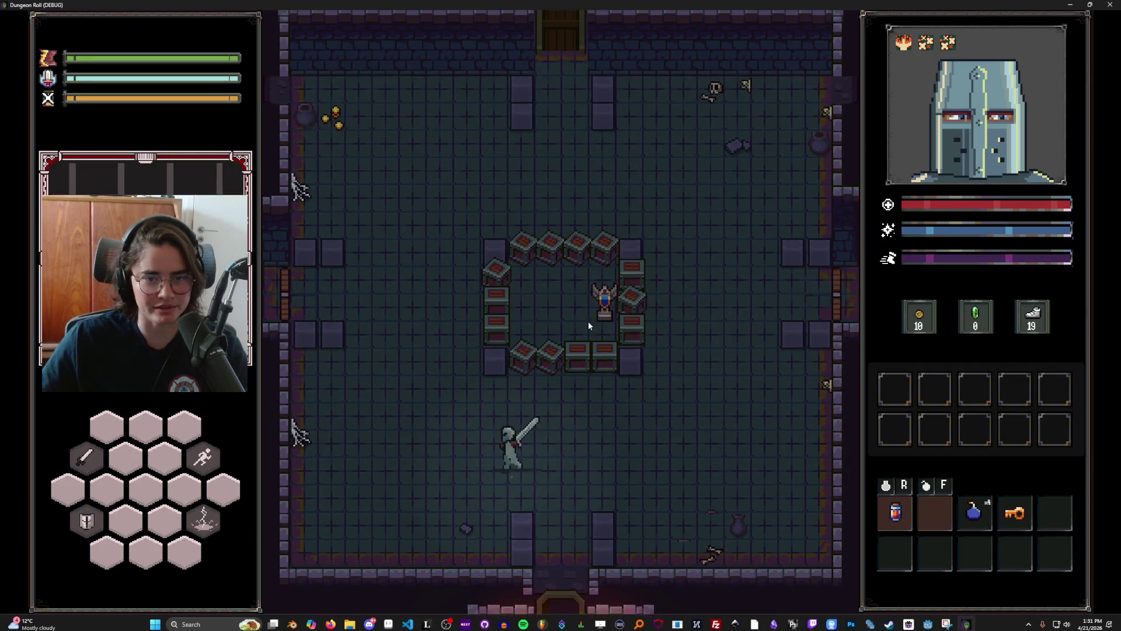
# Step: Attack the crates and break the statue, triggering the PotionData invalid-assignment error
pyautogui.press('w')
pyautogui.press('d')
pyautogui.click(568, 337)
pyautogui.press('w')
pyautogui.press('d')
pyautogui.click(637, 354)
pyautogui.press('w')
pyautogui.press('a')
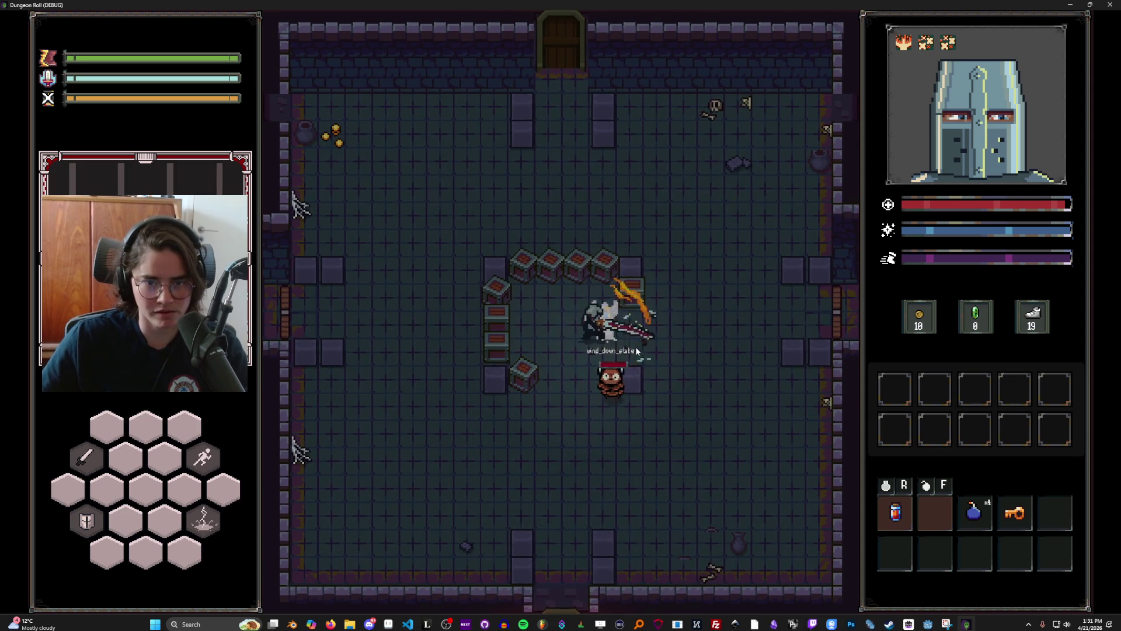
pyautogui.click(643, 335)
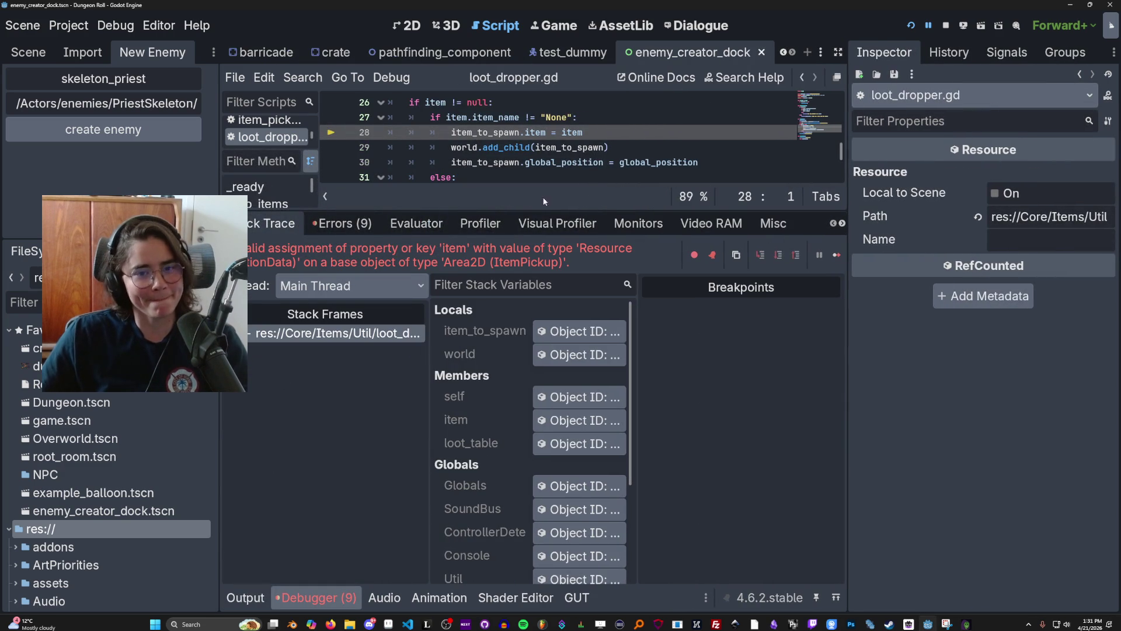
# Step: Check the item_name print line, then filter for 'crate' and open CrateLootTable.tres
pyautogui.moveTo(544, 210); pyautogui.dragTo(552, 441)
pyautogui.click(528, 311)
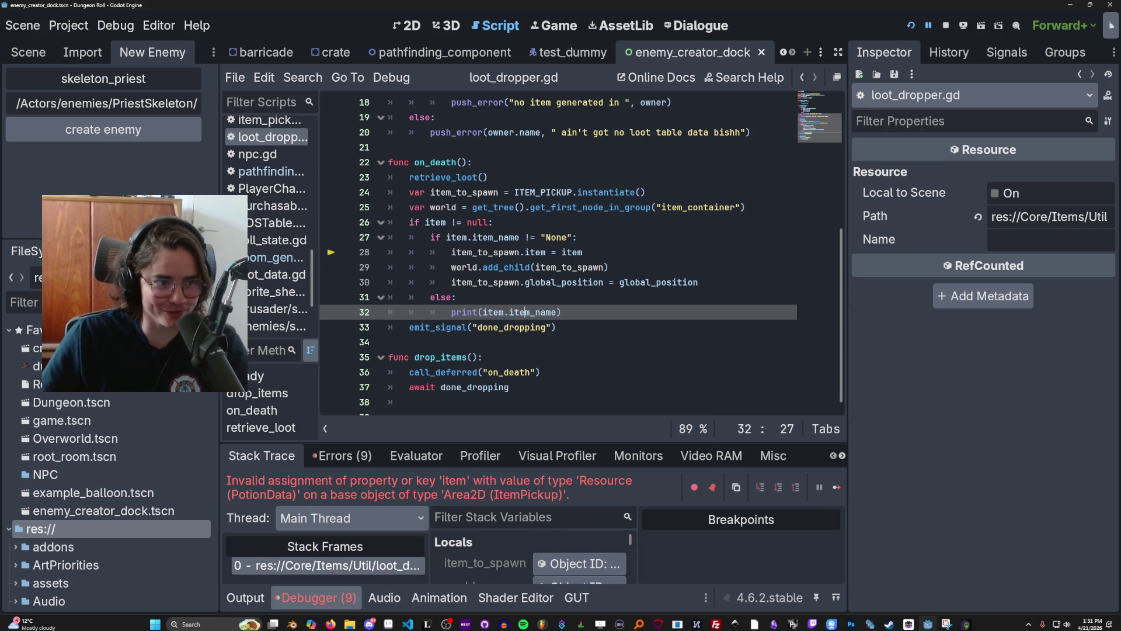
pyautogui.write('crate')
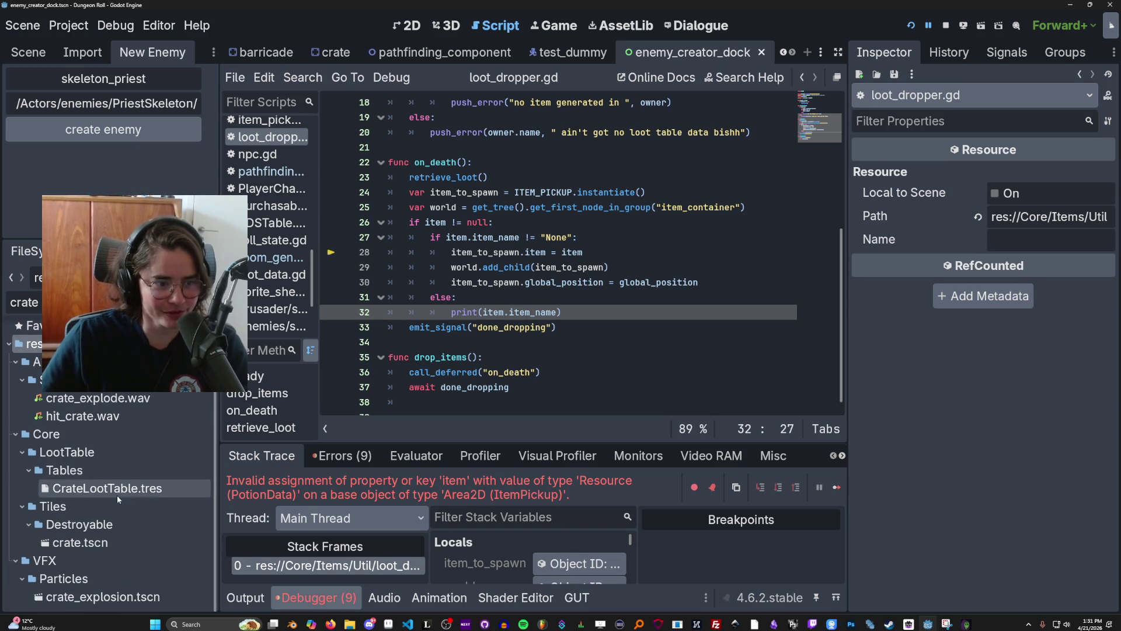
pyautogui.click(117, 492)
pyautogui.hotkey('ctrl', 's')
# Step: Reveal Health_Potion_1.tres in FileSystem and open it: Health type, effect 5, price 4
pyautogui.click(1056, 251)
pyautogui.click(1057, 251)
pyautogui.click(1089, 245)
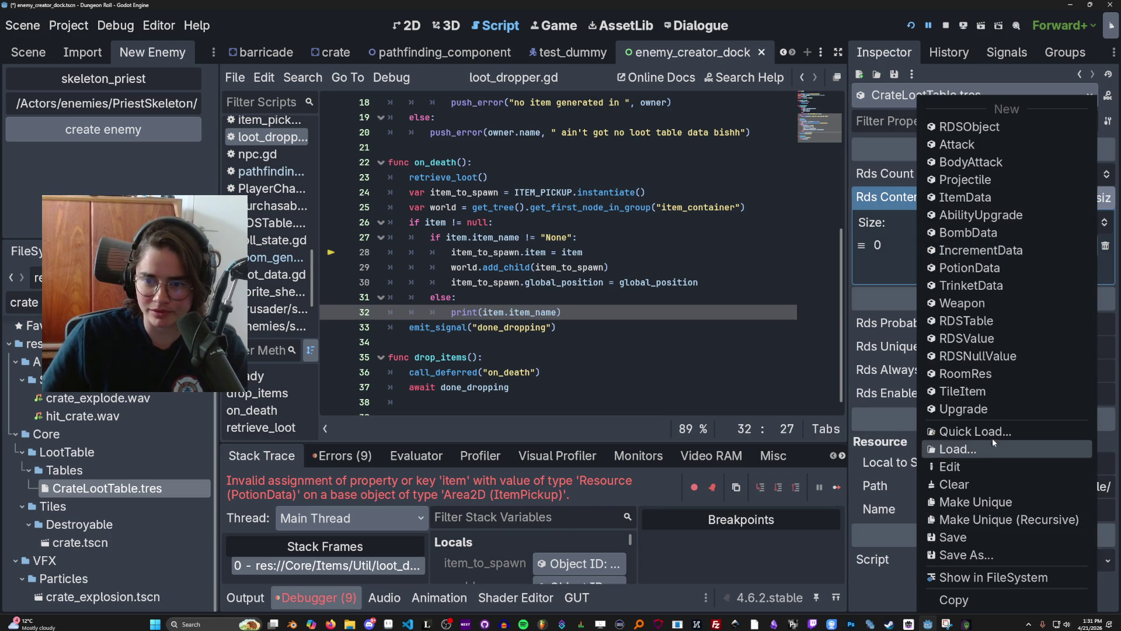
pyautogui.click(992, 577)
pyautogui.rightClick(153, 454)
pyautogui.click(123, 452)
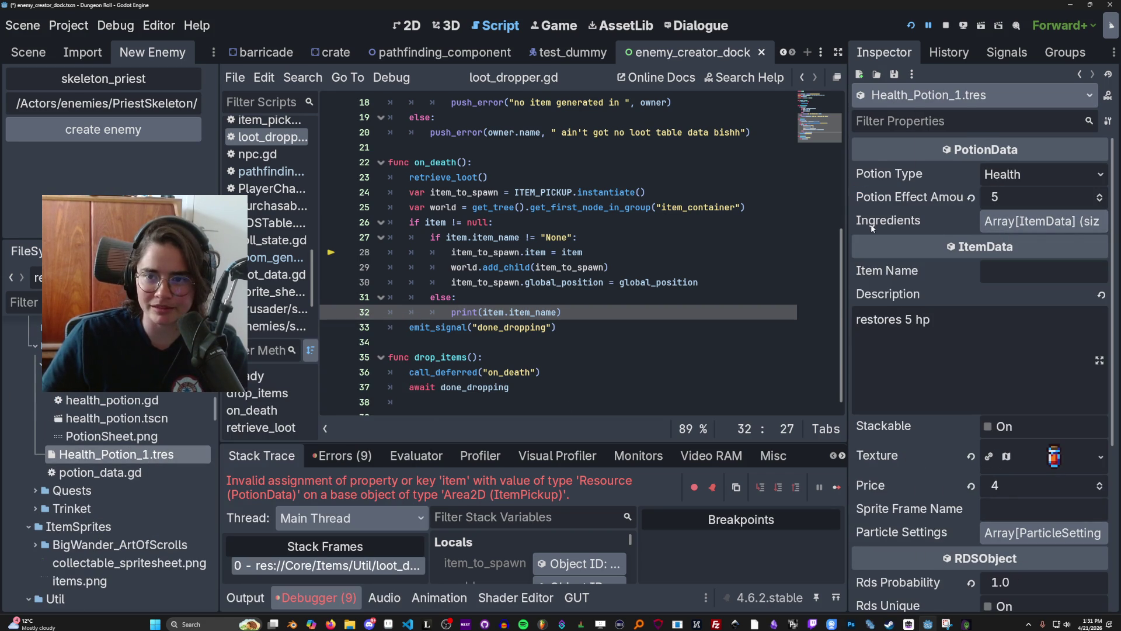
pyautogui.moveTo(850, 228); pyautogui.dragTo(762, 228)
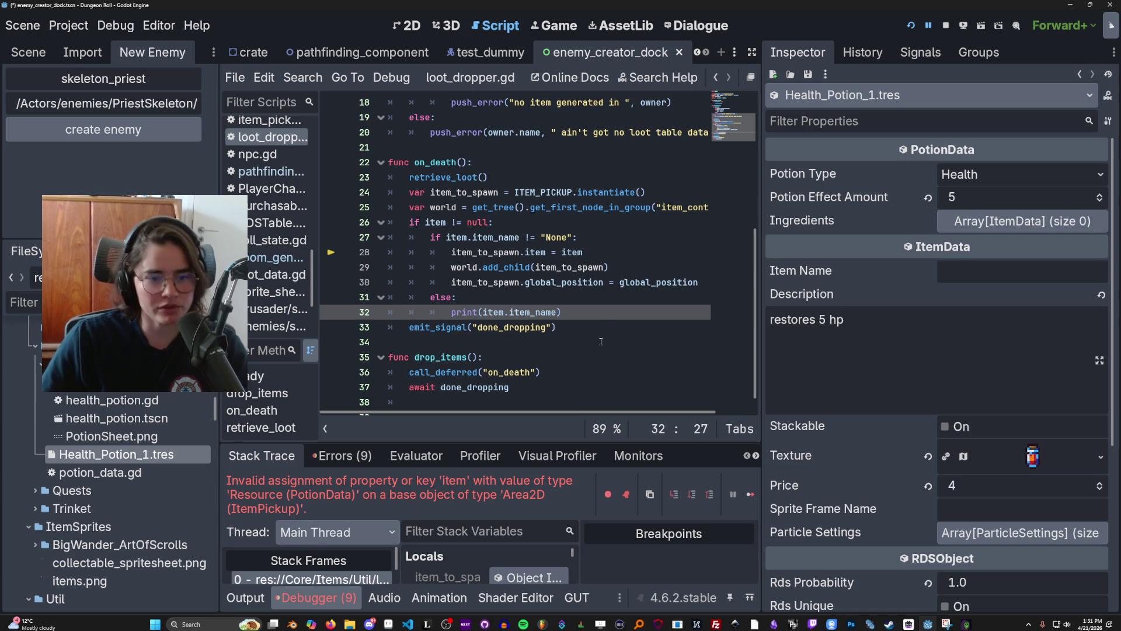
pyautogui.moveTo(761, 312); pyautogui.dragTo(997, 298)
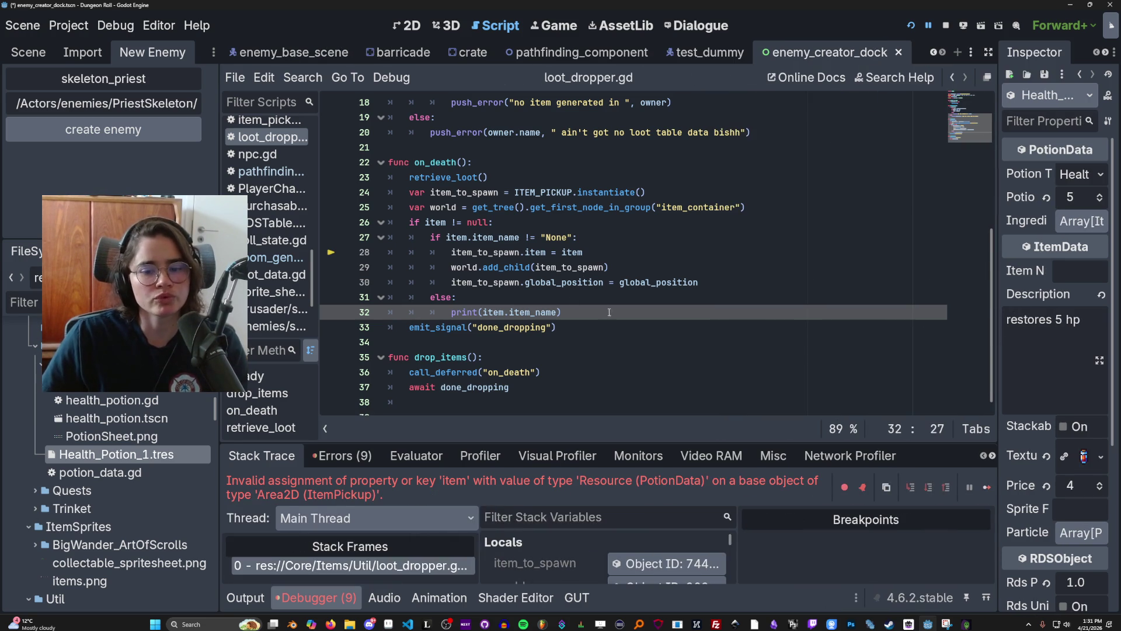
pyautogui.scroll(6, 609, 312)
# Step: Change line 4's exported item variable type from ItemData to Resource
pyautogui.doubleClick(540, 177)
pyautogui.click(518, 157)
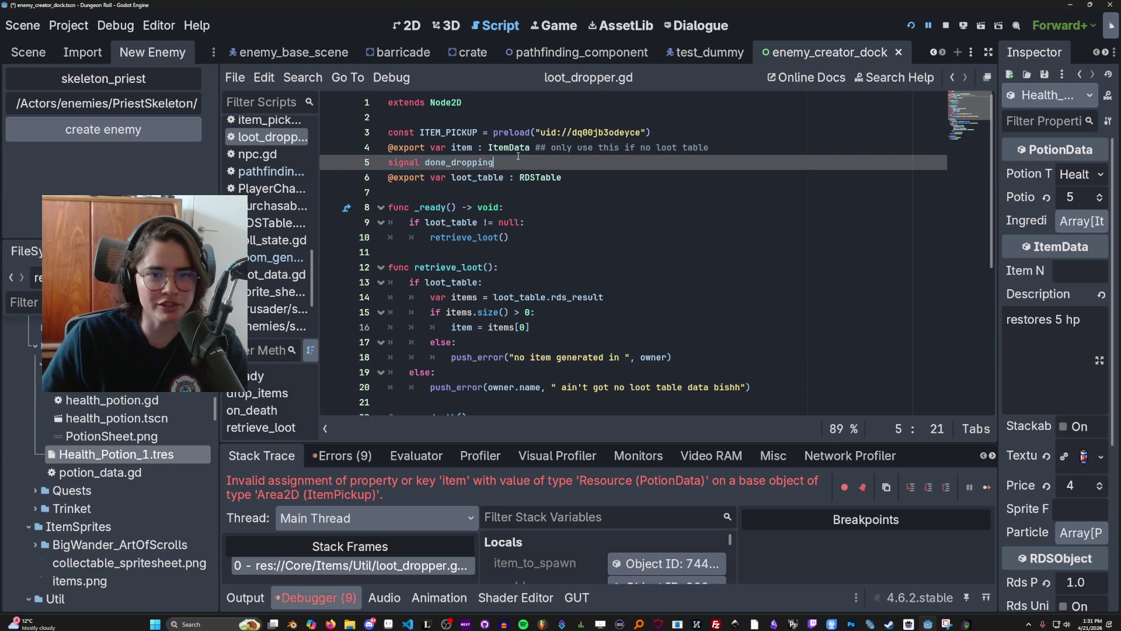
pyautogui.click(517, 151)
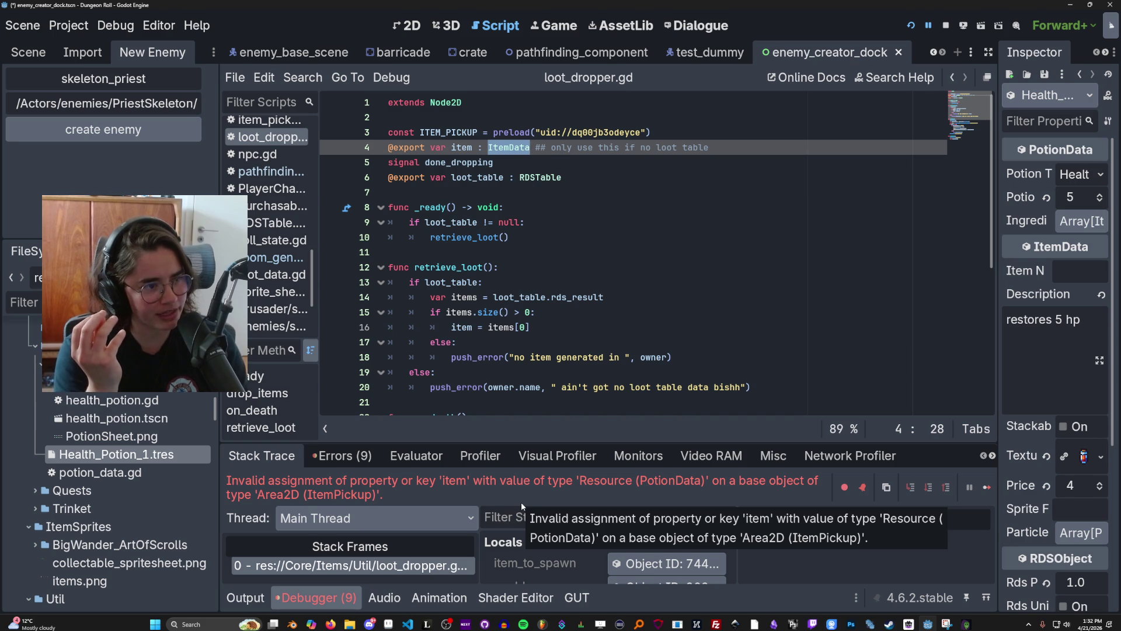
pyautogui.press('BackSpace')
pyautogui.press('BackSpace')
pyautogui.press('BackSpace')
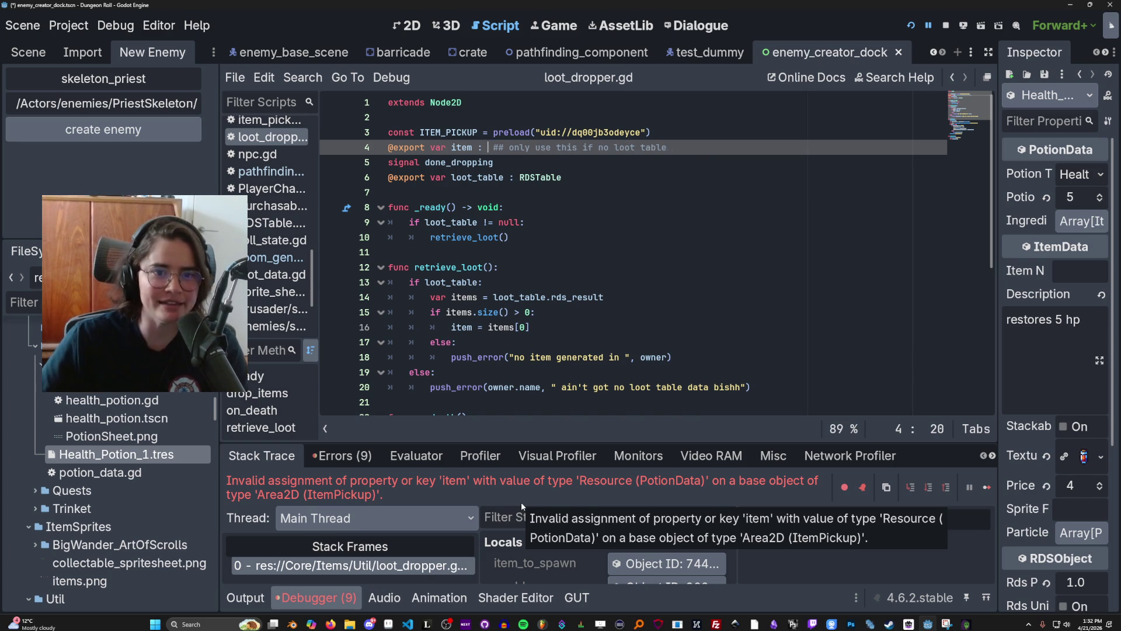
pyautogui.click(910, 27)
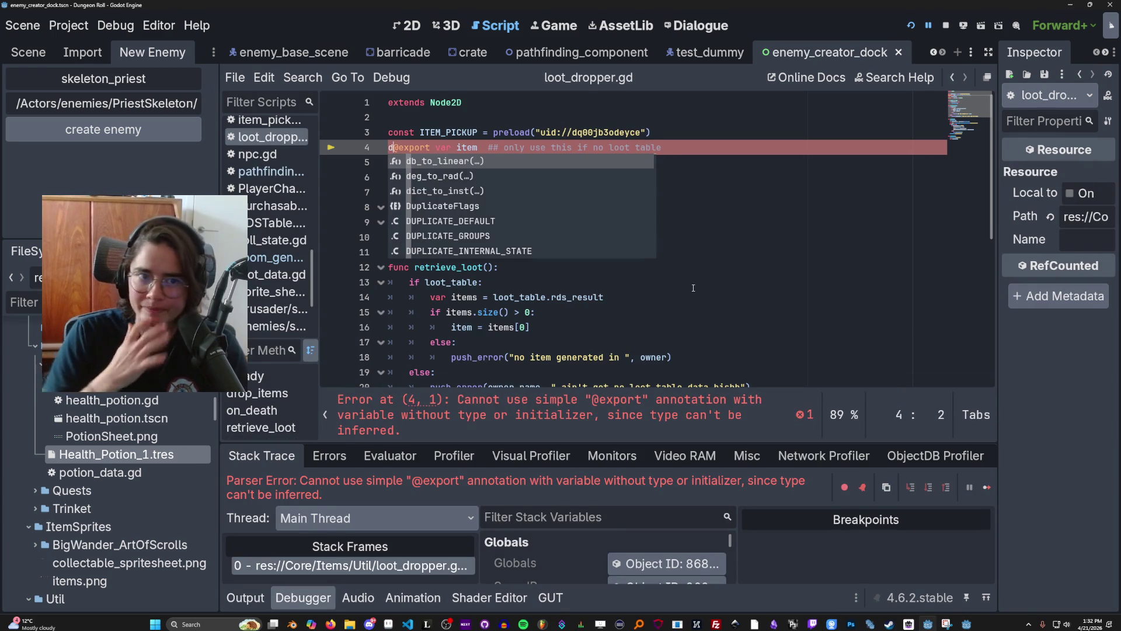
pyautogui.scroll(1, 474, 173)
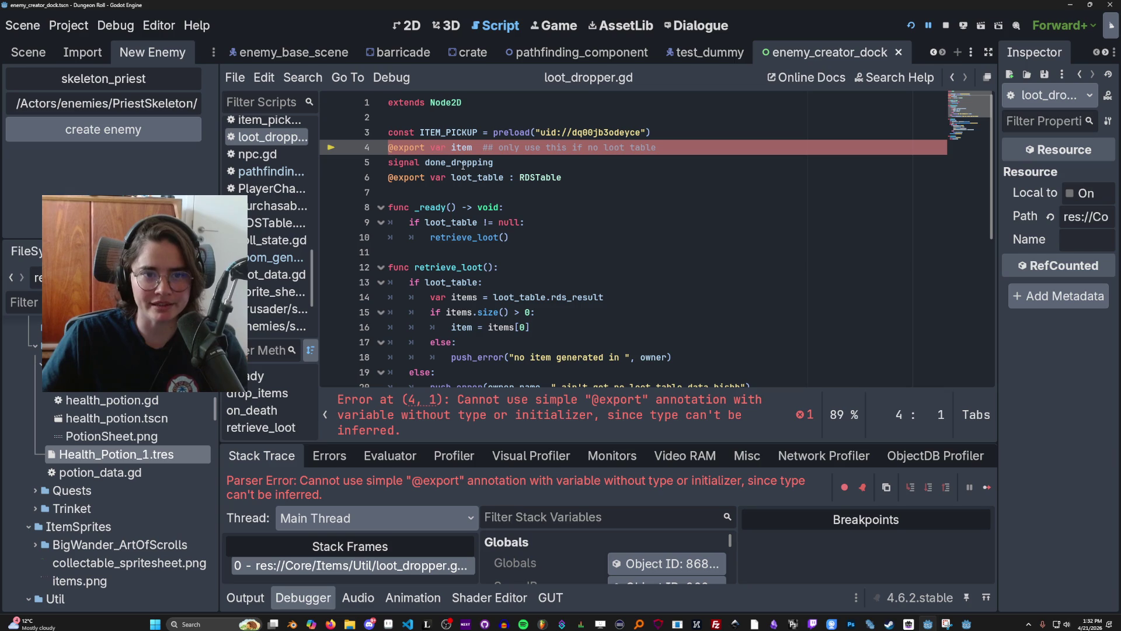
pyautogui.scroll(-10, 434, 148)
pyautogui.scroll(10, 502, 157)
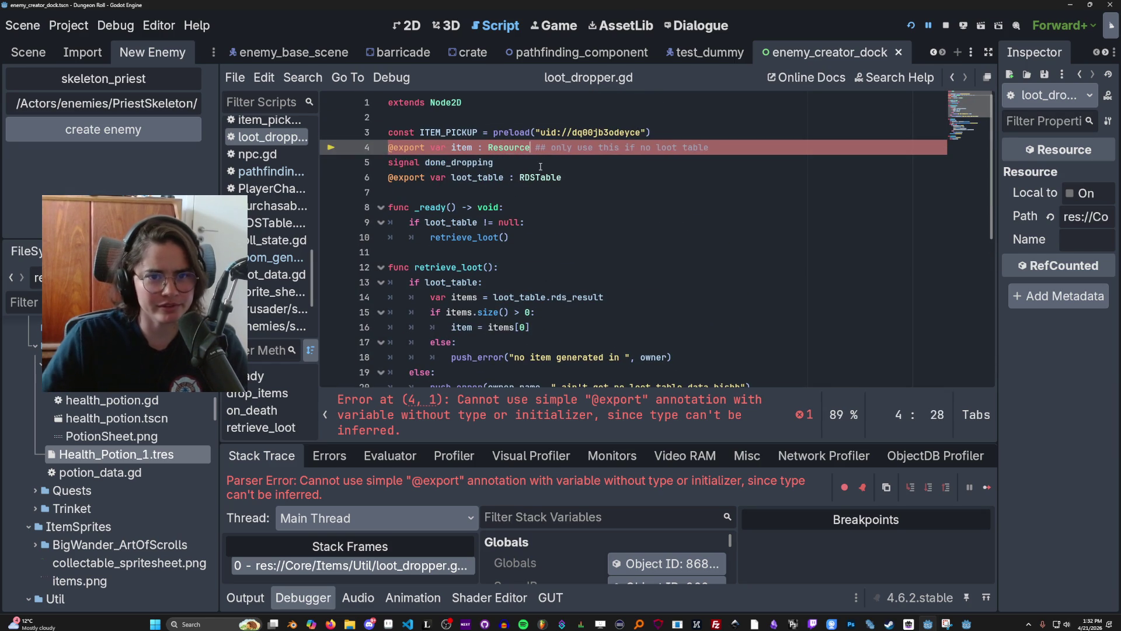
# Step: Save loot_dropper.gd and run the project to test the change
pyautogui.hotkey('ctrl', 's')
pyautogui.click(764, 128)
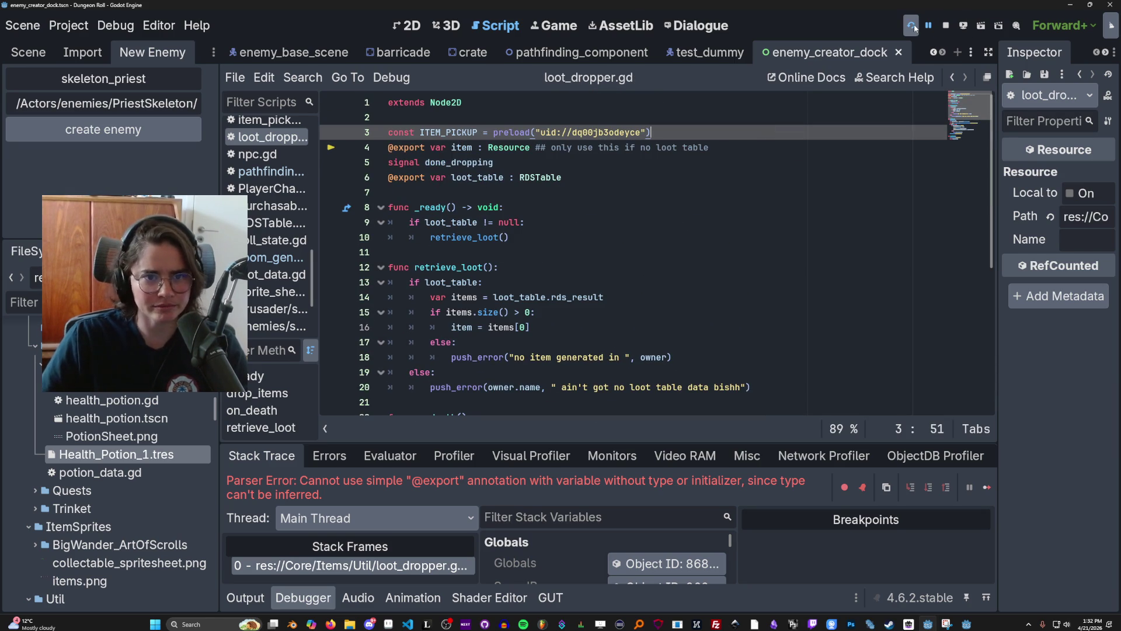
pyautogui.click(912, 26)
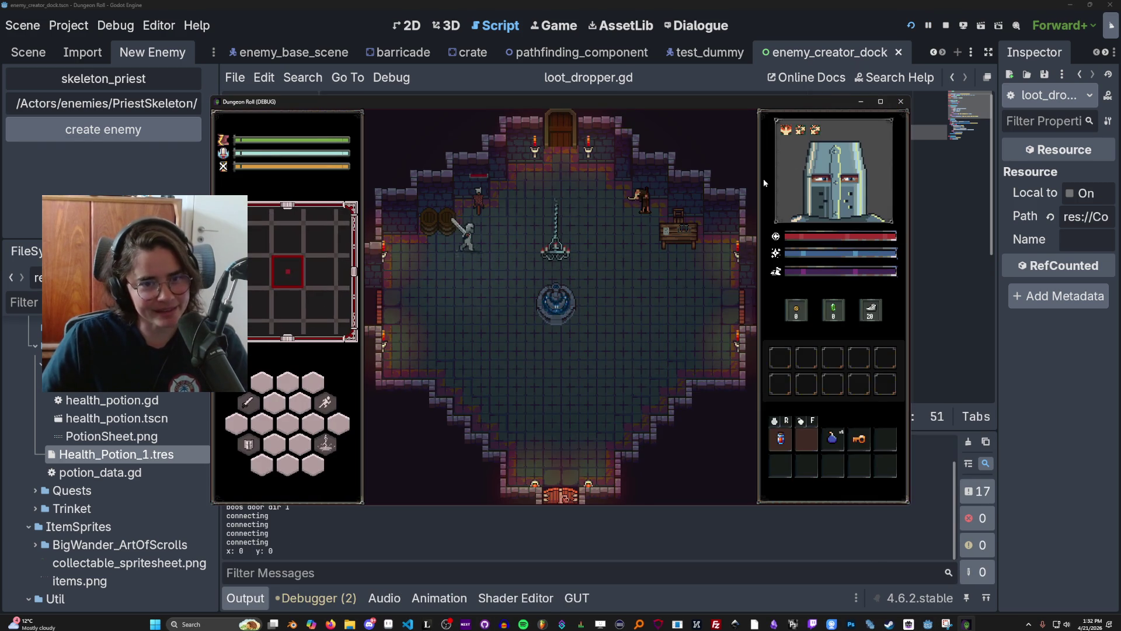
# Step: Maximize the game and pick the crate combat room from the room selection
pyautogui.click(880, 102)
pyautogui.press('e')
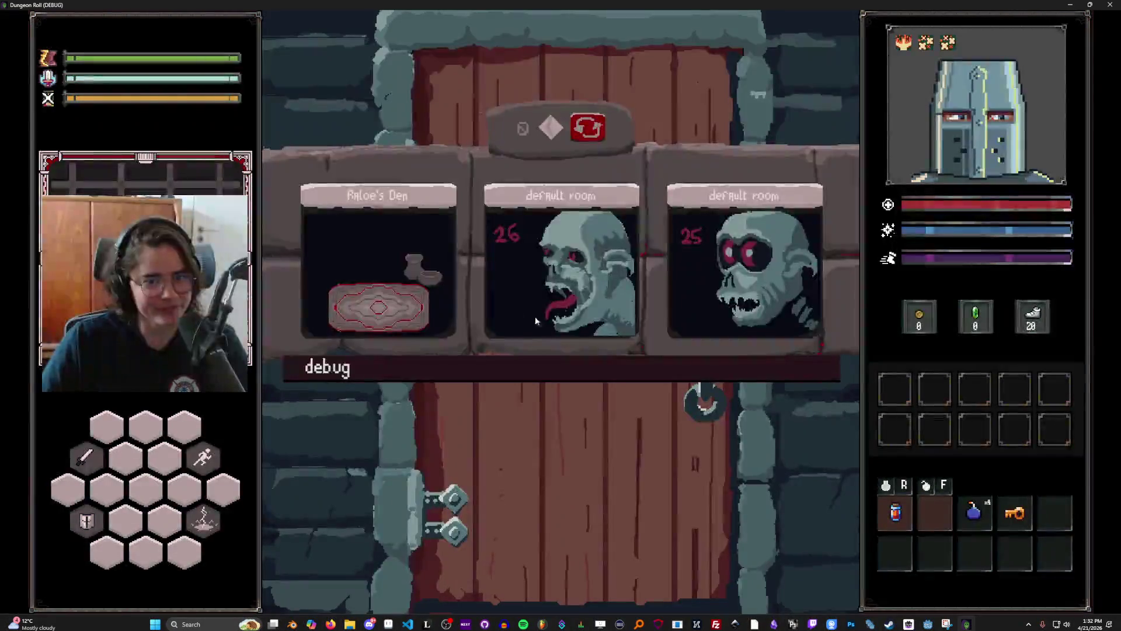
pyautogui.scroll(-5, 502, 485)
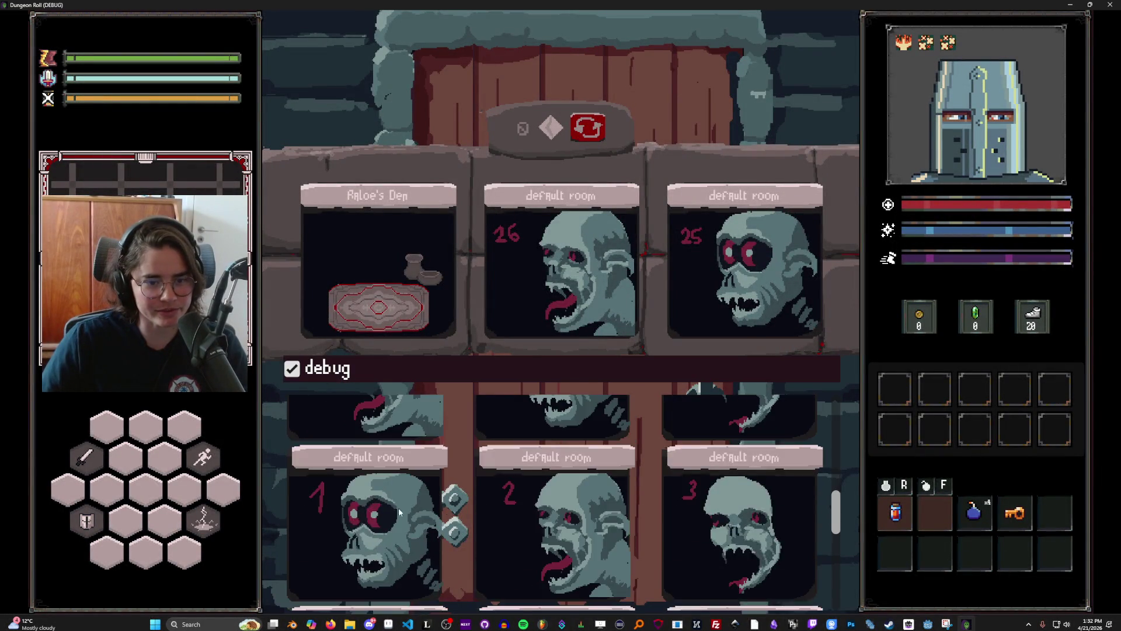
pyautogui.click(621, 273)
# Step: Attack the crates and statue, again hitting the PotionData assignment error at line 28
pyautogui.press('a')
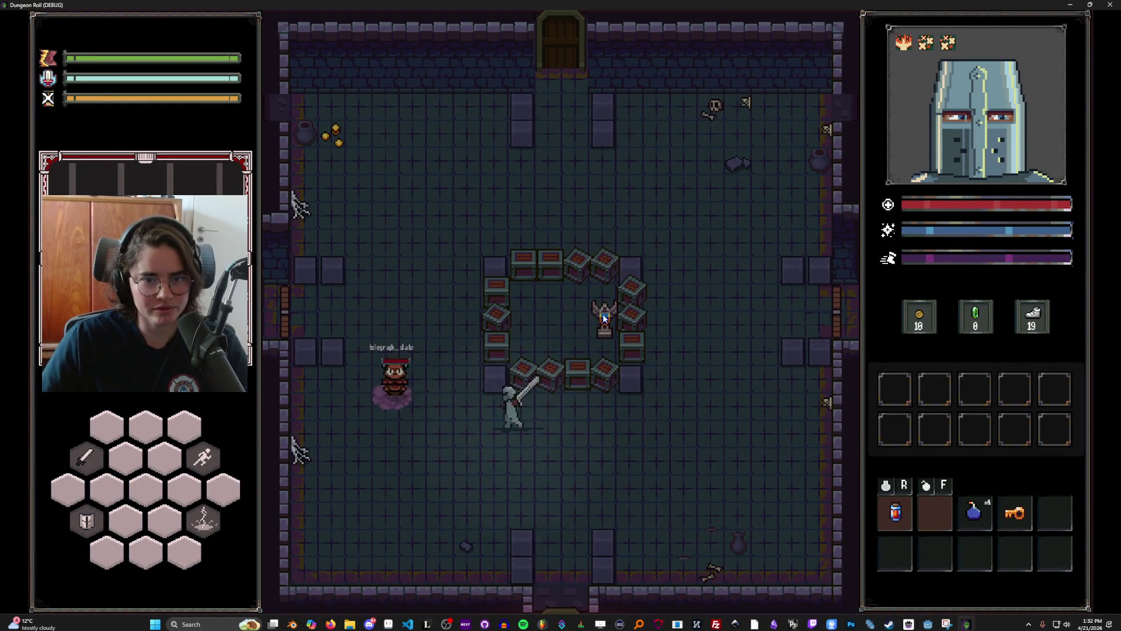
pyautogui.click(580, 285)
pyautogui.press('d')
pyautogui.press('w')
pyautogui.click(664, 332)
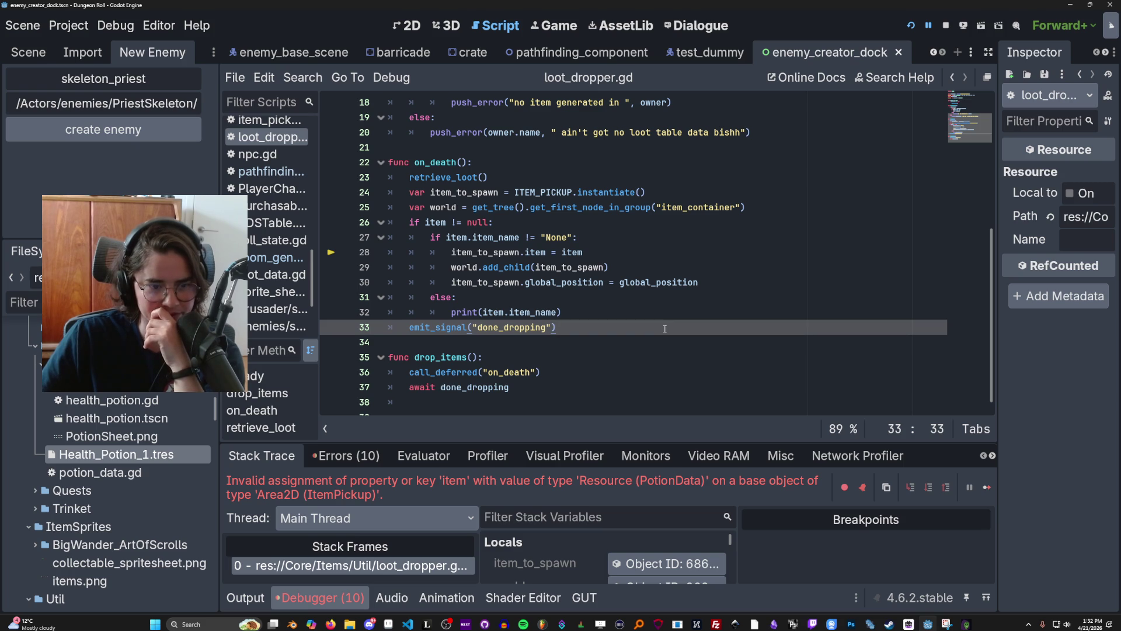
# Step: Review the debugger's error details for the failed ItemPickup assignment
pyautogui.scroll(-1, 664, 329)
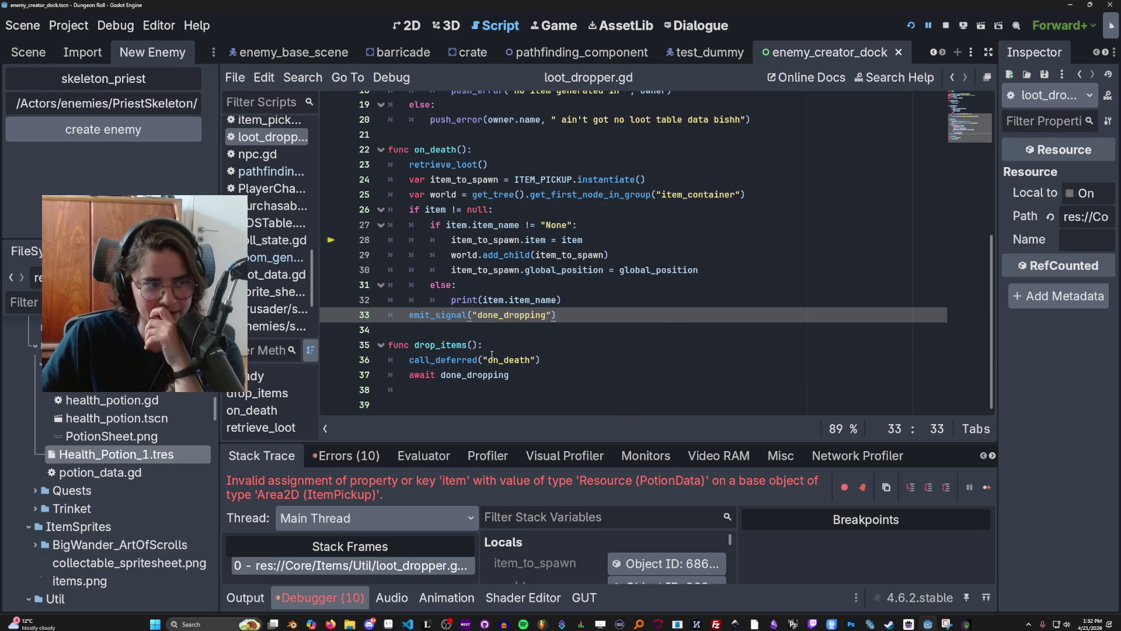
pyautogui.scroll(6, 486, 354)
pyautogui.click(517, 221)
pyautogui.hotkey('ctrl', 's')
pyautogui.scroll(-6, 516, 218)
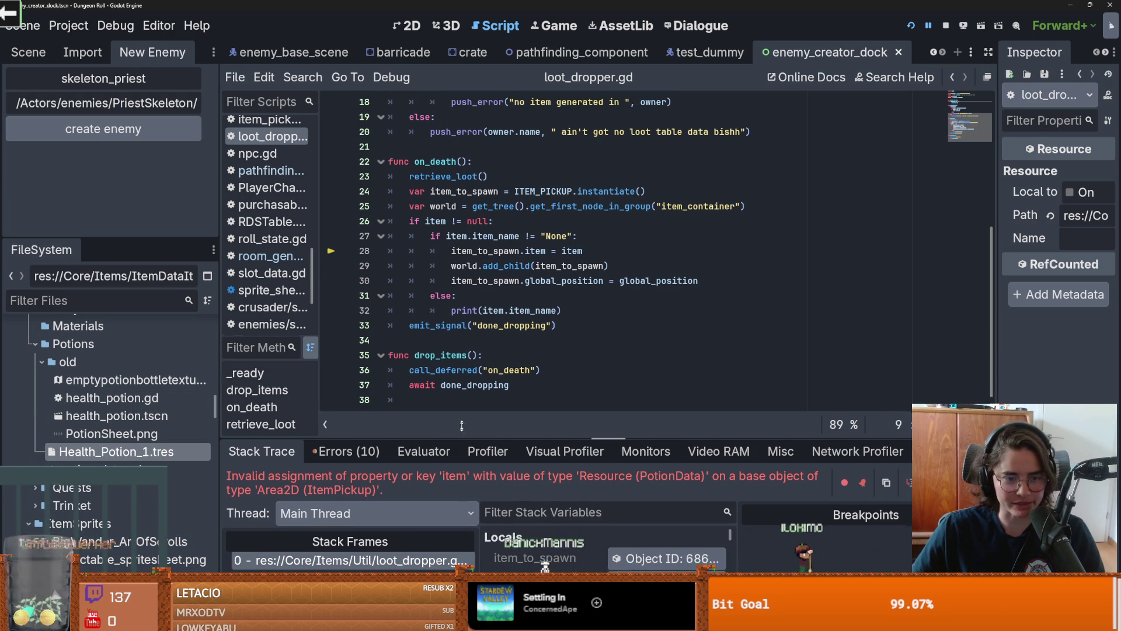
pyautogui.moveTo(468, 439); pyautogui.dragTo(468, 379)
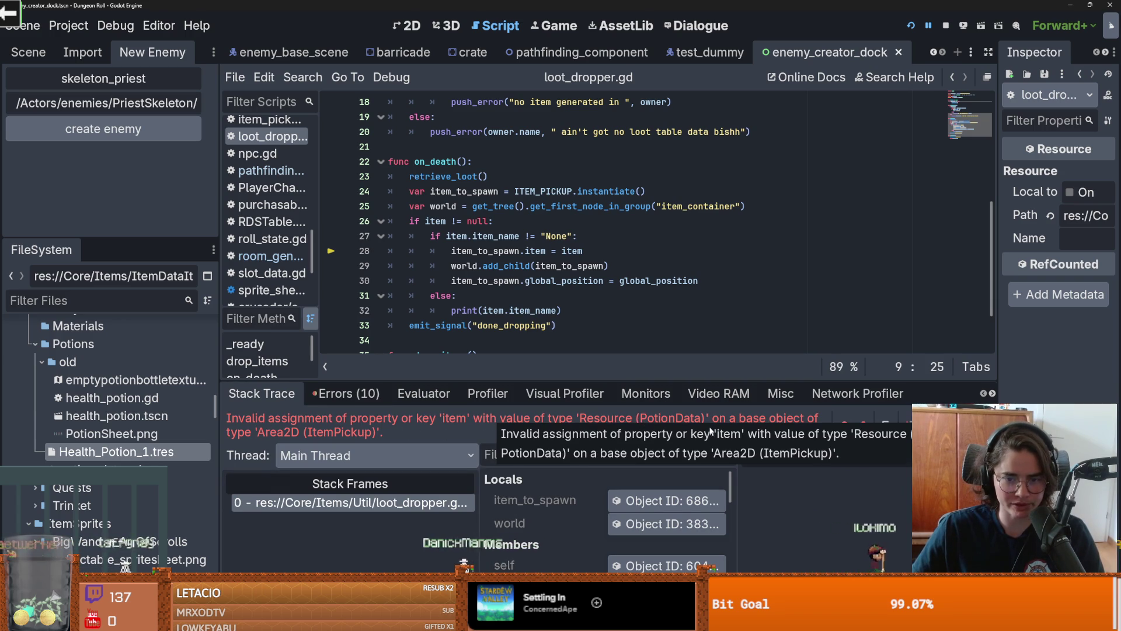
pyautogui.scroll(-2, 543, 272)
pyautogui.scroll(5, 543, 272)
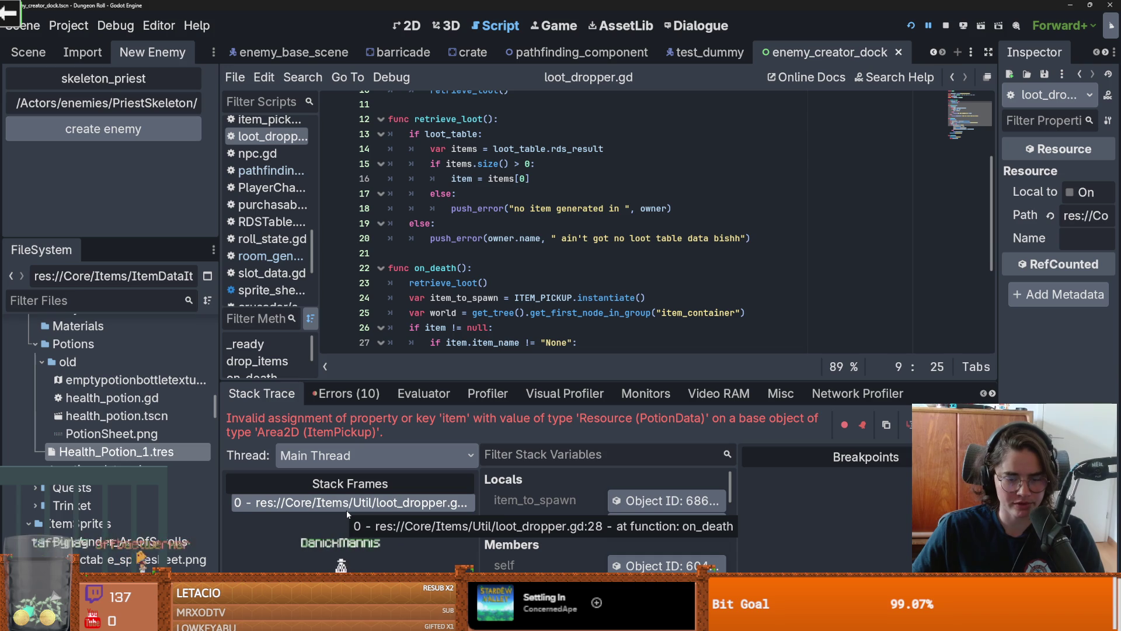
pyautogui.scroll(-1, 607, 514)
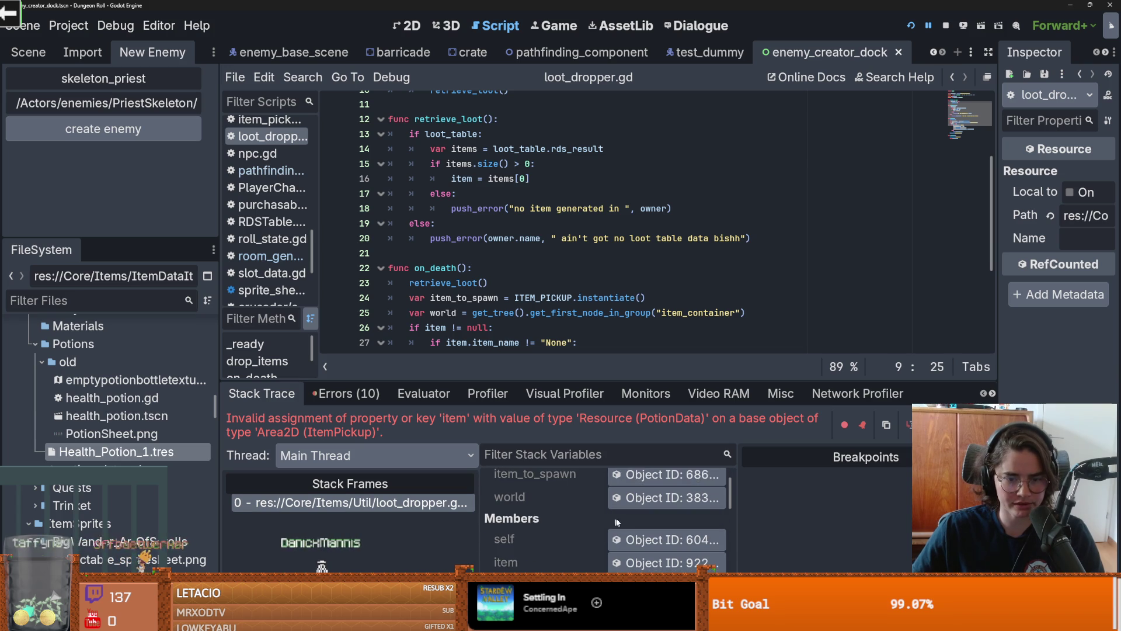
# Step: Filter files for 'item_pick' and open item_pickup.tscn
pyautogui.click(124, 297)
pyautogui.write('item_pick')
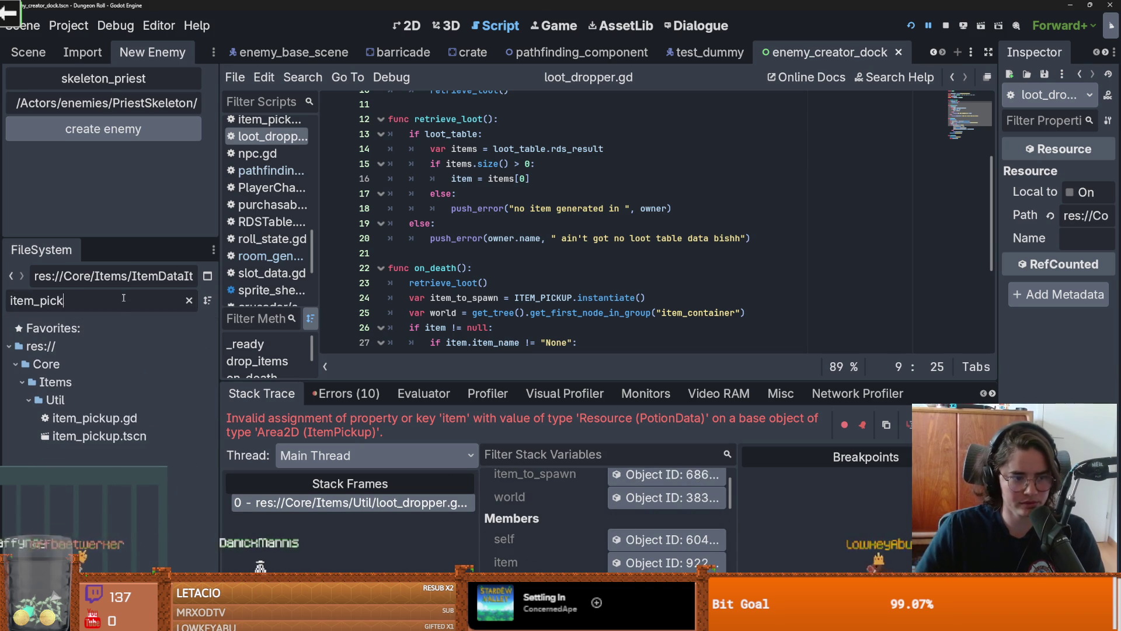
pyautogui.doubleClick(99, 436)
pyautogui.scroll(3, 490, 210)
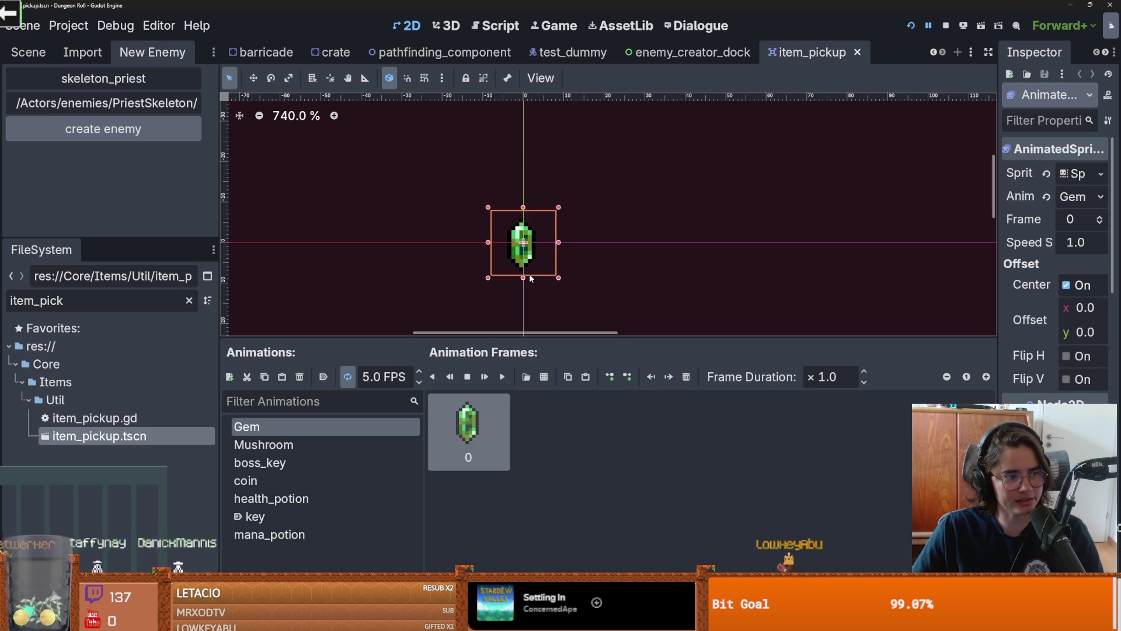
# Step: Check the item pickup's node tree, then trace item_to_spawn and ITEM_PICKUP in loot_dropper.gd
pyautogui.scroll(1, 493, 254)
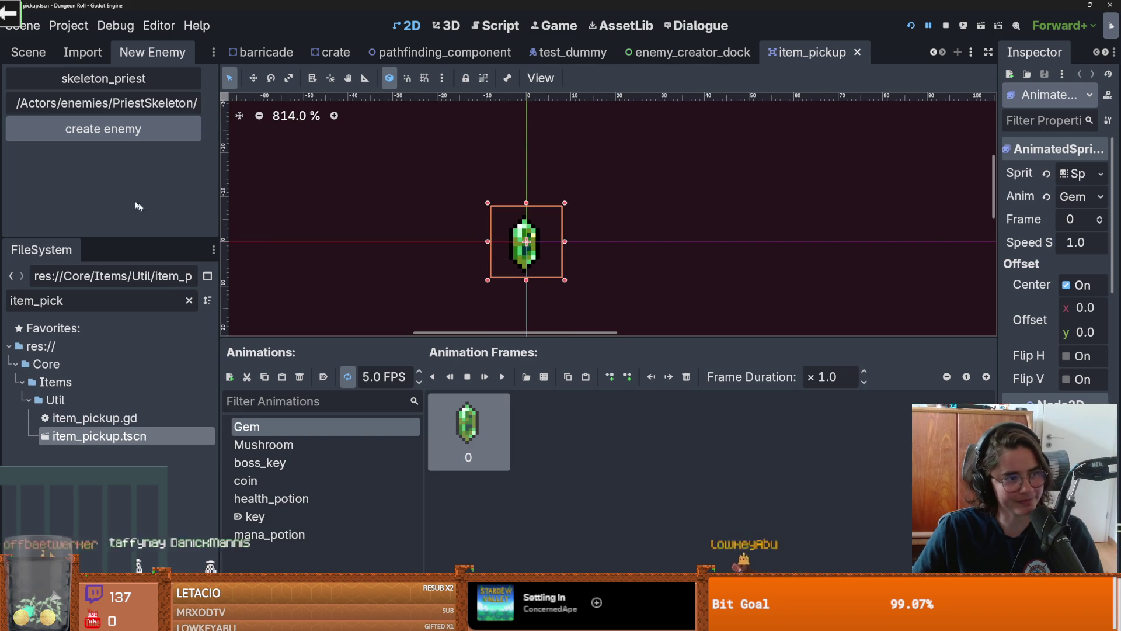
pyautogui.click(28, 52)
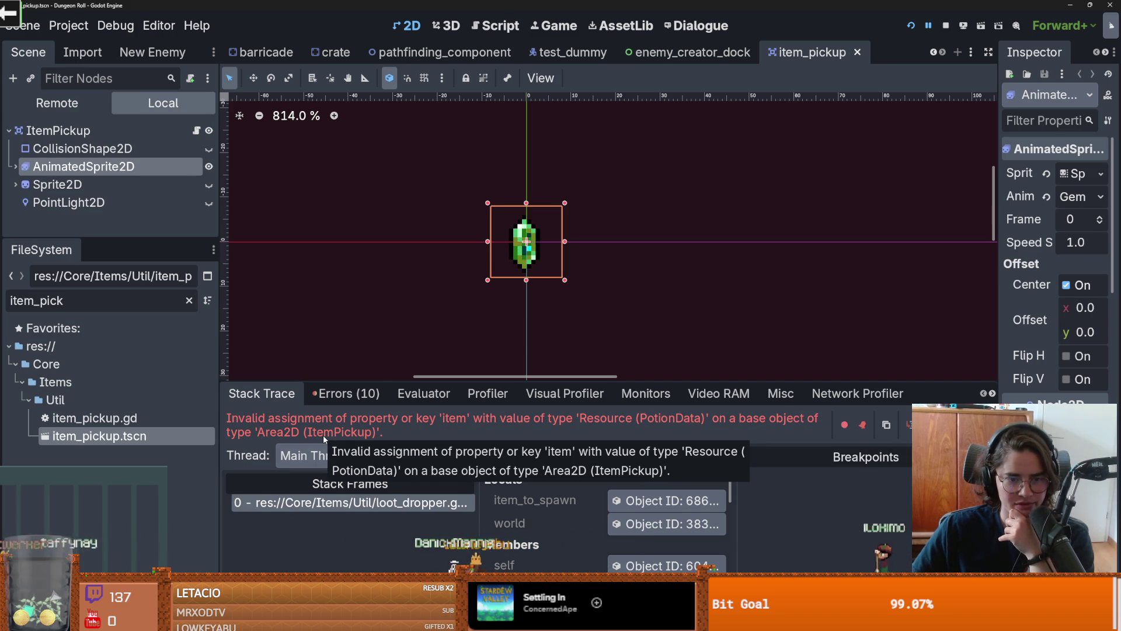
pyautogui.click(351, 502)
pyautogui.doubleClick(487, 222)
pyautogui.scroll(2, 530, 261)
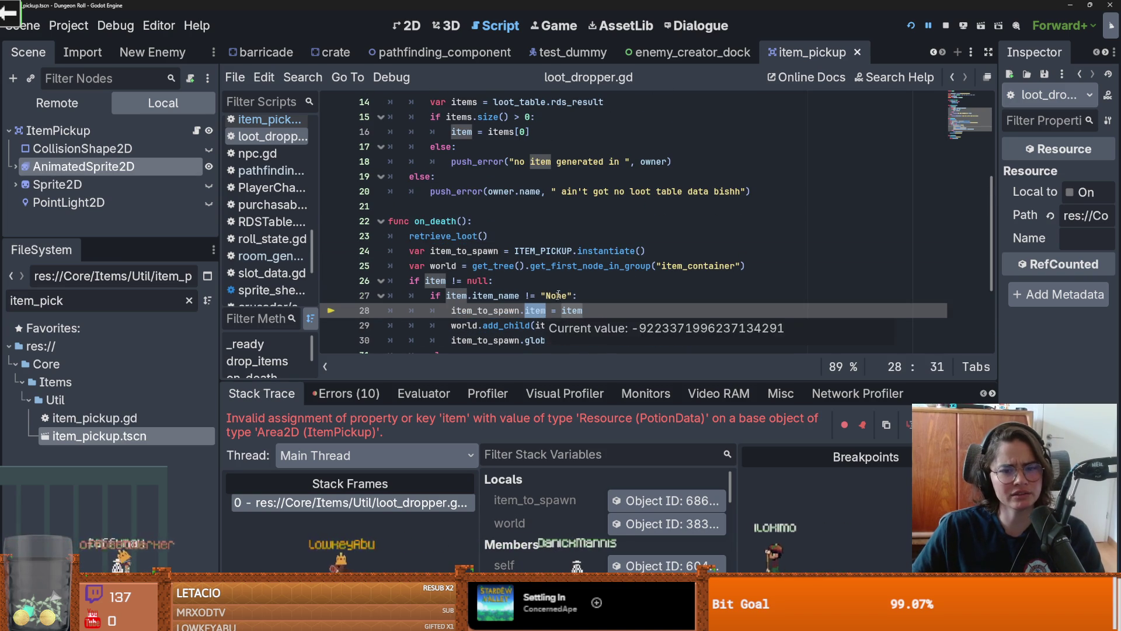
pyautogui.doubleClick(543, 251)
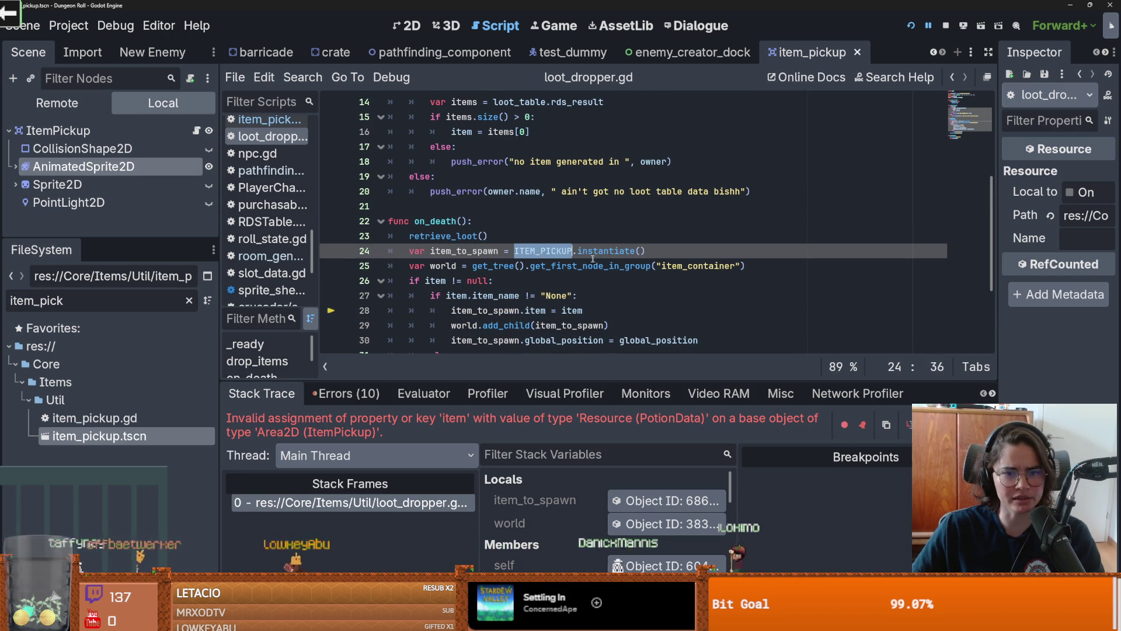
pyautogui.doubleClick(472, 252)
pyautogui.press('Down')
pyautogui.press('Down')
pyautogui.press('Down')
pyautogui.scroll(5, 514, 175)
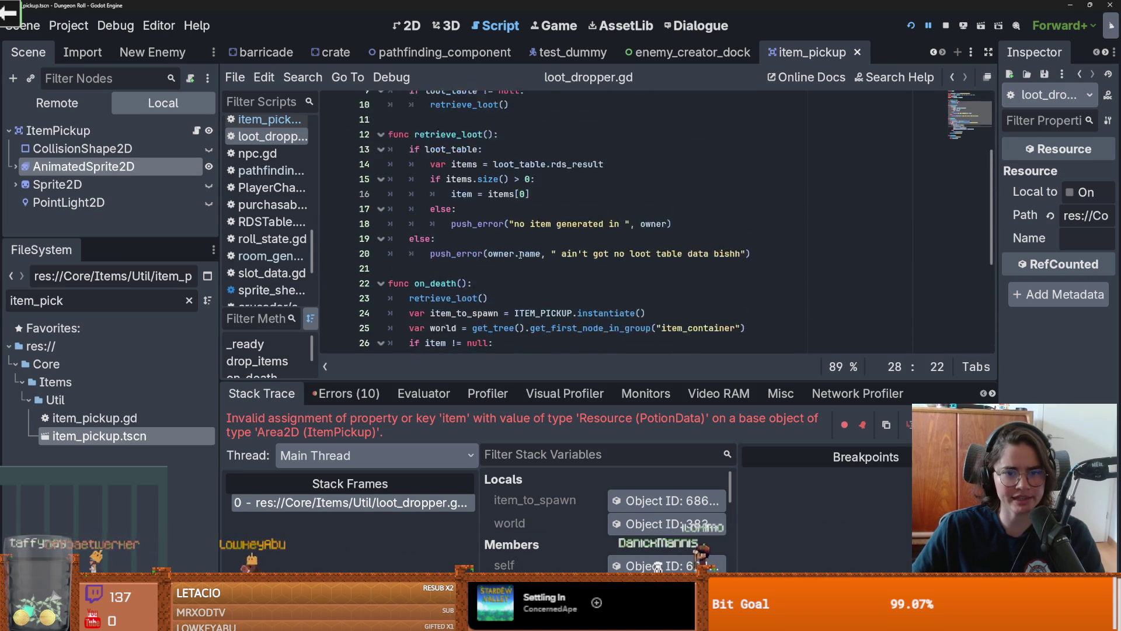
# Step: Retype the exported item variable from Resource to ItemData and save the script
pyautogui.doubleClick(515, 147)
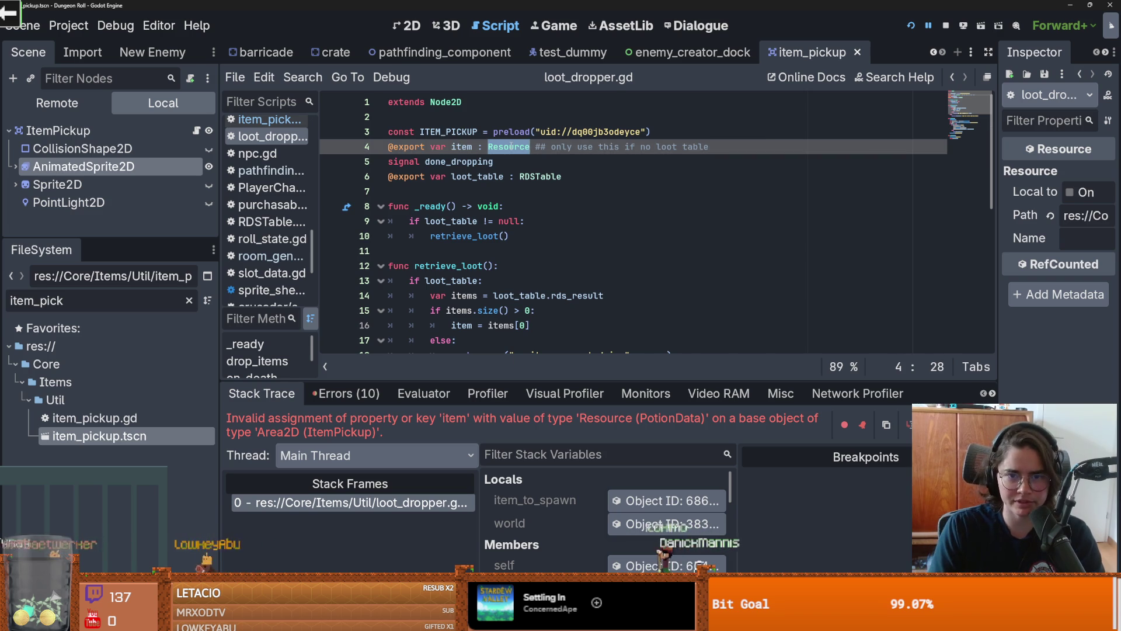
pyautogui.write('ItemData')
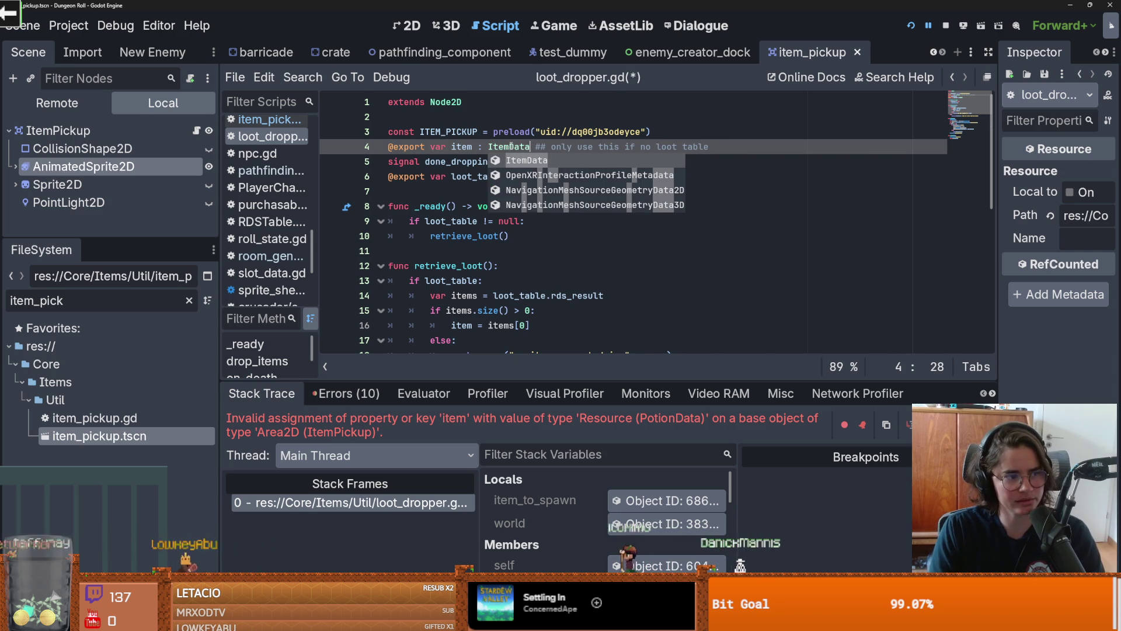
pyautogui.hotkey('ctrl', 's')
pyautogui.click(528, 191)
pyautogui.scroll(-7, 543, 234)
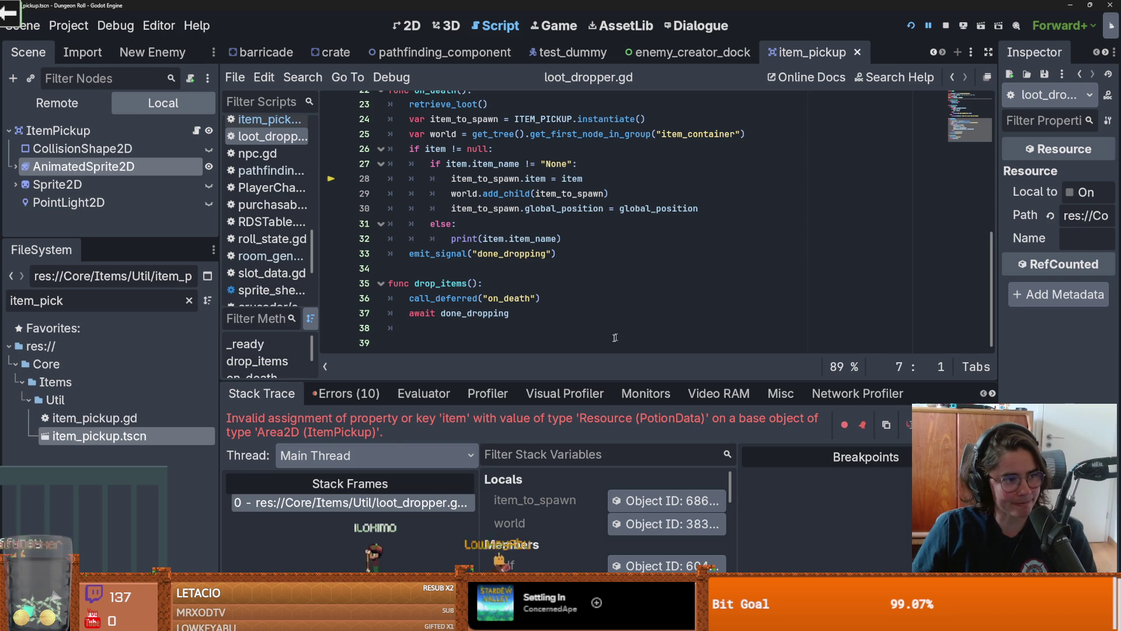
pyautogui.scroll(2, 571, 313)
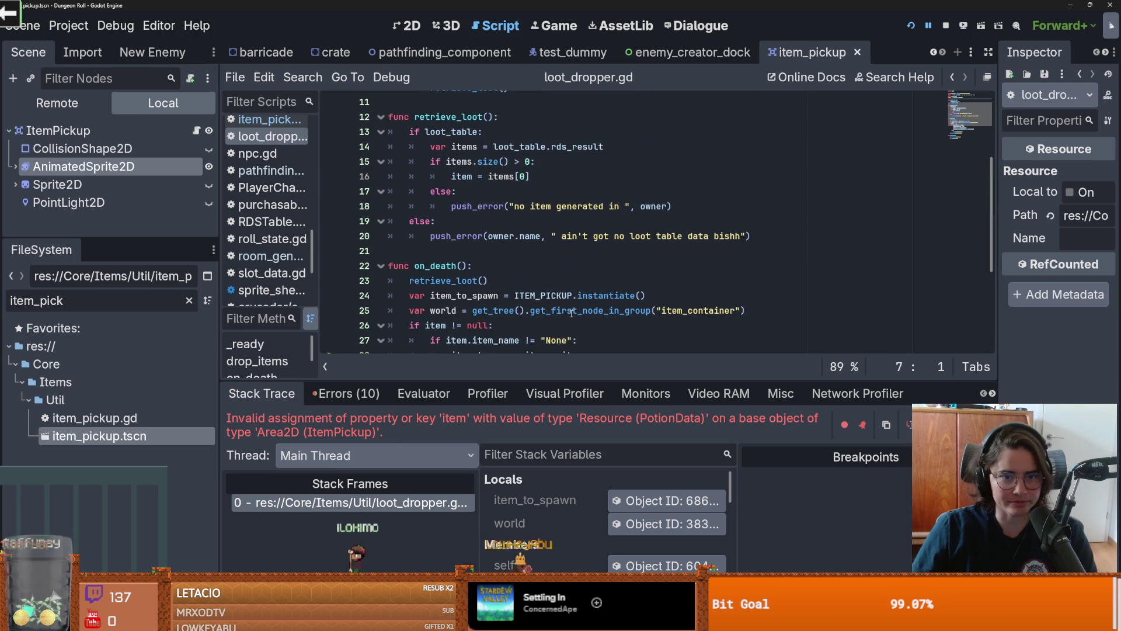
# Step: Inspect the spawned ItemPickup: Slot Data and Trinket Loot Table empty, Is Random Item on
pyautogui.click(450, 502)
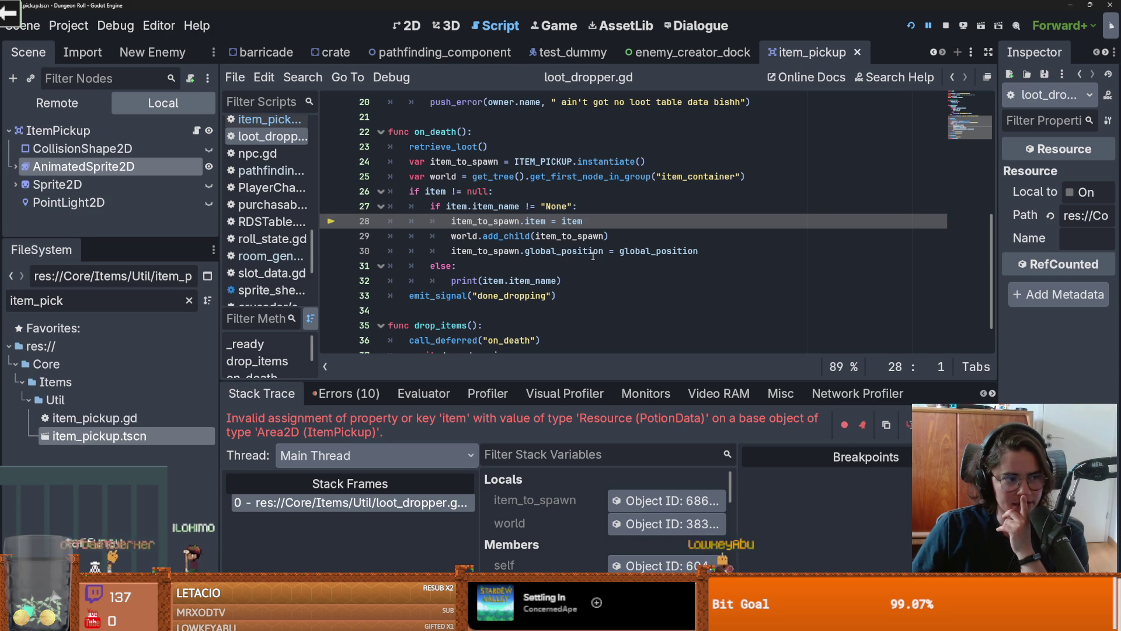
pyautogui.click(573, 222)
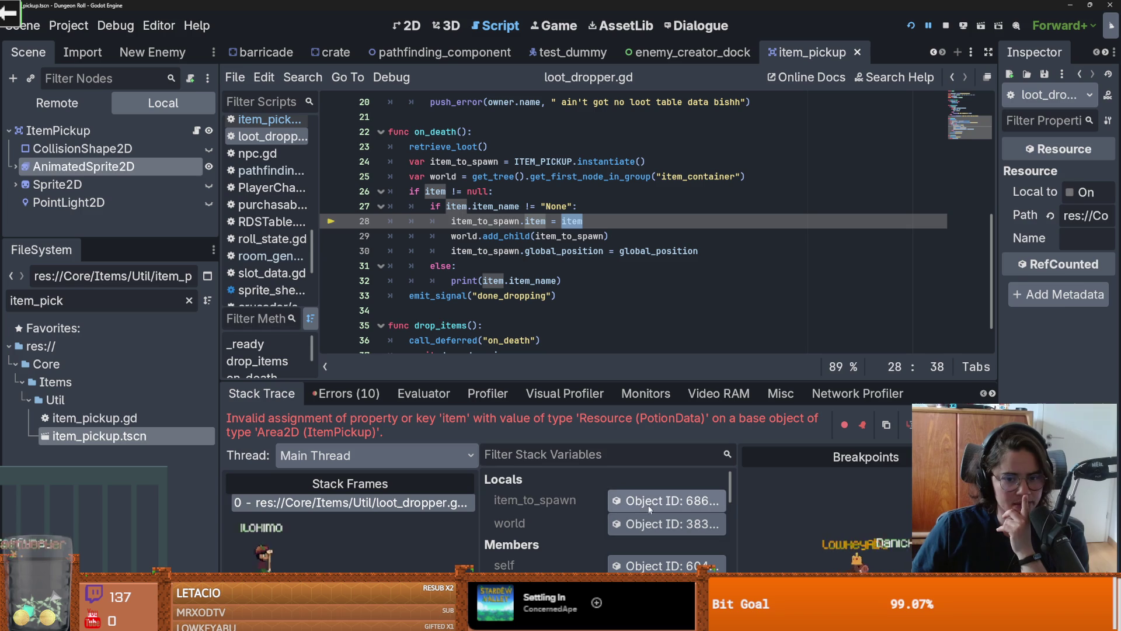
pyautogui.click(669, 501)
pyautogui.moveTo(996, 224); pyautogui.dragTo(501, 224)
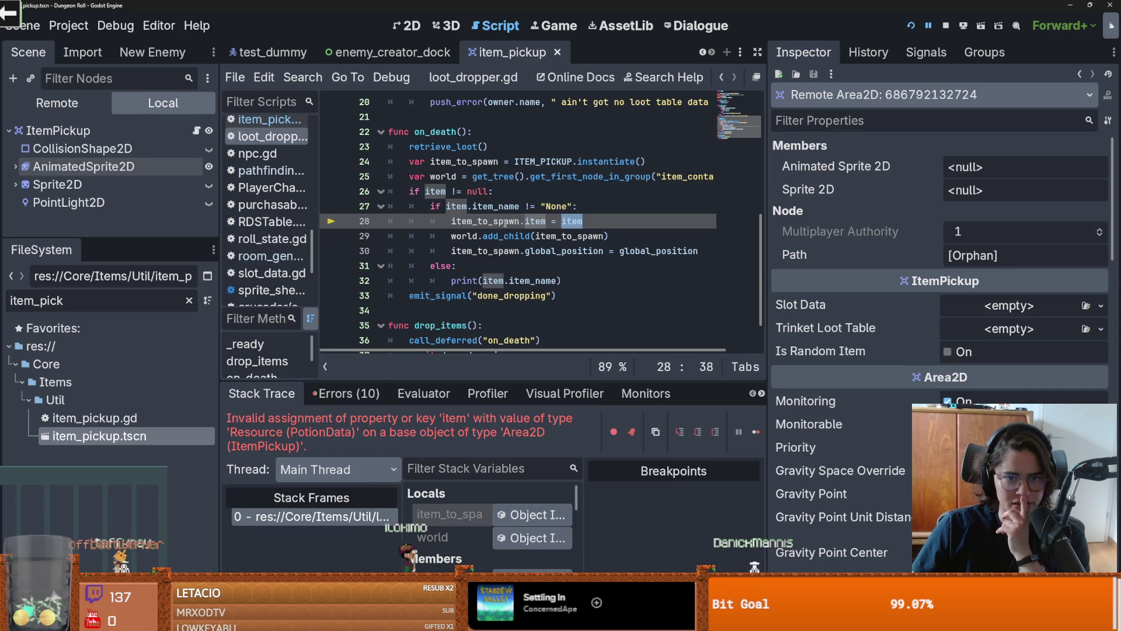
# Step: Inspect the assigned PotionData item: Health type, effect 5, no ingredients, 'restores 5 hp', stackable
pyautogui.scroll(-3, 538, 510)
pyautogui.click(538, 510)
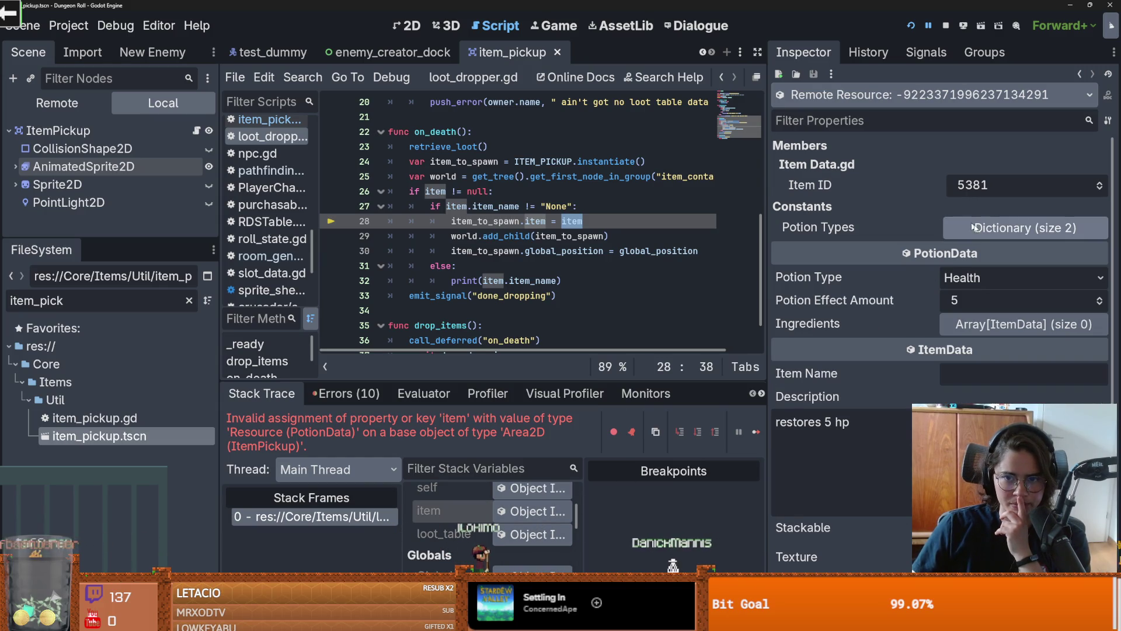
pyautogui.click(991, 231)
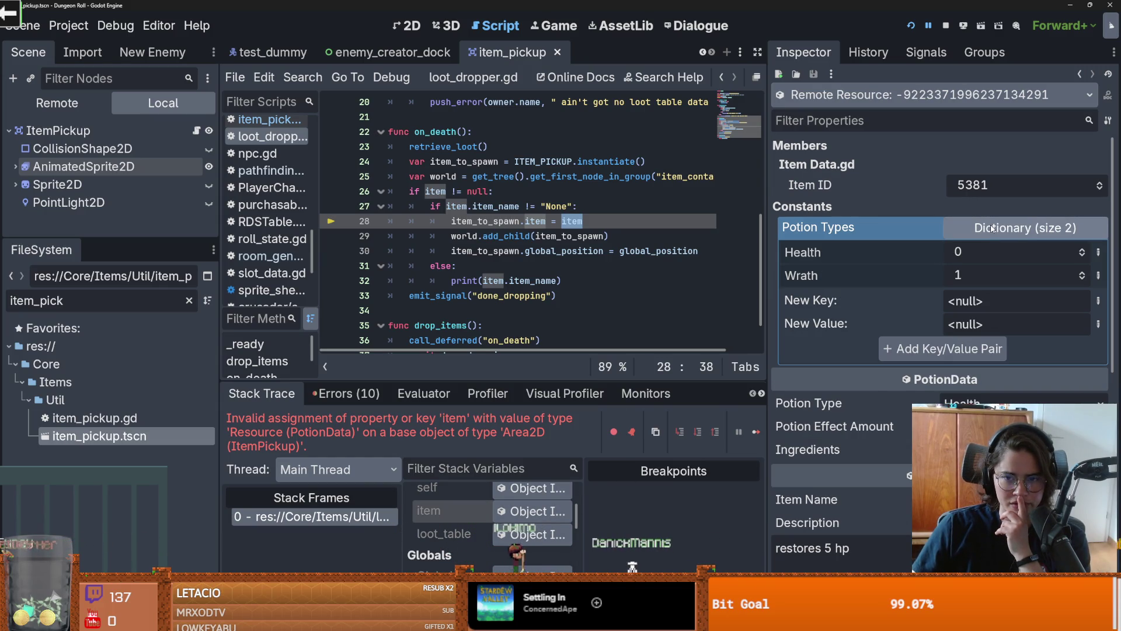
pyautogui.click(991, 226)
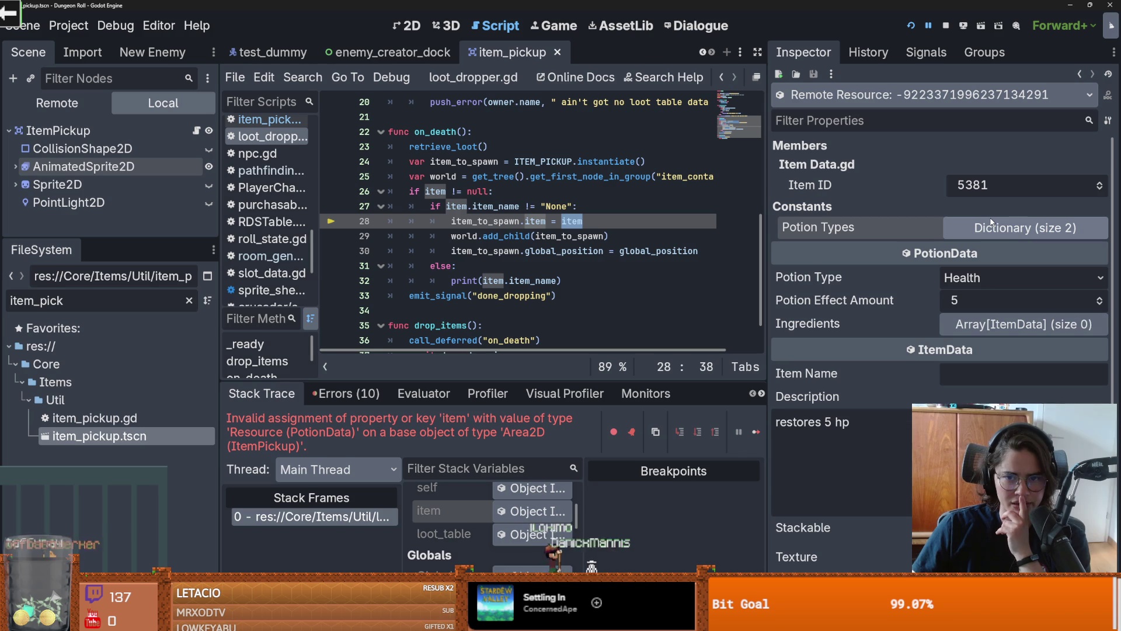
pyautogui.click(980, 272)
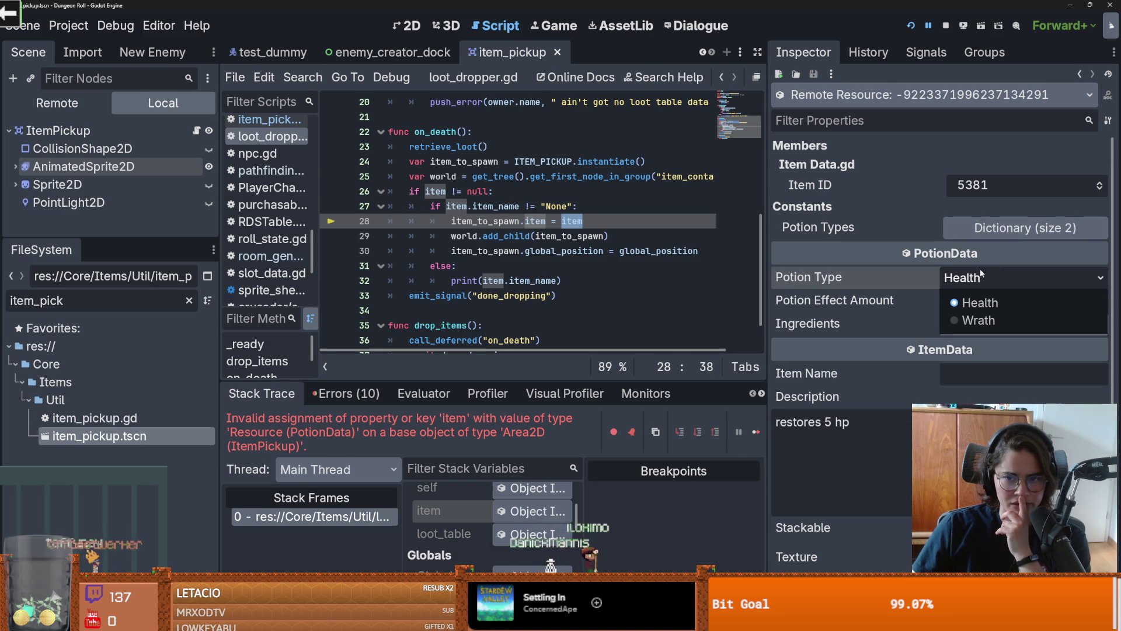
pyautogui.click(980, 272)
pyautogui.click(1023, 324)
pyautogui.click(1023, 324)
pyautogui.scroll(-3, 1003, 283)
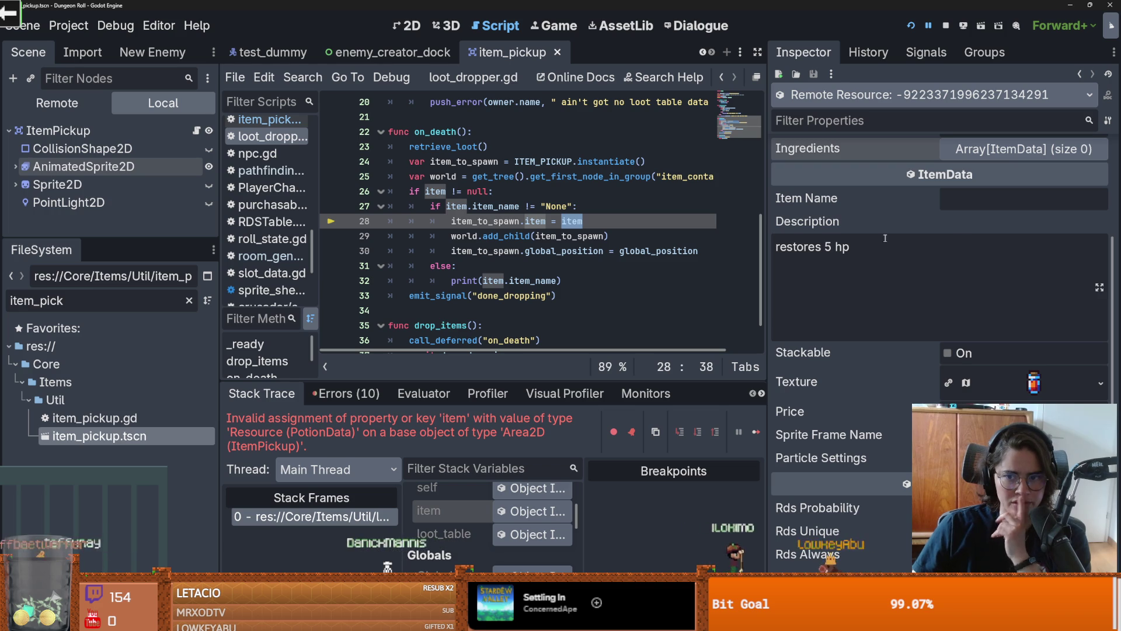
pyautogui.hotkey('ctrl', 'f')
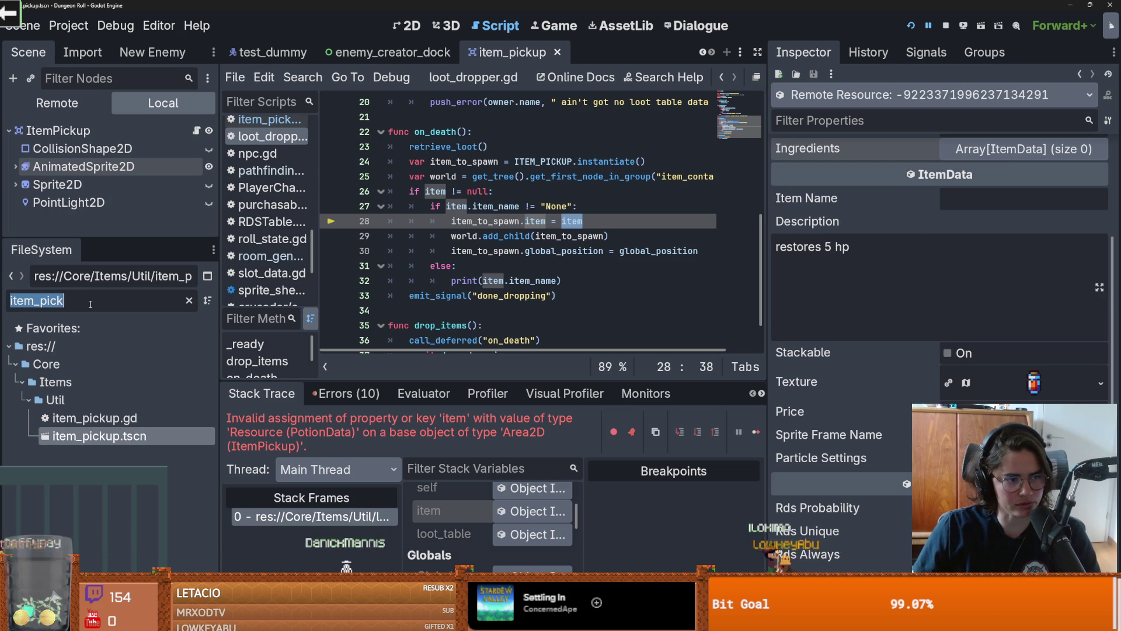
# Step: Clear the file filter, search 'statu', and open BuffStatue.tscn from LogicalObjects
pyautogui.press('BackSpace')
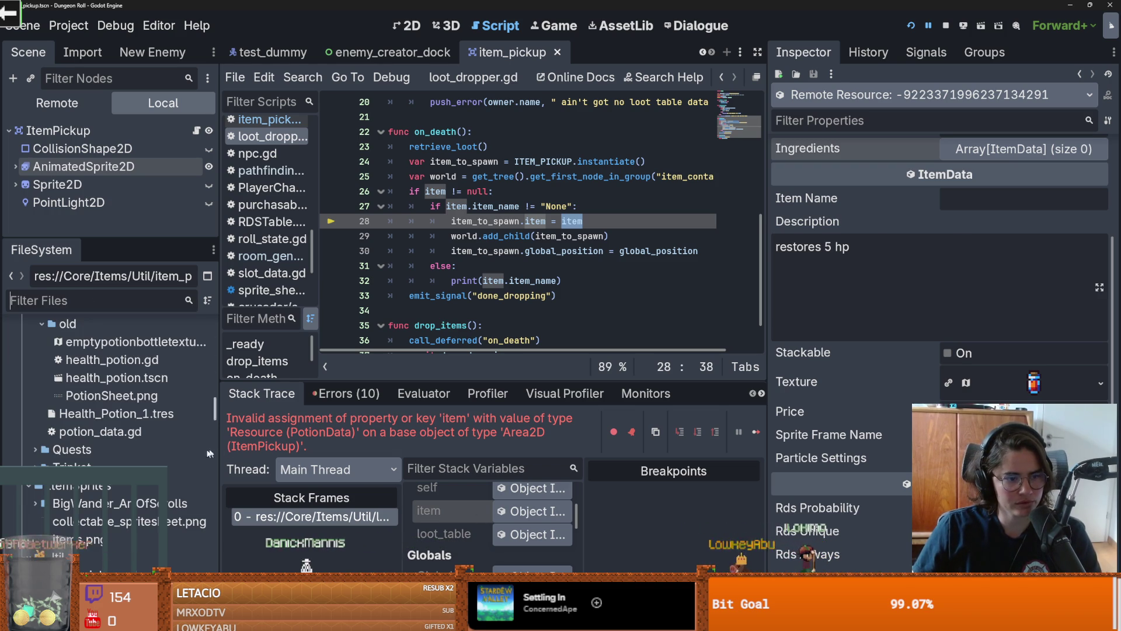
pyautogui.moveTo(217, 430); pyautogui.dragTo(330, 431)
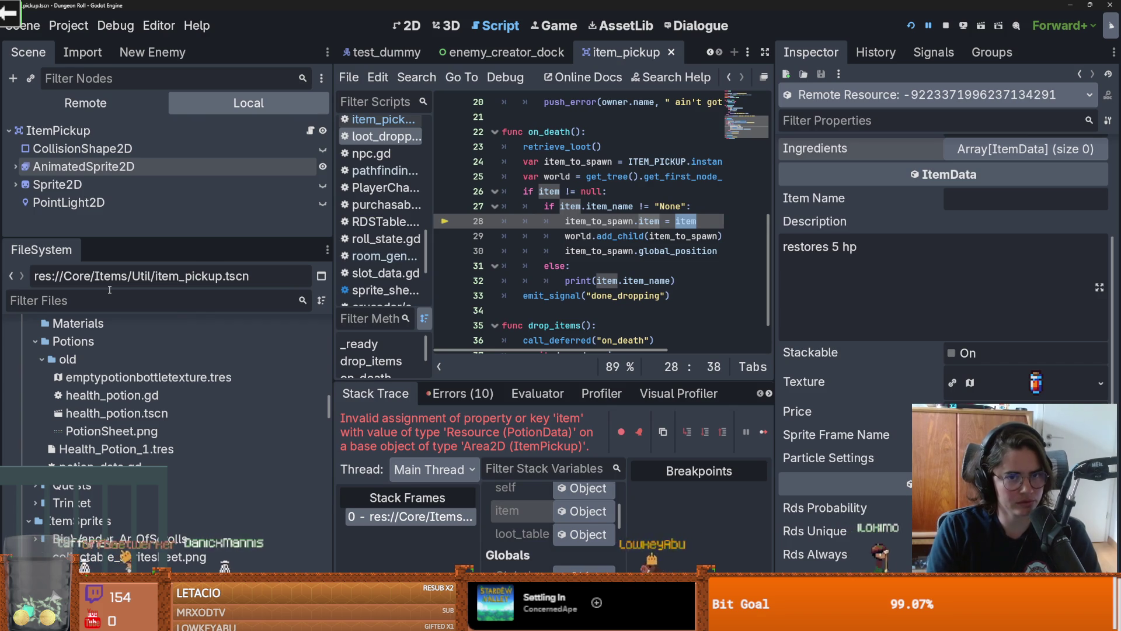
pyautogui.write('statu')
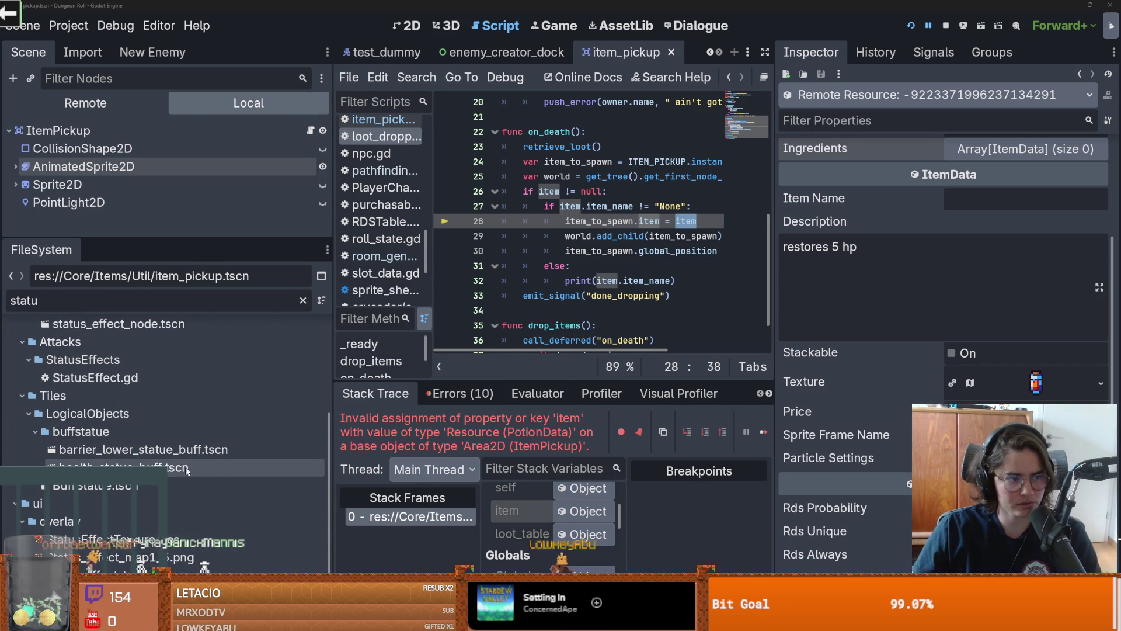
pyautogui.scroll(3, 127, 425)
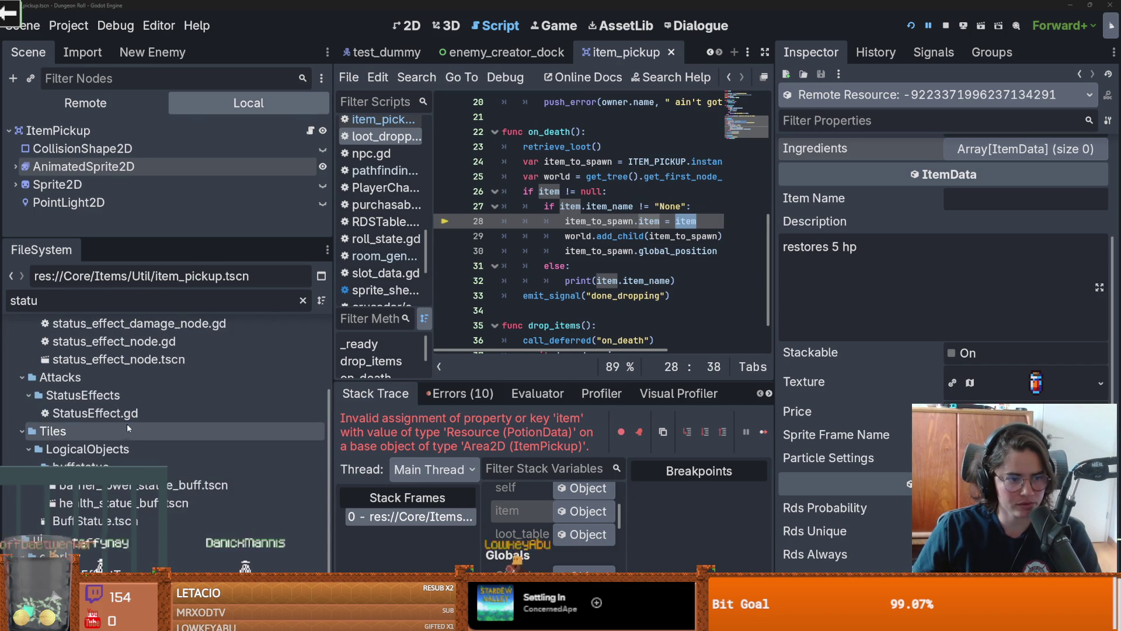
pyautogui.scroll(3, 141, 525)
pyautogui.scroll(-6, 142, 525)
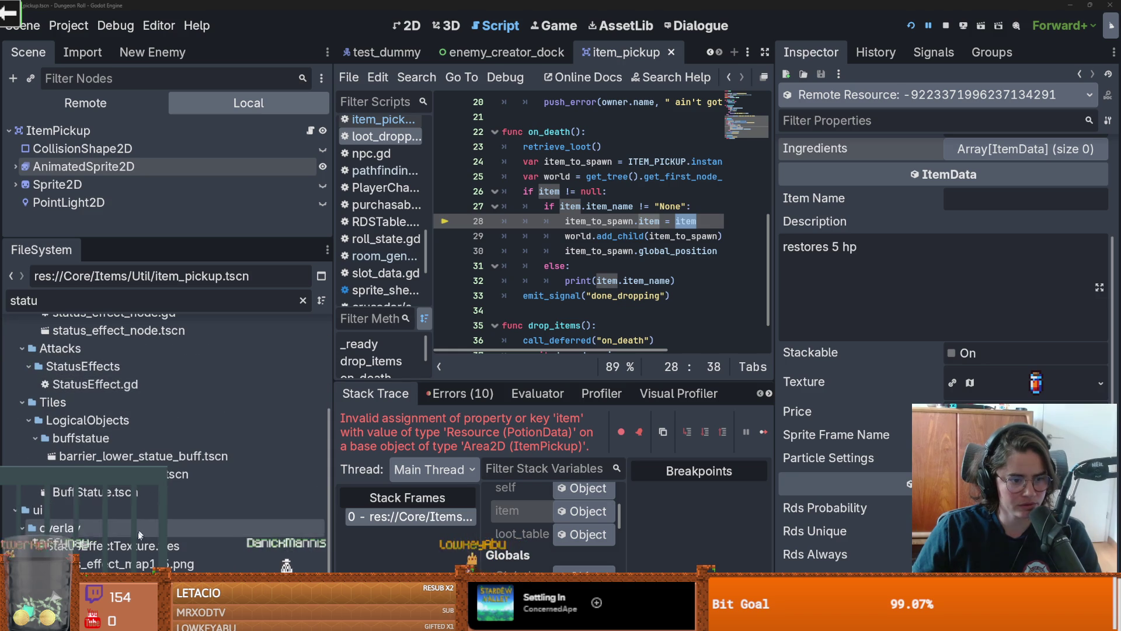
pyautogui.doubleClick(94, 492)
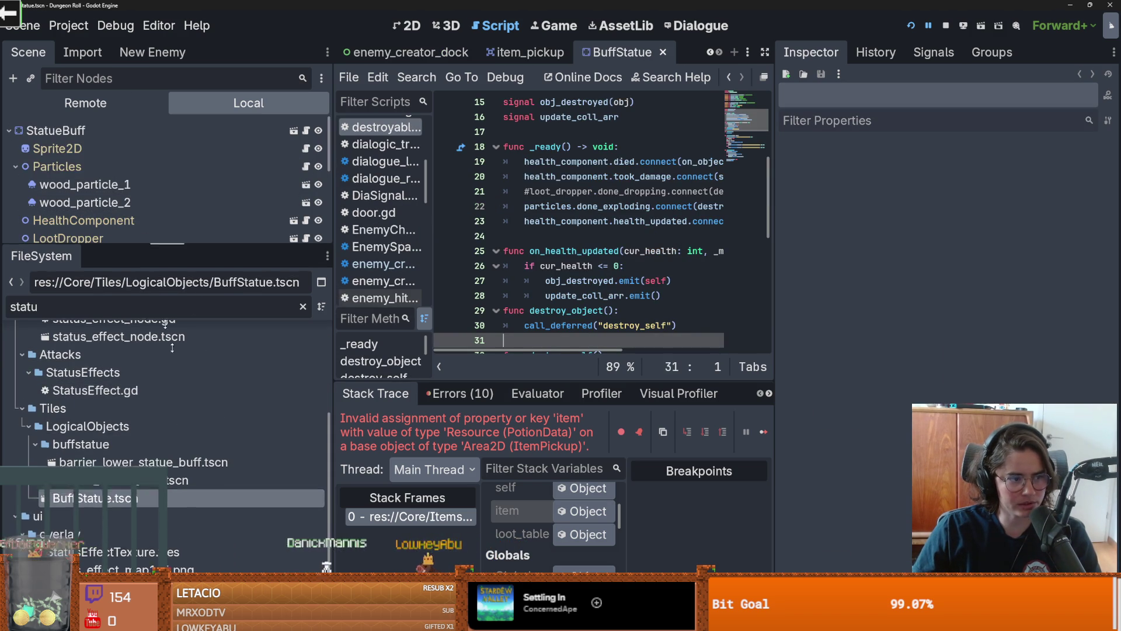
# Step: Tidy the StatueBuff scene tree, collapsing Particles and Hitbox, and select the LootDropper node
pyautogui.moveTo(146, 239); pyautogui.dragTo(145, 461)
pyautogui.click(57, 166)
pyautogui.click(15, 167)
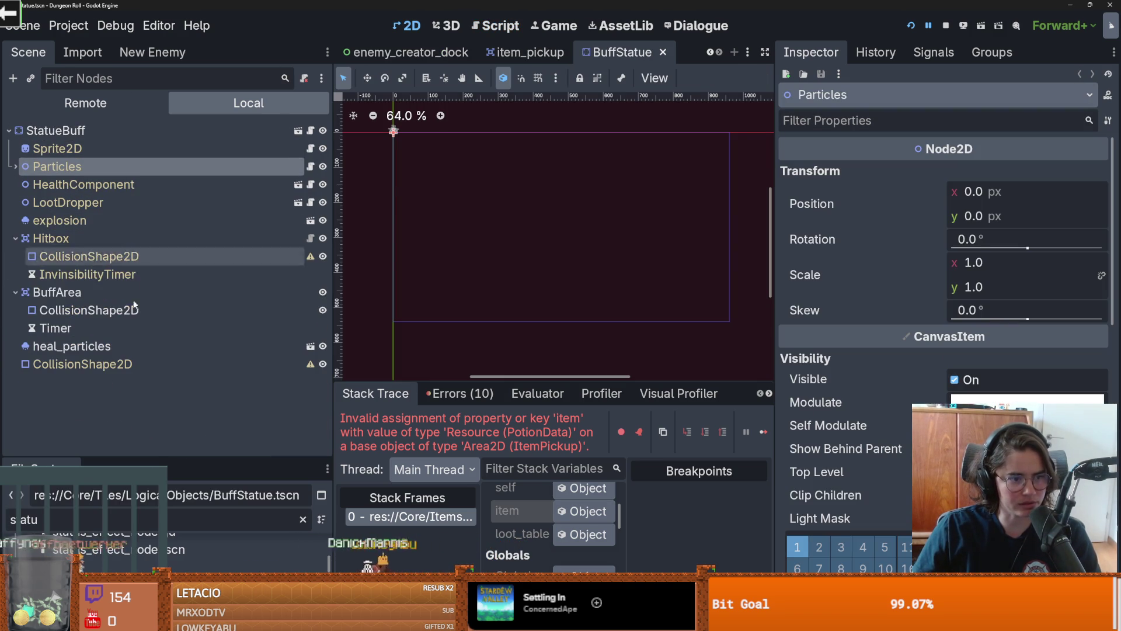
pyautogui.click(16, 238)
pyautogui.click(59, 130)
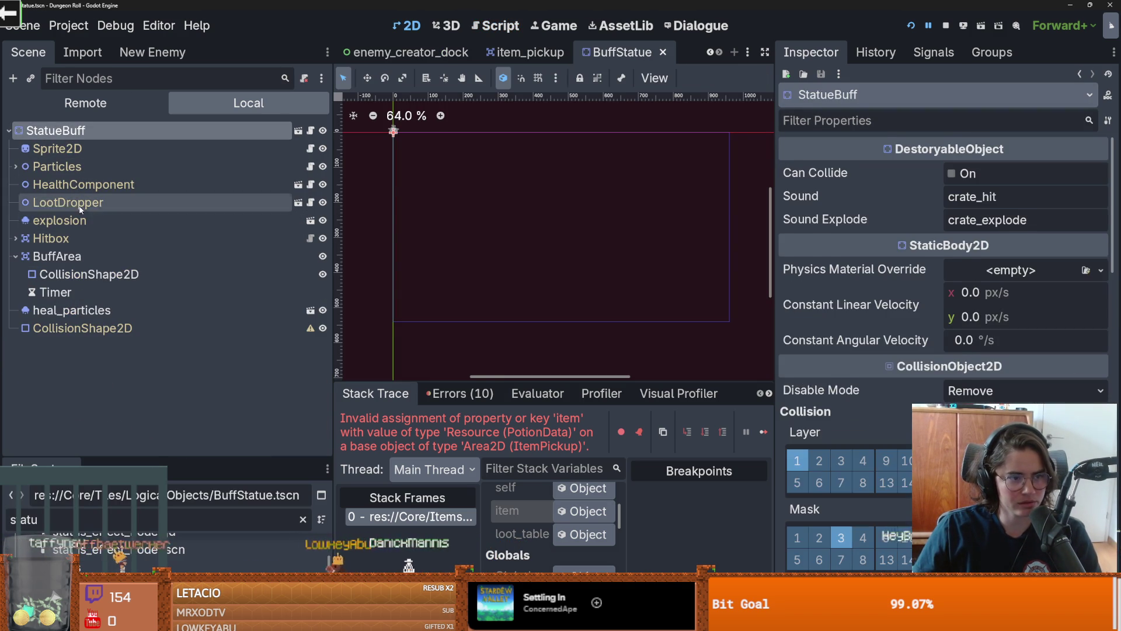
pyautogui.click(68, 202)
# Step: Review the CrateLootTable Rds Contents, holding only Health_Potion_1, then enlarge the file browser
pyautogui.click(1032, 198)
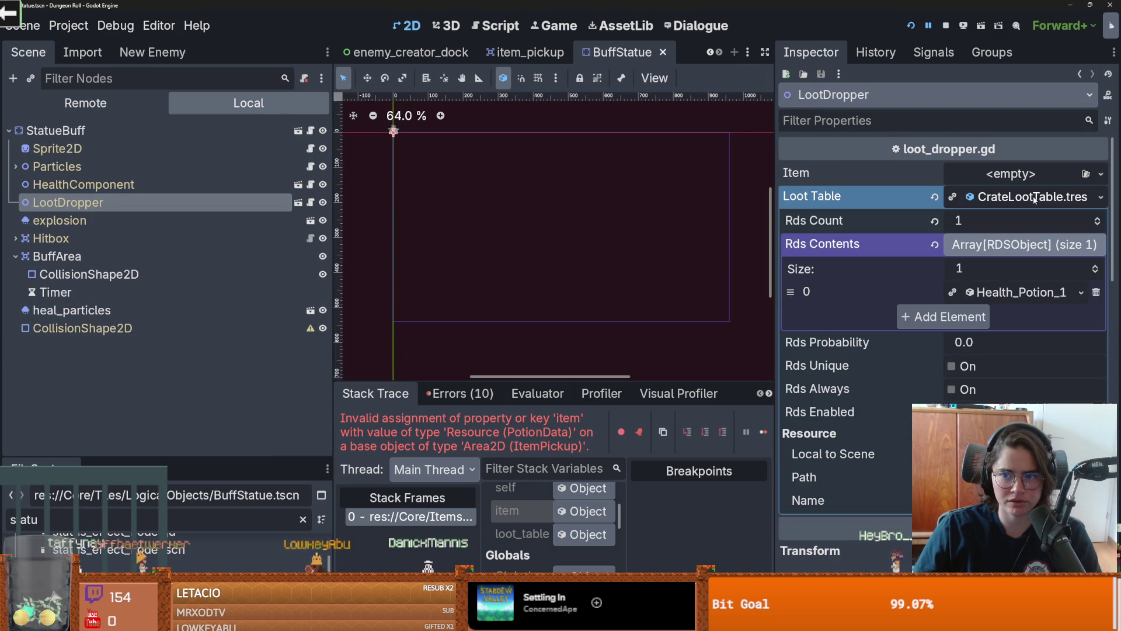
pyautogui.click(1017, 293)
pyautogui.scroll(-2, 1000, 344)
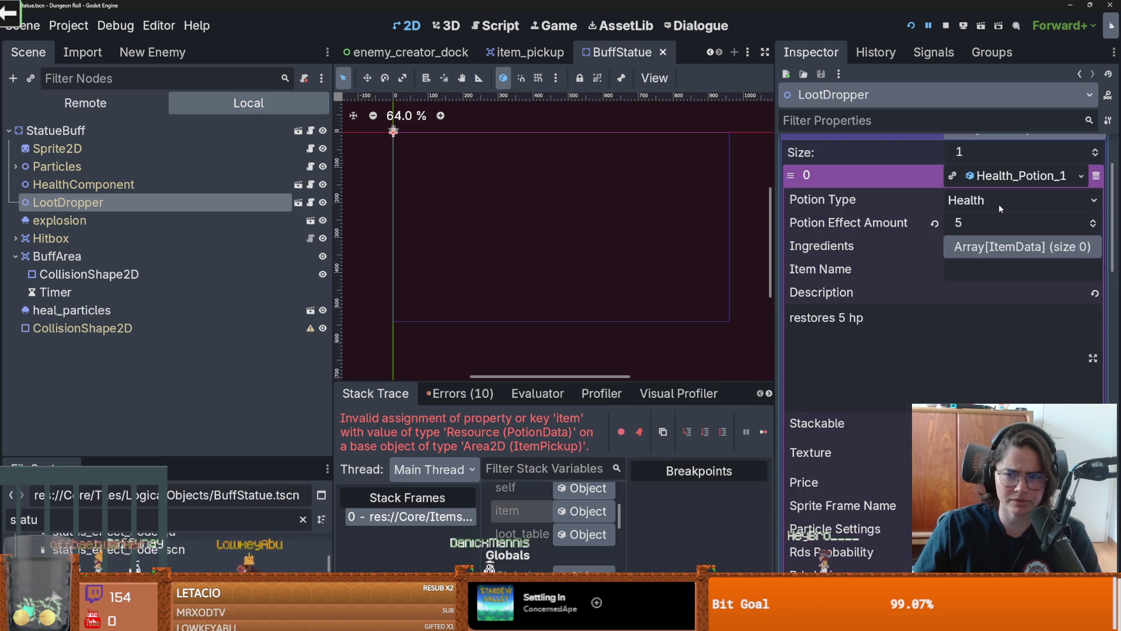
pyautogui.scroll(2, 983, 285)
pyautogui.click(984, 245)
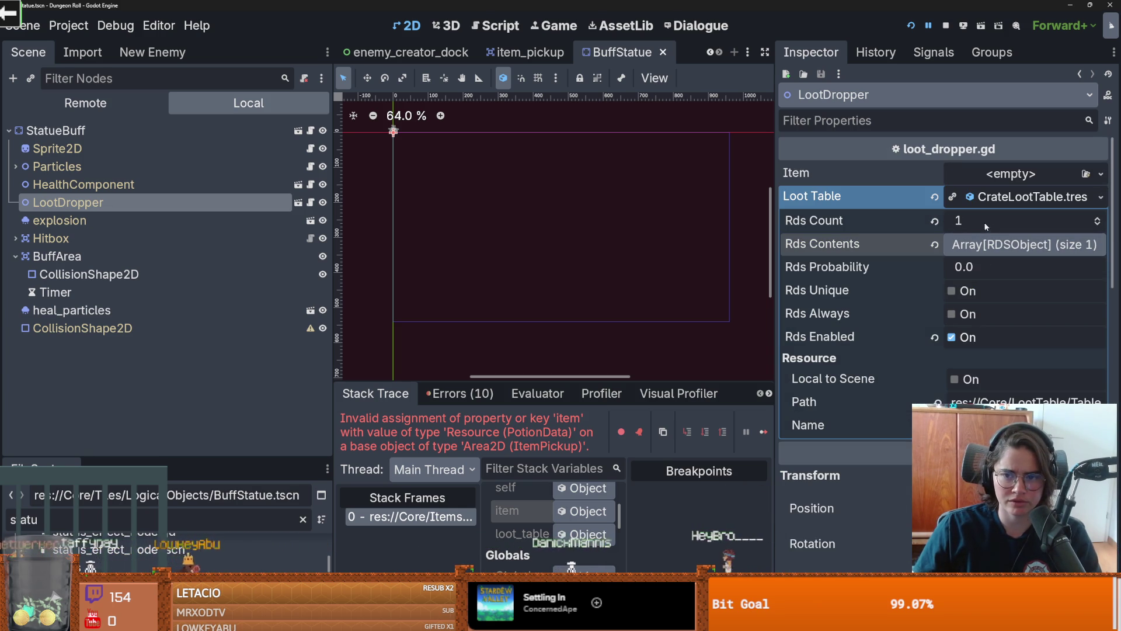
pyautogui.click(979, 268)
pyautogui.click(992, 245)
pyautogui.scroll(-2, 992, 289)
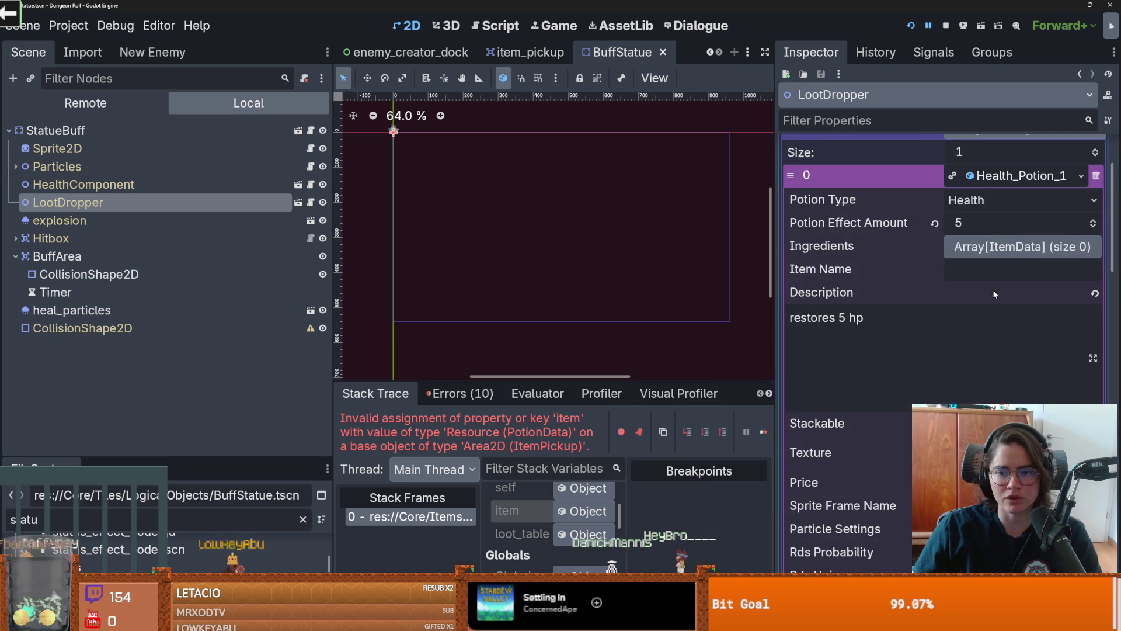
pyautogui.scroll(-2, 993, 289)
pyautogui.scroll(4, 983, 351)
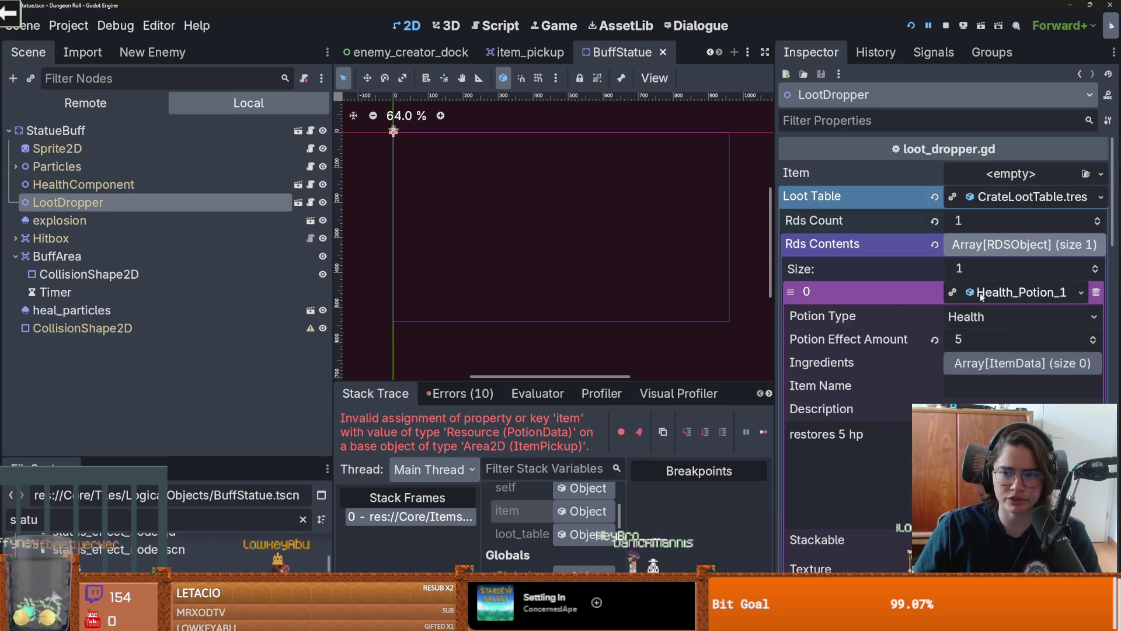
pyautogui.click(1019, 289)
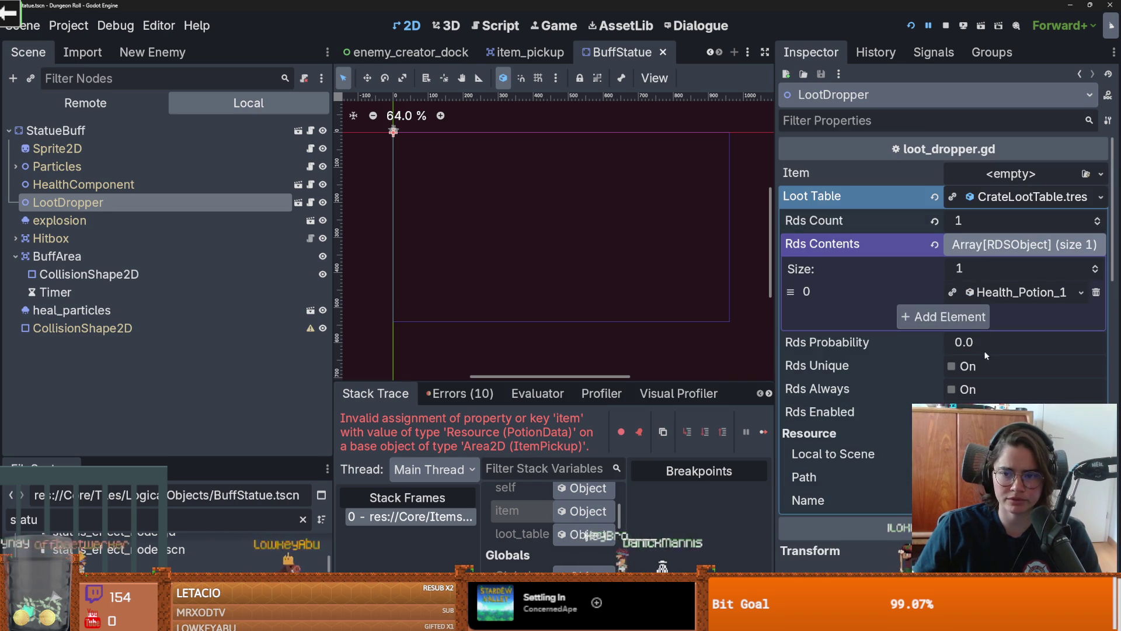
pyautogui.click(991, 293)
pyautogui.click(991, 295)
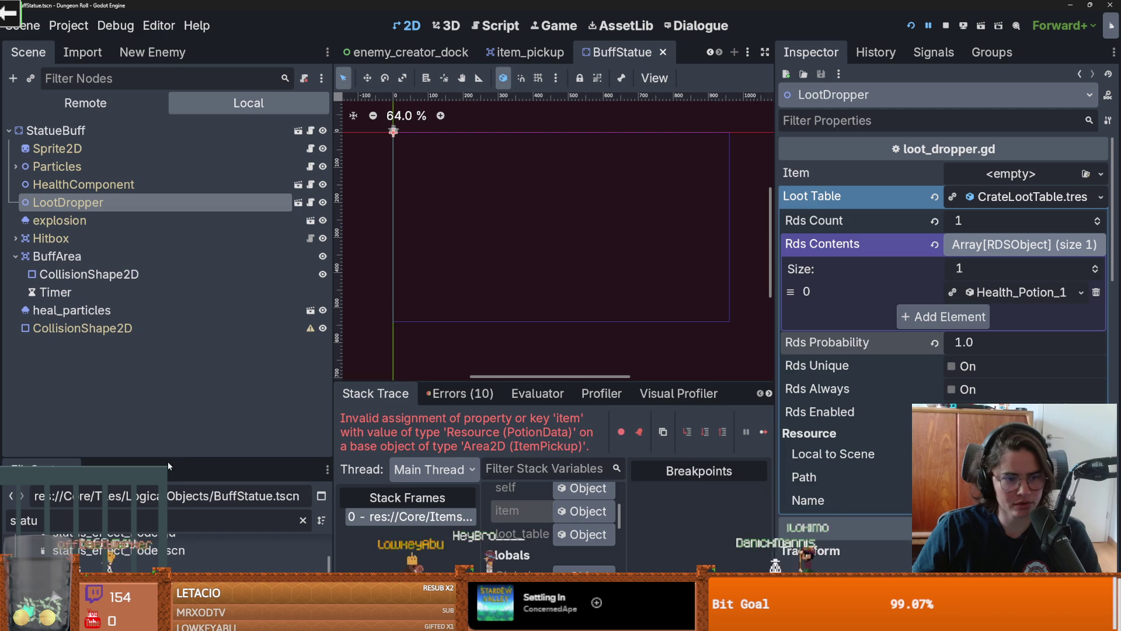
pyautogui.moveTo(155, 456)
pyautogui.mouseDown()
pyautogui.moveTo(174, 349)
pyautogui.moveTo(170, 217)
pyautogui.mouseUp()
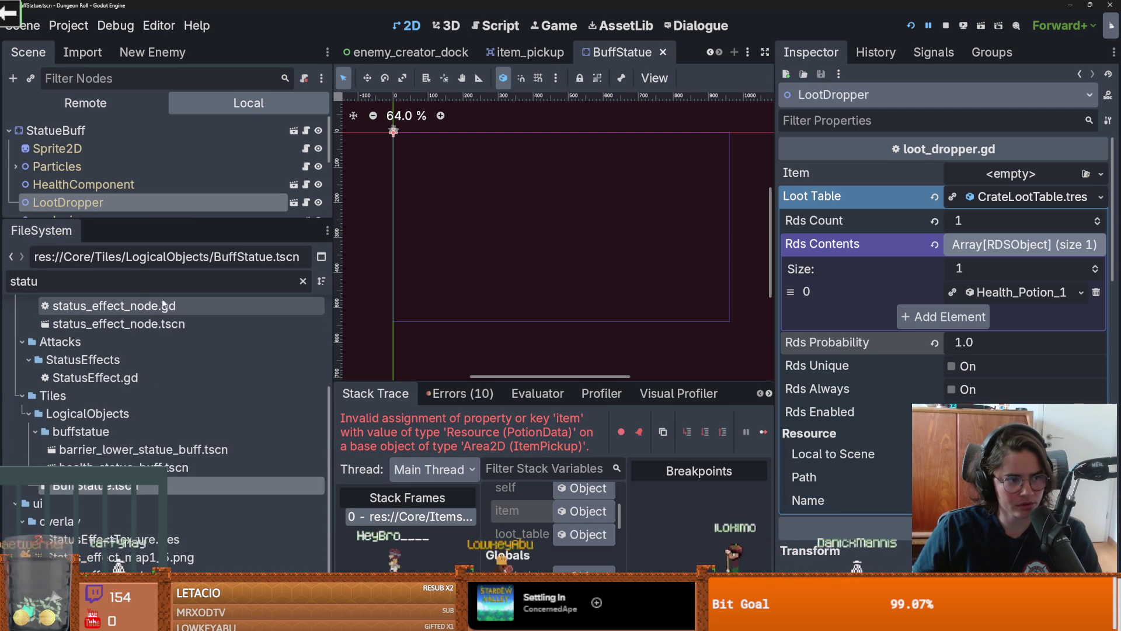
# Step: Replace the FileSystem filter text with 'potion' to list potion-related files
pyautogui.hotkey('ctrl', 'a')
pyautogui.press('BackSpace')
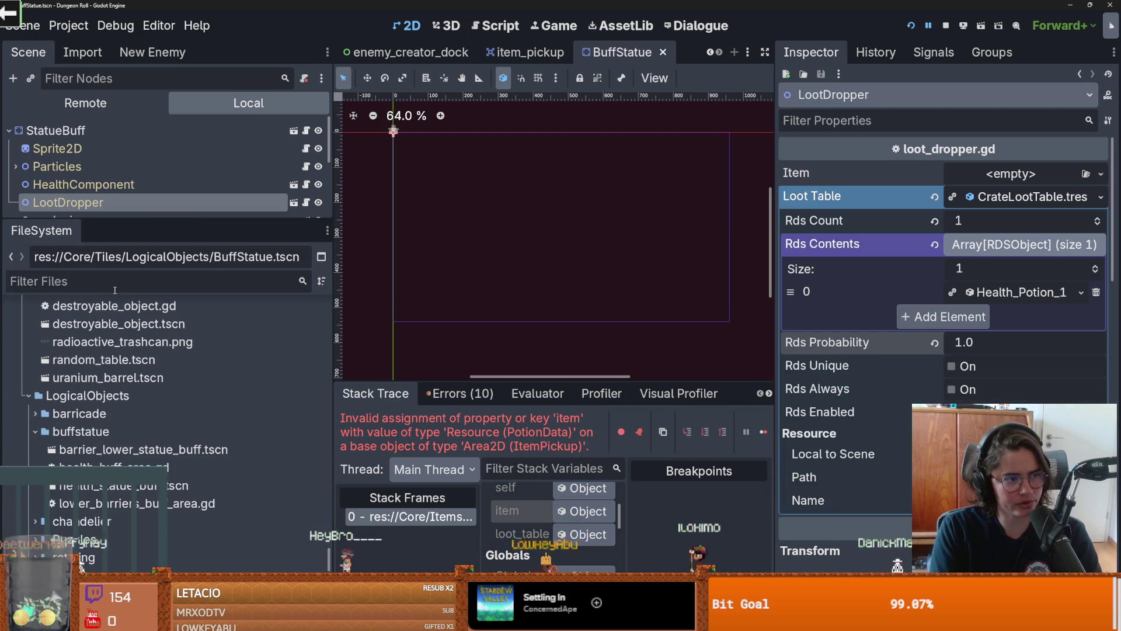
pyautogui.write('portio')
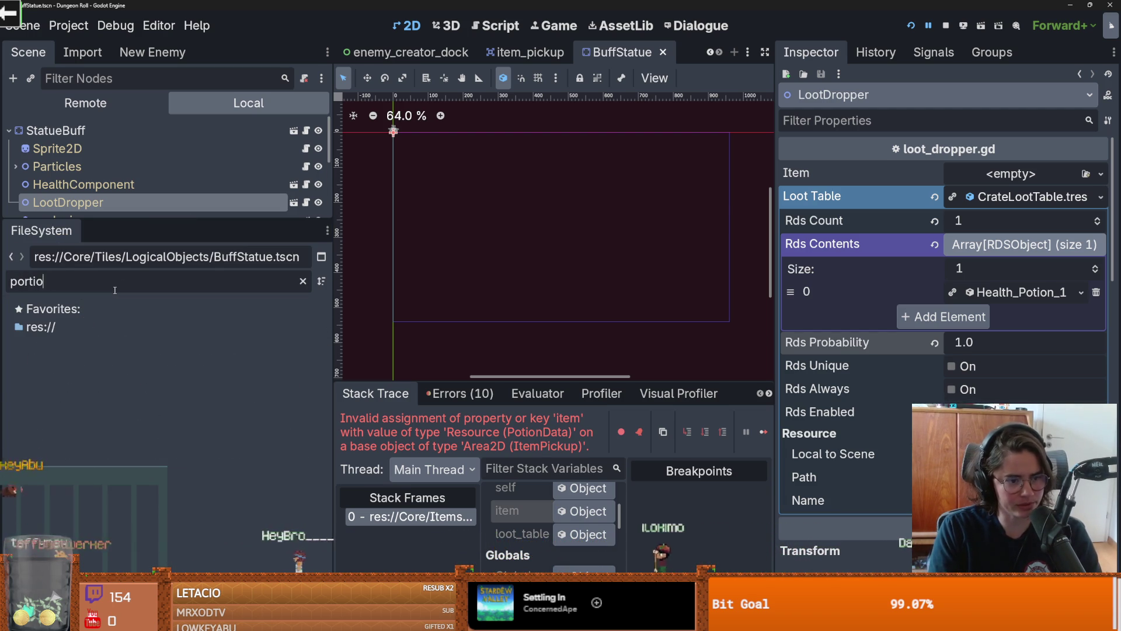
pyautogui.press('BackSpace')
pyautogui.press('BackSpace')
pyautogui.press('BackSpace')
pyautogui.write('t')
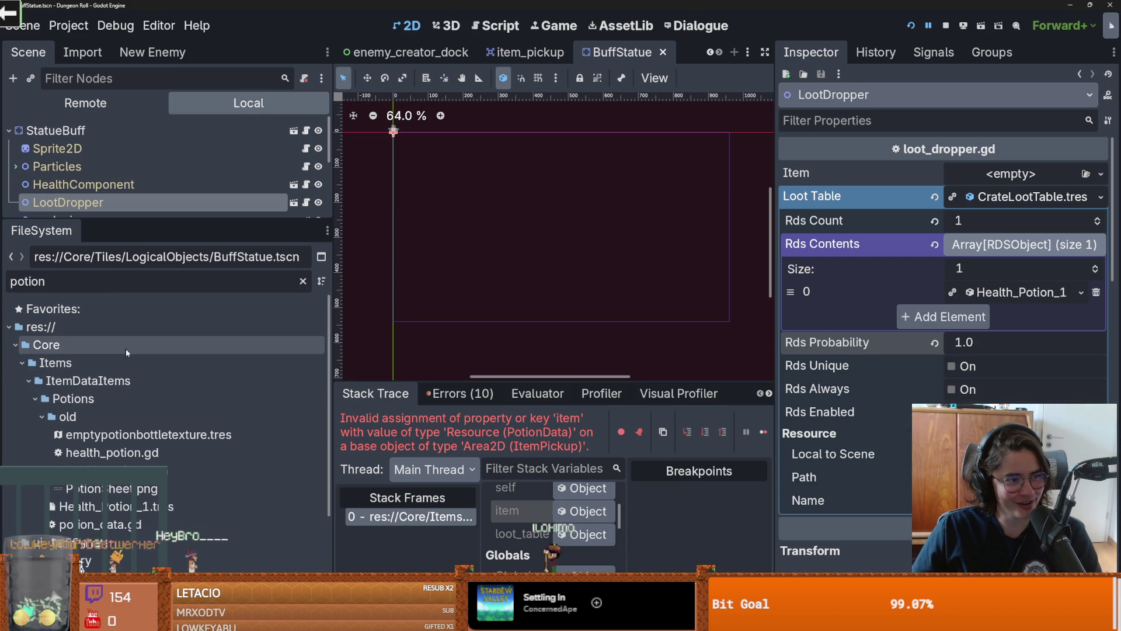
# Step: Drag the LootDropper's Rds Probability down to 0.0 and narrow the scene and file docks
pyautogui.scroll(-3, 205, 447)
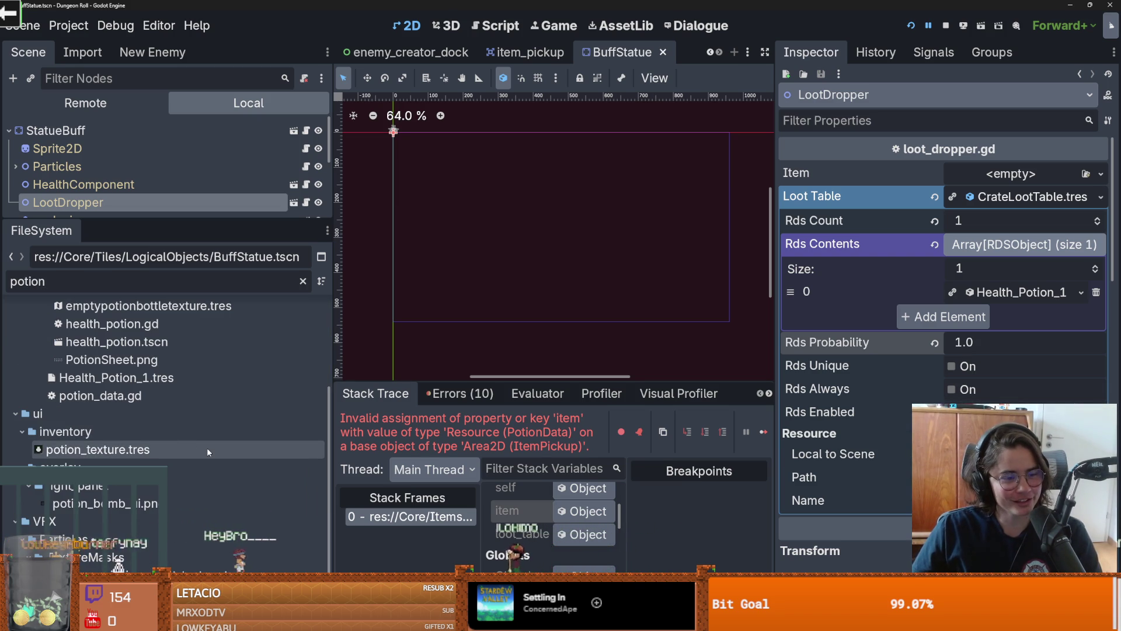
pyautogui.click(177, 486)
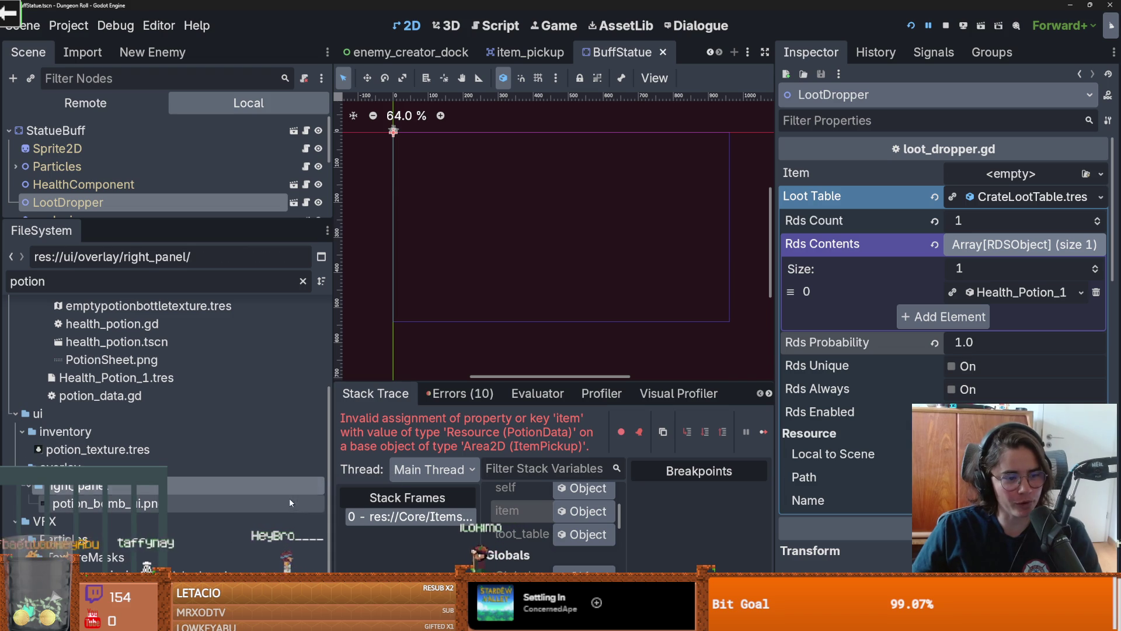
pyautogui.moveTo(993, 342); pyautogui.dragTo(963, 342)
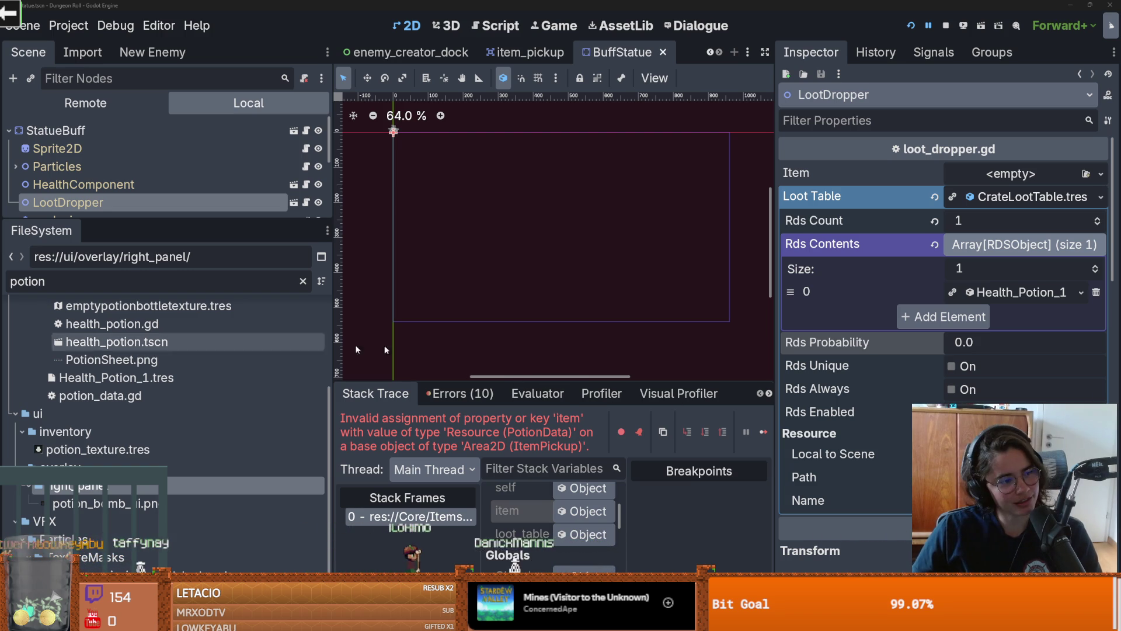
pyautogui.moveTo(329, 291); pyautogui.dragTo(196, 291)
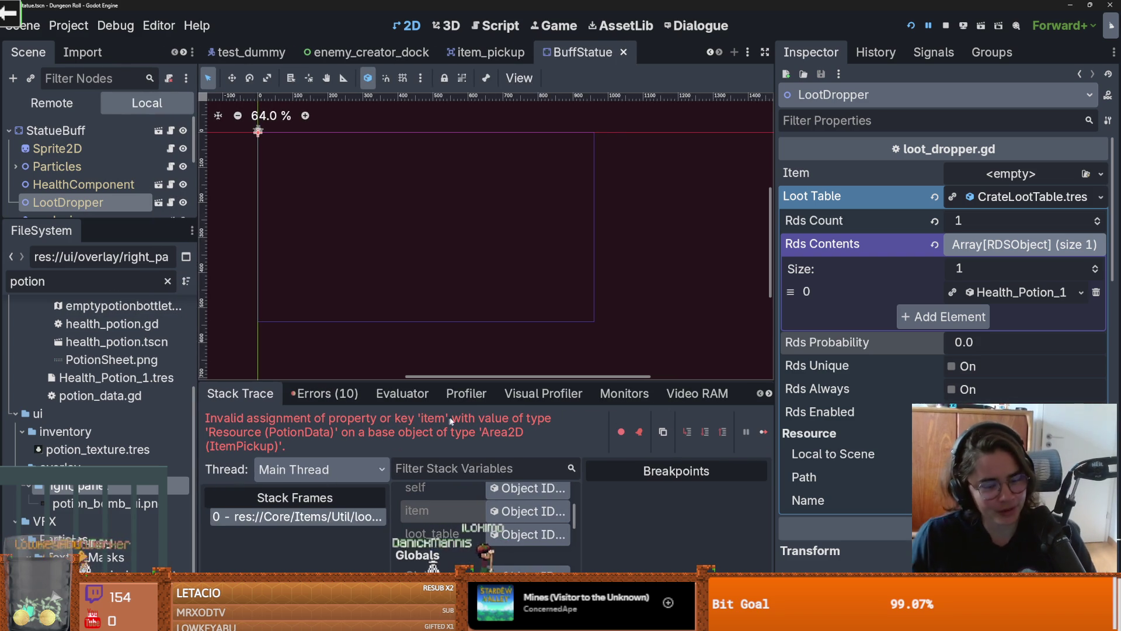
# Step: Narrow the inspector, pan the 2D view, enlarge the debugger panel and save the scene
pyautogui.moveTo(779, 278); pyautogui.dragTo(847, 279)
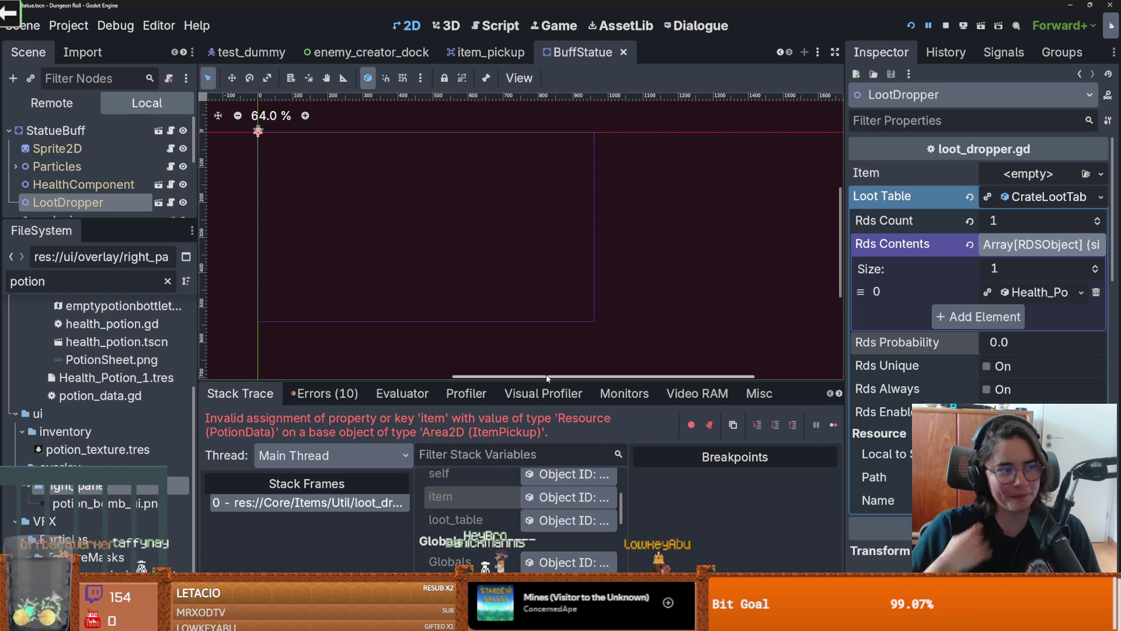
pyautogui.scroll(-2, 469, 281)
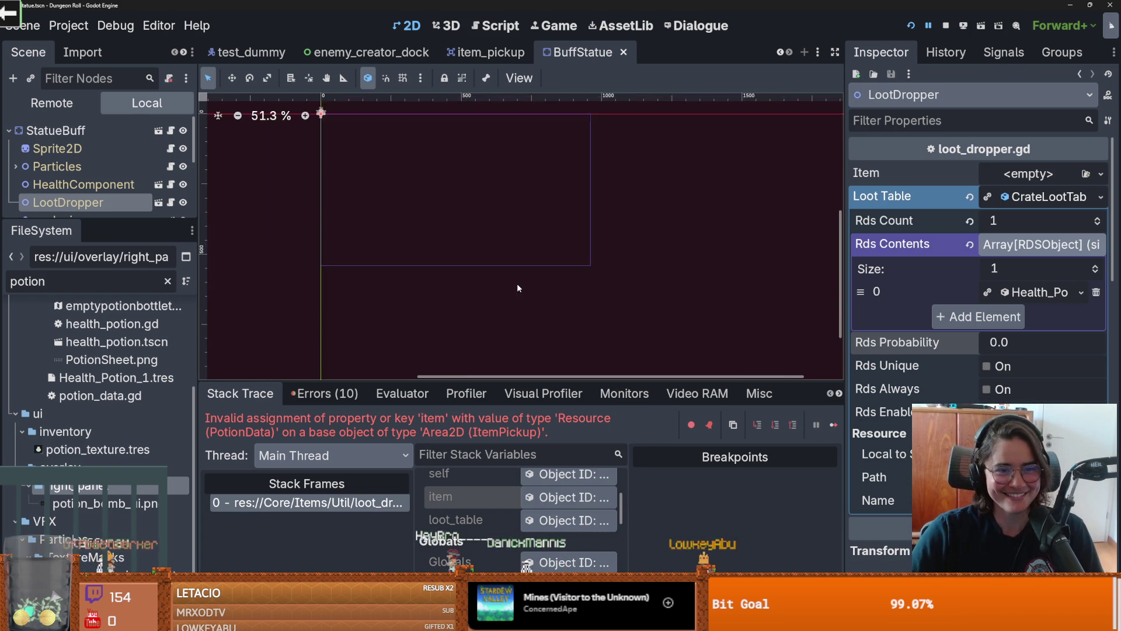
pyautogui.moveTo(443, 299); pyautogui.dragTo(457, 272)
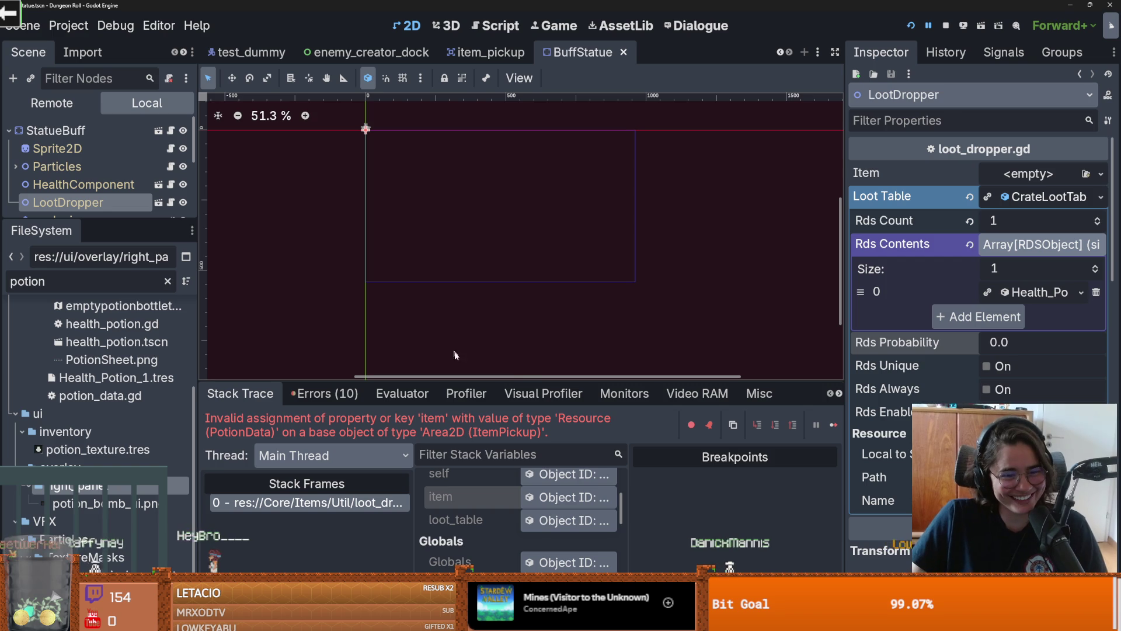
pyautogui.moveTo(510, 379)
pyautogui.mouseDown()
pyautogui.moveTo(493, 432)
pyautogui.moveTo(485, 304)
pyautogui.moveTo(464, 327)
pyautogui.mouseUp()
pyautogui.scroll(1, 425, 246)
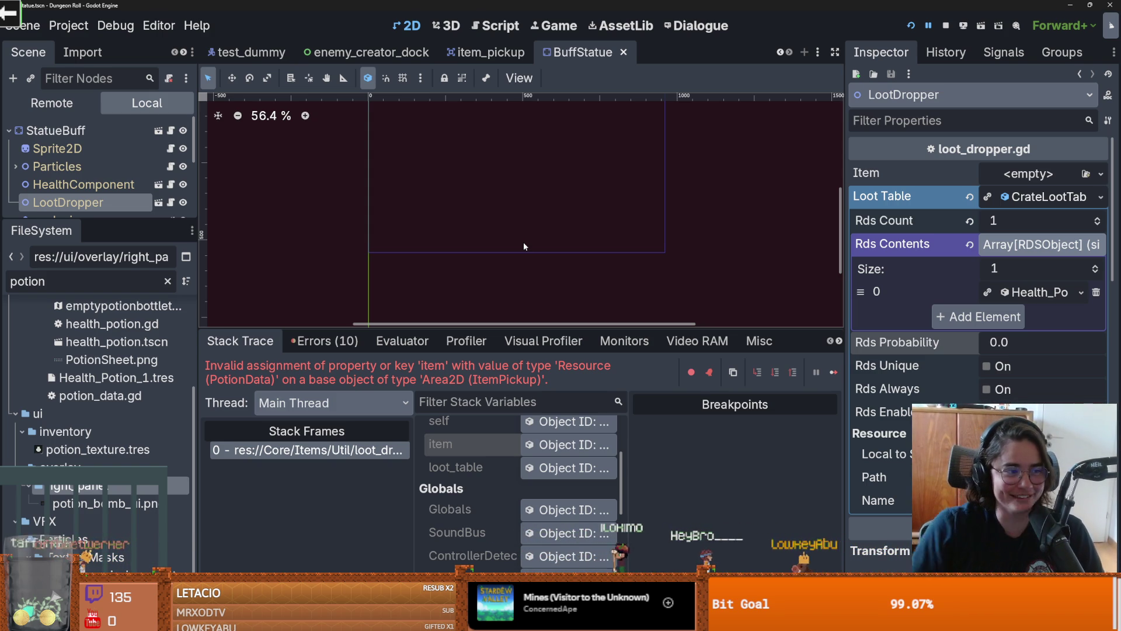
pyautogui.hotkey('ctrl', 's')
# Step: Scroll around the 2D canvas, dismiss its context menu, and save the scene twice
pyautogui.scroll(3, 548, 270)
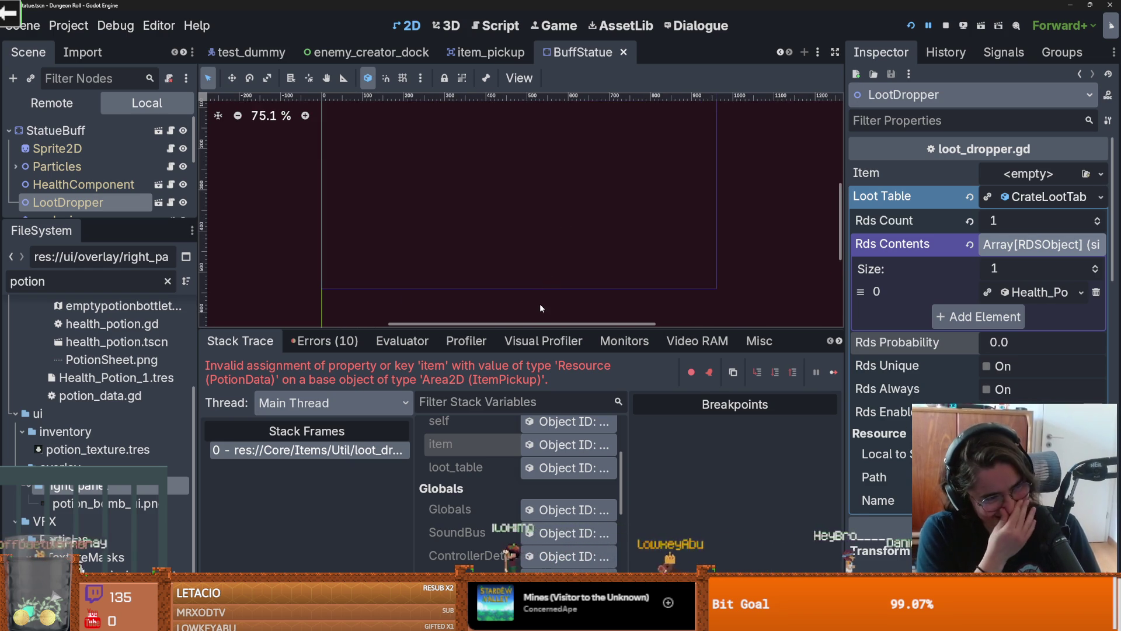
pyautogui.rightClick(503, 215)
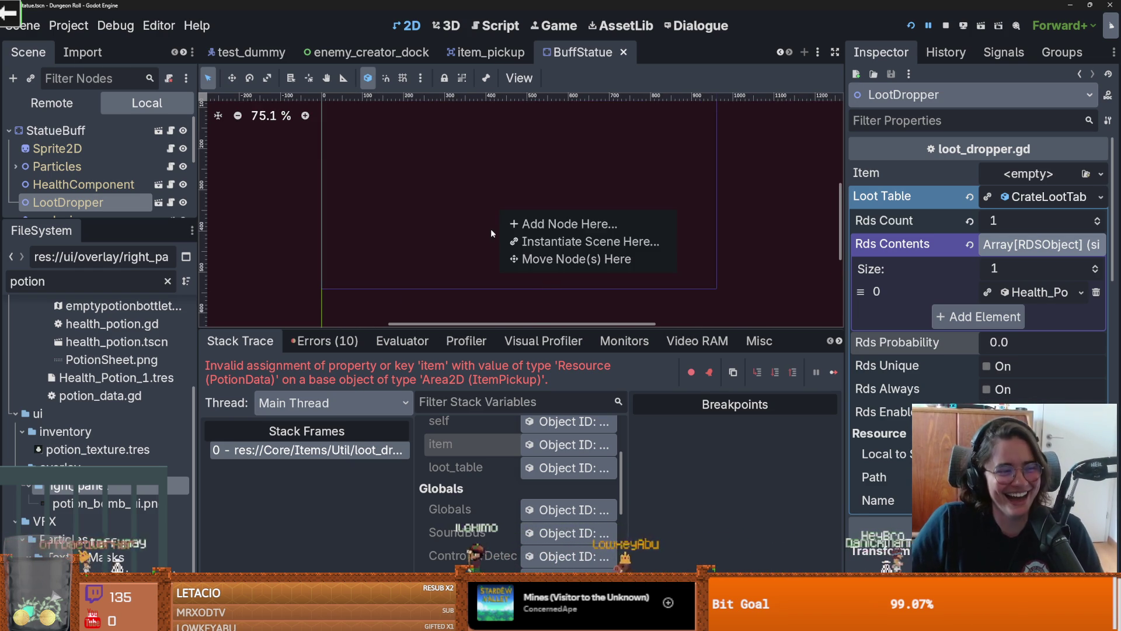
pyautogui.click(420, 229)
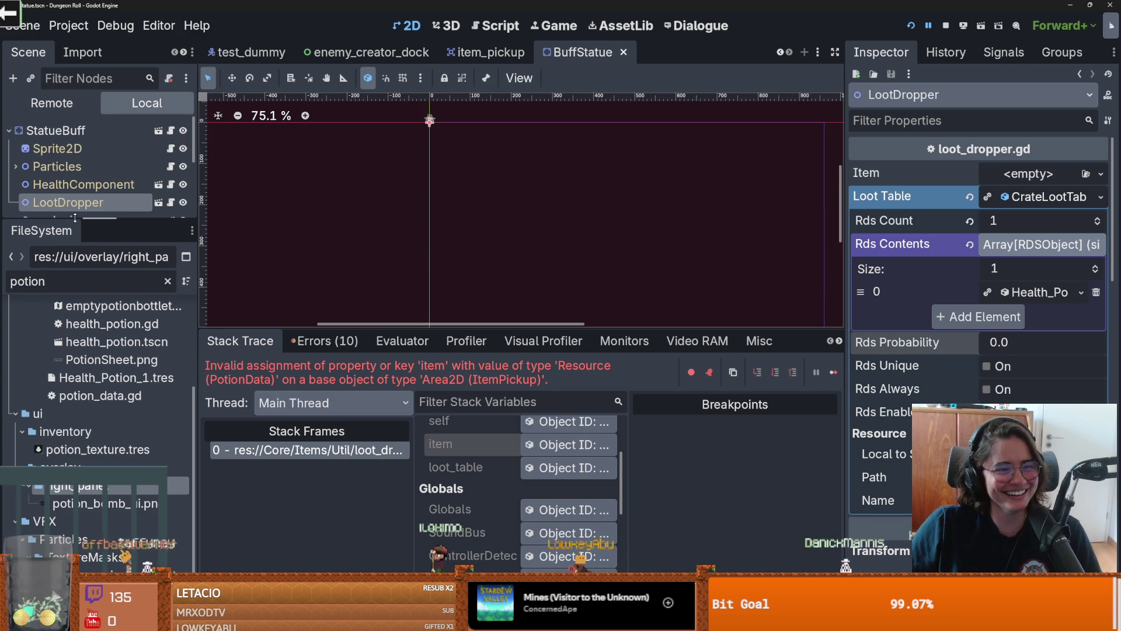
pyautogui.scroll(1, 556, 267)
pyautogui.scroll(2, 453, 276)
pyautogui.scroll(1, 485, 241)
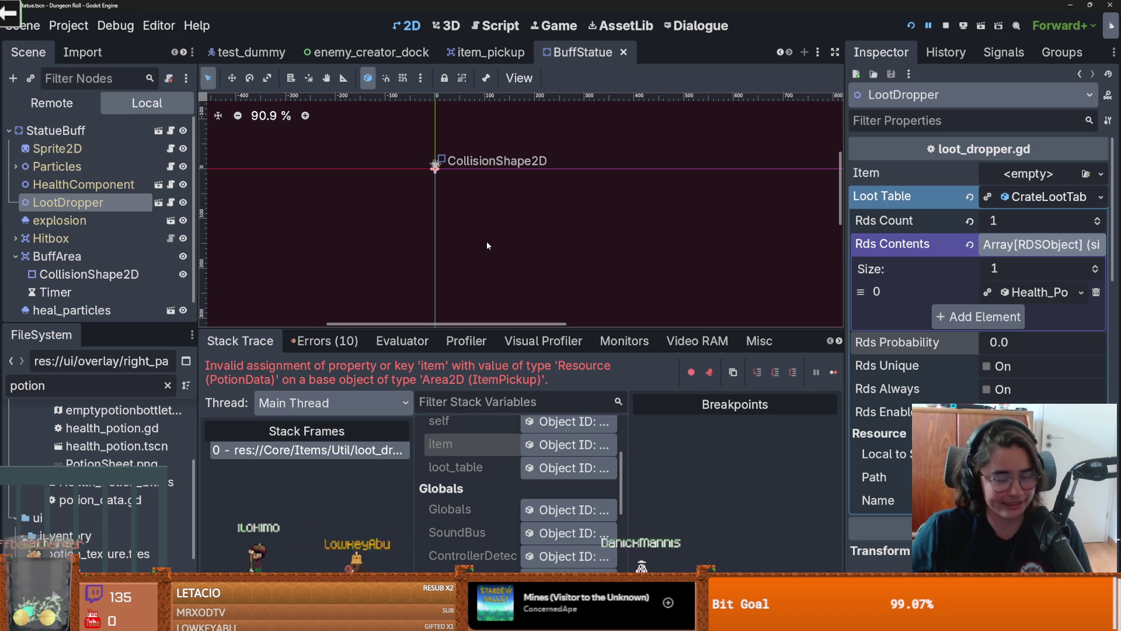
pyautogui.hscroll(-3, 486, 240)
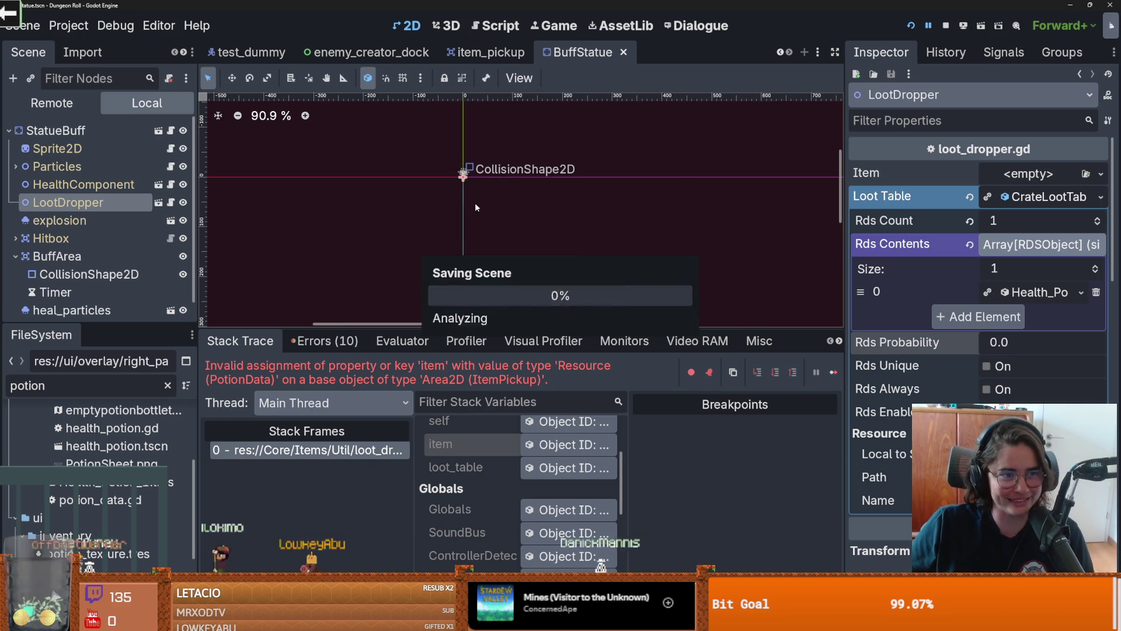
pyautogui.scroll(3, 443, 306)
pyautogui.hotkey('ctrl', 's')
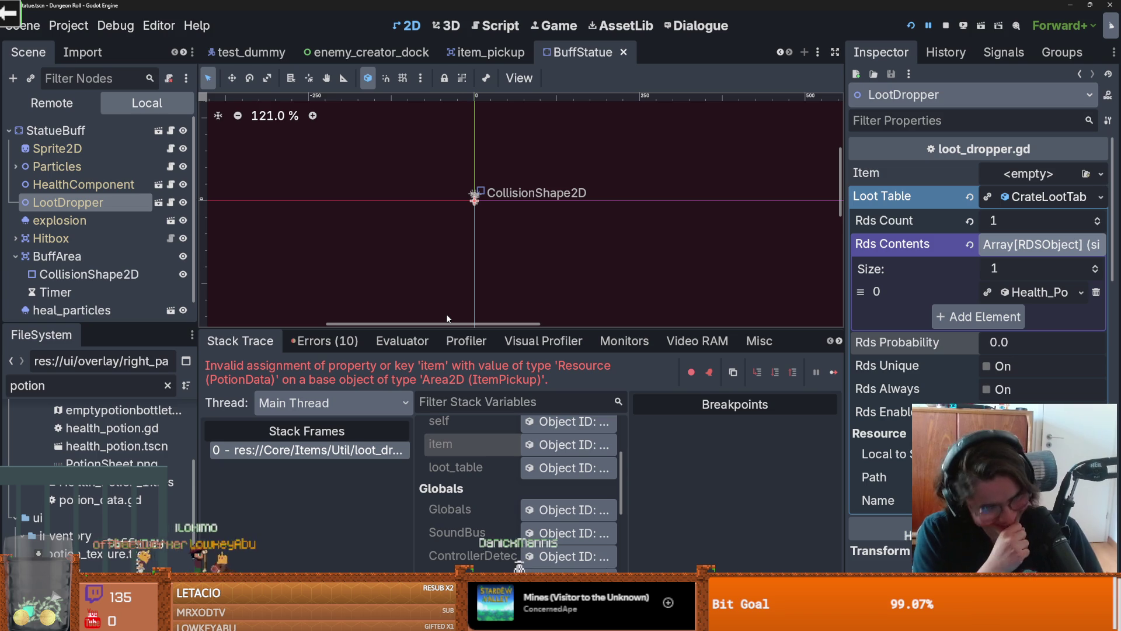
pyautogui.hotkey('ctrl', 's')
# Step: Enlarge the debugger panel further and save the scene again
pyautogui.scroll(1, 461, 234)
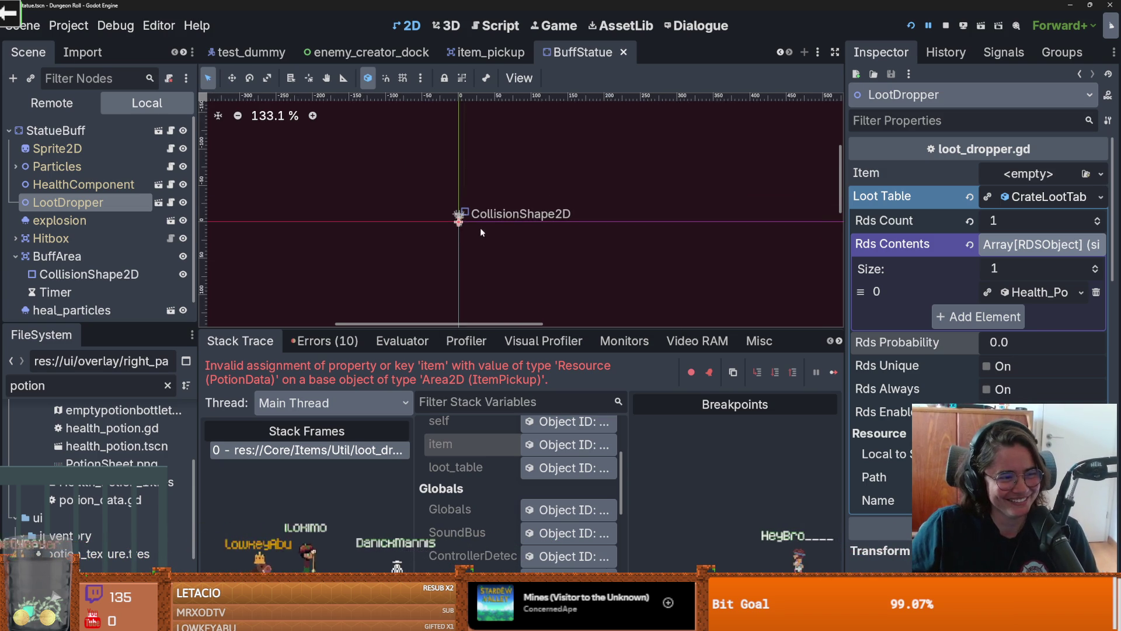
pyautogui.scroll(1, 477, 239)
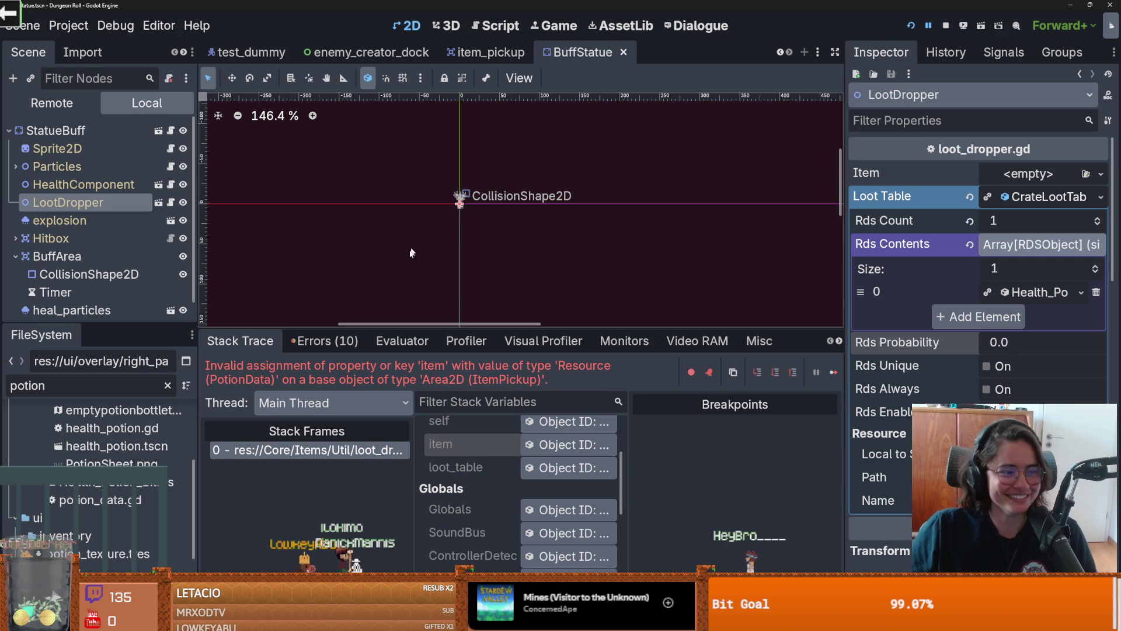
pyautogui.scroll(1, 408, 216)
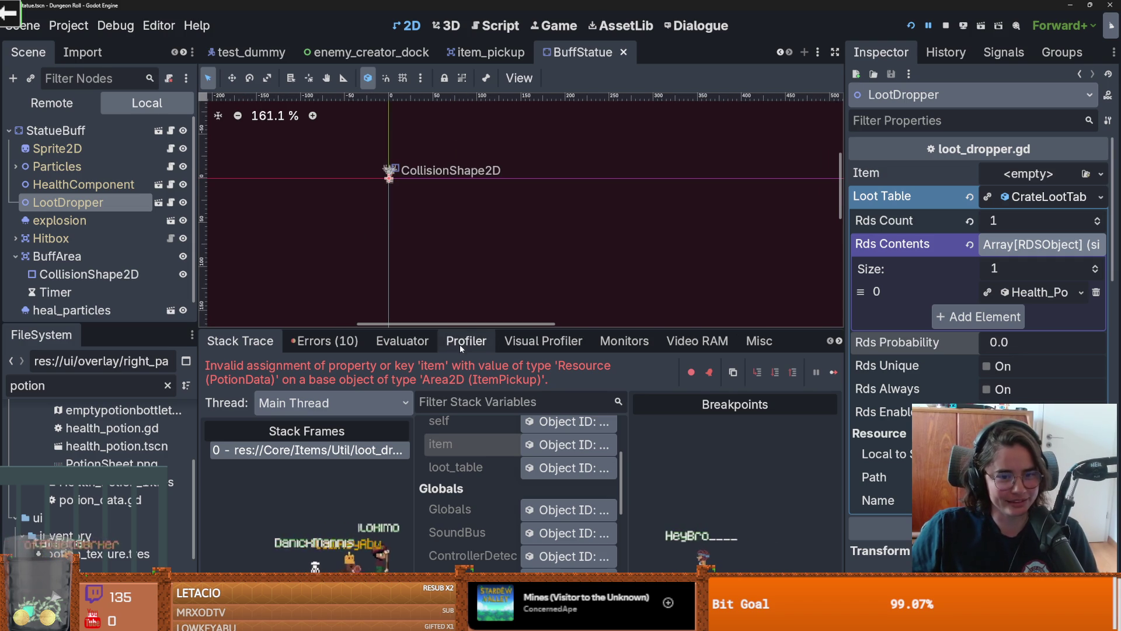
pyautogui.moveTo(460, 330); pyautogui.dragTo(444, 310)
pyautogui.scroll(1, 383, 261)
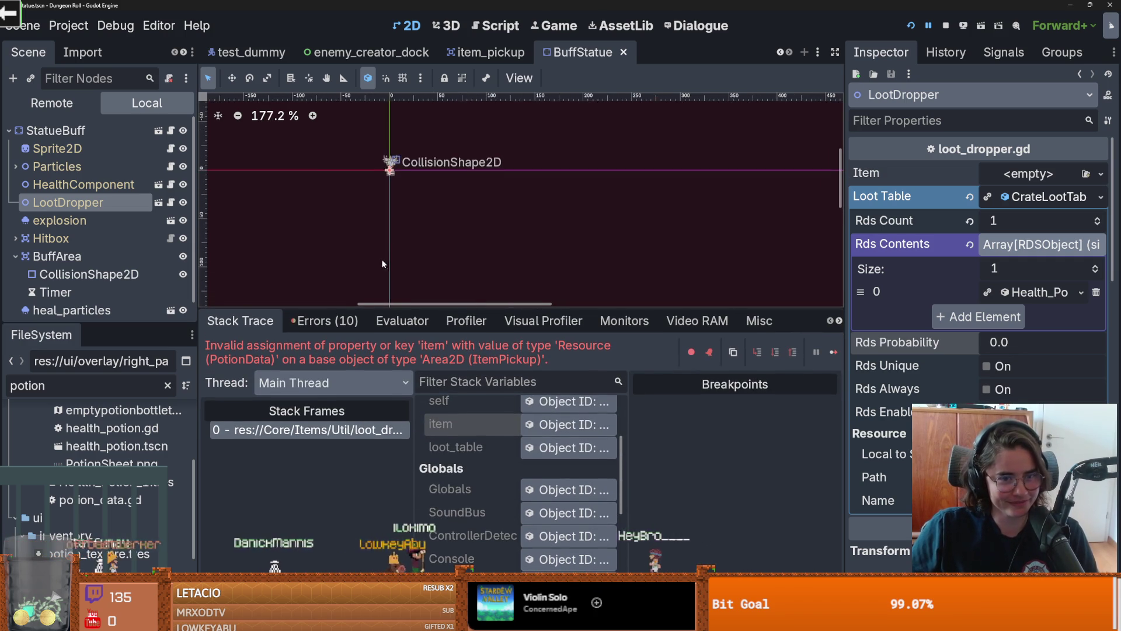
pyautogui.scroll(1, 402, 252)
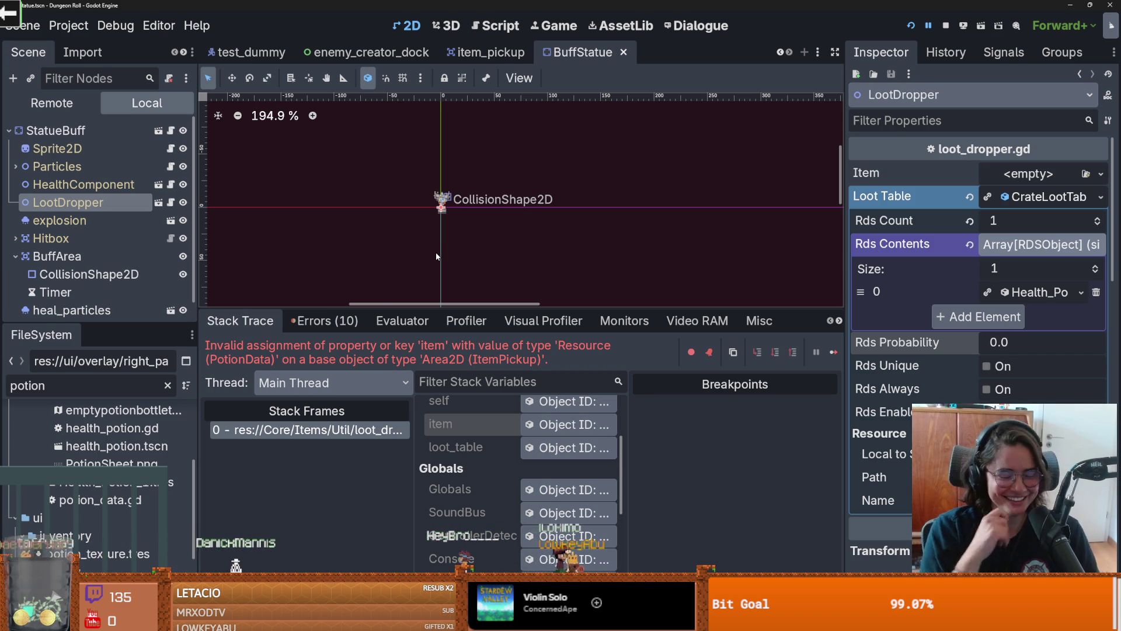
pyautogui.hotkey('ctrl', 's')
pyautogui.scroll(1, 493, 231)
pyautogui.scroll(2, 464, 177)
# Step: Inspect the failing 'item' stack variable's resource in the Inspector
pyautogui.moveTo(508, 140); pyautogui.dragTo(518, 132)
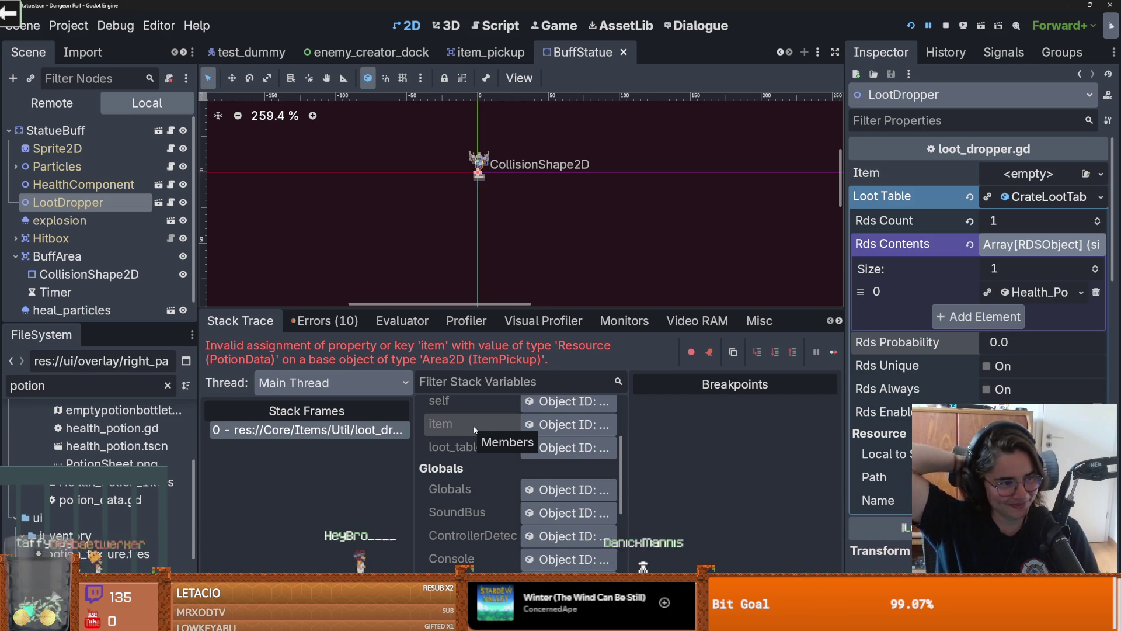
pyautogui.scroll(1, 502, 234)
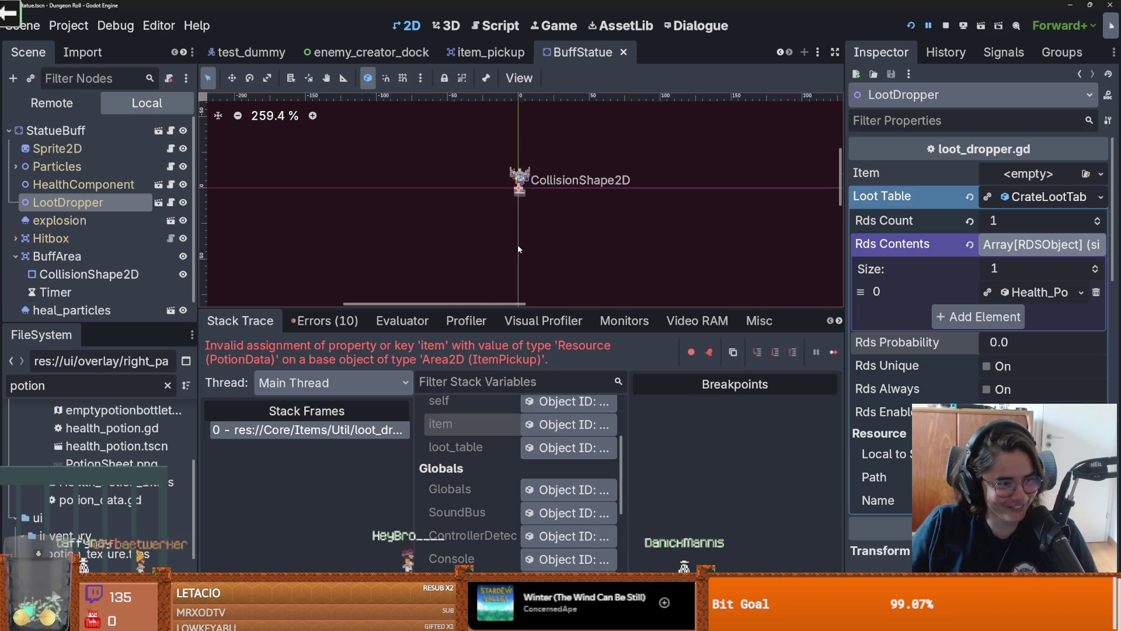
pyautogui.scroll(2, 531, 220)
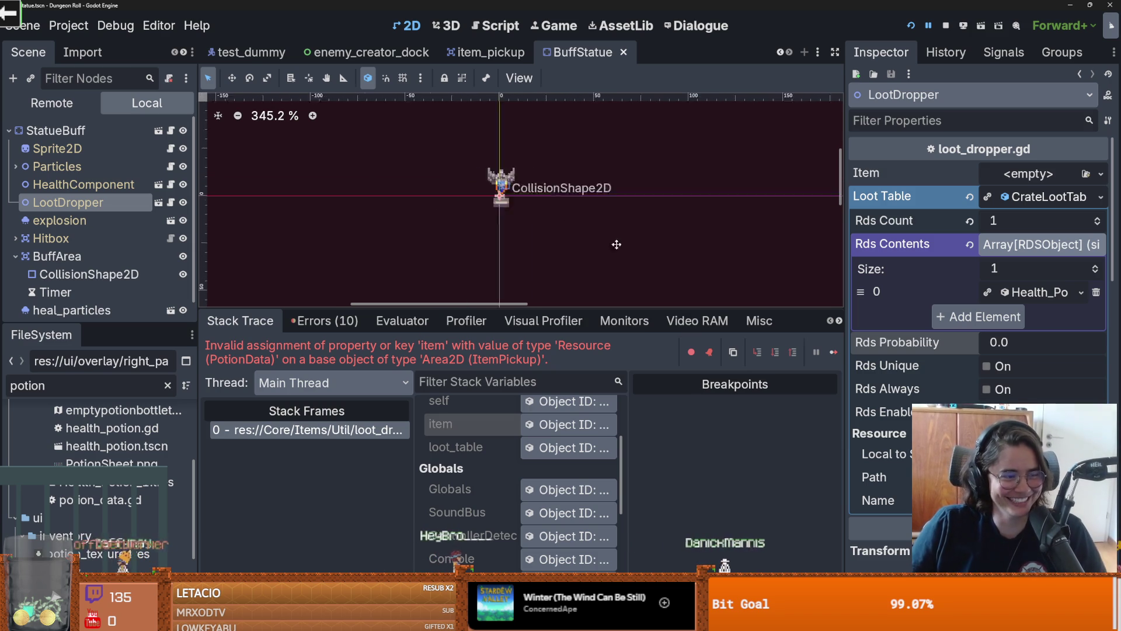
pyautogui.scroll(1, 554, 231)
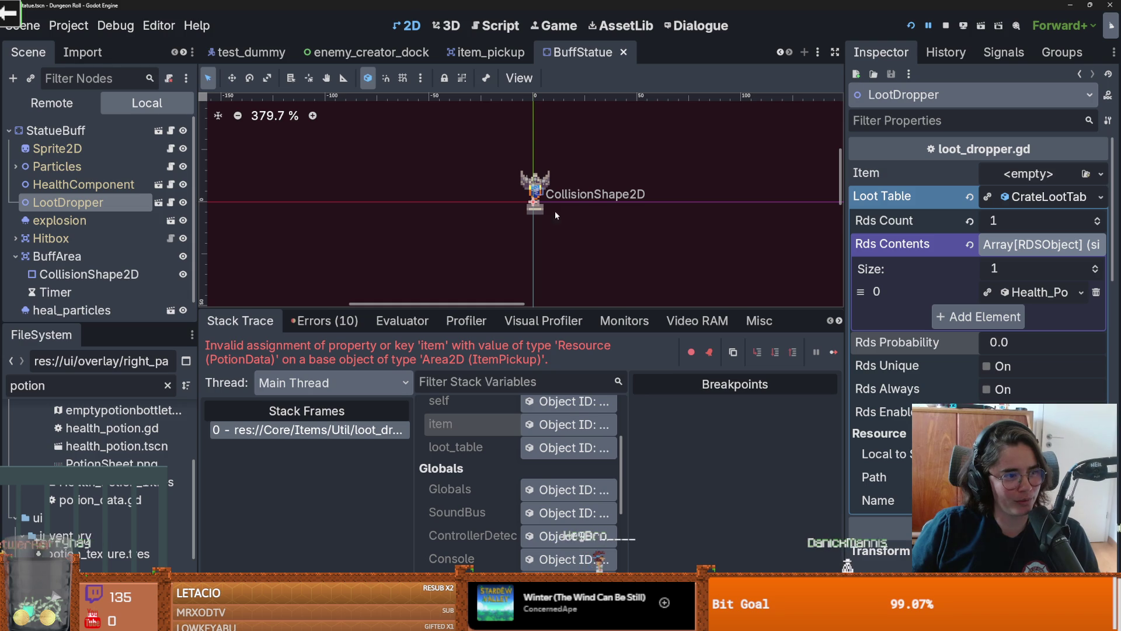
pyautogui.scroll(2, 586, 215)
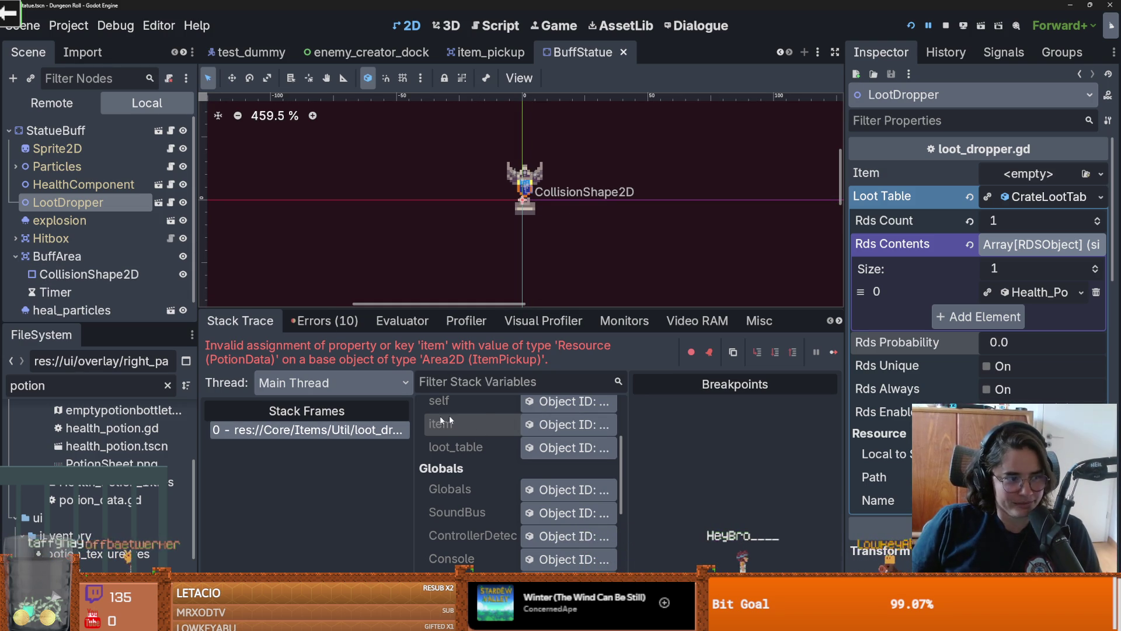
pyautogui.scroll(1, 457, 414)
pyautogui.click(569, 446)
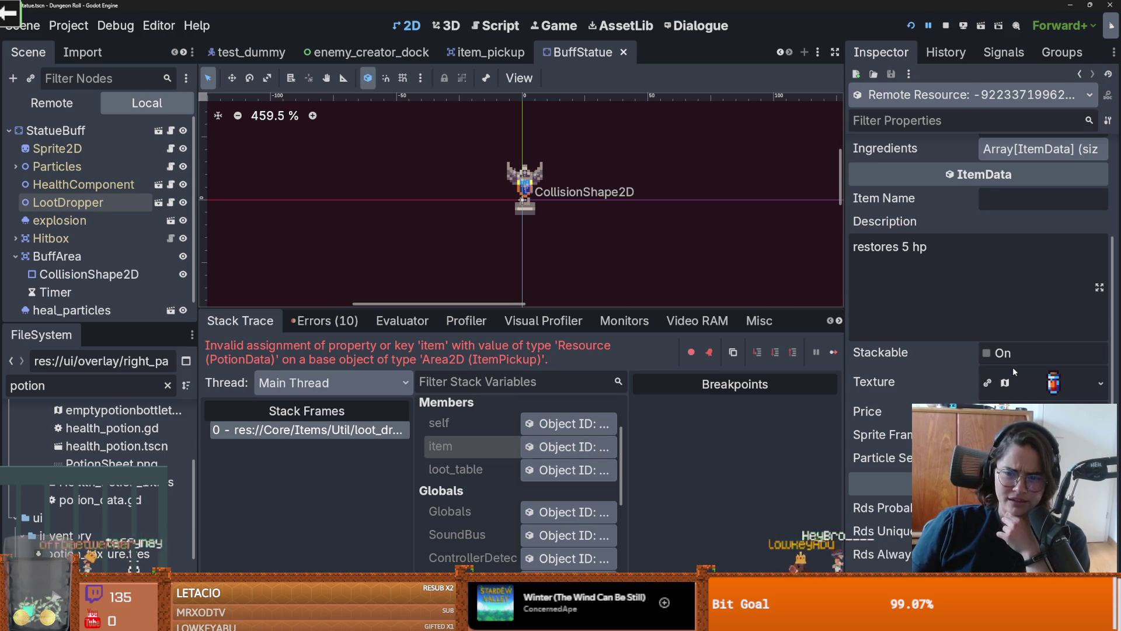
# Step: Select the StatueBuff root node, then its LootDropper node
pyautogui.scroll(5, 989, 307)
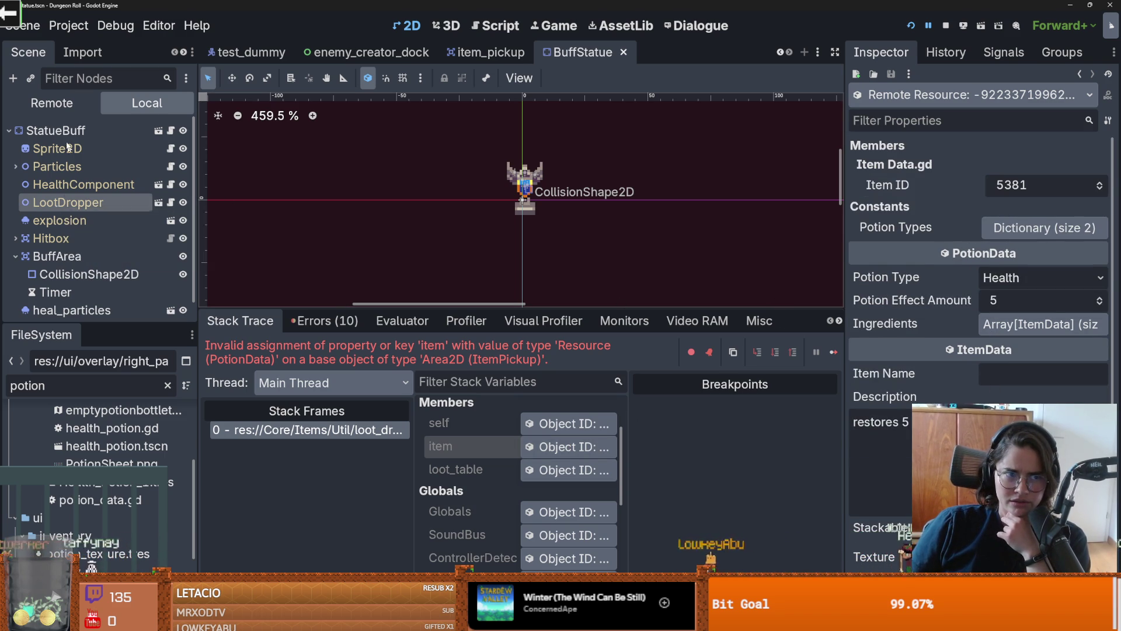
pyautogui.click(59, 131)
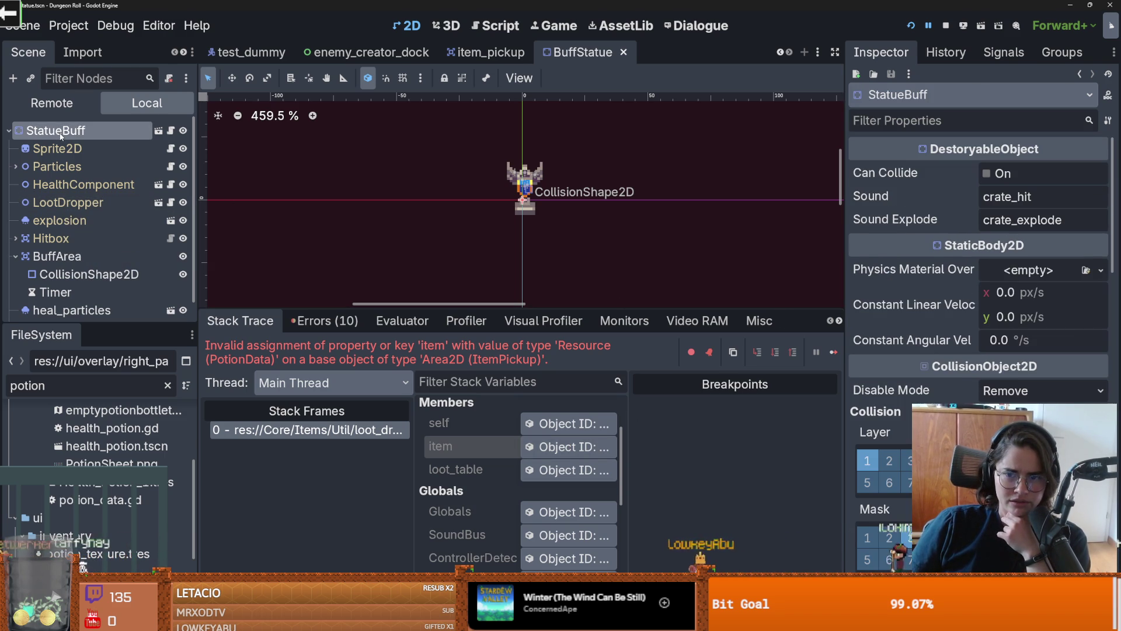
pyautogui.click(67, 202)
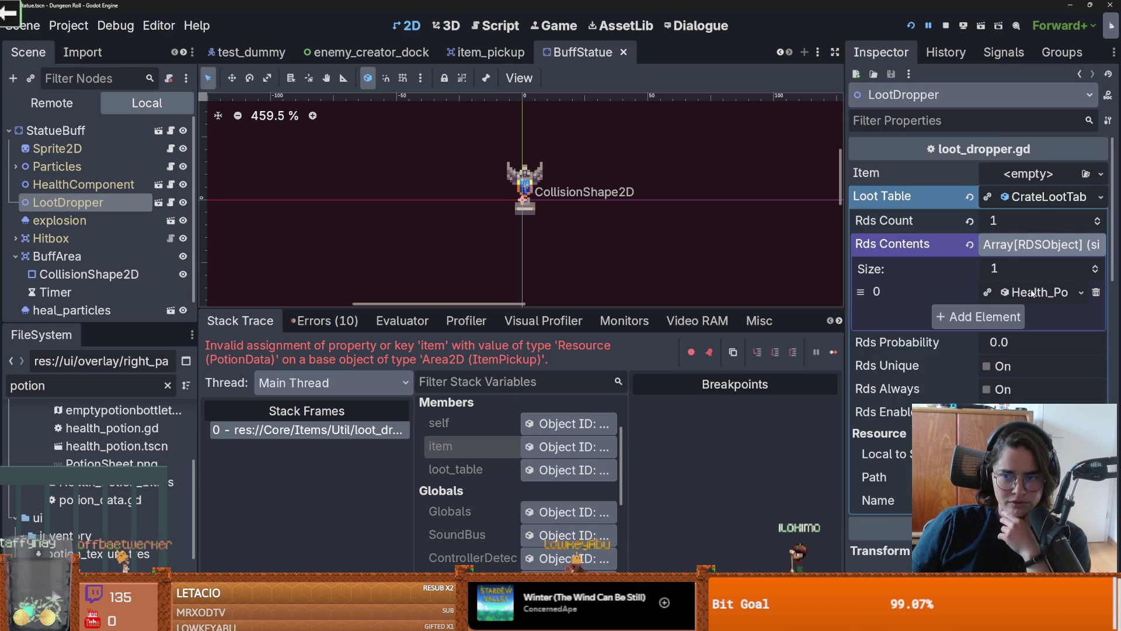
# Step: Review the Rds Contents and Health_Po entry, then collapse the CrateLootTable properties
pyautogui.click(1018, 246)
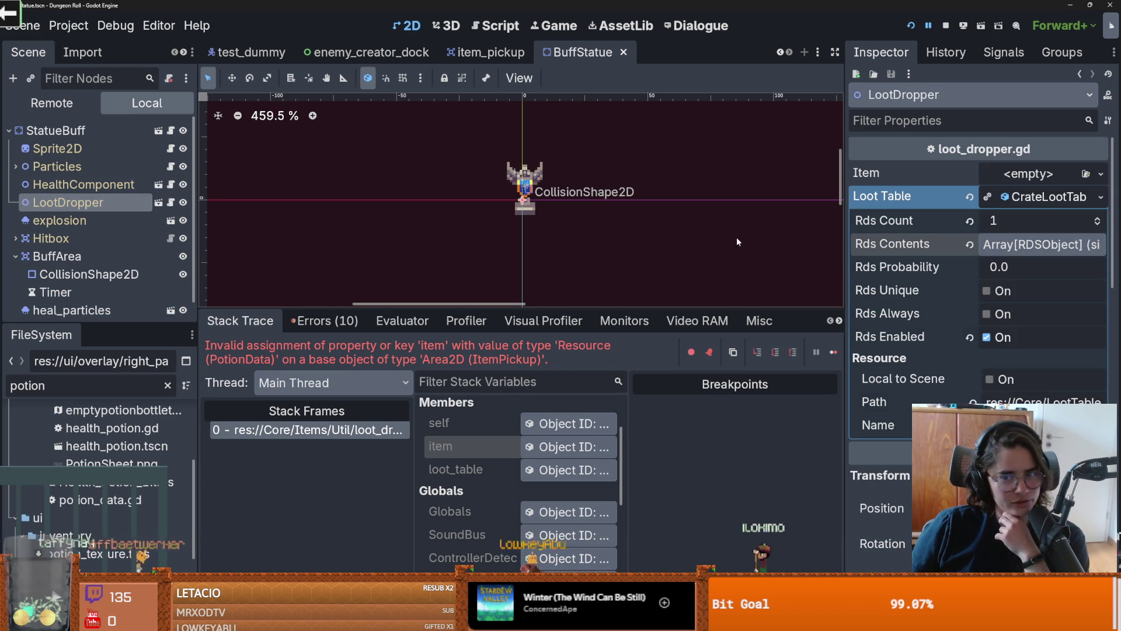
pyautogui.click(1018, 245)
pyautogui.click(1017, 292)
pyautogui.click(1015, 291)
pyautogui.click(1017, 291)
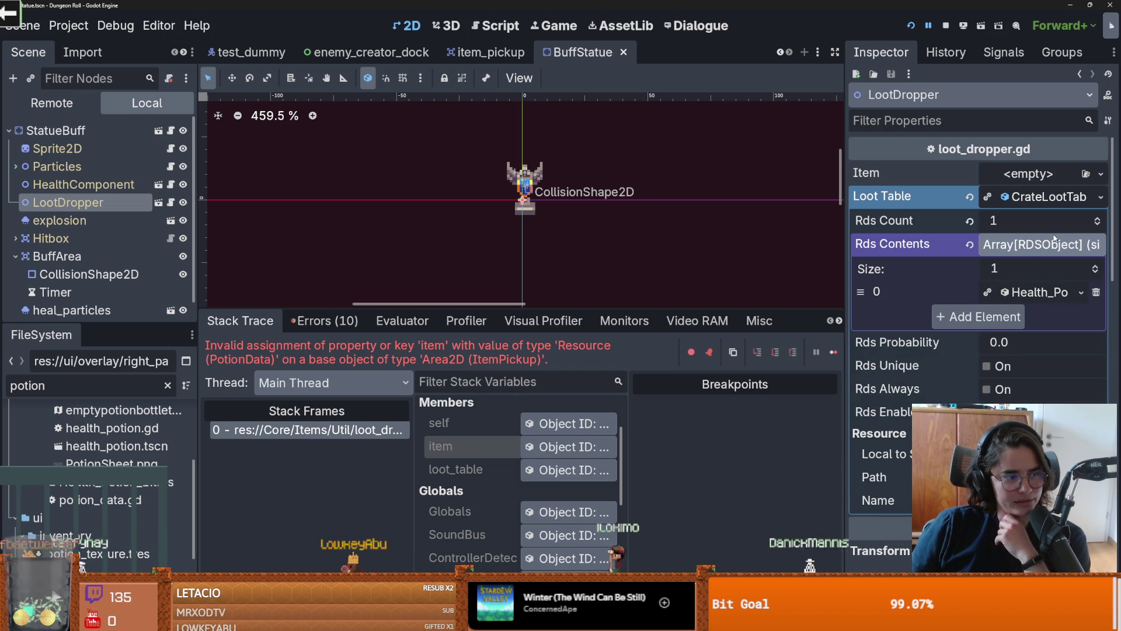
pyautogui.click(1039, 200)
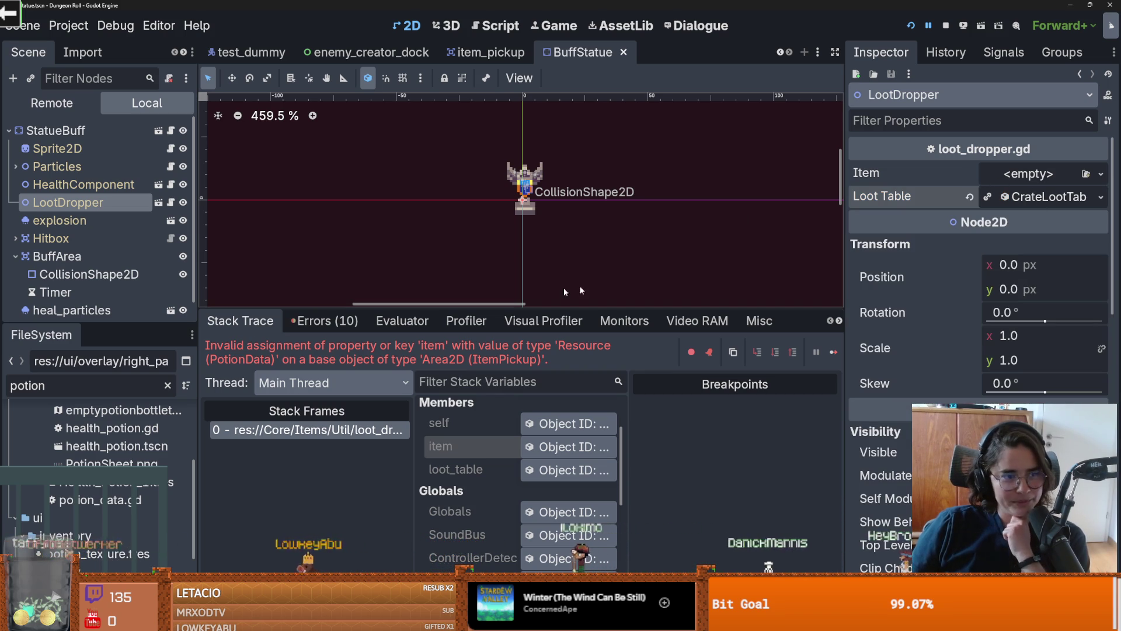
# Step: Filter the FileSystem for 'statu' and enlarge the file browser
pyautogui.doubleClick(54, 391)
pyautogui.write('statu')
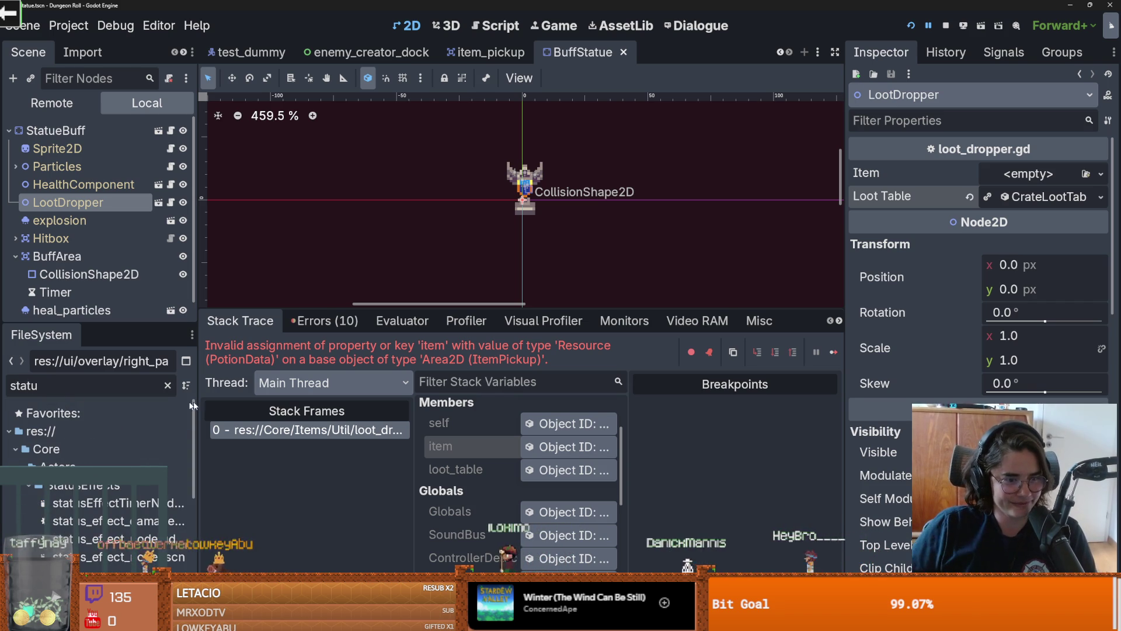
pyautogui.moveTo(147, 276); pyautogui.dragTo(146, 196)
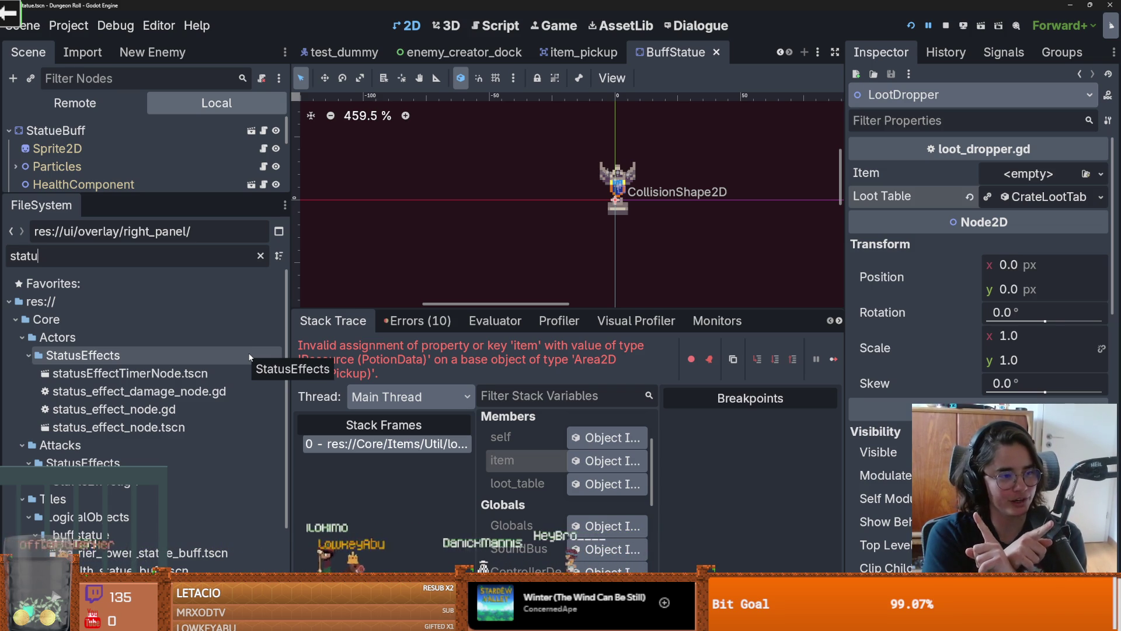
# Step: Open statusEffectTimerNode.tscn and then health_statue_buff.tscn
pyautogui.click(250, 372)
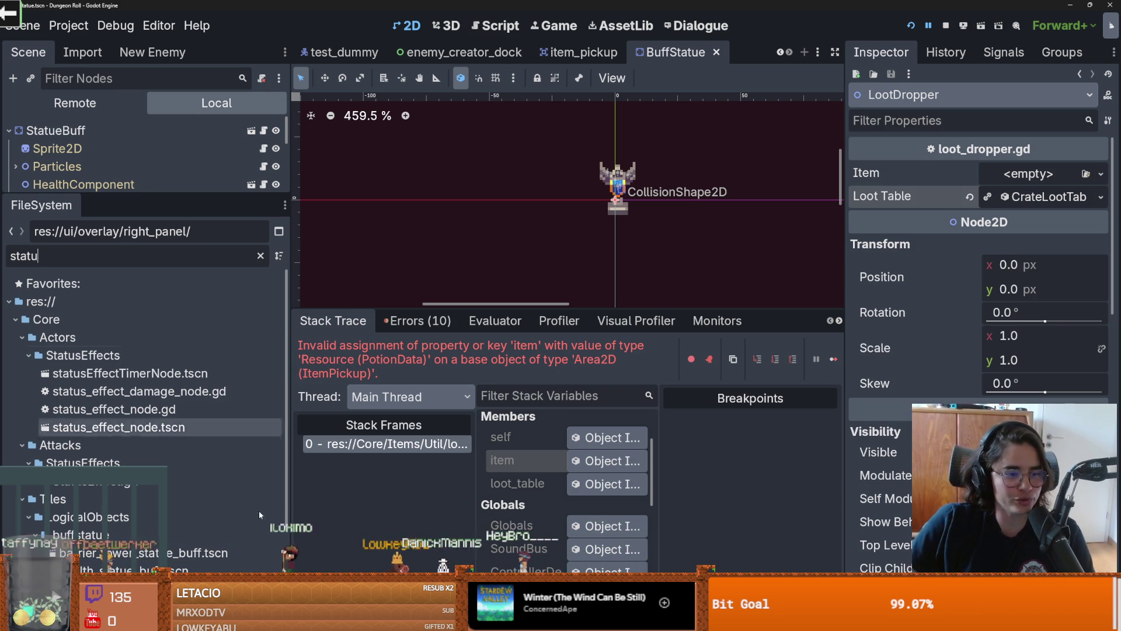
pyautogui.click(147, 378)
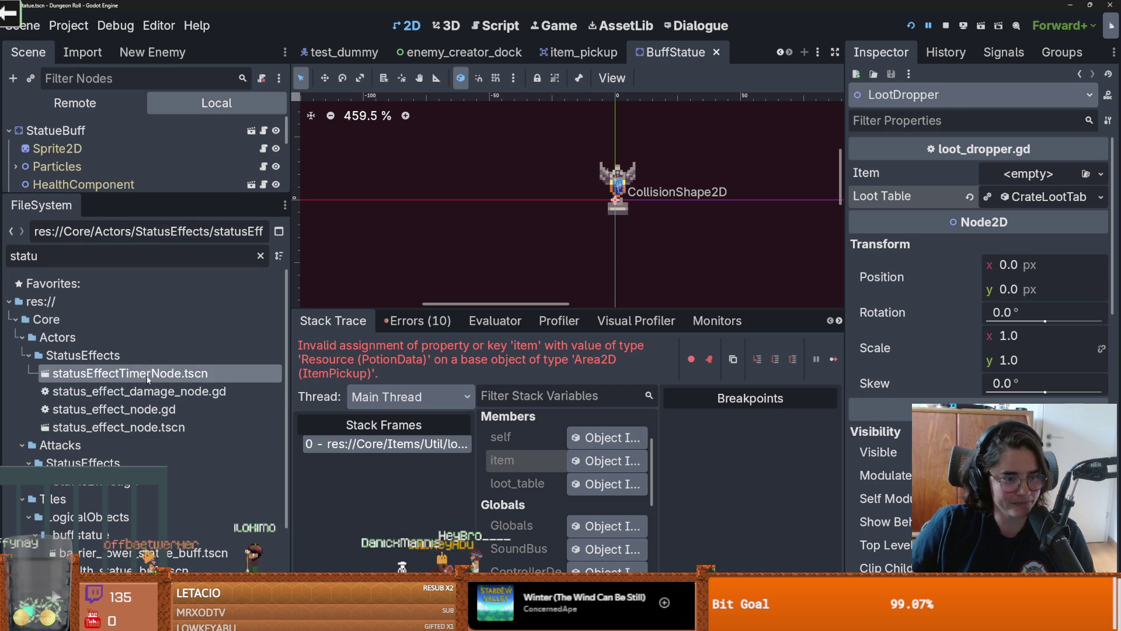
pyautogui.doubleClick(147, 378)
pyautogui.click(142, 570)
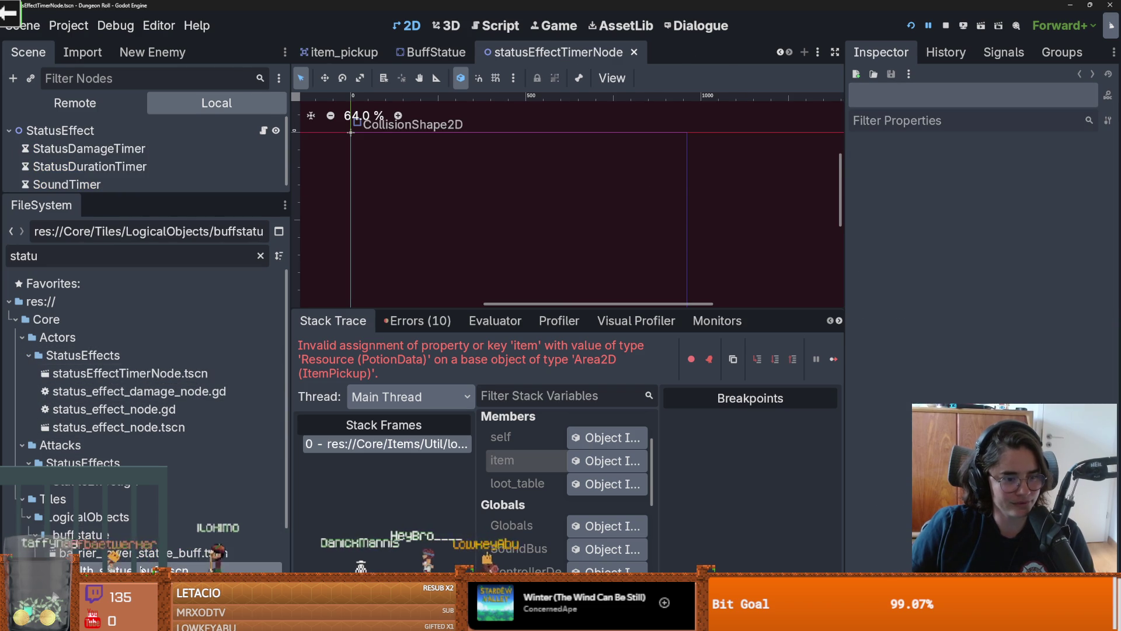
pyautogui.doubleClick(142, 570)
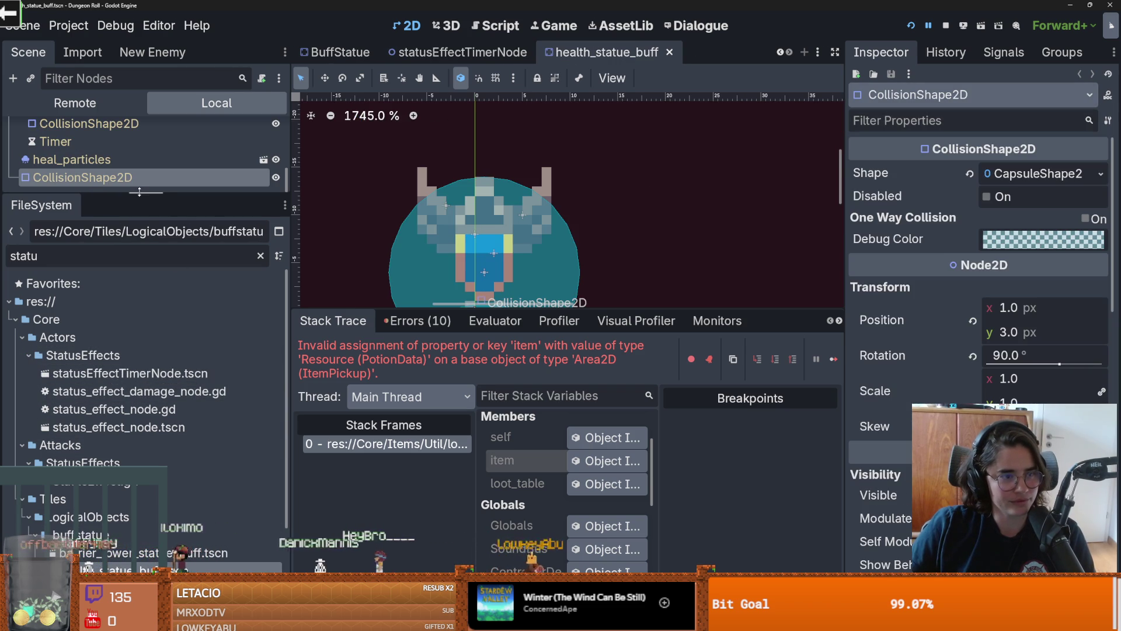
# Step: Check the statue LootDropper's CrateLootTable Health_Potion entry and save health_statue_buff
pyautogui.moveTo(139, 193); pyautogui.dragTo(139, 412)
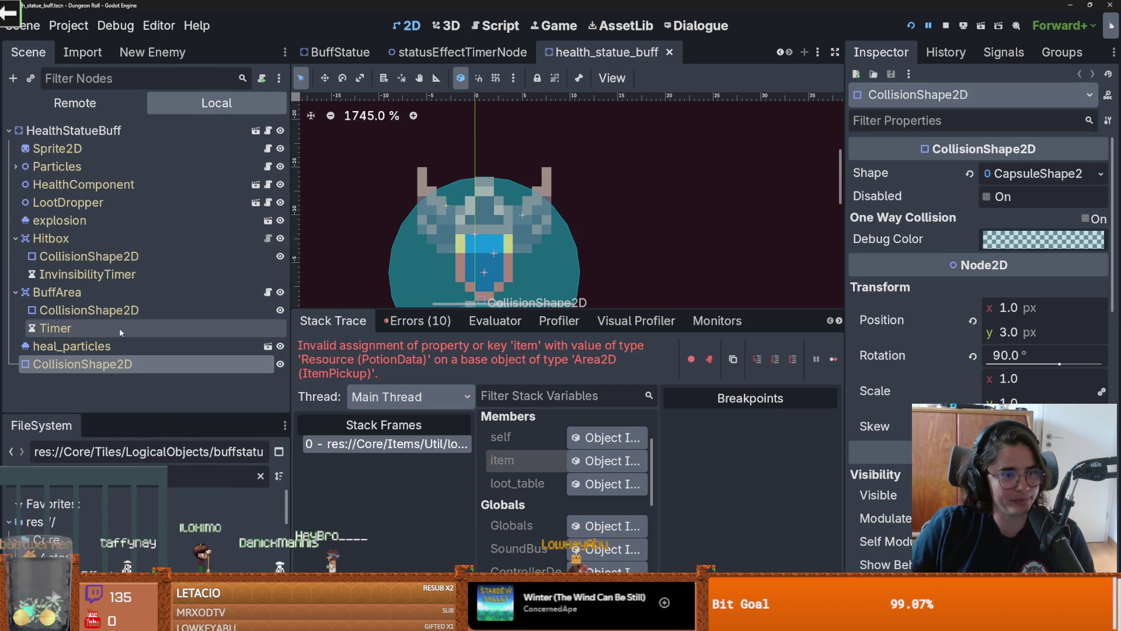
pyautogui.click(15, 256)
pyautogui.click(73, 130)
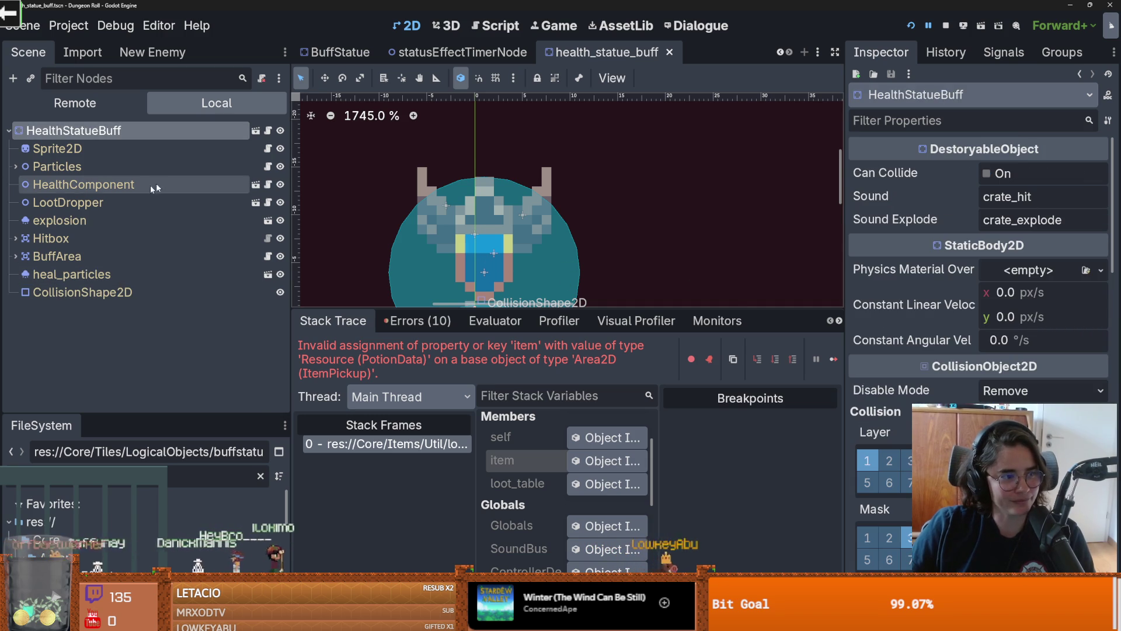
pyautogui.click(68, 202)
pyautogui.click(1062, 196)
pyautogui.click(1048, 294)
pyautogui.click(1049, 293)
pyautogui.hotkey('ctrl', 's')
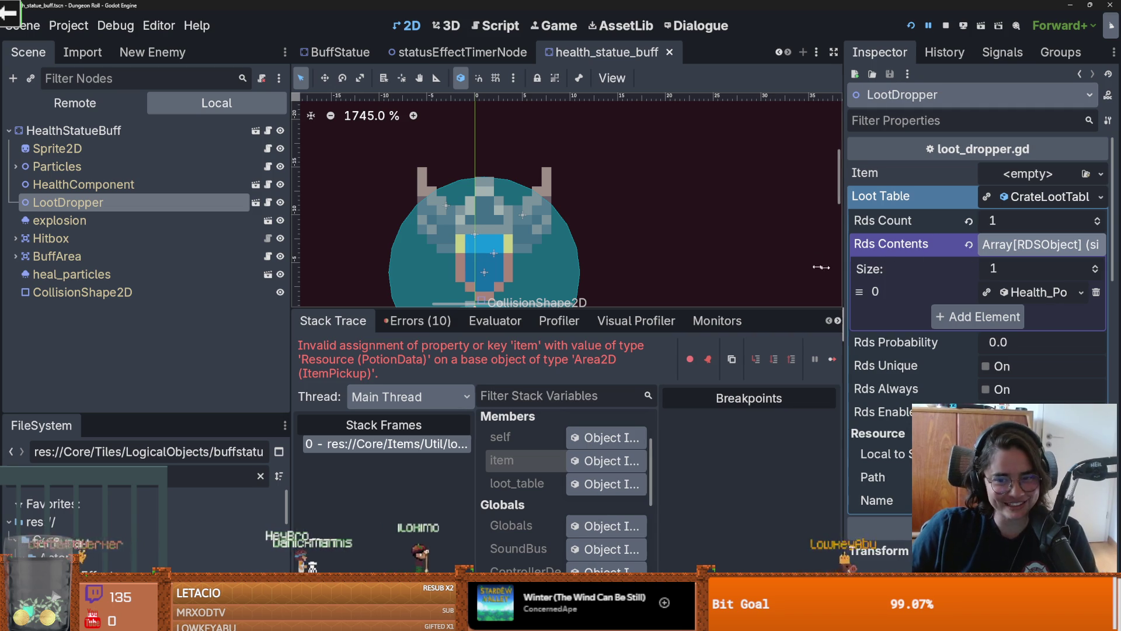
# Step: Collapse CrateLootTable.tres and resize the inspector, scene view and debugger panels
pyautogui.moveTo(836, 269); pyautogui.dragTo(758, 269)
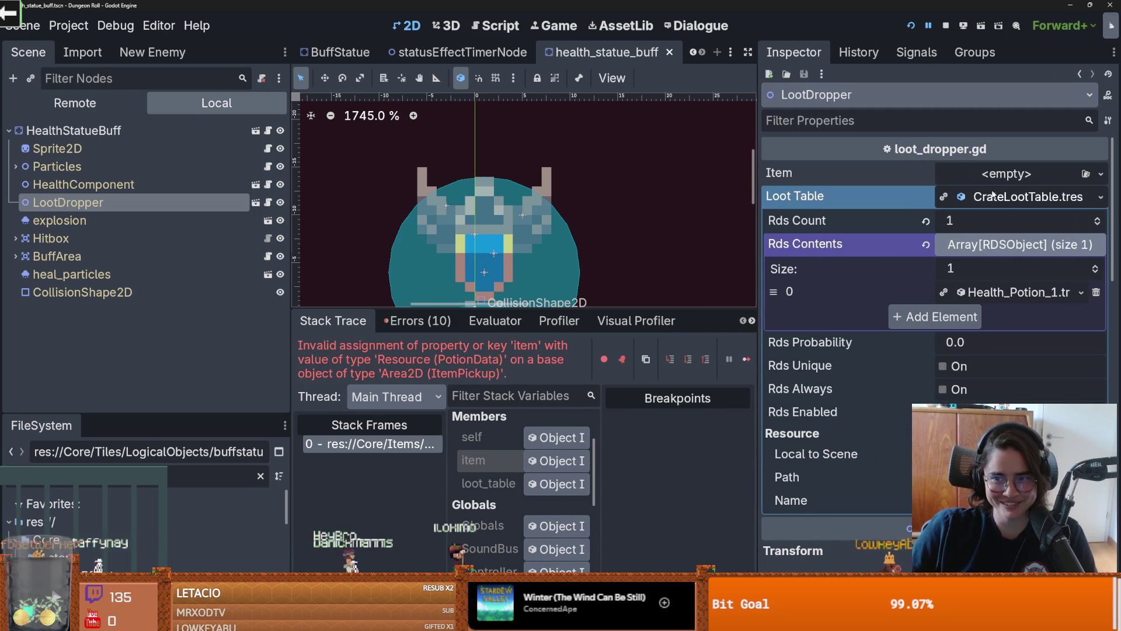
pyautogui.click(992, 196)
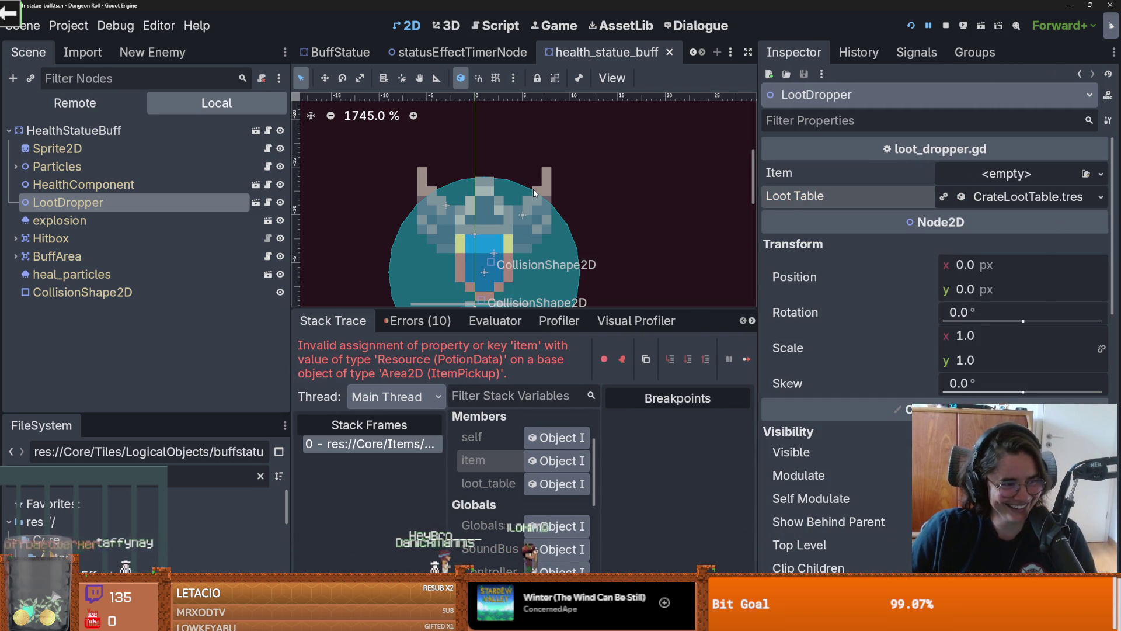
pyautogui.scroll(1, 483, 187)
pyautogui.scroll(-1, 483, 187)
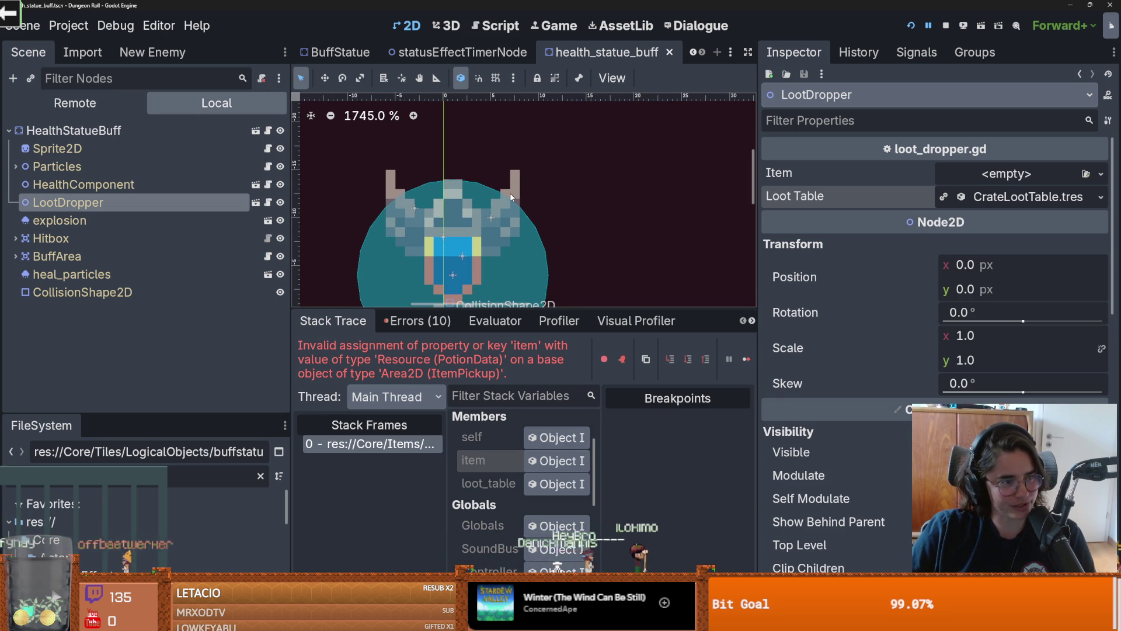
pyautogui.scroll(-1, 511, 197)
pyautogui.moveTo(536, 316); pyautogui.dragTo(536, 449)
pyautogui.hscroll(-2, 467, 303)
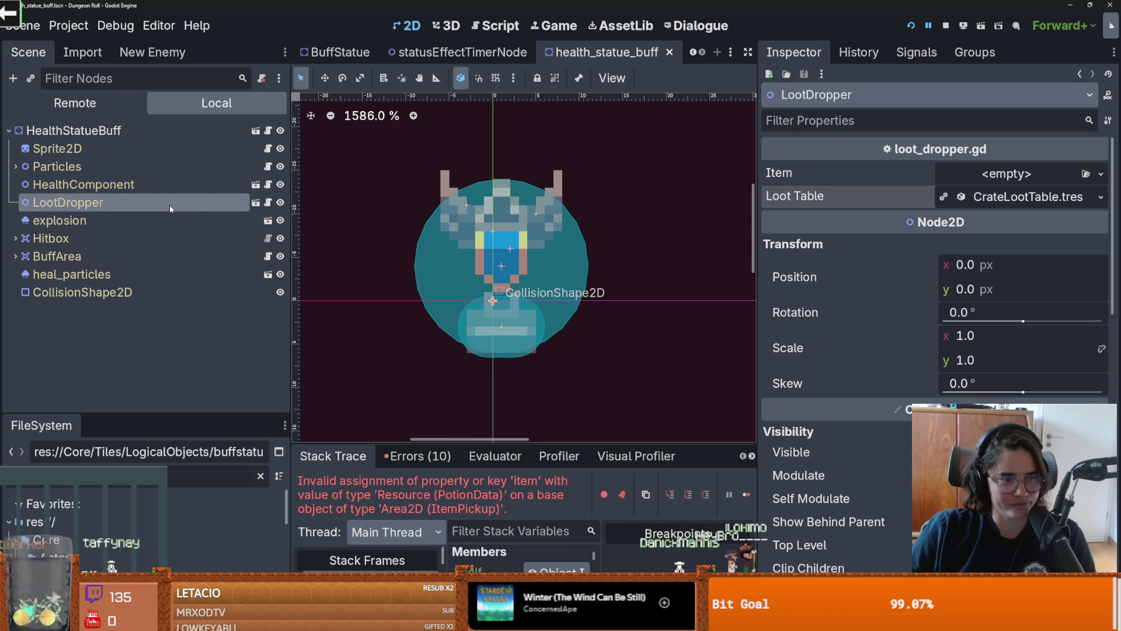
pyautogui.moveTo(526, 443); pyautogui.dragTo(550, 304)
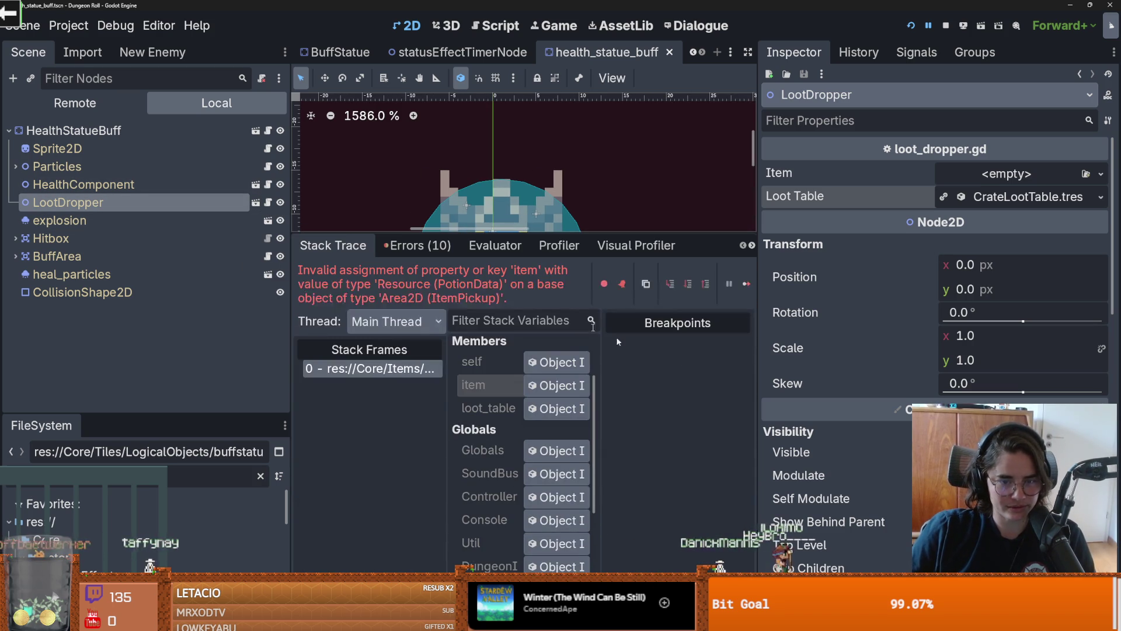
pyautogui.moveTo(764, 353); pyautogui.dragTo(964, 350)
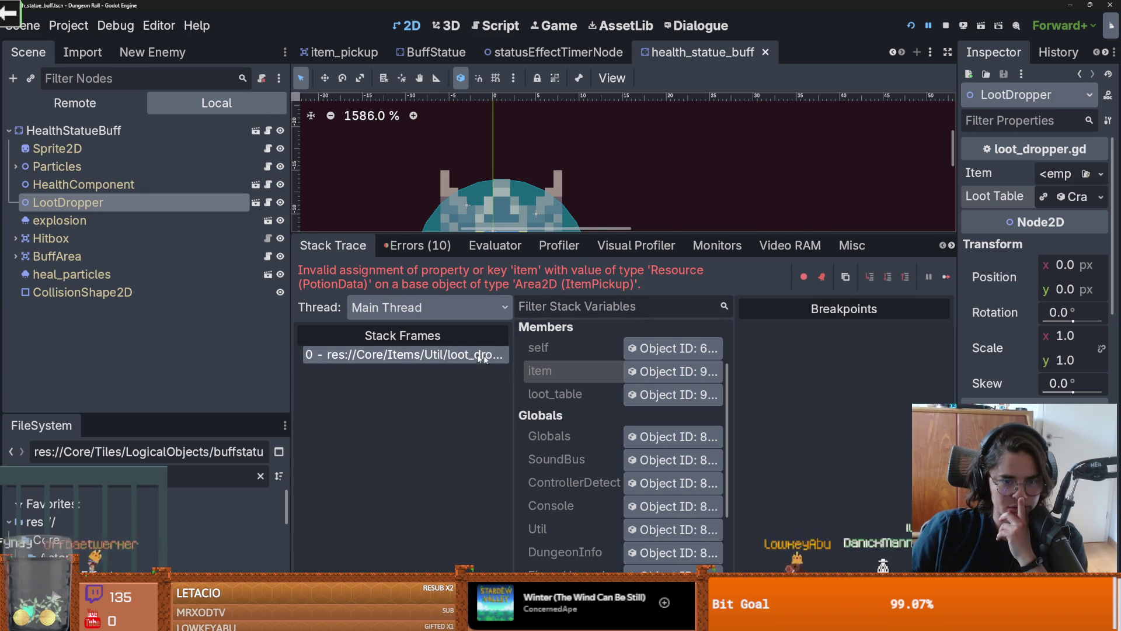
# Step: Jump to failing line 28 of loot_dropper.gd and examine item_to_spawn and the item-name check
pyautogui.click(501, 356)
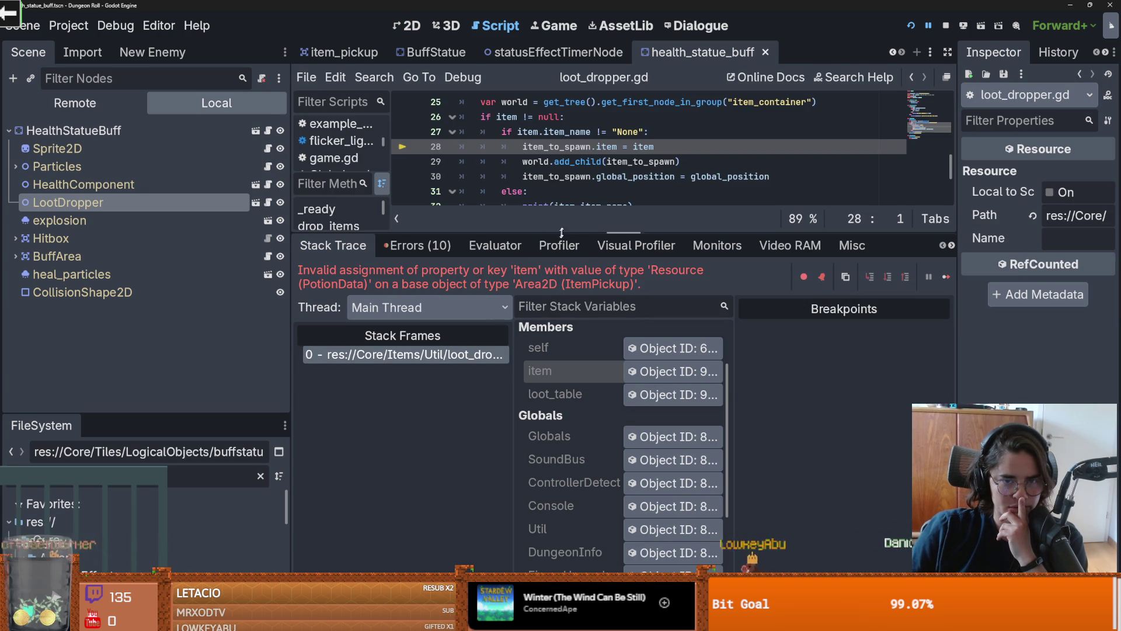
pyautogui.doubleClick(563, 147)
pyautogui.scroll(2, 624, 158)
pyautogui.scroll(-1, 628, 160)
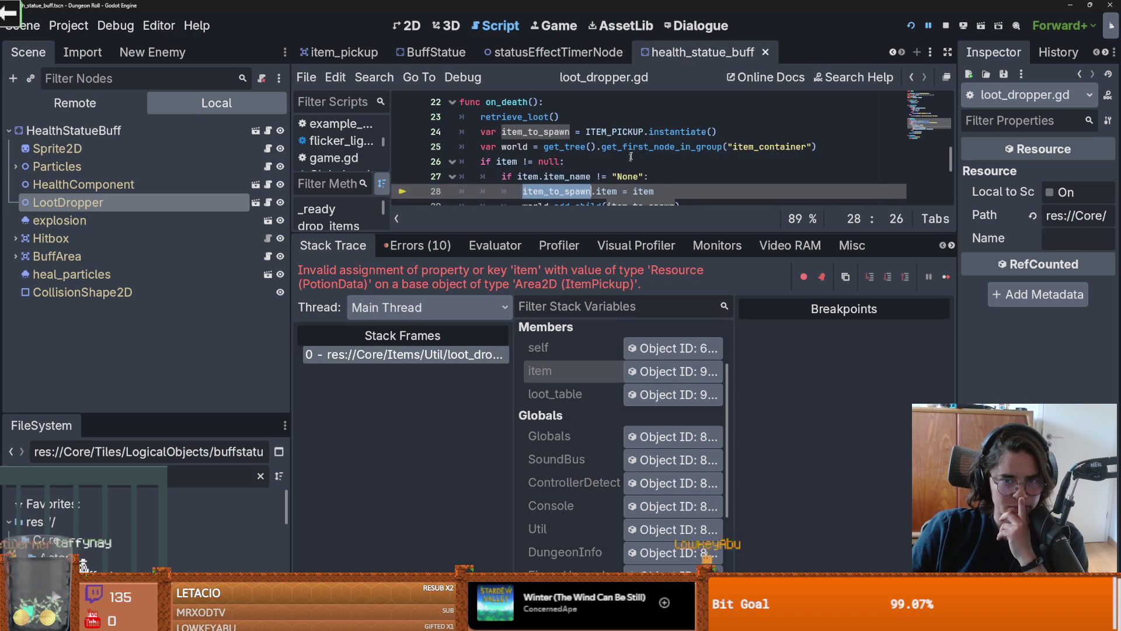
pyautogui.moveTo(623, 130)
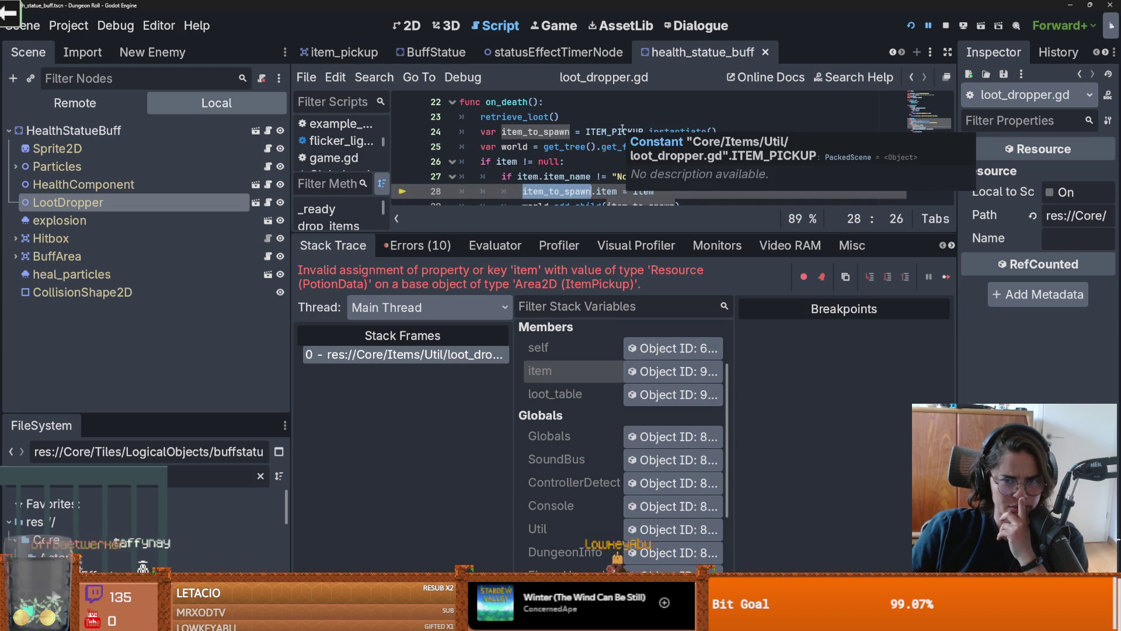
pyautogui.click(613, 175)
pyautogui.scroll(-1, 611, 188)
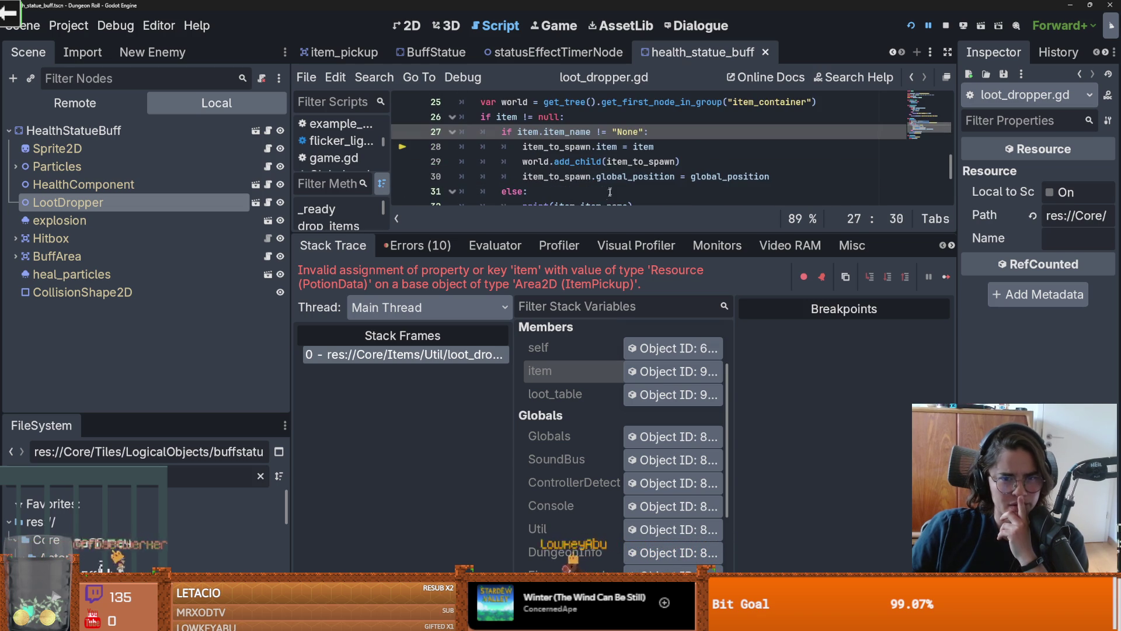
pyautogui.moveTo(604, 228); pyautogui.dragTo(604, 444)
pyautogui.scroll(4, 564, 303)
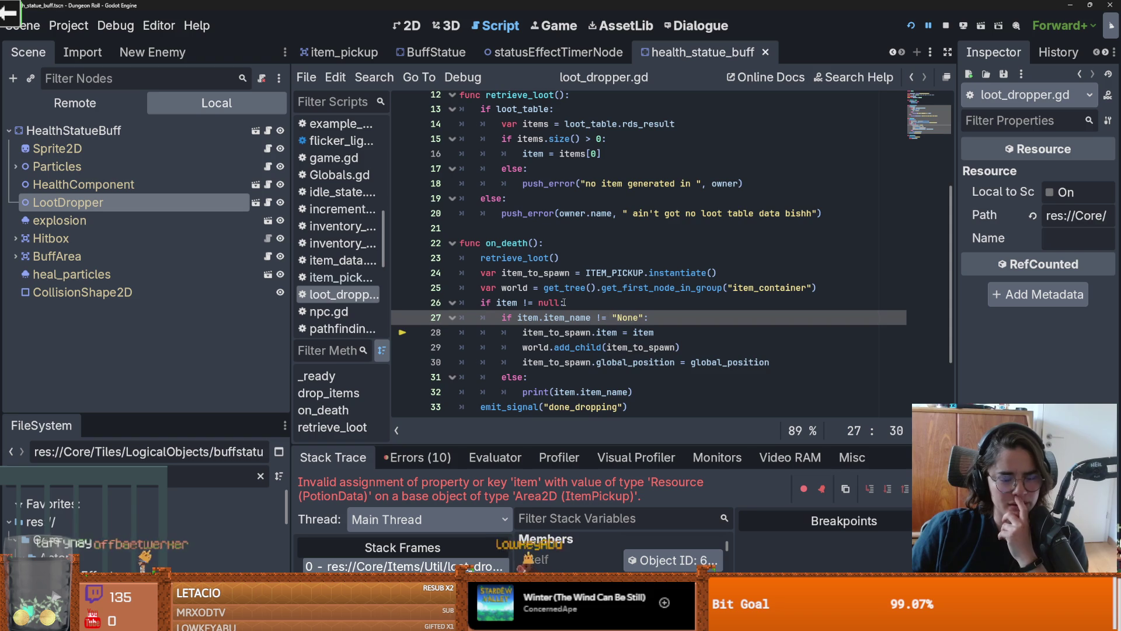
# Step: Trace the retrieve_loot call and highlight item_to_spawn uses in on_death
pyautogui.doubleClick(527, 261)
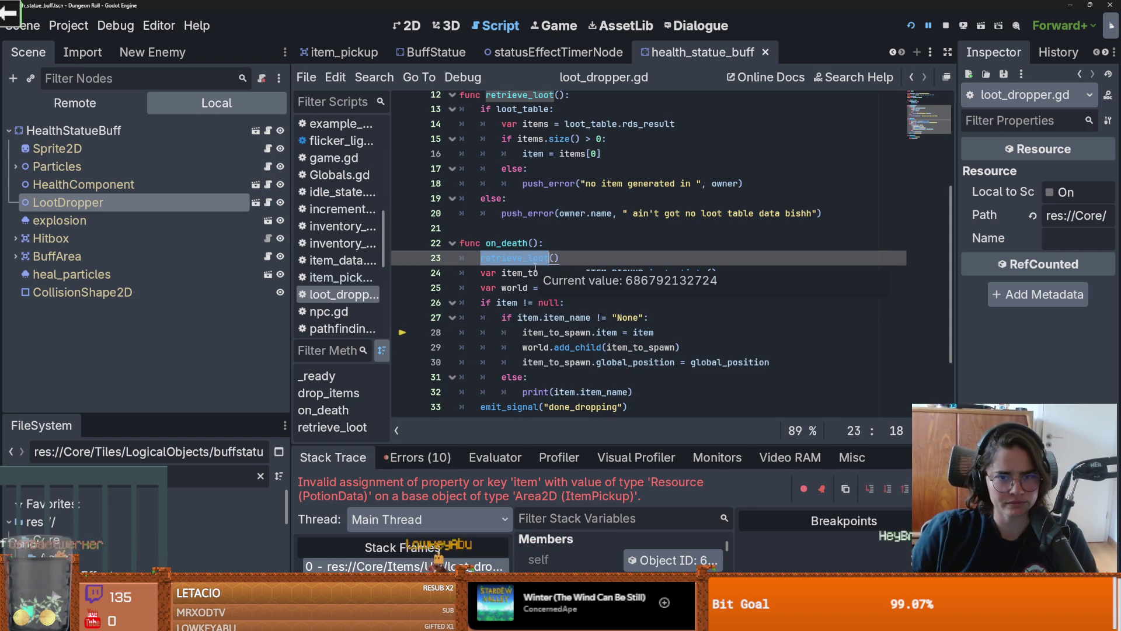
pyautogui.scroll(1, 535, 268)
pyautogui.scroll(-1, 535, 268)
pyautogui.click(309, 622)
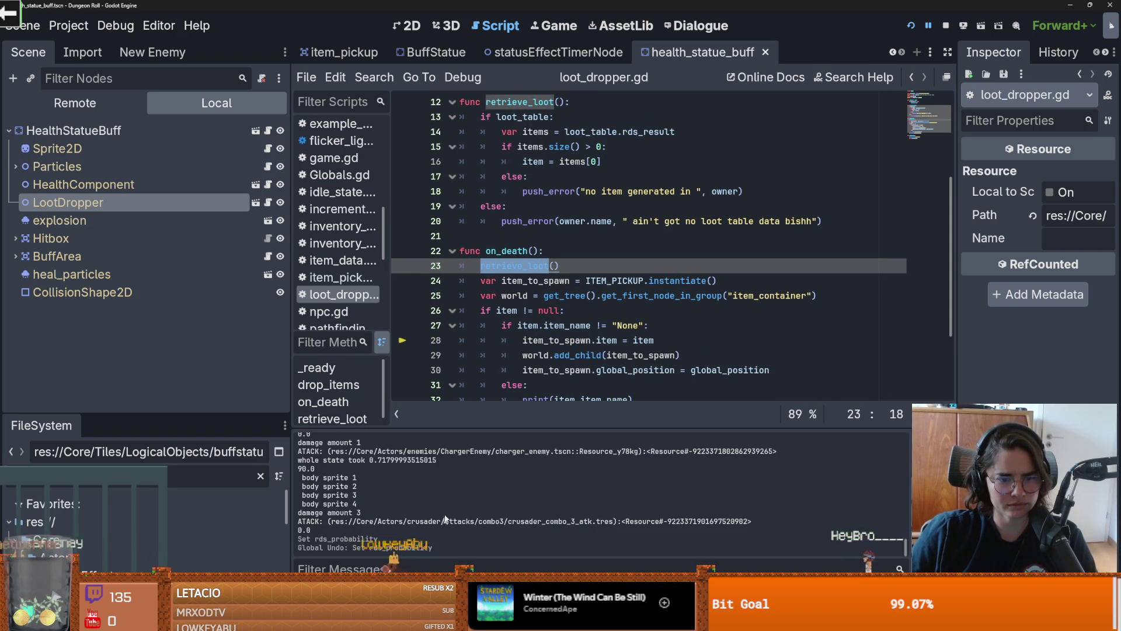
pyautogui.scroll(2, 421, 517)
pyautogui.scroll(-2, 421, 516)
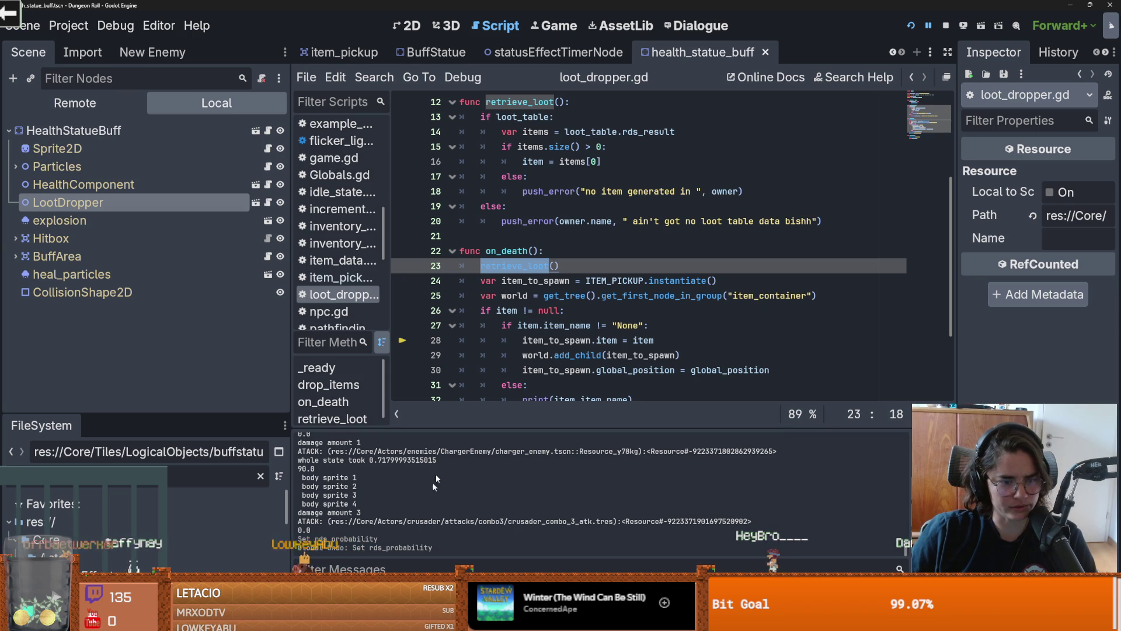
pyautogui.click(522, 297)
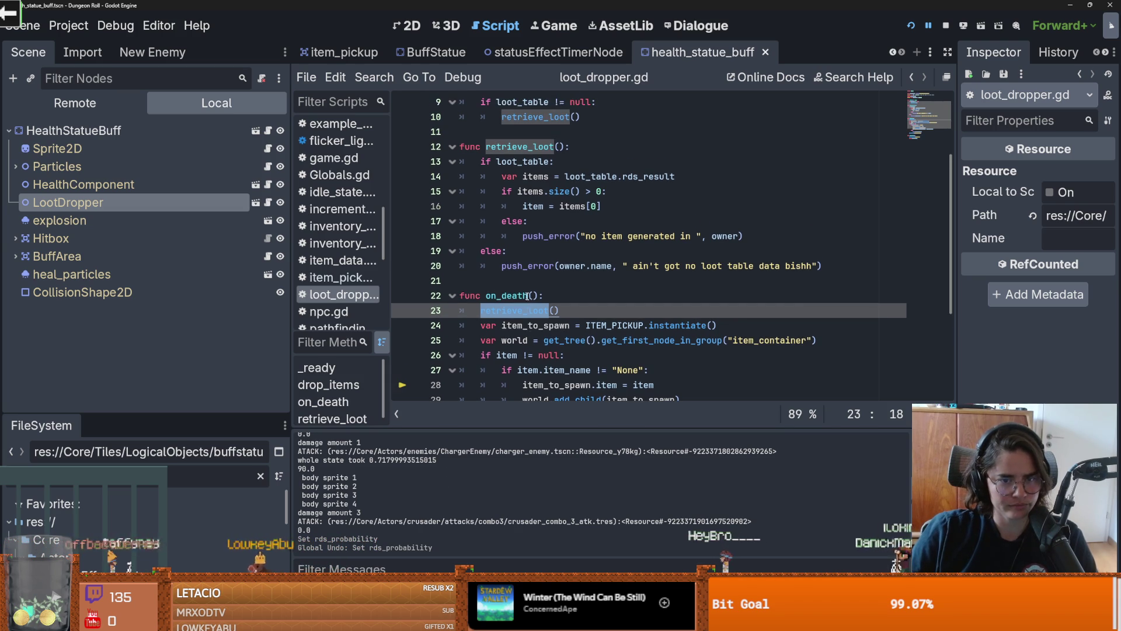
pyautogui.click(529, 251)
pyautogui.click(543, 281)
pyautogui.doubleClick(543, 281)
pyautogui.scroll(-1, 543, 281)
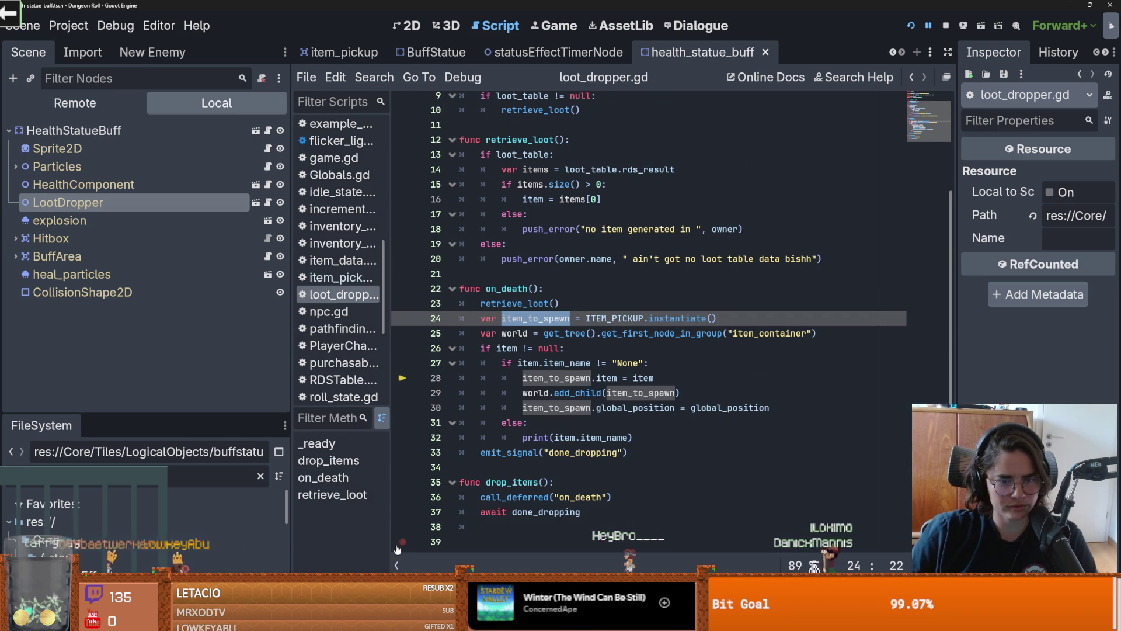
# Step: Return from the output log to the debugger error and highlight item and retrieve_loot uses
pyautogui.hotkey('ctrl', 'alt', 'o')
pyautogui.click(368, 584)
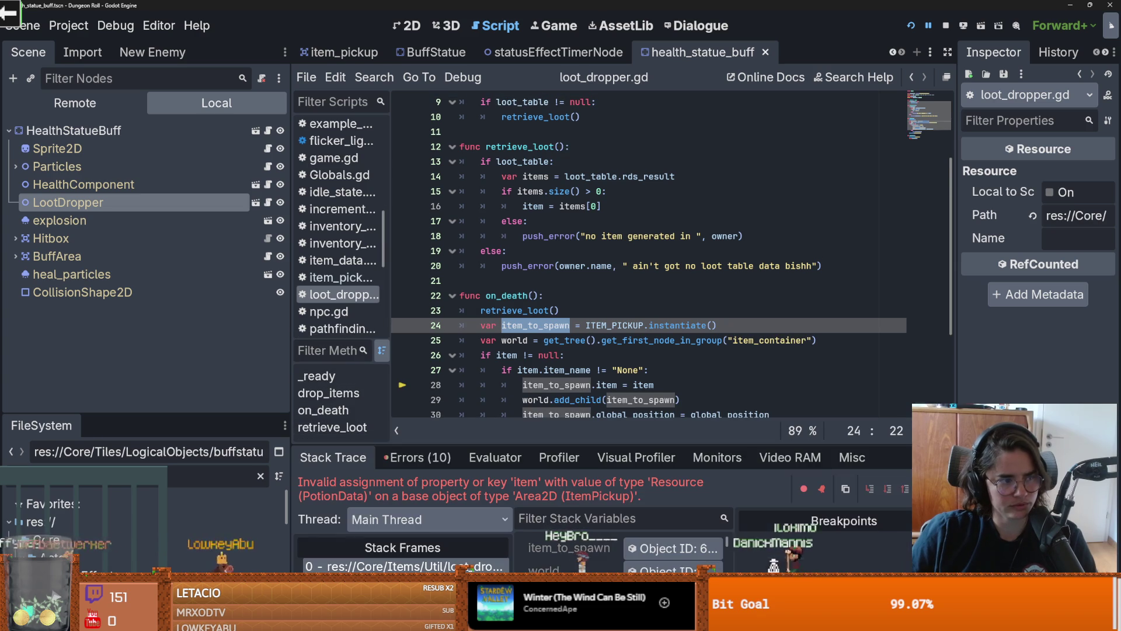
pyautogui.click(377, 567)
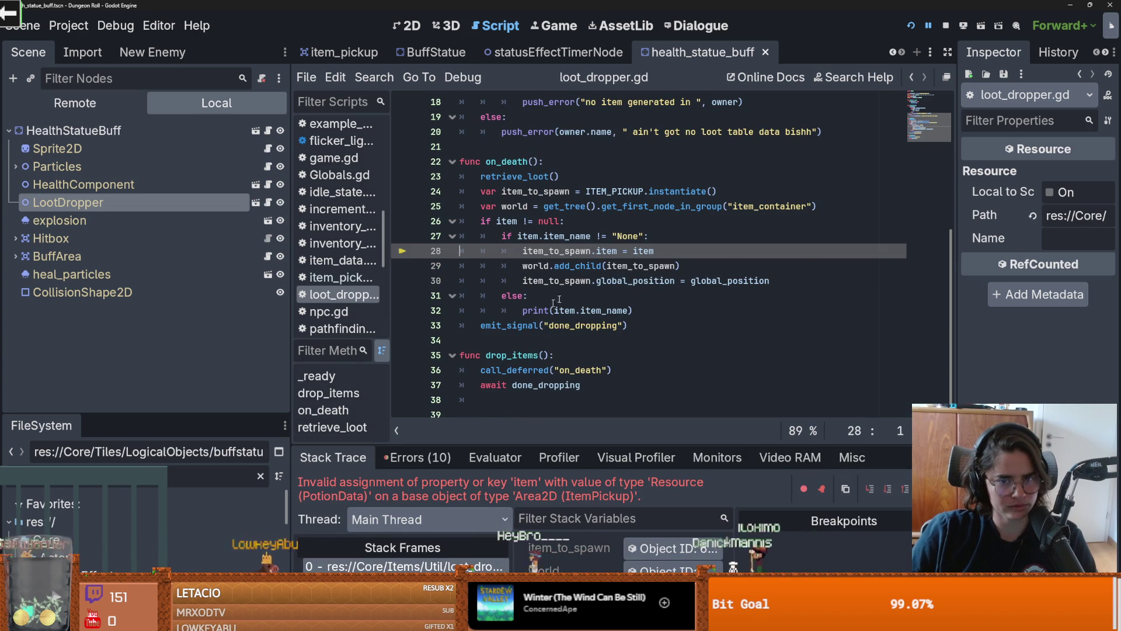
pyautogui.doubleClick(643, 250)
pyautogui.scroll(2, 648, 280)
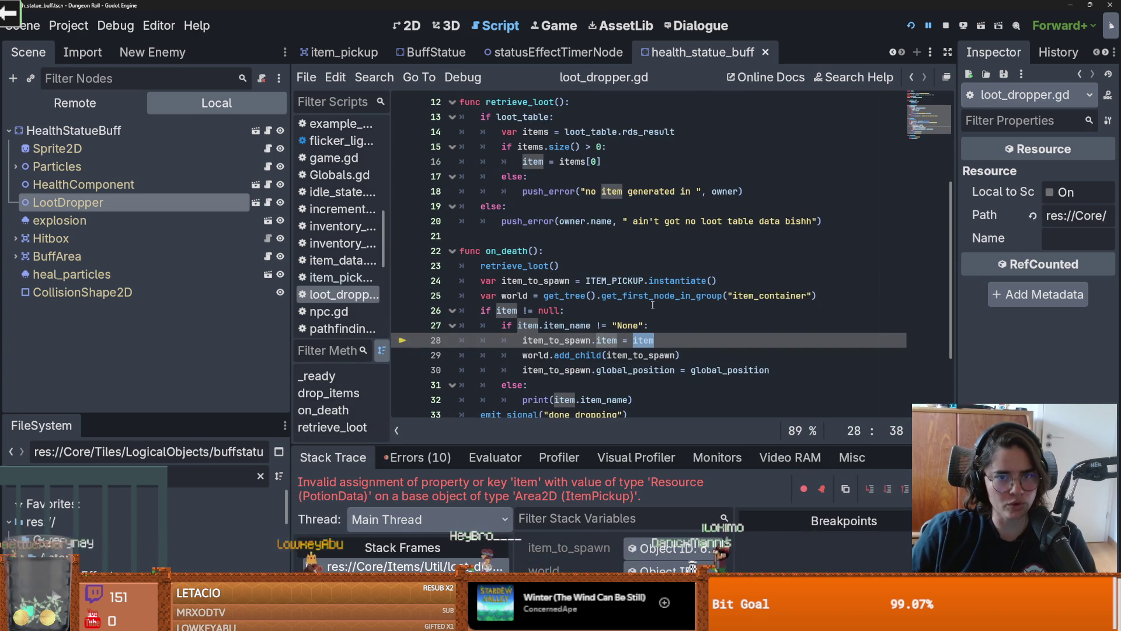
pyautogui.scroll(4, 652, 304)
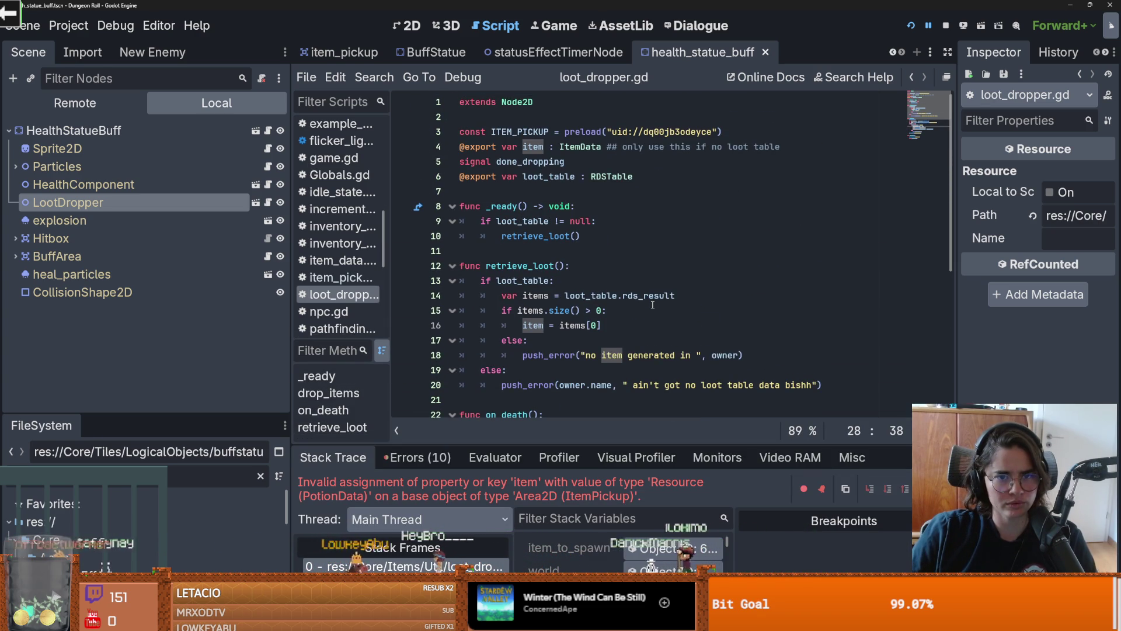
pyautogui.scroll(-1, 652, 304)
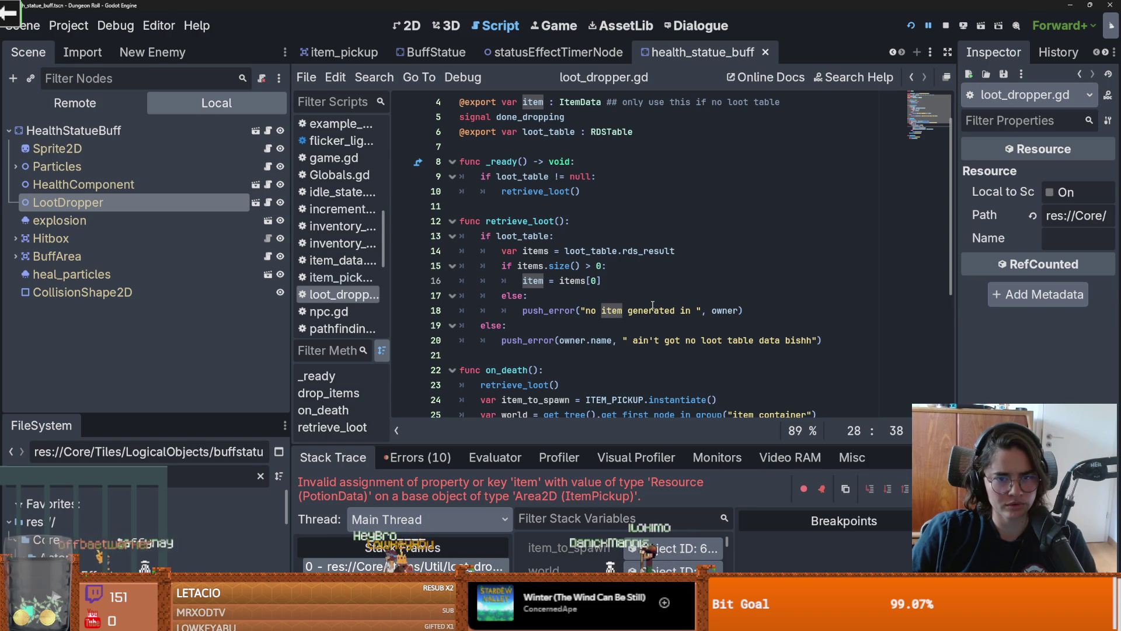
pyautogui.scroll(-2, 653, 305)
pyautogui.scroll(-1, 575, 252)
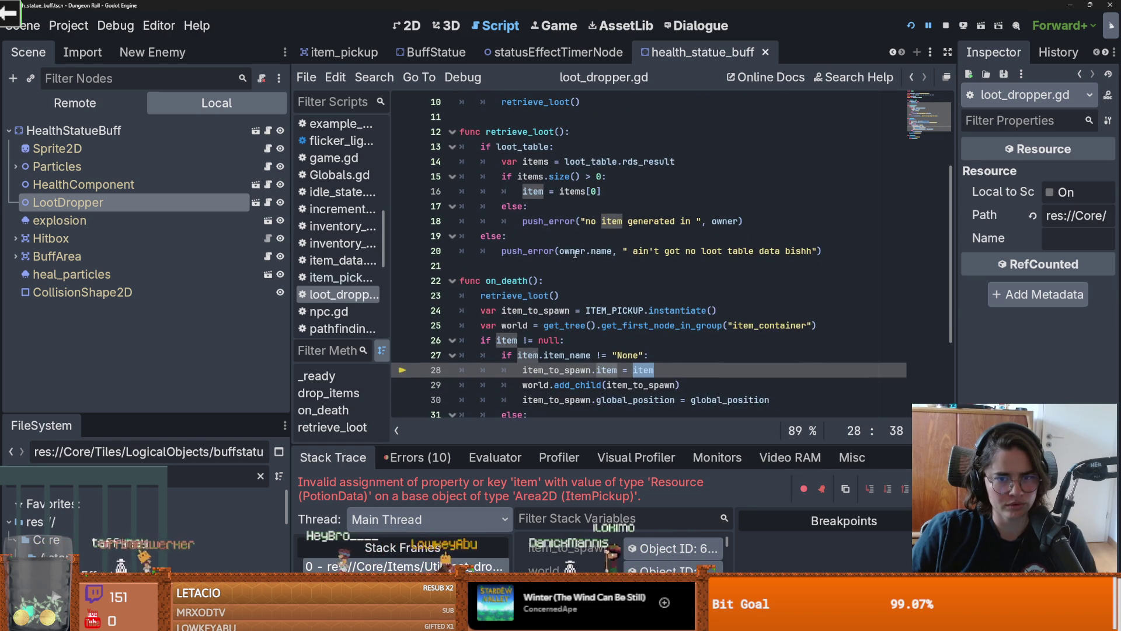
pyautogui.doubleClick(528, 131)
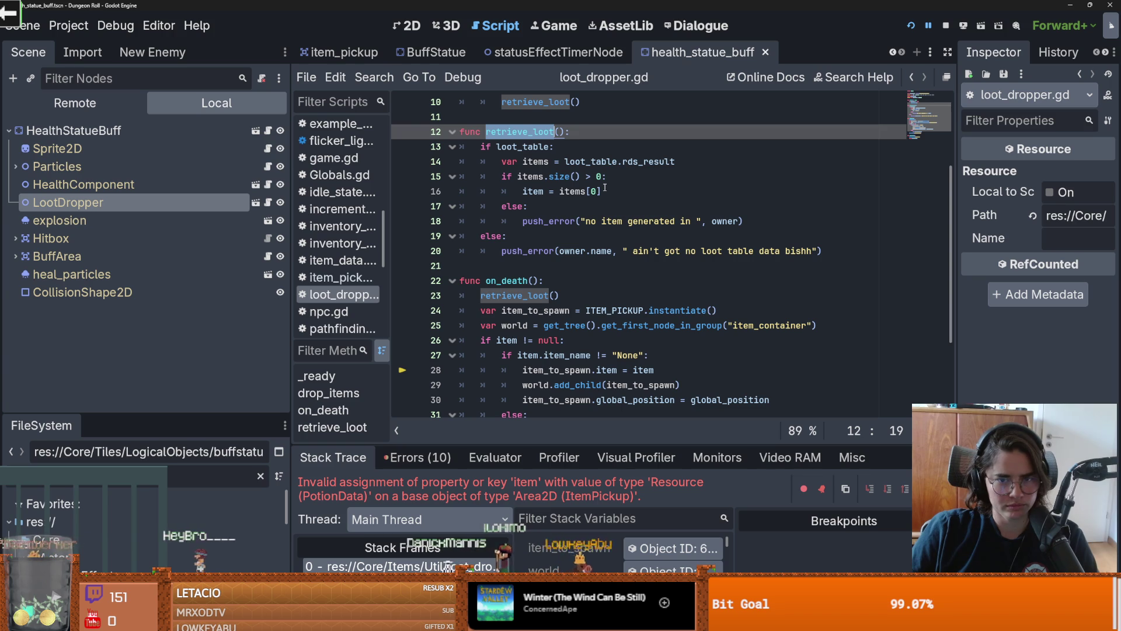
# Step: Highlight item on lines 26 and 28, then enlarge the debugger over the code
pyautogui.moveTo(517, 189)
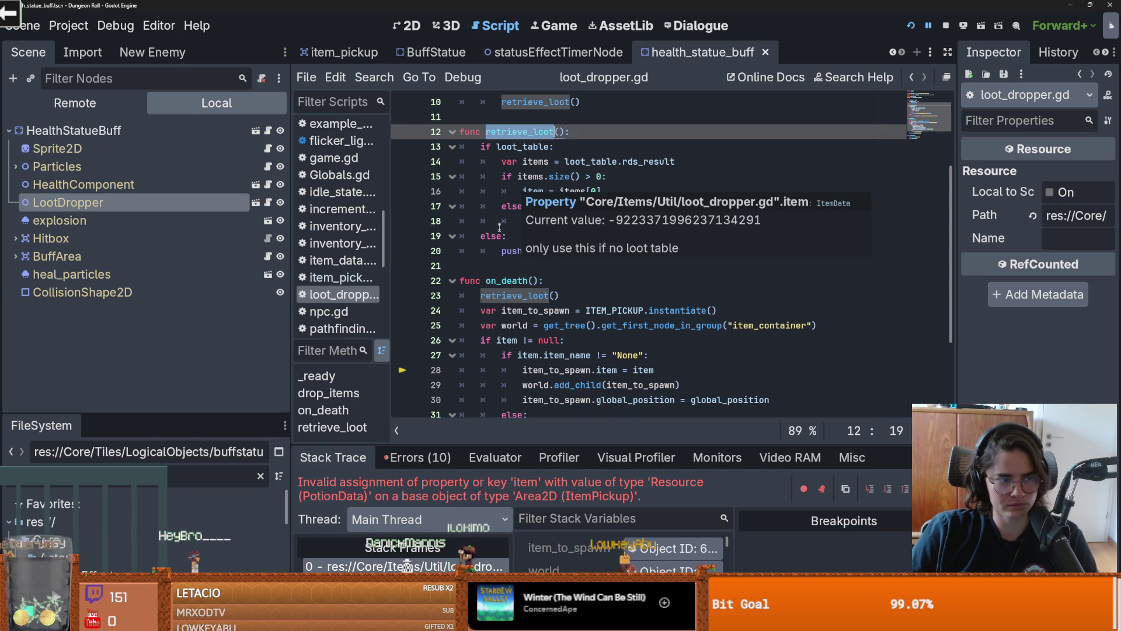
pyautogui.scroll(-1, 500, 216)
pyautogui.doubleClick(506, 296)
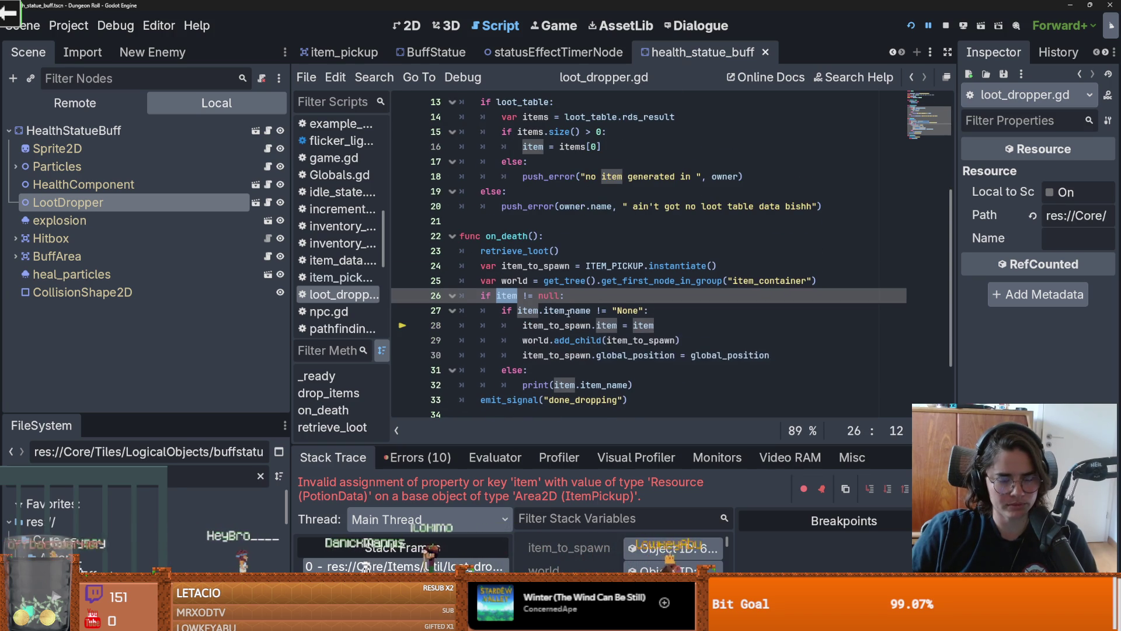
pyautogui.scroll(-1, 540, 281)
pyautogui.click(544, 281)
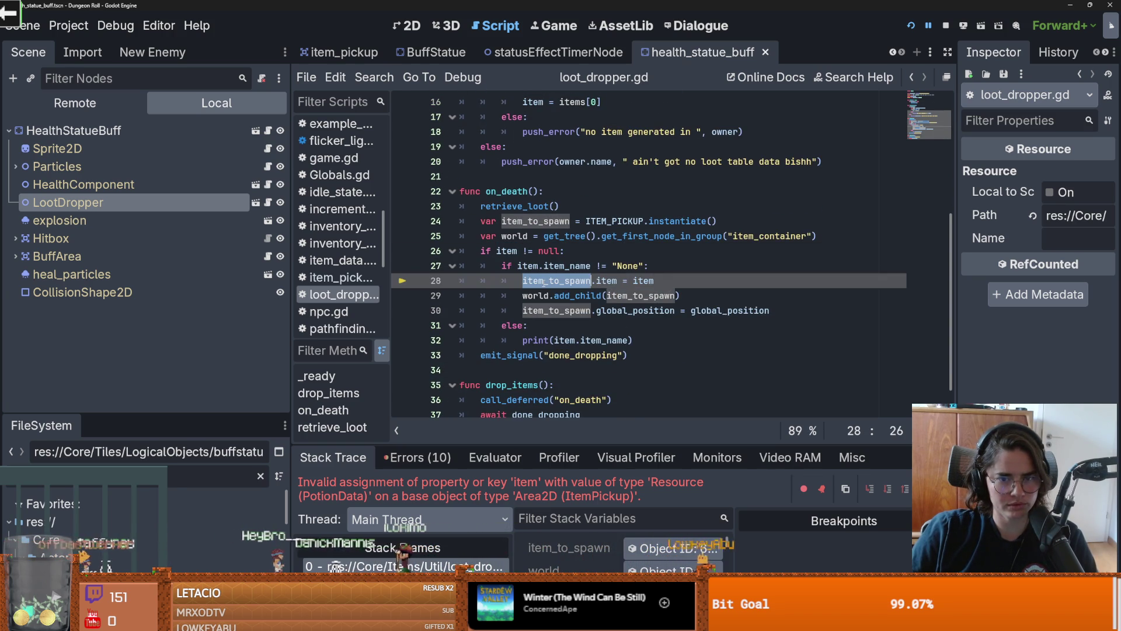
pyautogui.doubleClick(600, 281)
pyautogui.moveTo(550, 443); pyautogui.dragTo(550, 208)
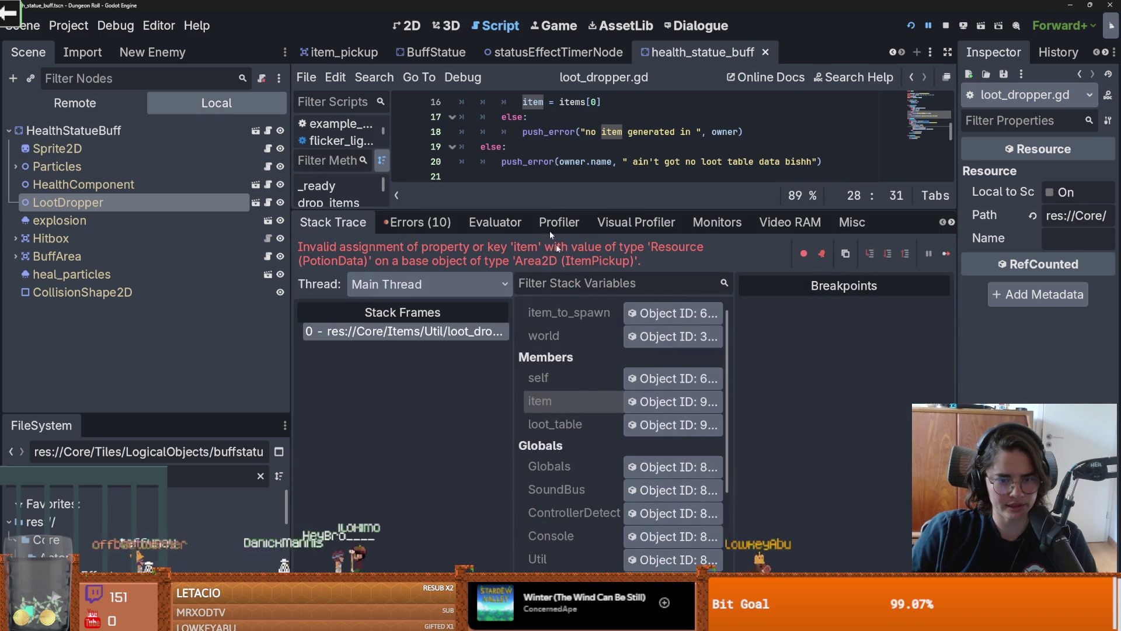
# Step: Inspect the item variable's PotionData, noting its empty Item Name field
pyautogui.click(672, 367)
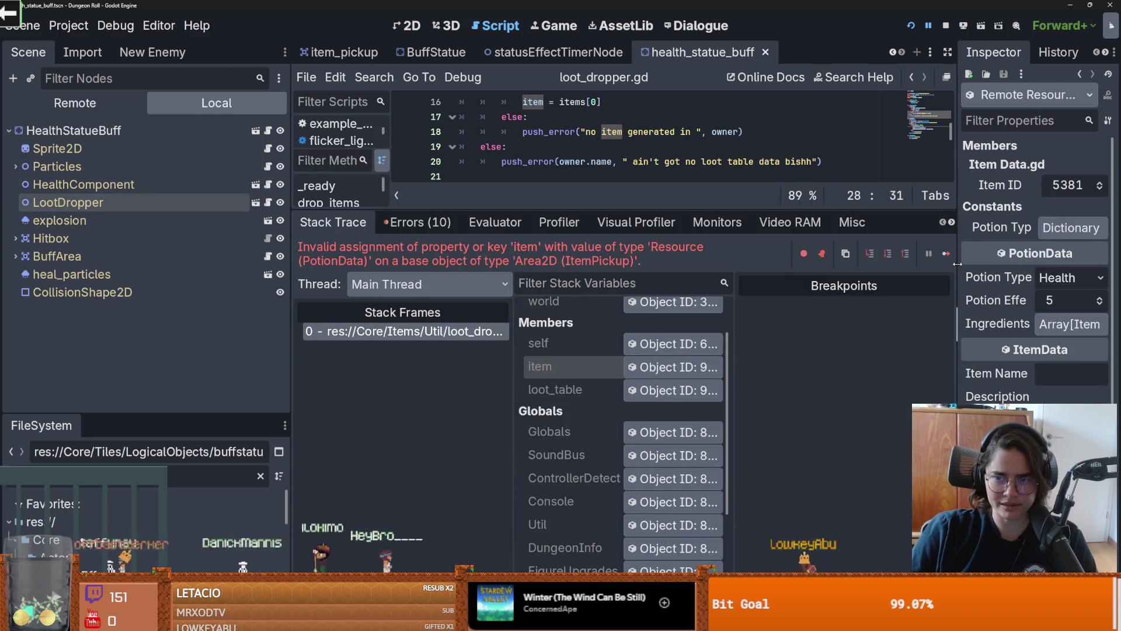
pyautogui.moveTo(958, 264); pyautogui.dragTo(702, 268)
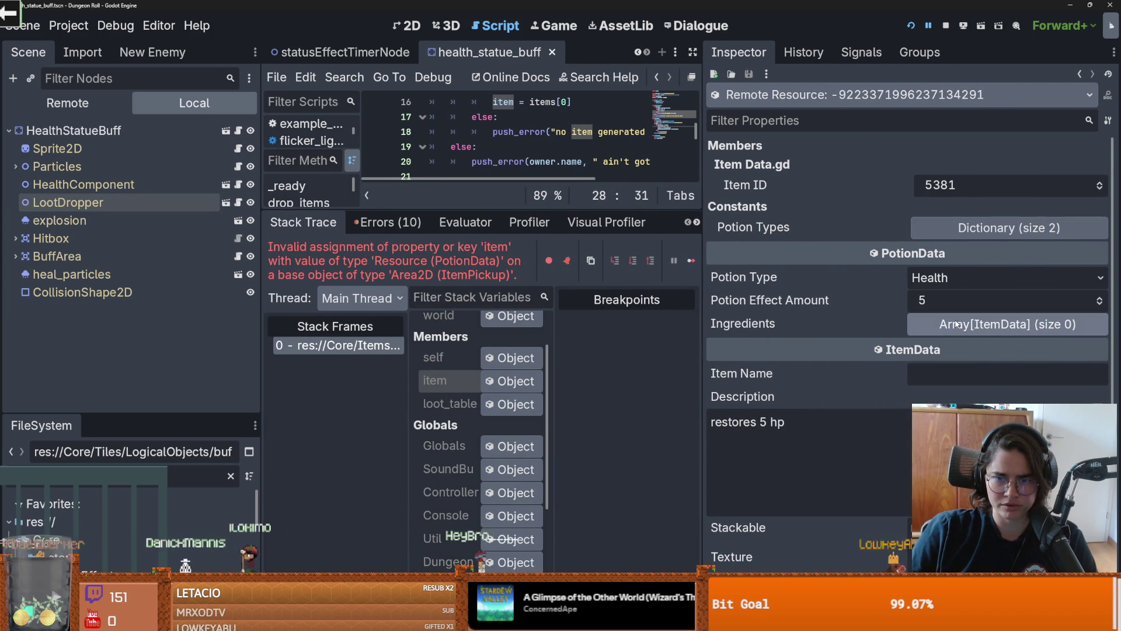
pyautogui.scroll(-2, 957, 310)
pyautogui.click(916, 308)
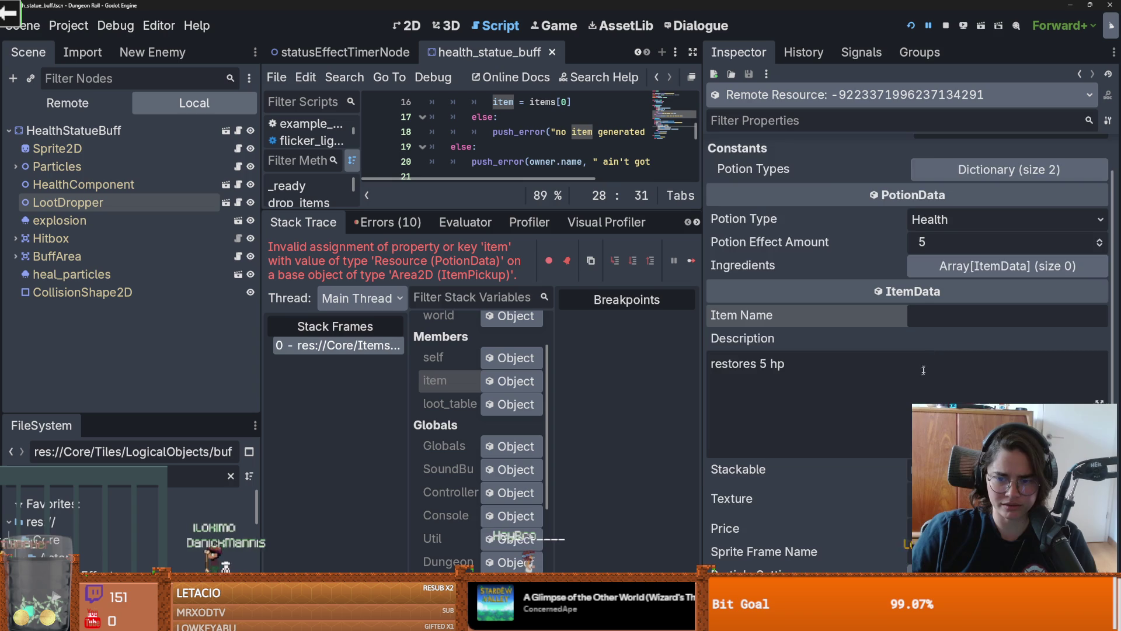
pyautogui.scroll(-2, 925, 363)
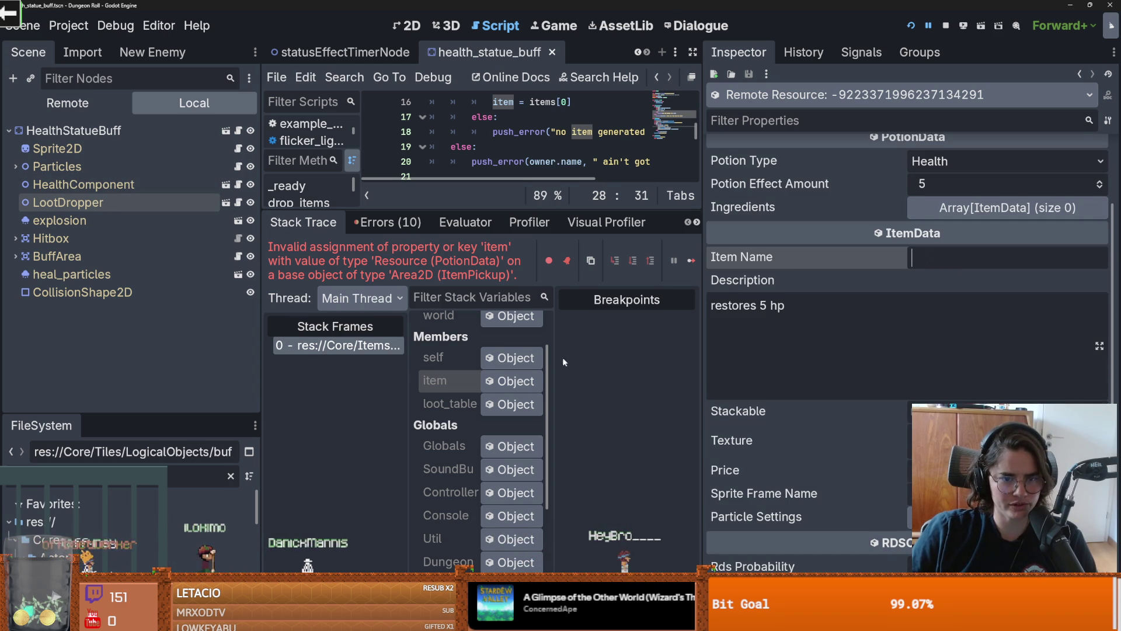
# Step: Inspect the loot_table variable's RDSTable and open its potion entry in Rds Contents
pyautogui.moveTo(554, 363); pyautogui.dragTo(627, 365)
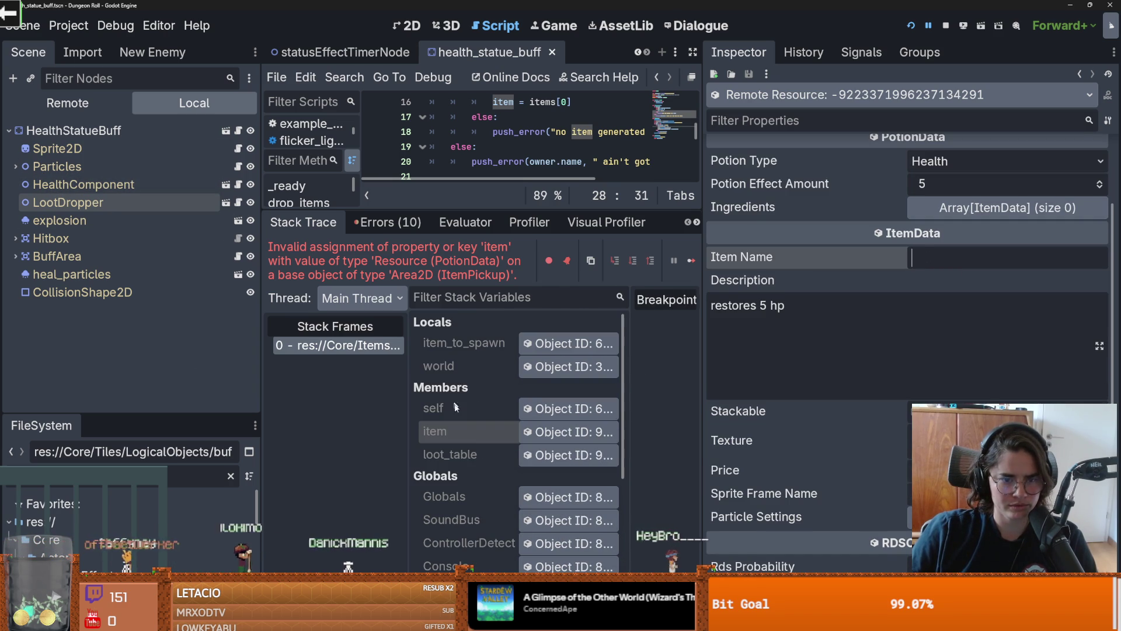
pyautogui.click(550, 457)
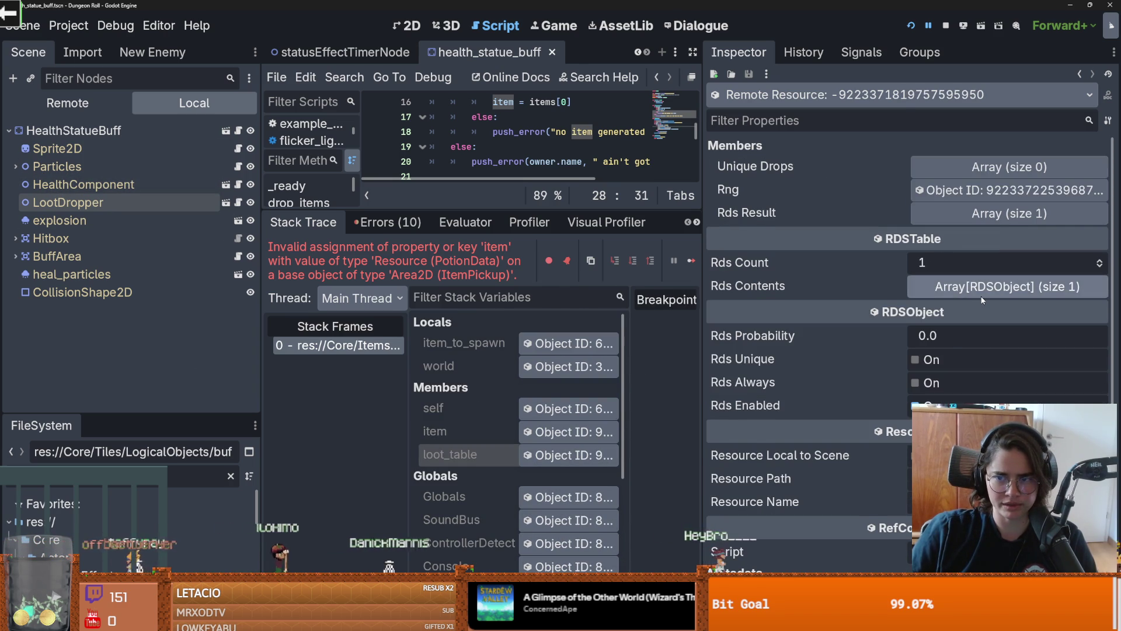
pyautogui.click(993, 286)
pyautogui.click(975, 334)
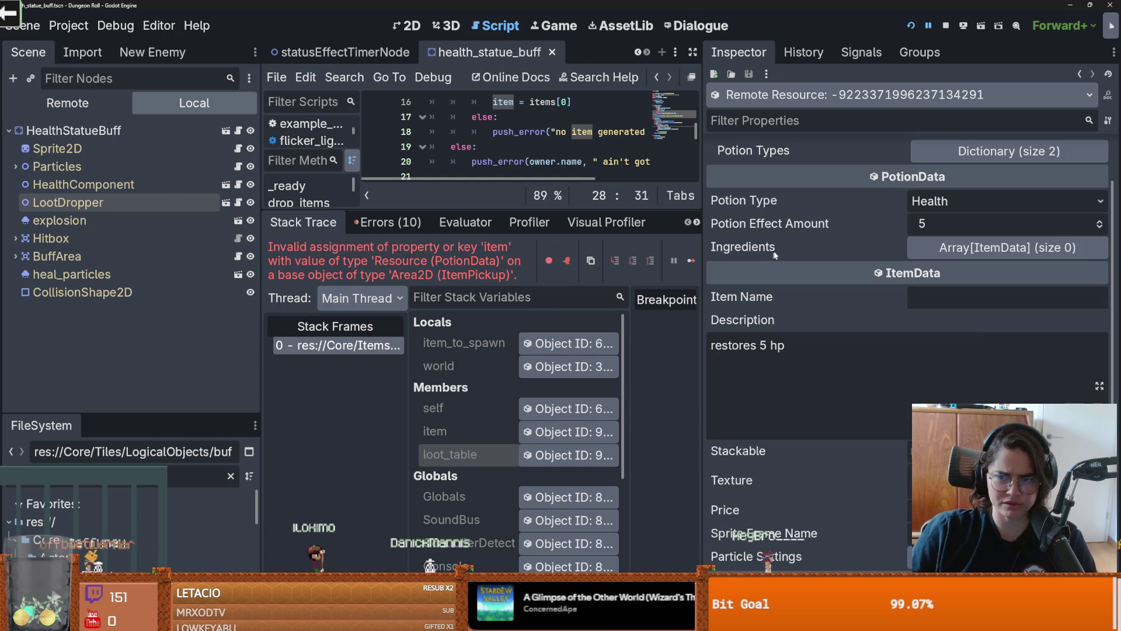
pyautogui.moveTo(166, 415); pyautogui.dragTo(165, 250)
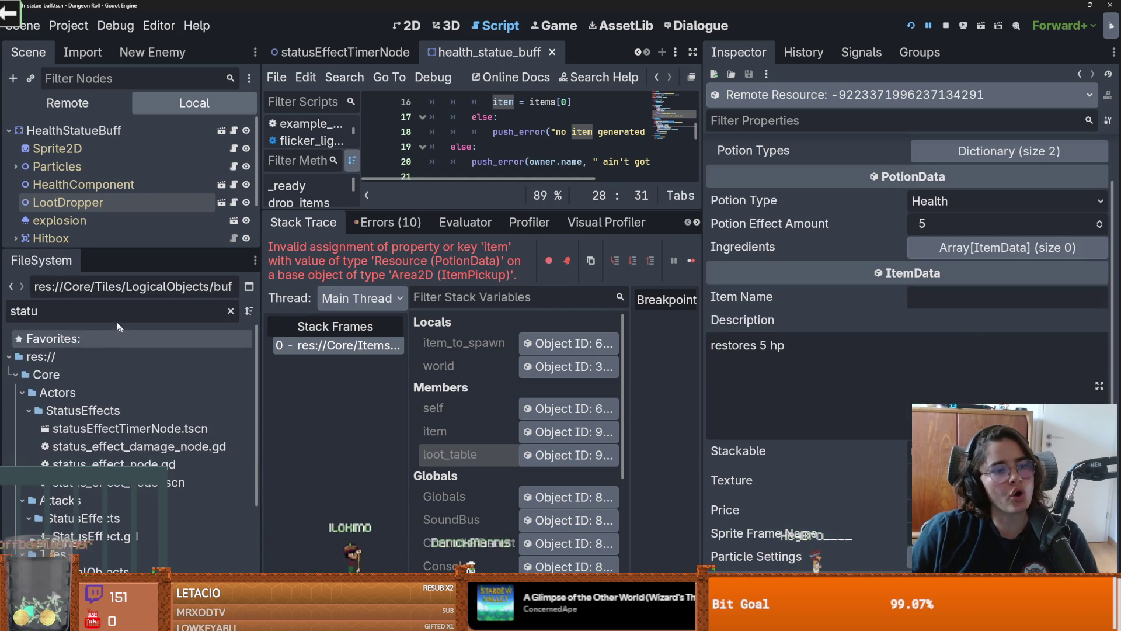
# Step: Filter files for 'crate' and clear the LootDropper's Loot Table
pyautogui.scroll(-5, 254, 378)
pyautogui.moveTo(256, 384); pyautogui.dragTo(344, 379)
pyautogui.click(152, 318)
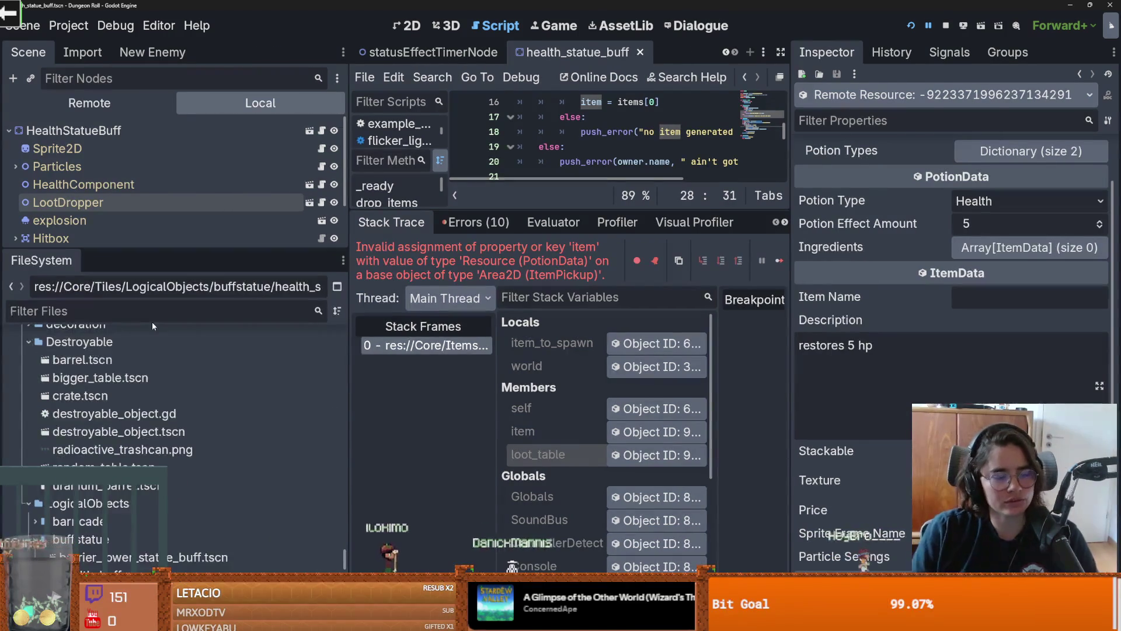
pyautogui.write('crate')
pyautogui.click(169, 202)
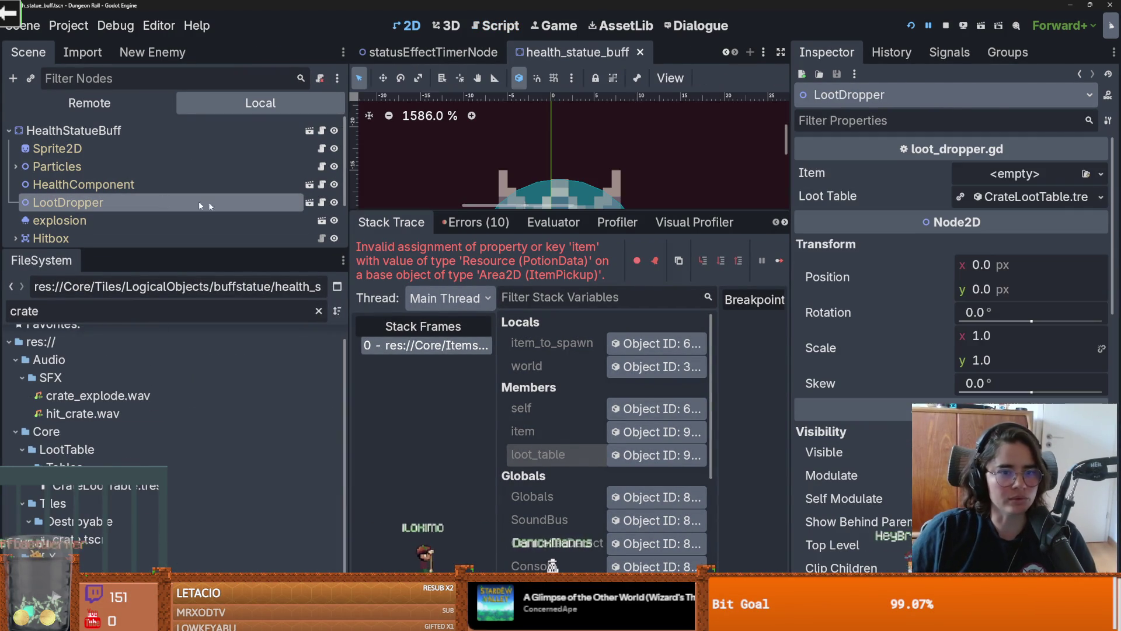
pyautogui.click(1100, 198)
pyautogui.click(965, 314)
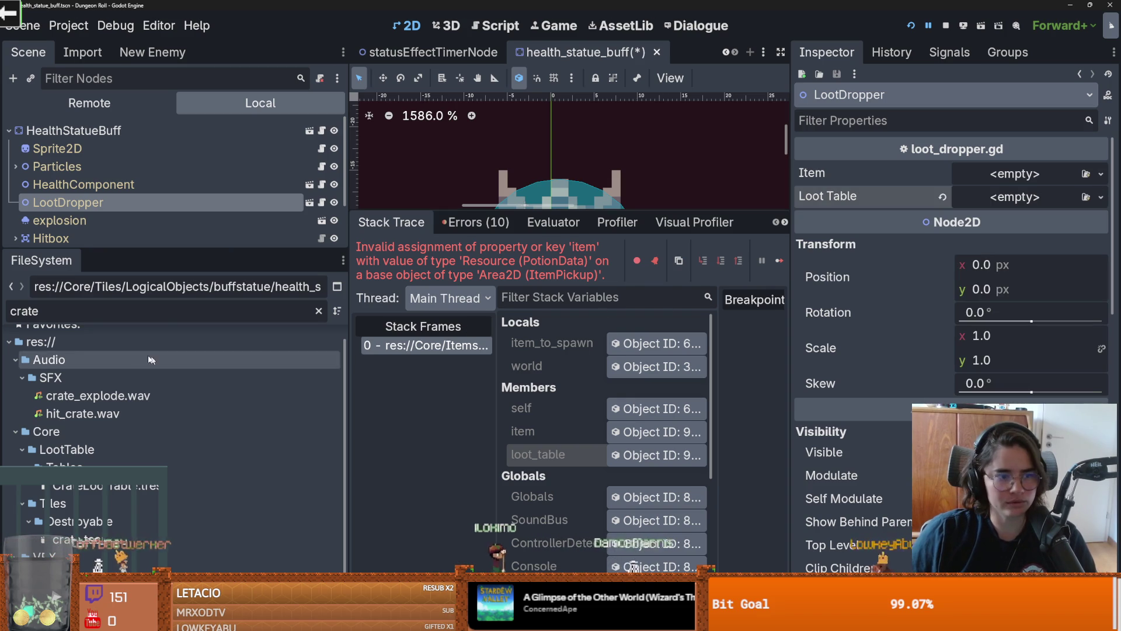
# Step: Assign CrateLootTable.tres to the LootDropper's Loot Table slot, save and relaunch the game
pyautogui.doubleClick(105, 485)
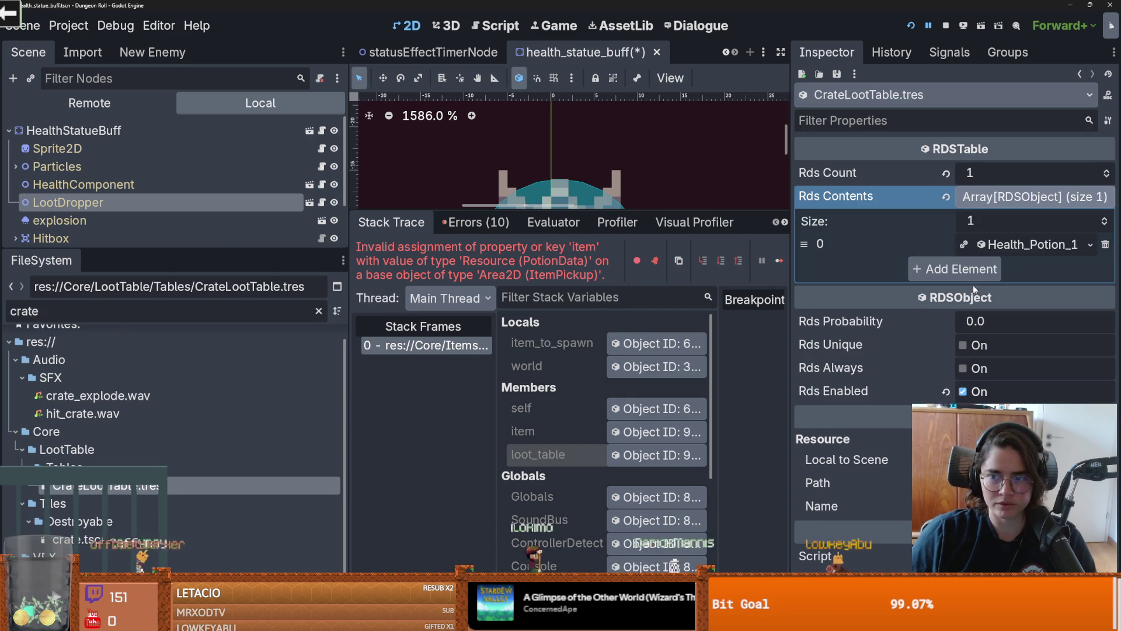
pyautogui.click(1007, 243)
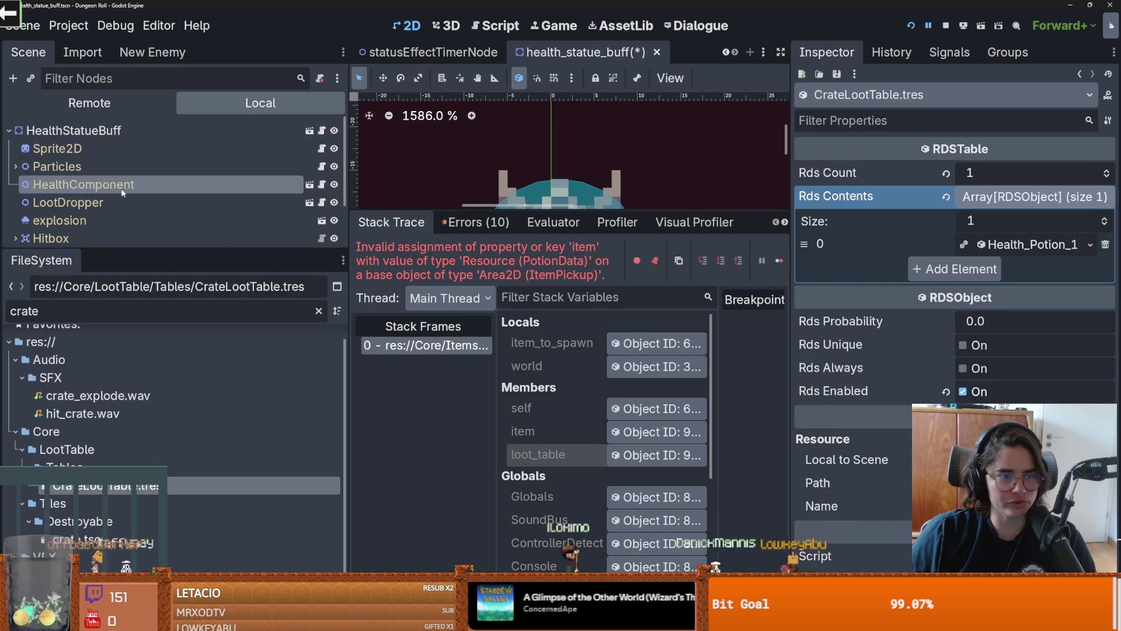
pyautogui.click(68, 202)
pyautogui.moveTo(105, 485)
pyautogui.mouseDown()
pyautogui.moveTo(94, 466)
pyautogui.moveTo(724, 309)
pyautogui.moveTo(1016, 196)
pyautogui.mouseUp()
pyautogui.hotkey('ctrl', 's')
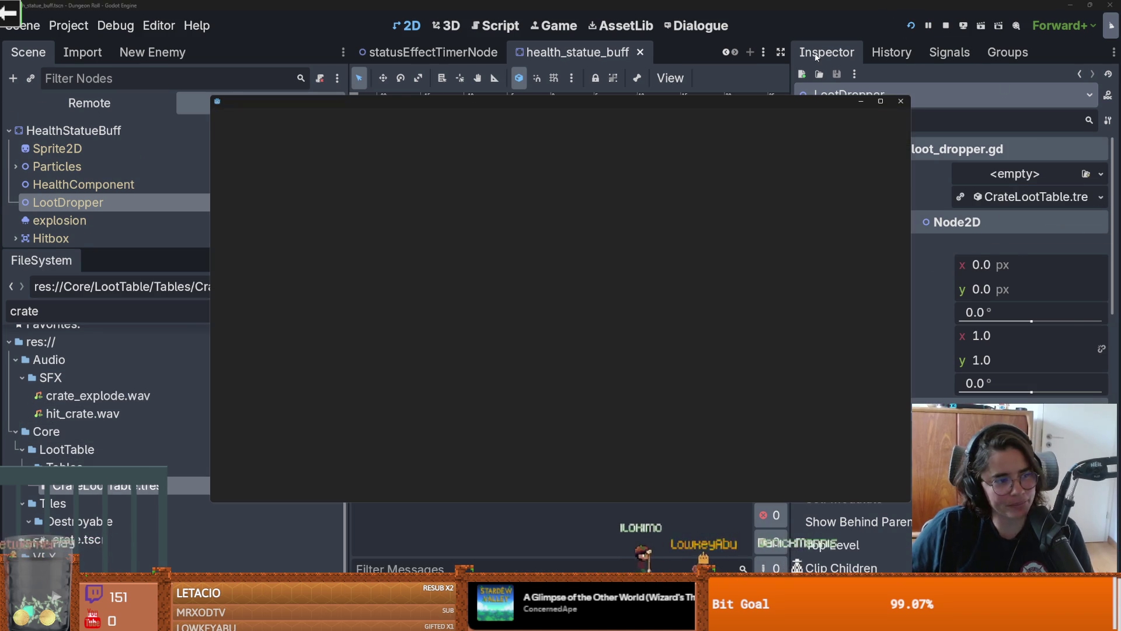
# Step: Maximize the game, enter the zombie room through the top door with debug on, and attack the enemy
pyautogui.click(878, 102)
pyautogui.press('w')
pyautogui.press('d')
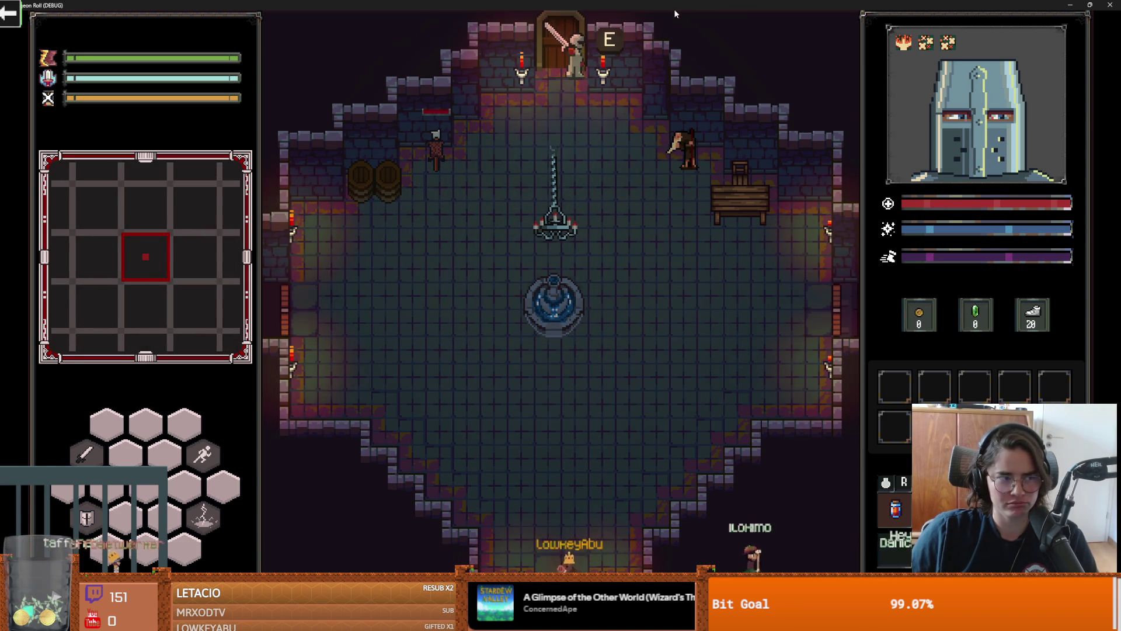
pyautogui.press('e')
pyautogui.click(500, 361)
pyautogui.scroll(-5, 461, 436)
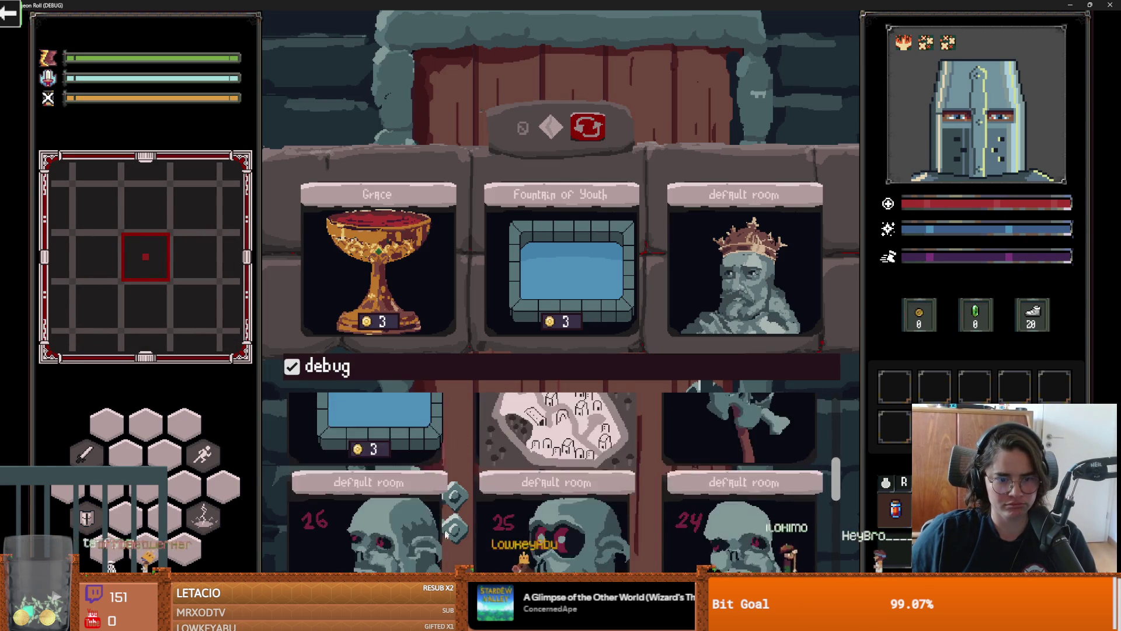
pyautogui.click(380, 532)
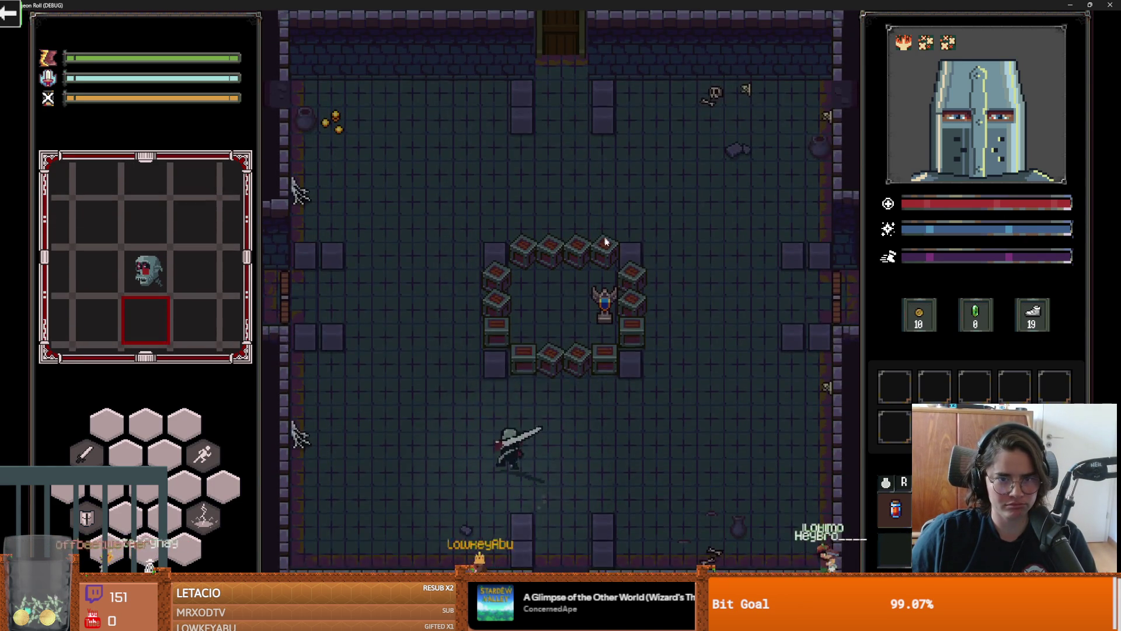
pyautogui.press('w')
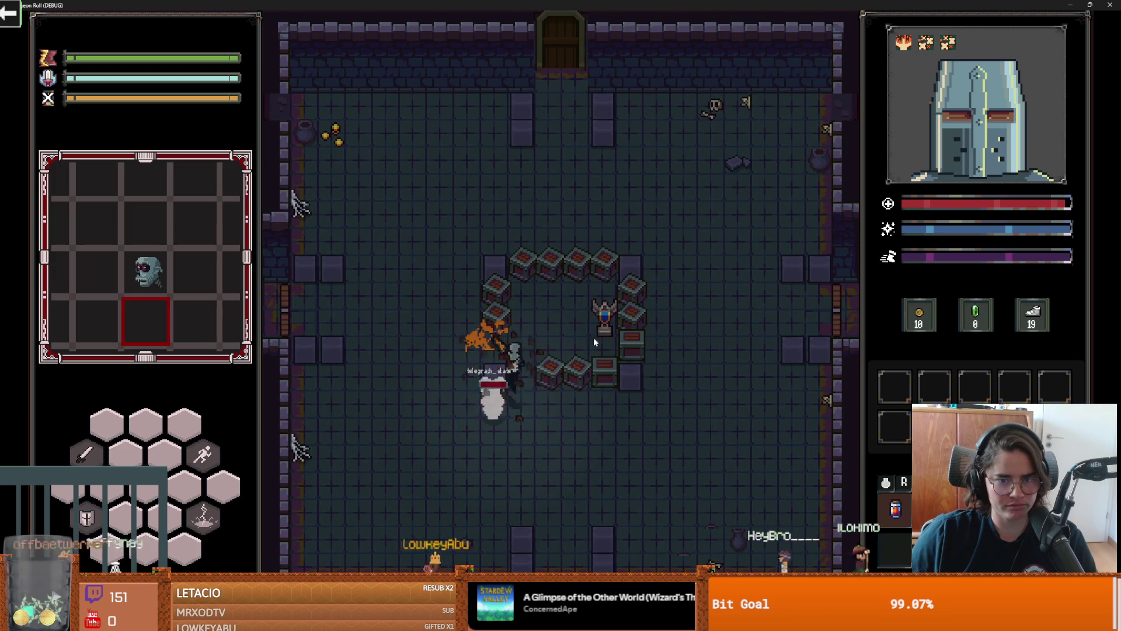
pyautogui.click(647, 335)
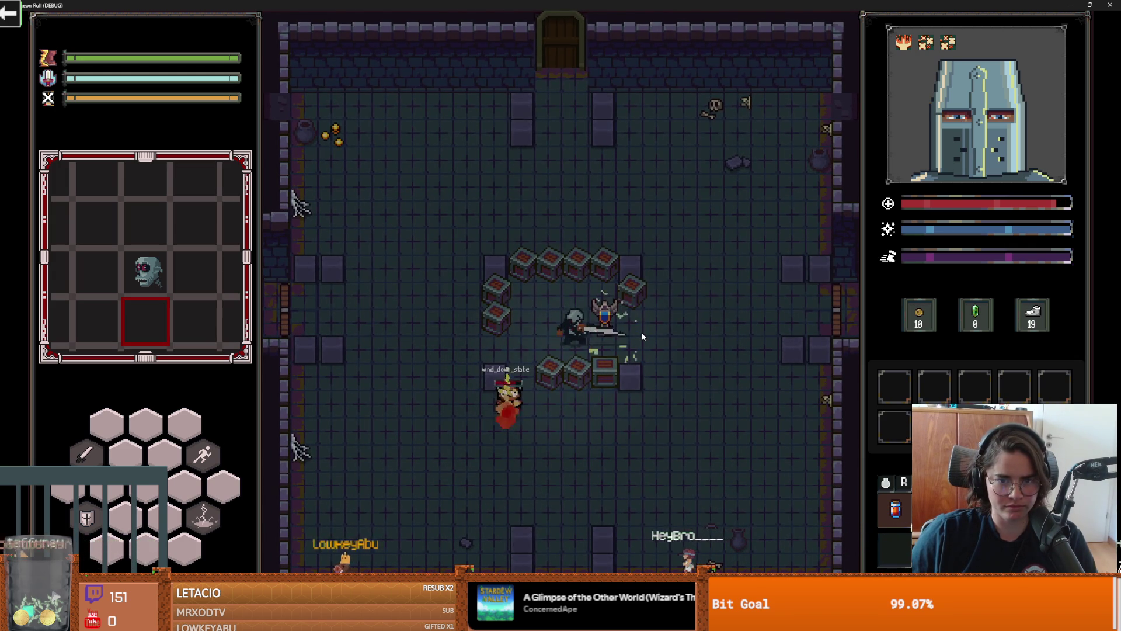
pyautogui.press('BackSpace')
pyautogui.press('BackSpace')
pyautogui.press('BackSpace')
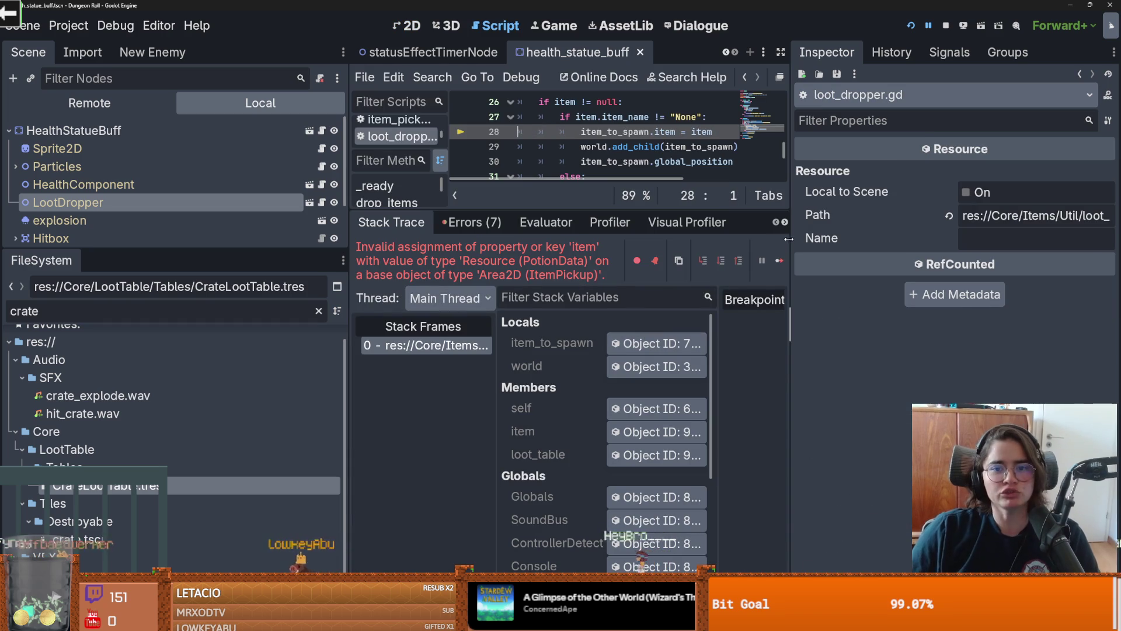
# Step: Inspect the remote loot dropper's Health_Potion_1.tres item and CrateLootTable.tres, then enlarge the code view
pyautogui.moveTo(625, 206)
pyautogui.mouseDown()
pyautogui.moveTo(626, 240)
pyautogui.moveTo(626, 208)
pyautogui.mouseUp()
pyautogui.click(752, 391)
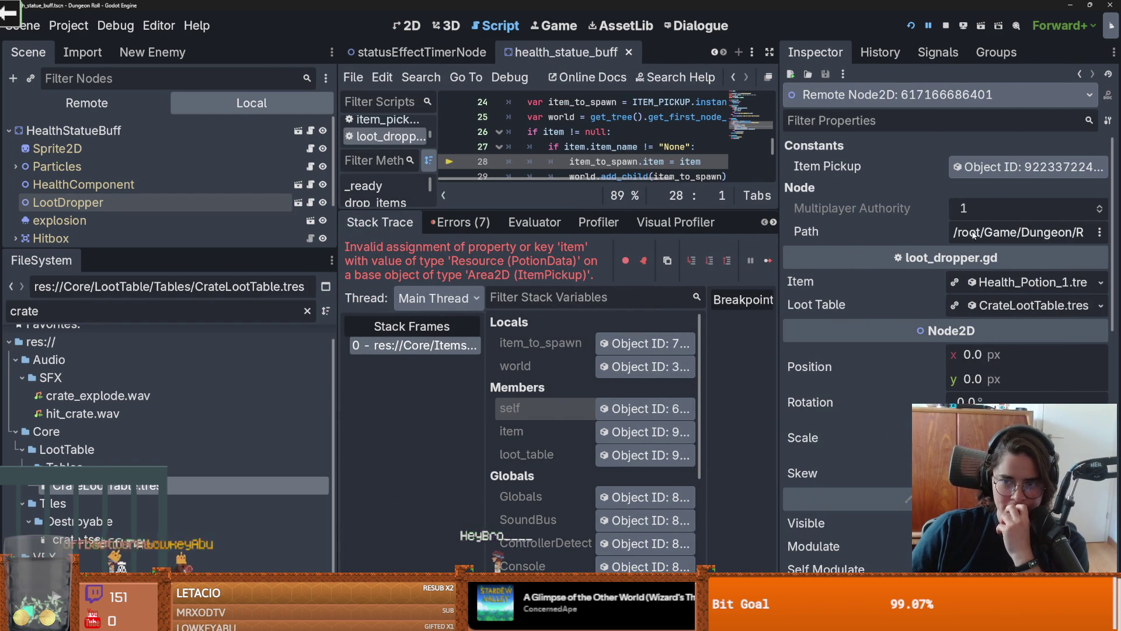
pyautogui.click(1007, 283)
pyautogui.click(1007, 283)
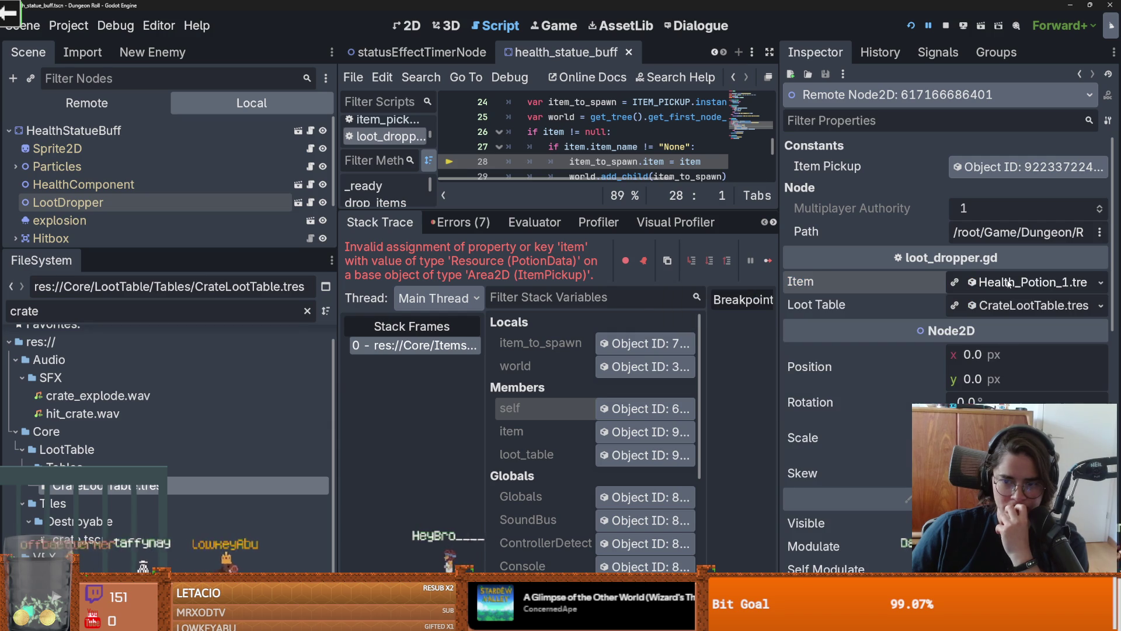
pyautogui.click(1025, 310)
pyautogui.click(1026, 309)
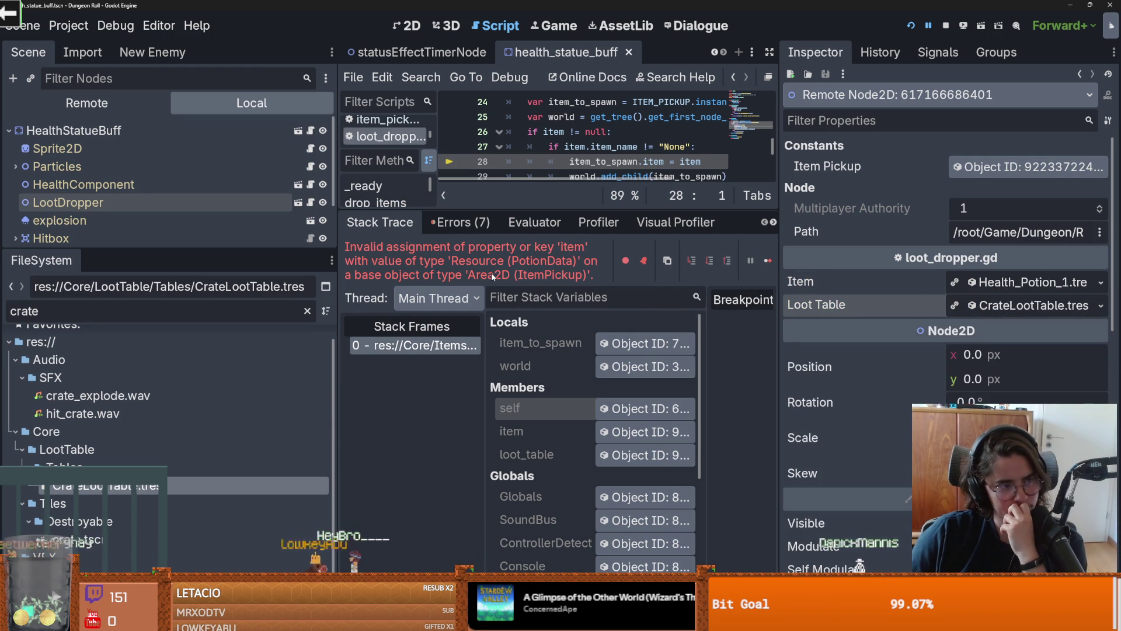
pyautogui.moveTo(334, 274); pyautogui.dragTo(125, 256)
pyautogui.moveTo(376, 210); pyautogui.dragTo(376, 403)
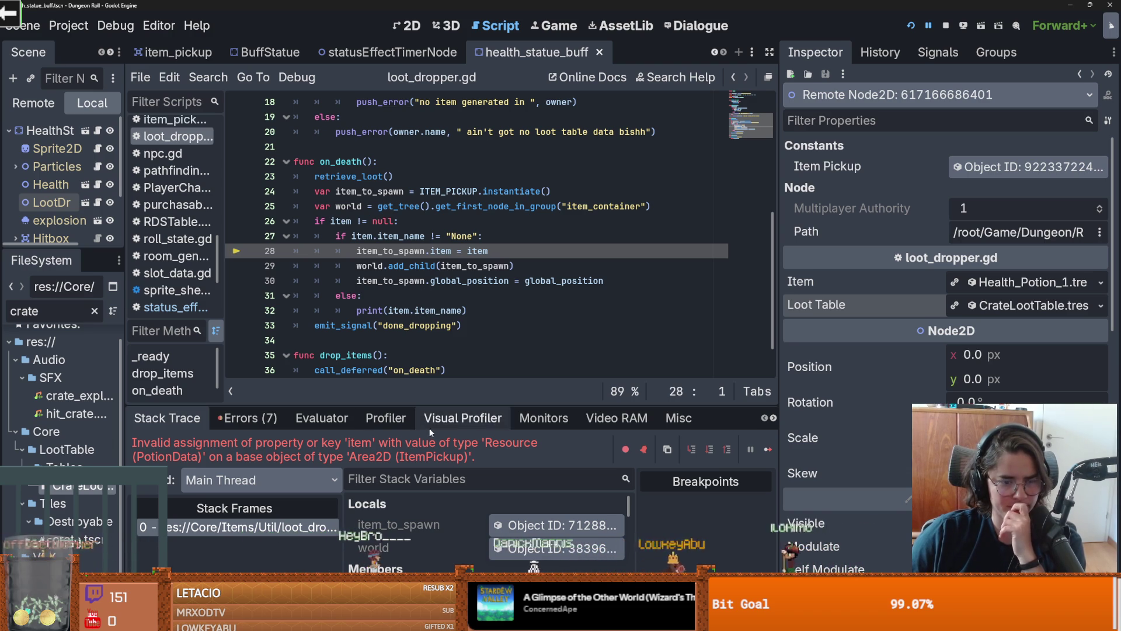
# Step: Move the line 'item_to_spawn.item = item' below world.add_child(item_to_spawn) in on_death
pyautogui.scroll(1, 388, 310)
pyautogui.click(384, 296)
pyautogui.doubleClick(384, 296)
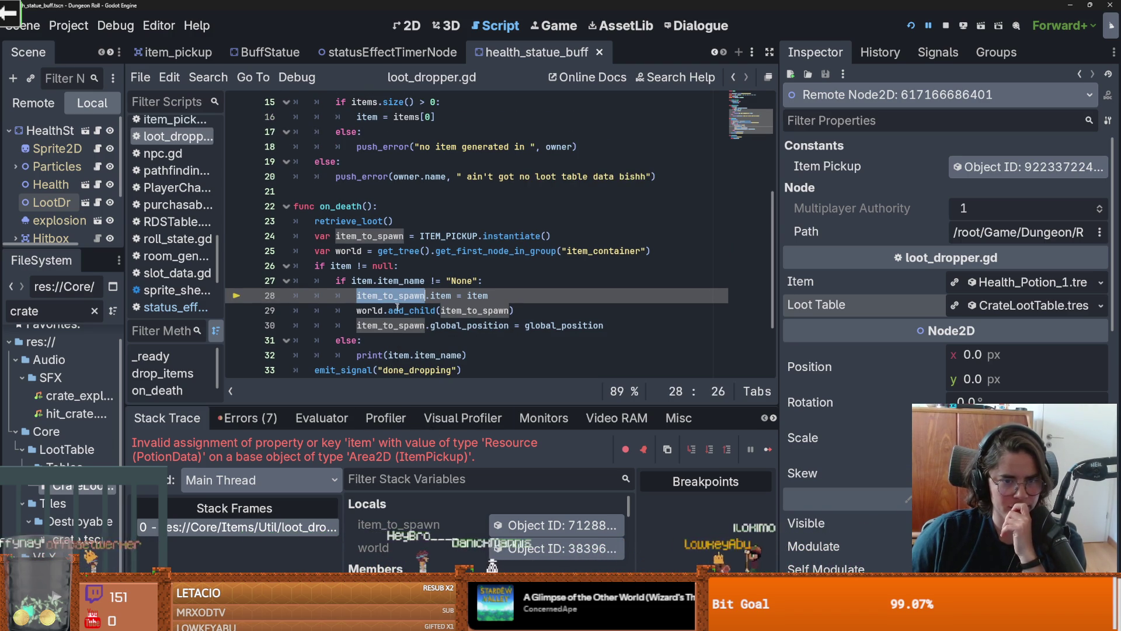
pyautogui.press('End')
pyautogui.hotkey('shift', 'Home')
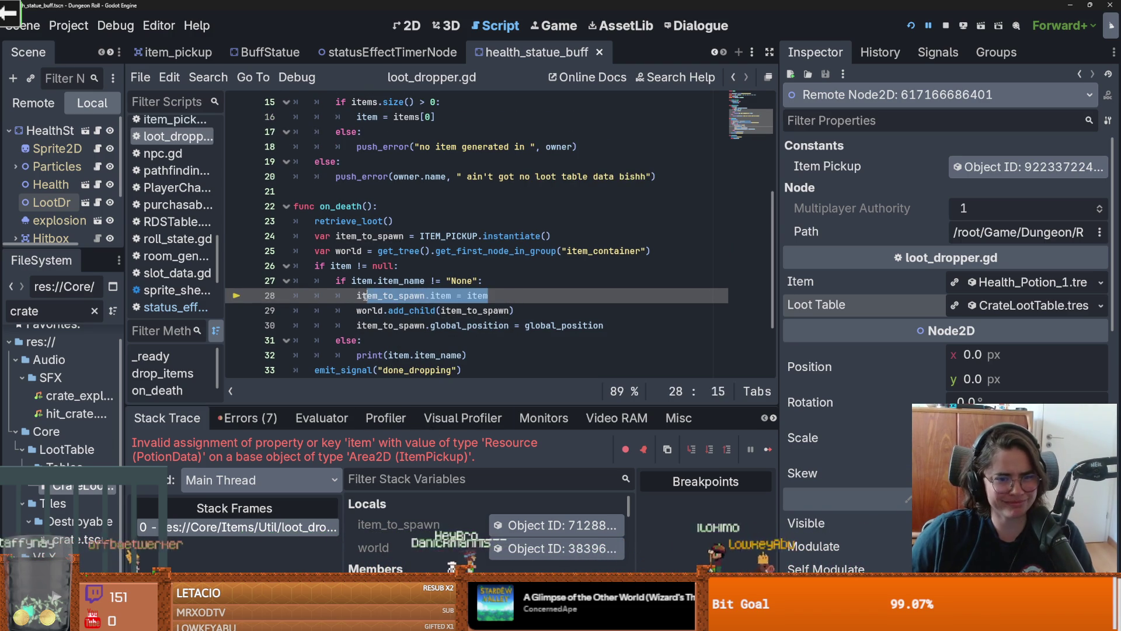
pyautogui.hotkey('alt', 'Down')
pyautogui.hotkey('alt', 'Down')
pyautogui.hotkey('alt', 'Up')
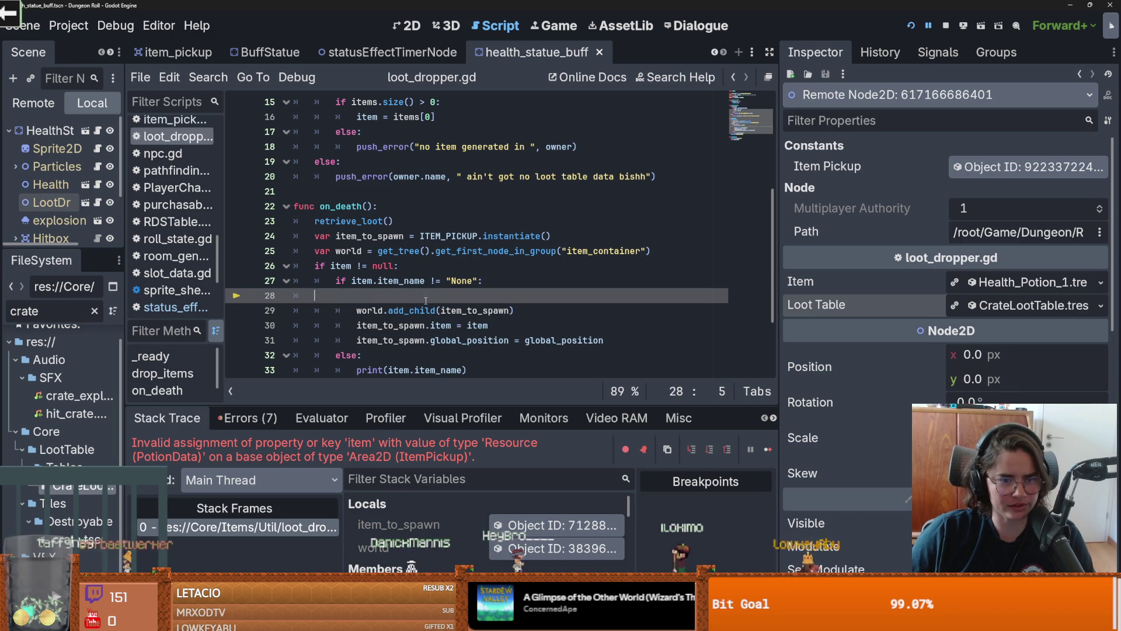
pyautogui.press('Up')
pyautogui.press('Up')
pyautogui.press('End')
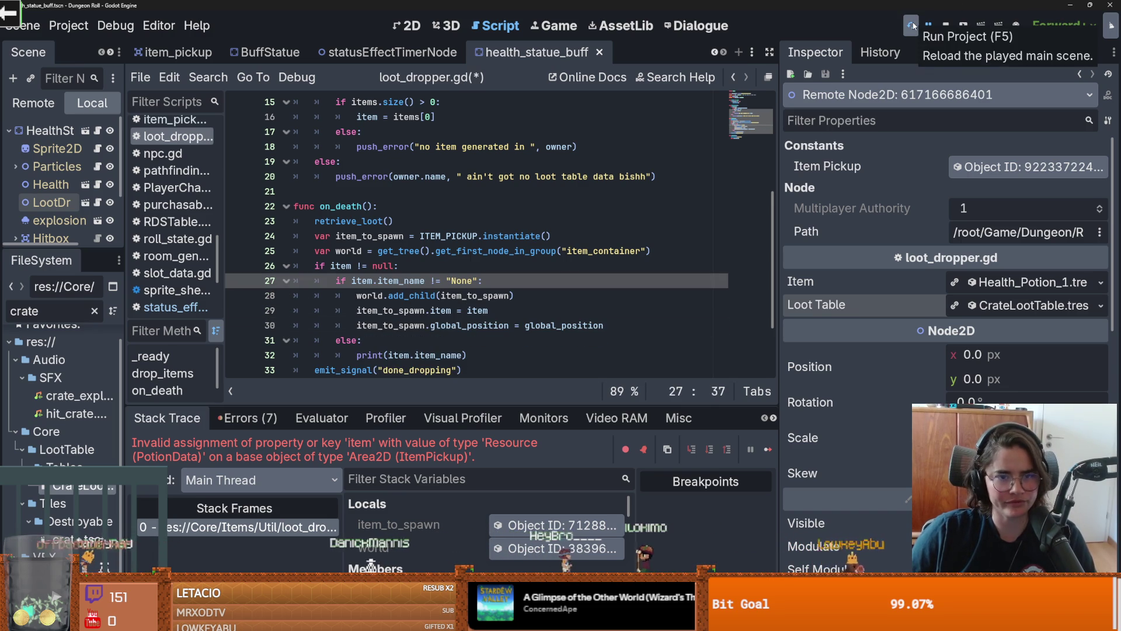
# Step: Search the FileSystem for 'monster' and open monster_roomv1.tscn
pyautogui.moveTo(122, 239); pyautogui.dragTo(318, 239)
pyautogui.moveTo(146, 247); pyautogui.dragTo(146, 255)
pyautogui.doubleClick(100, 318)
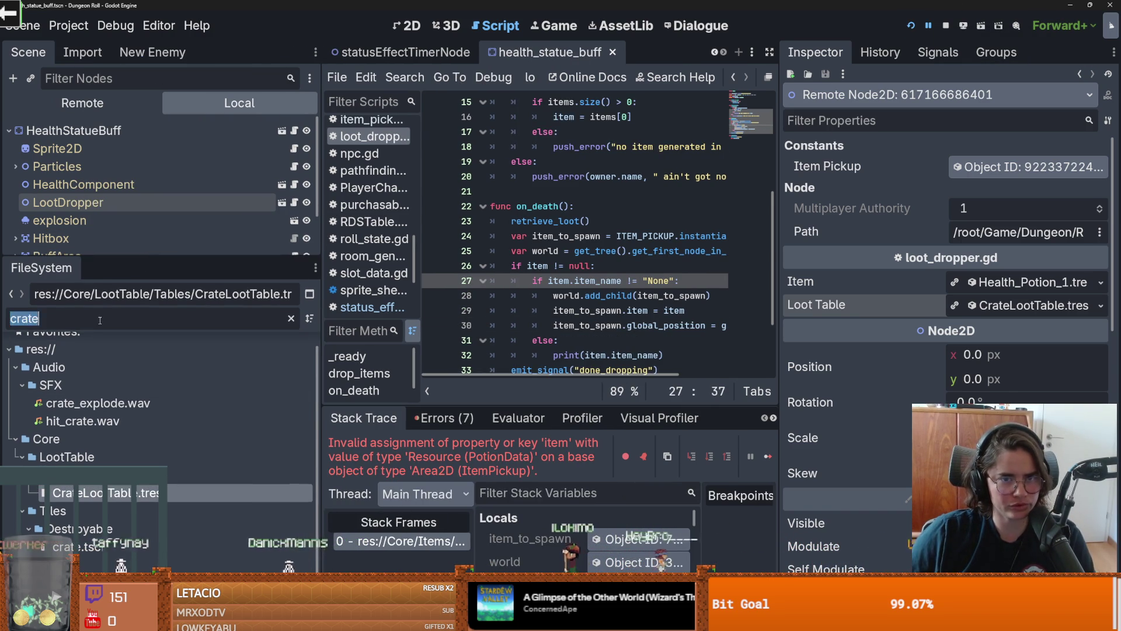
pyautogui.write('monster')
pyautogui.moveTo(316, 564); pyautogui.dragTo(316, 506)
pyautogui.scroll(10, 103, 424)
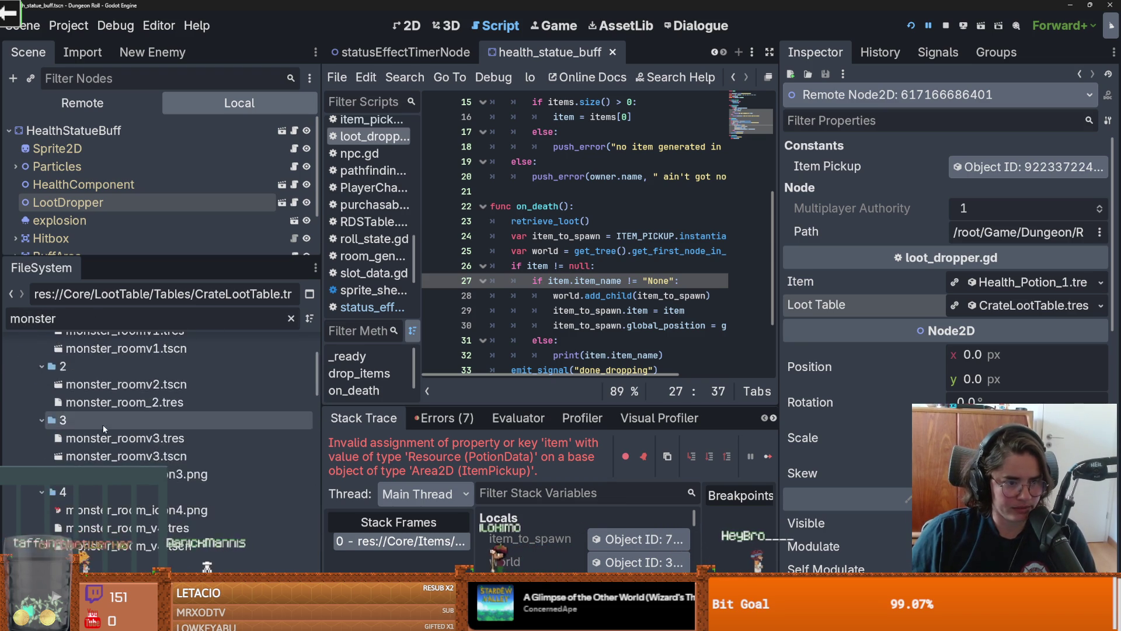
pyautogui.click(94, 489)
pyautogui.doubleClick(94, 489)
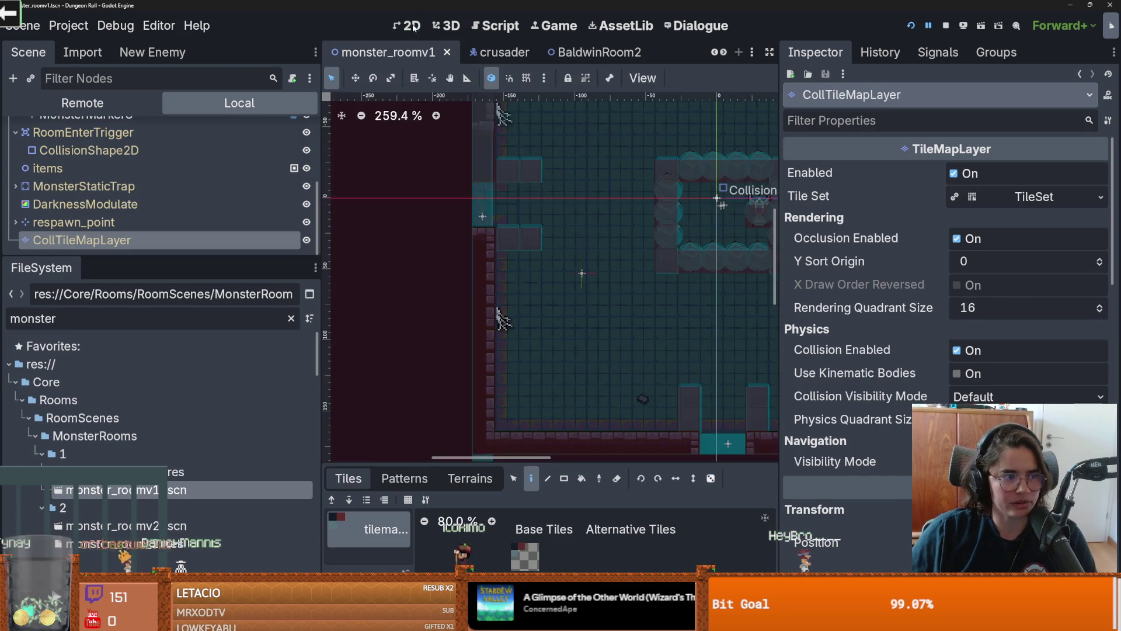
# Step: Remove the object tile inside the room's central ring on the TilemapScenes layer
pyautogui.scroll(-2, 480, 227)
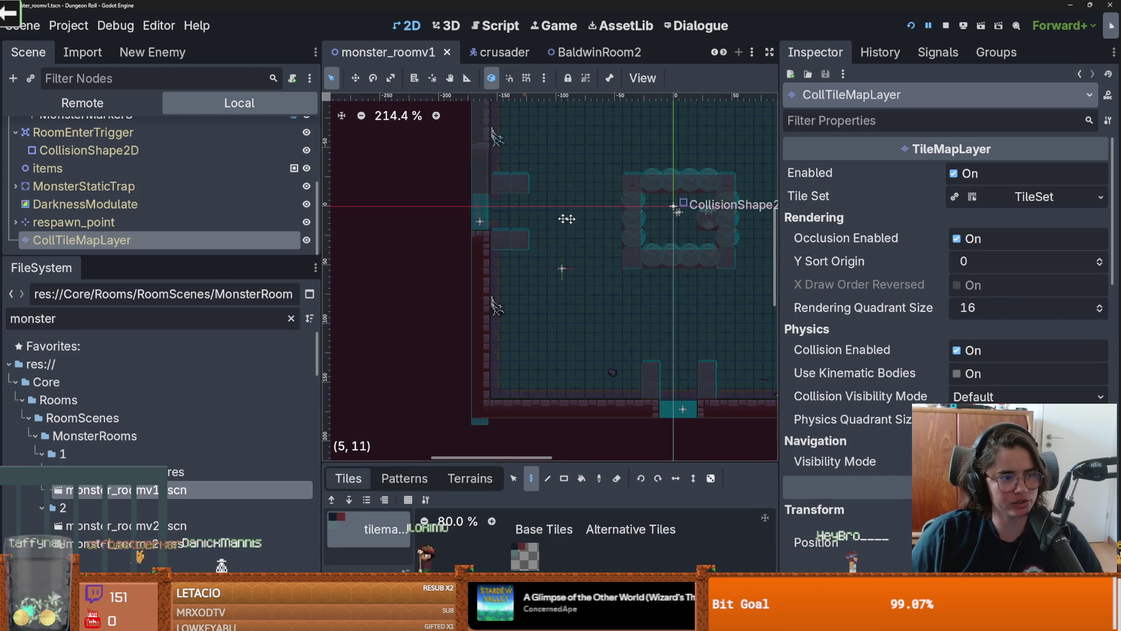
pyautogui.scroll(3, 541, 230)
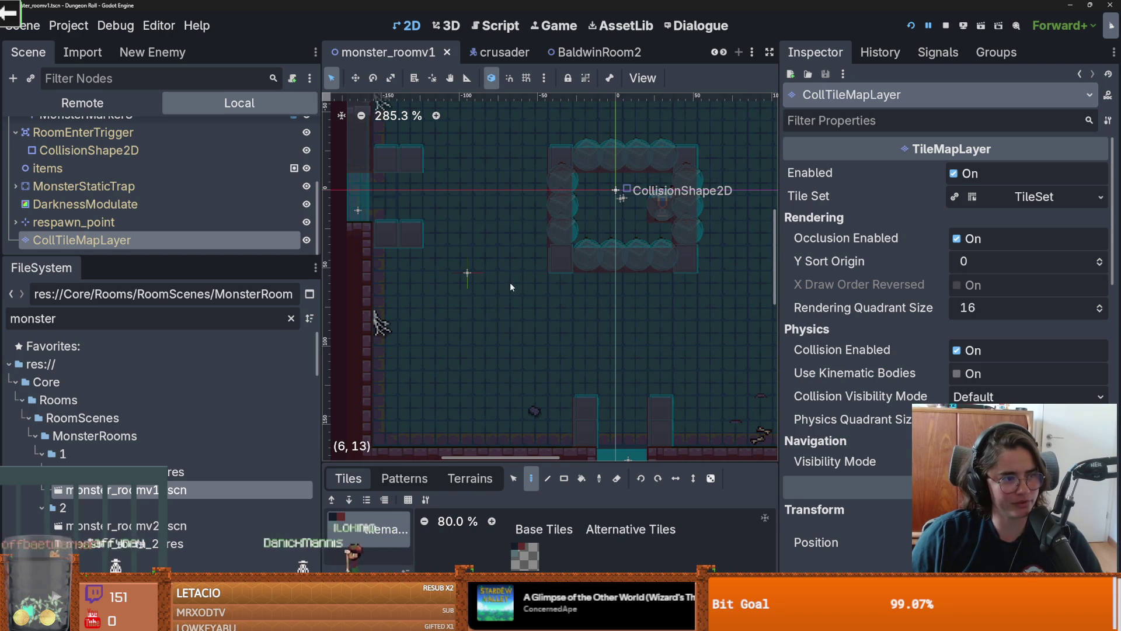
pyautogui.scroll(1, 575, 264)
pyautogui.scroll(-2, 575, 264)
pyautogui.scroll(4, 607, 220)
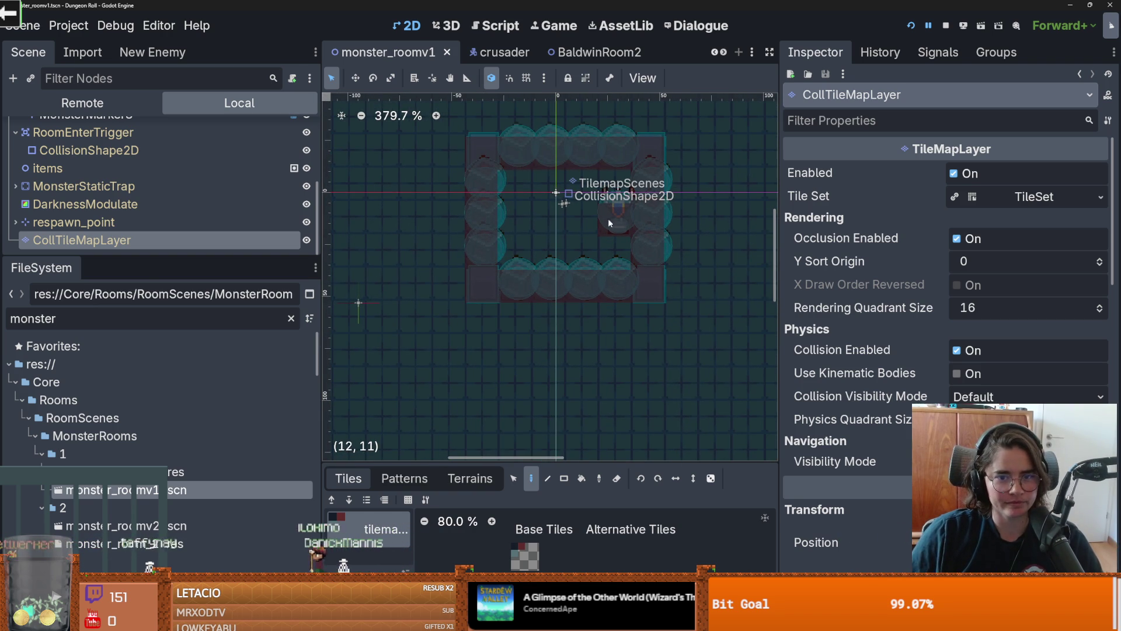
pyautogui.moveTo(58, 257); pyautogui.dragTo(59, 479)
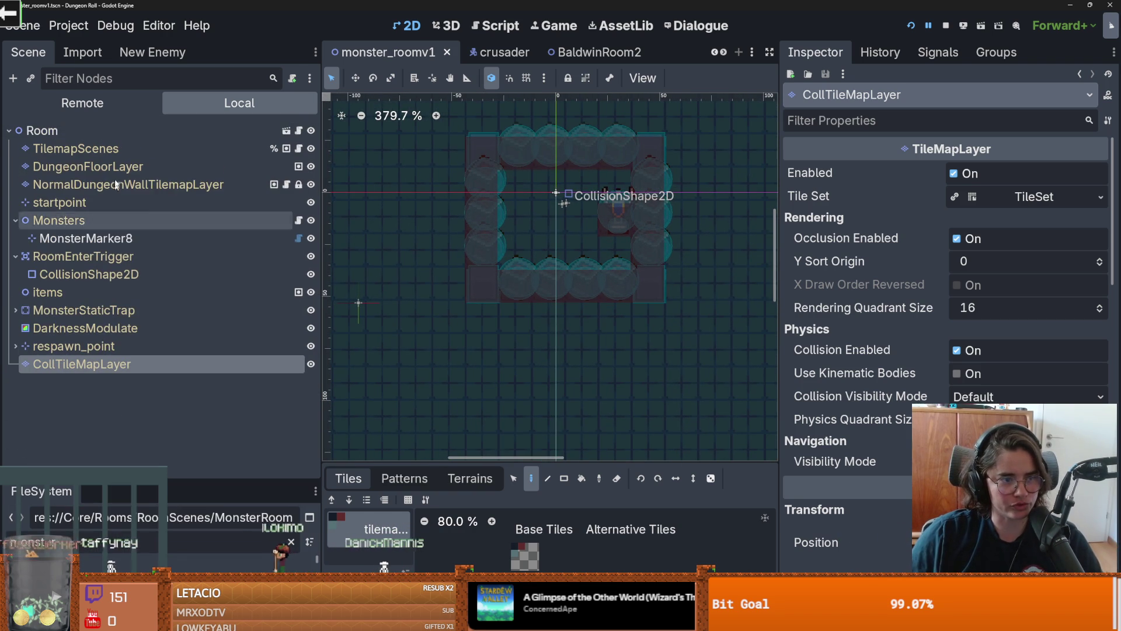
pyautogui.click(47, 292)
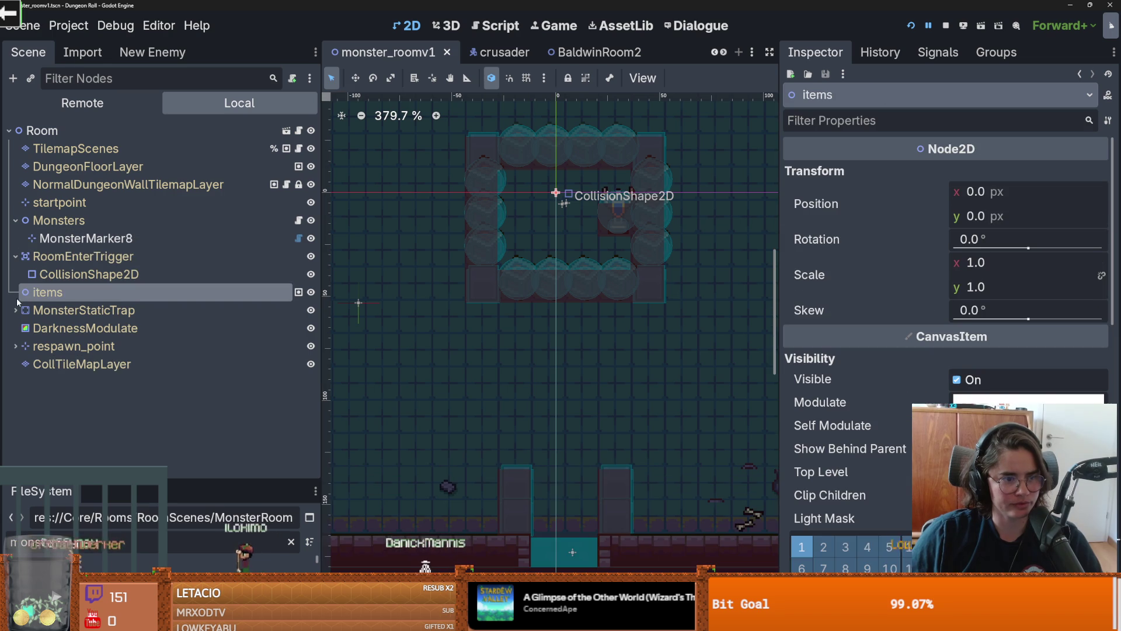
pyautogui.click(647, 195)
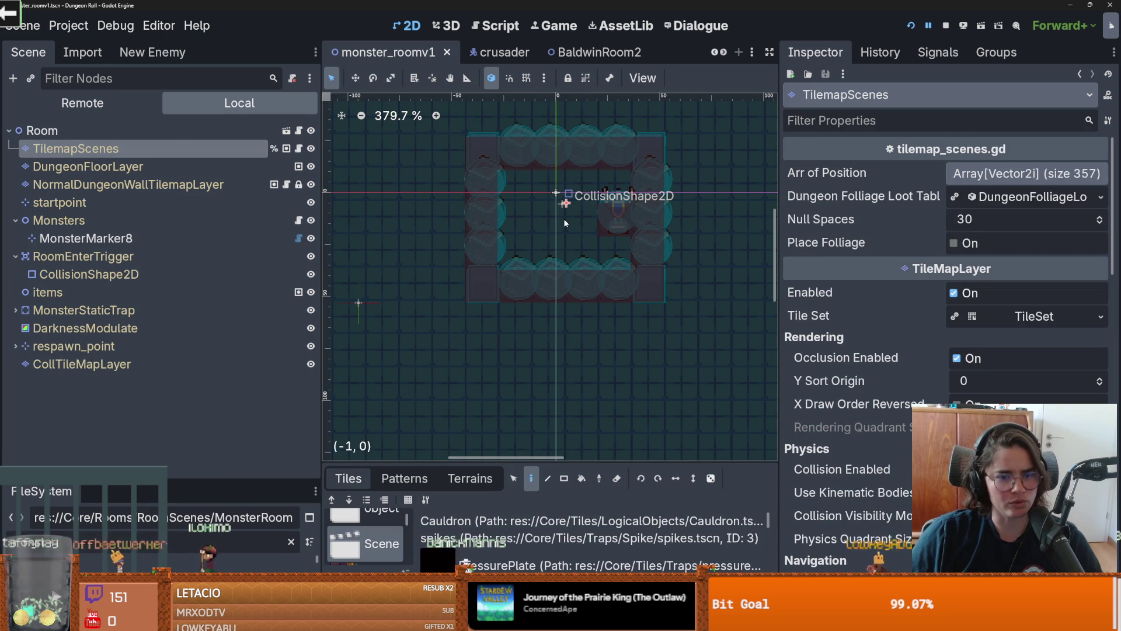
pyautogui.hotkey('ctrl', 'z')
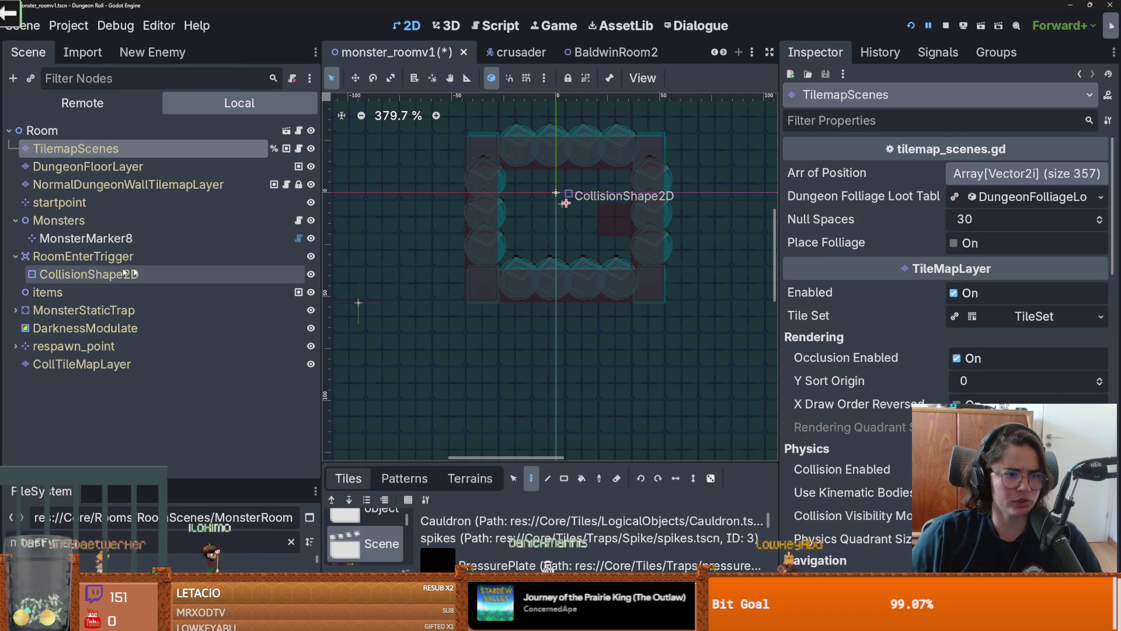
pyautogui.click(64, 295)
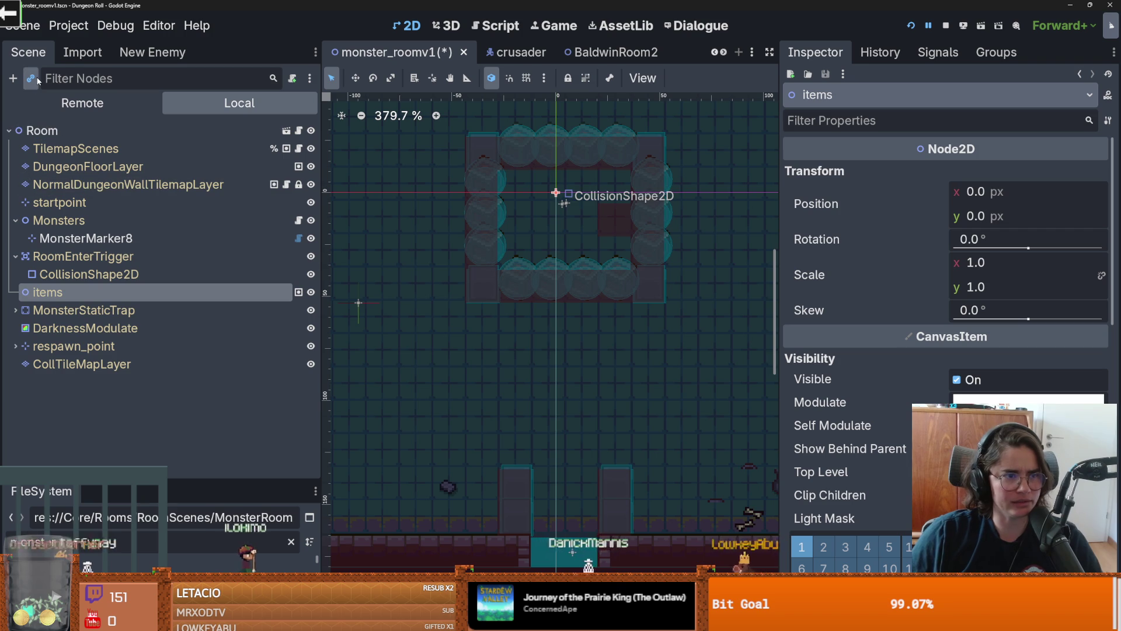
# Step: Instance health_statue_buff.tscn as a child of the items node
pyautogui.click(31, 79)
pyautogui.write('s')
pyautogui.press('BackSpace')
pyautogui.write('healt')
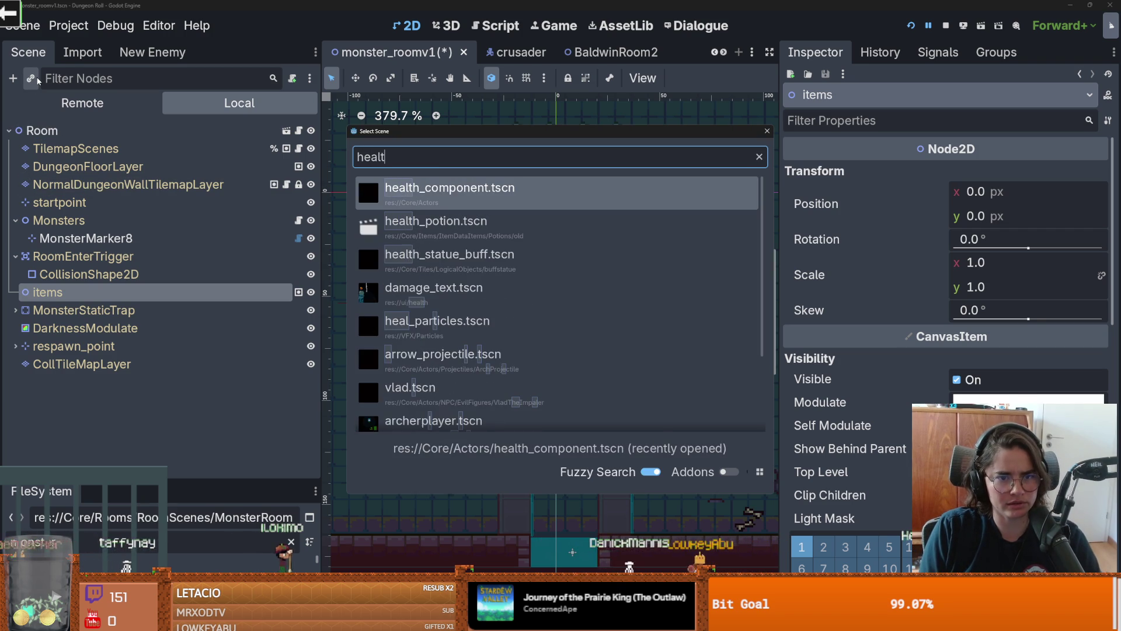
pyautogui.press('Down')
pyautogui.press('Down')
pyautogui.press('Return')
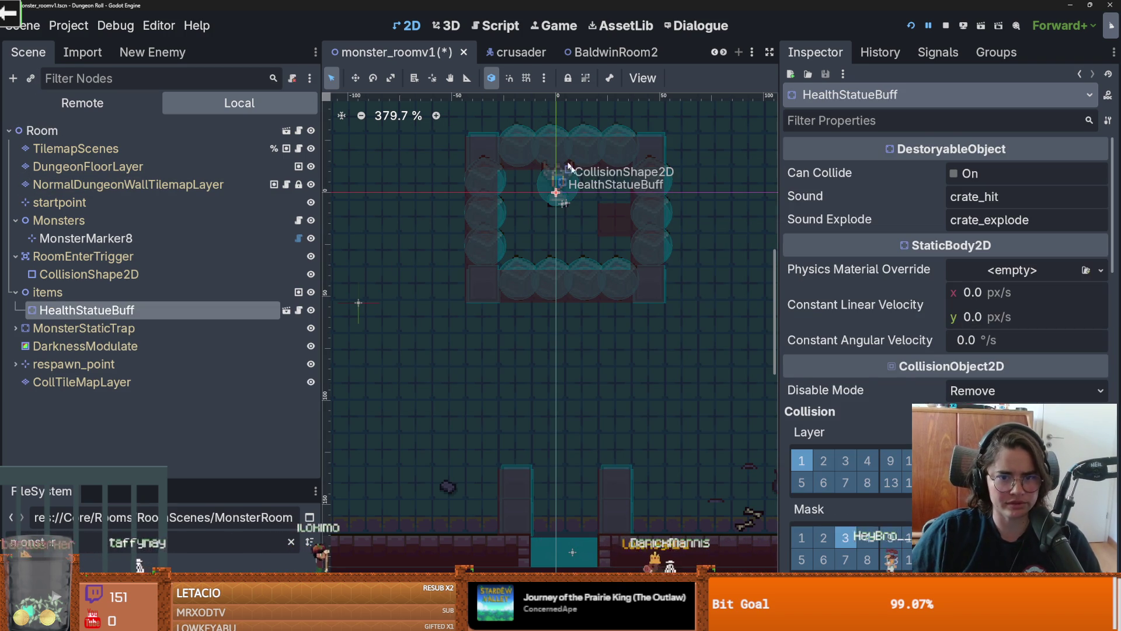
# Step: Place the HealthStatueBuff inside the crate ring and save monster_roomv1.tscn
pyautogui.rightClick(614, 225)
pyautogui.click(643, 275)
pyautogui.click(620, 219)
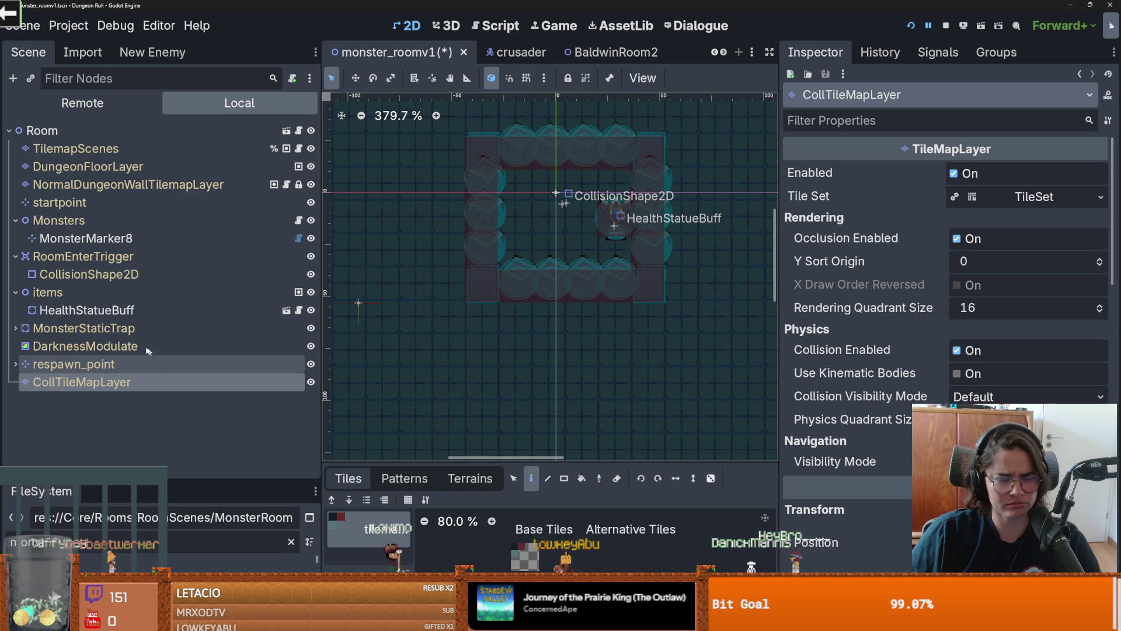
pyautogui.click(87, 310)
pyautogui.moveTo(613, 226); pyautogui.dragTo(612, 211)
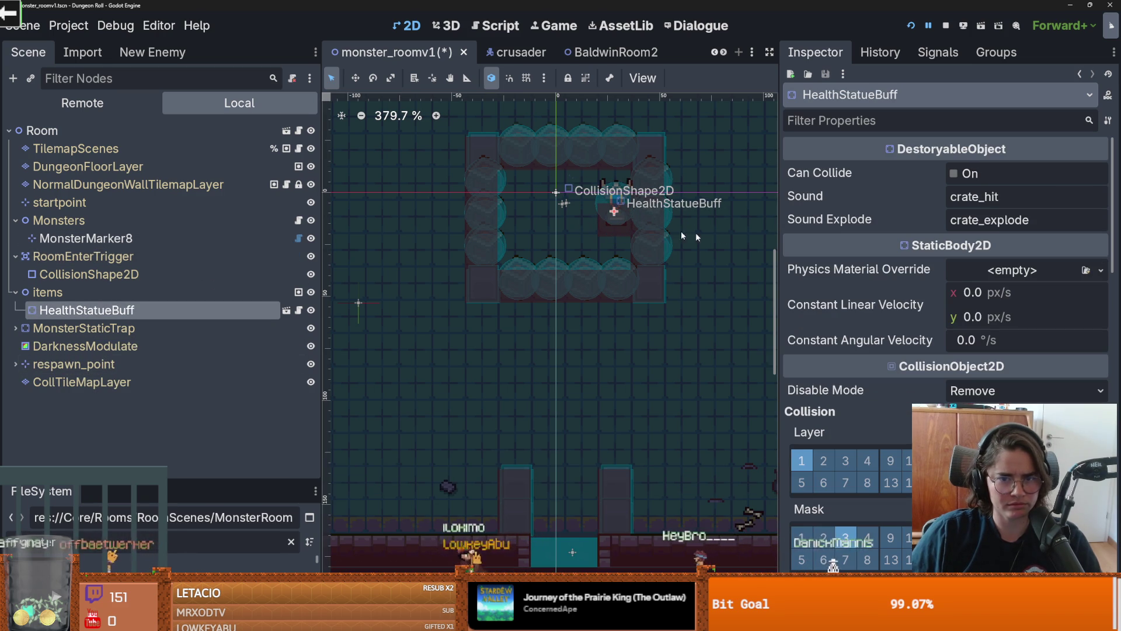
pyautogui.hotkey('ctrl', 's')
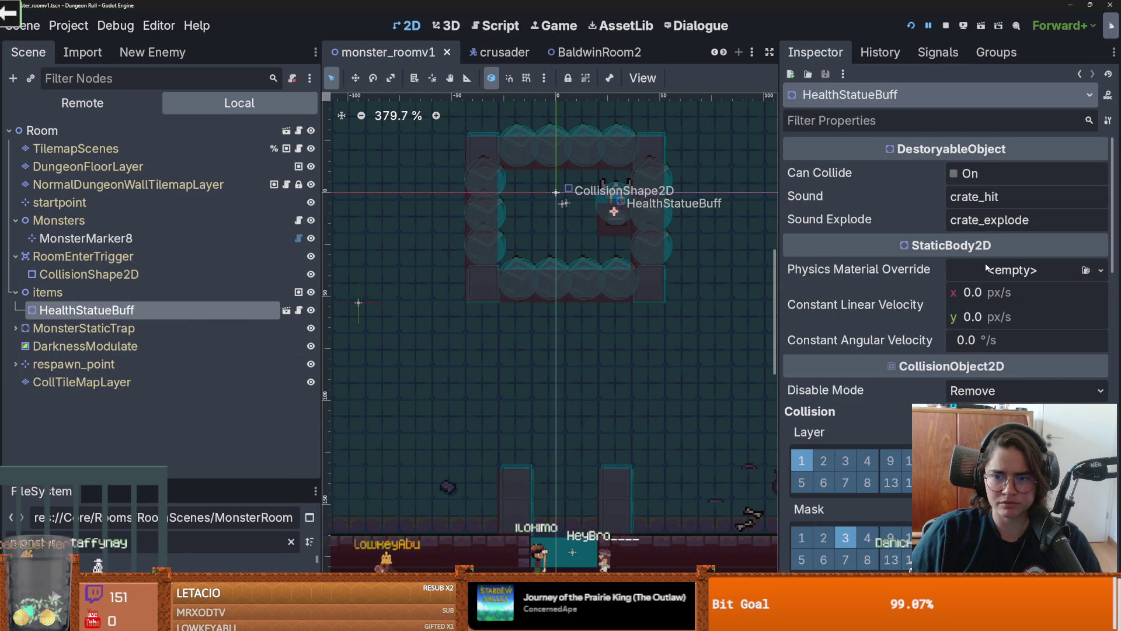
pyautogui.scroll(-2, 949, 192)
# Step: Run the game, enter the zombie room, and attack the health statue until the debugger breaks
pyautogui.click(909, 26)
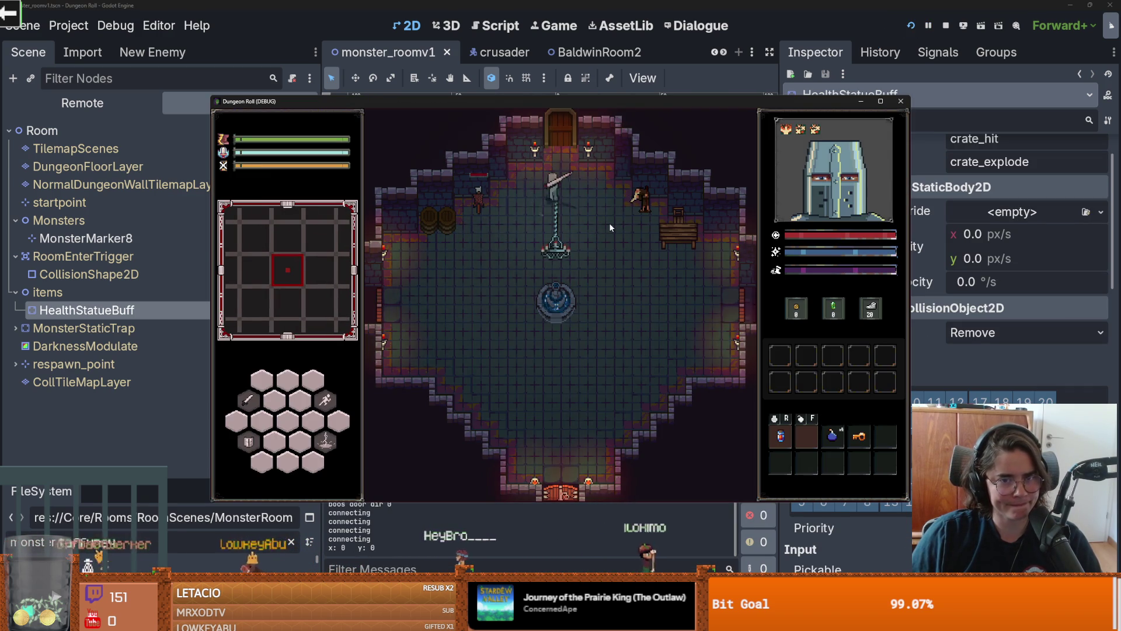
pyautogui.scroll(-2, 495, 402)
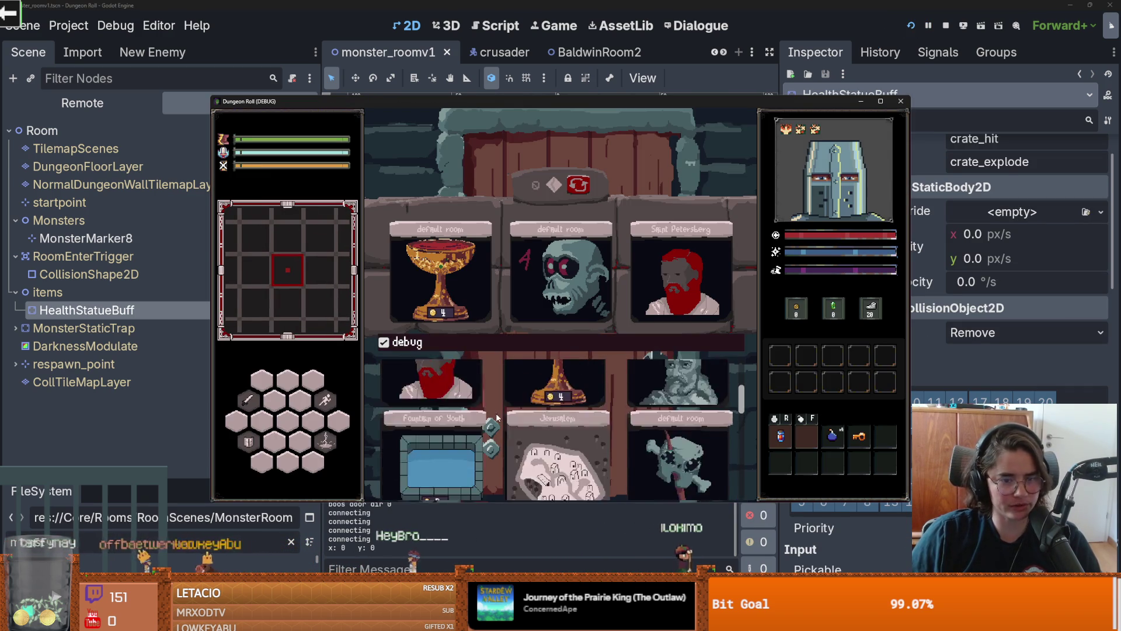
pyautogui.click(563, 298)
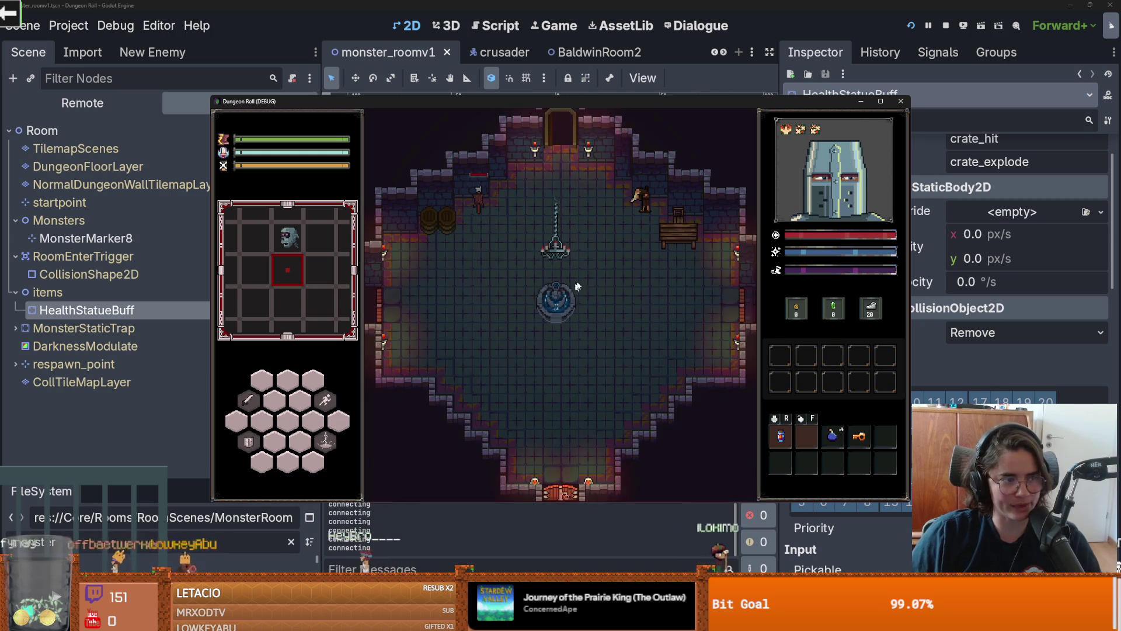
pyautogui.press('w')
pyautogui.click(603, 331)
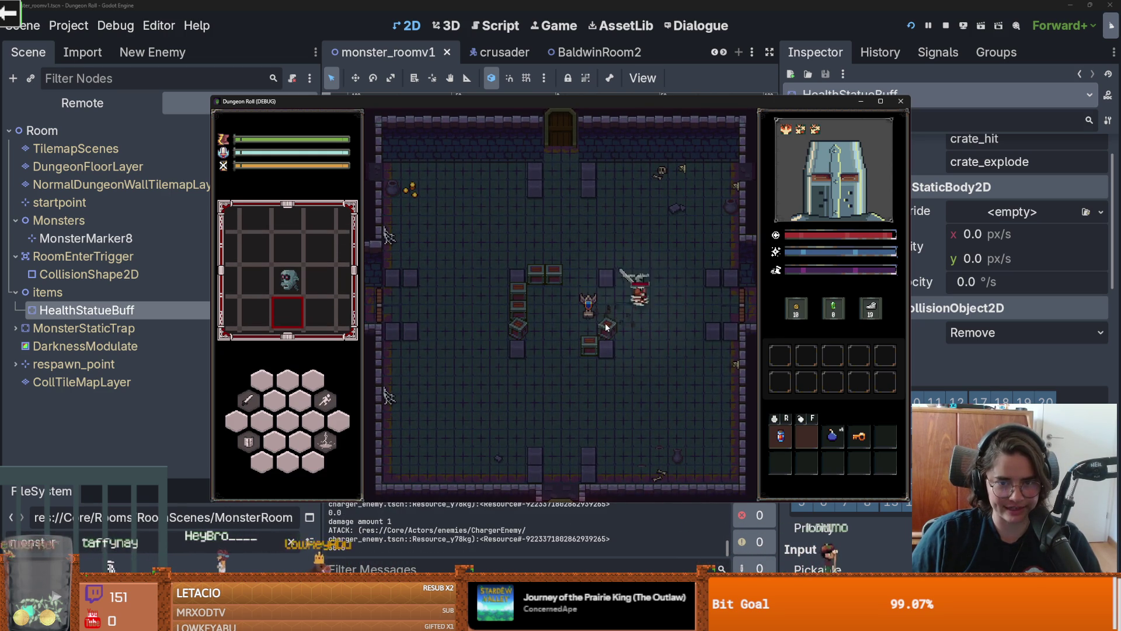
pyautogui.press('w')
pyautogui.press('a')
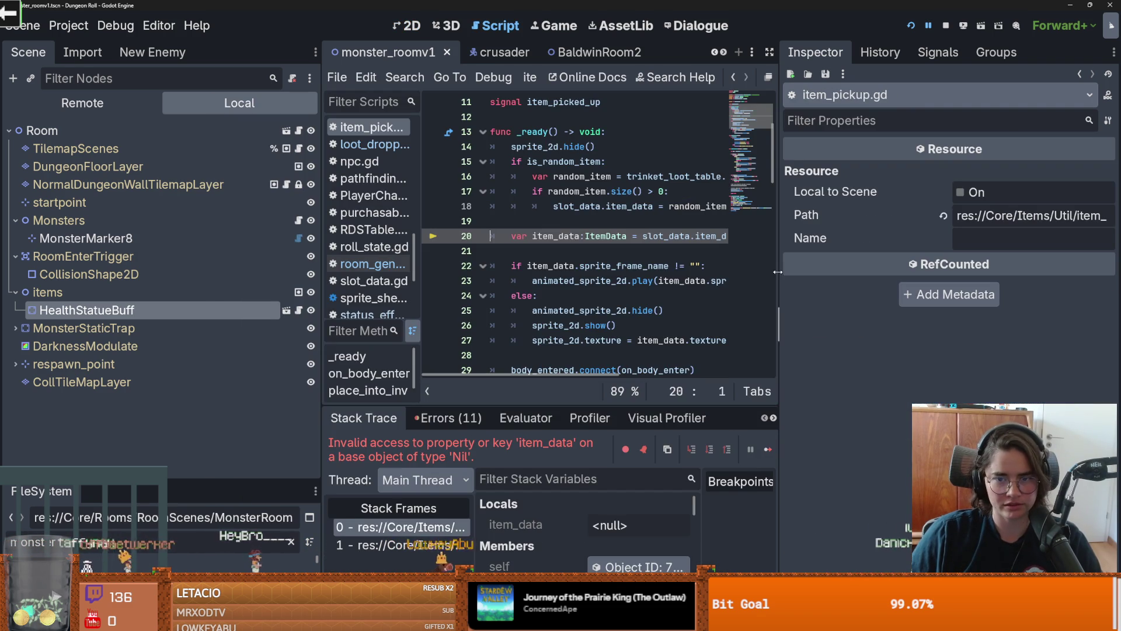
pyautogui.moveTo(777, 272); pyautogui.dragTo(998, 272)
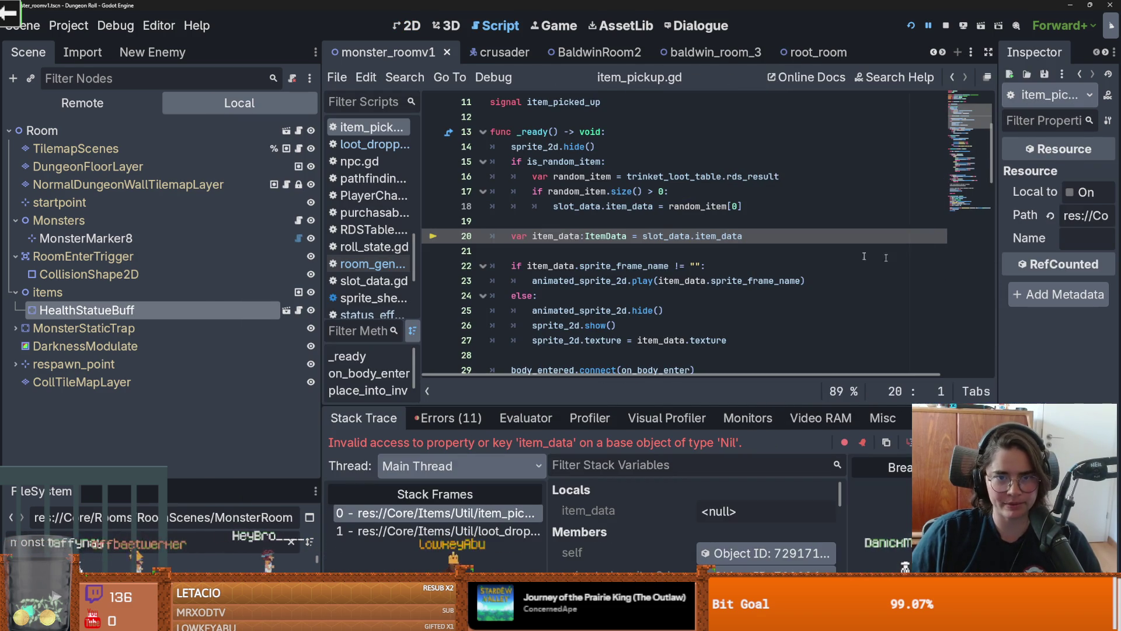
# Step: Open loot_dropper.gd from stack frame 1 and move 'item_to_spawn.item = item' above world.add_child
pyautogui.scroll(1, 588, 289)
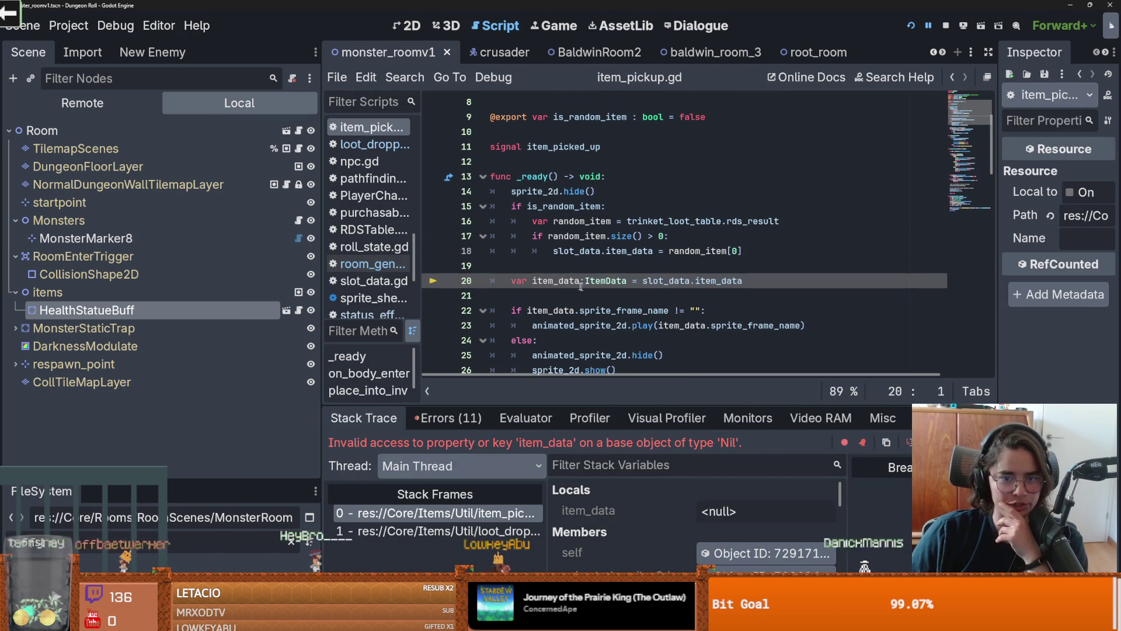
pyautogui.scroll(-1, 656, 296)
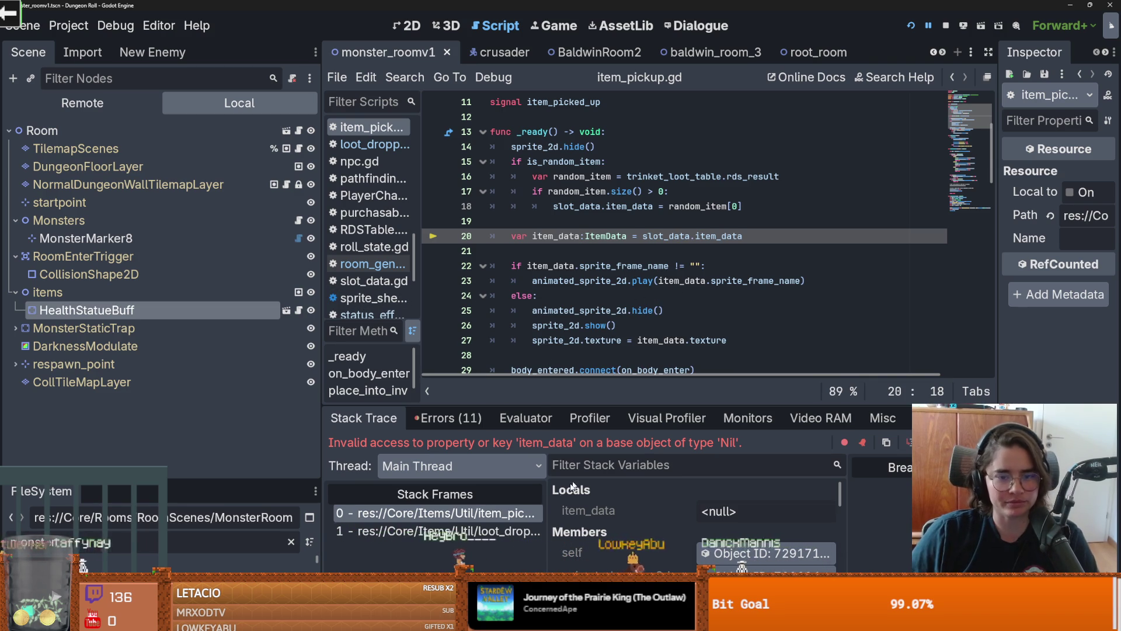
pyautogui.click(438, 531)
pyautogui.click(706, 299)
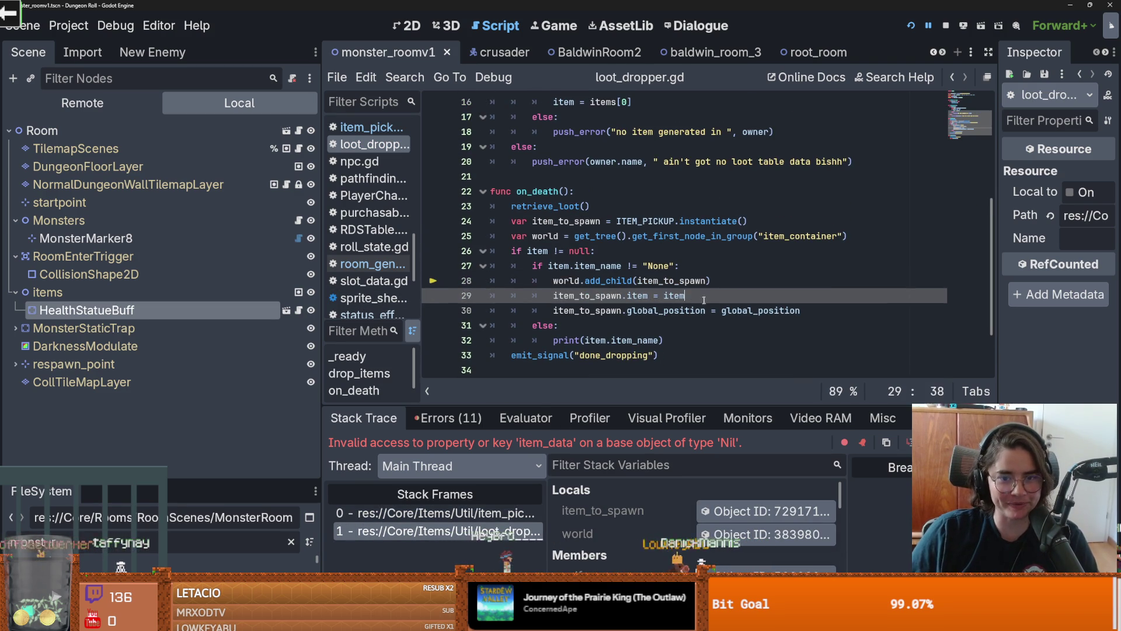
pyautogui.hotkey('shift', 'Home')
pyautogui.press('BackSpace')
pyautogui.click(685, 267)
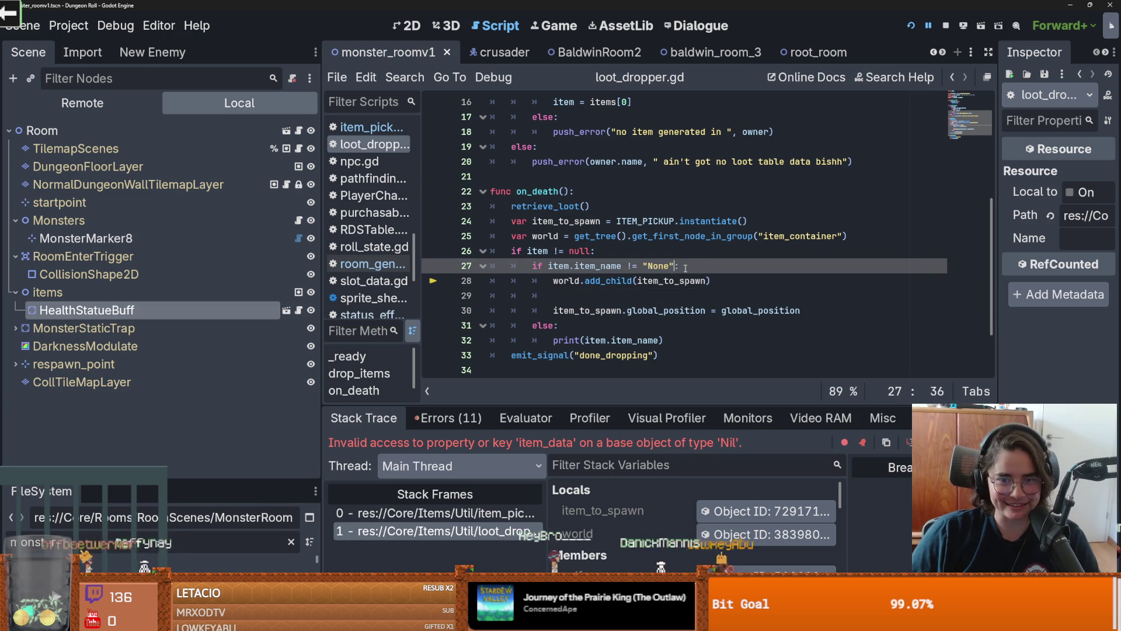
pyautogui.press('Return')
pyautogui.write('item_to_spawn.item = item')
pyautogui.click(598, 311)
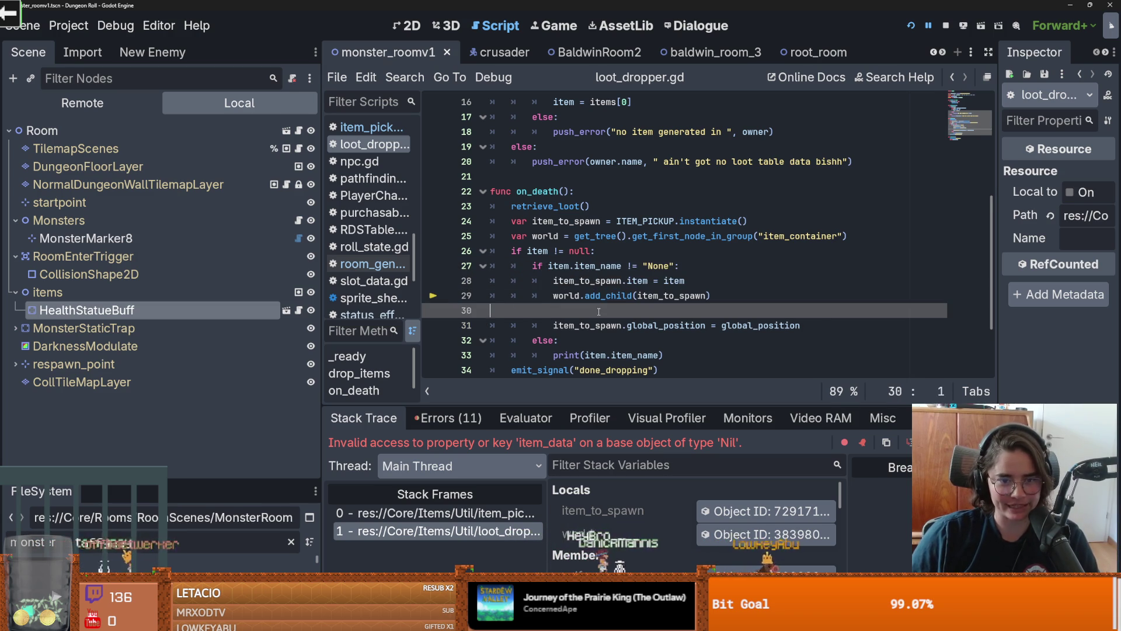
pyautogui.press('BackSpace')
pyautogui.press('BackSpace')
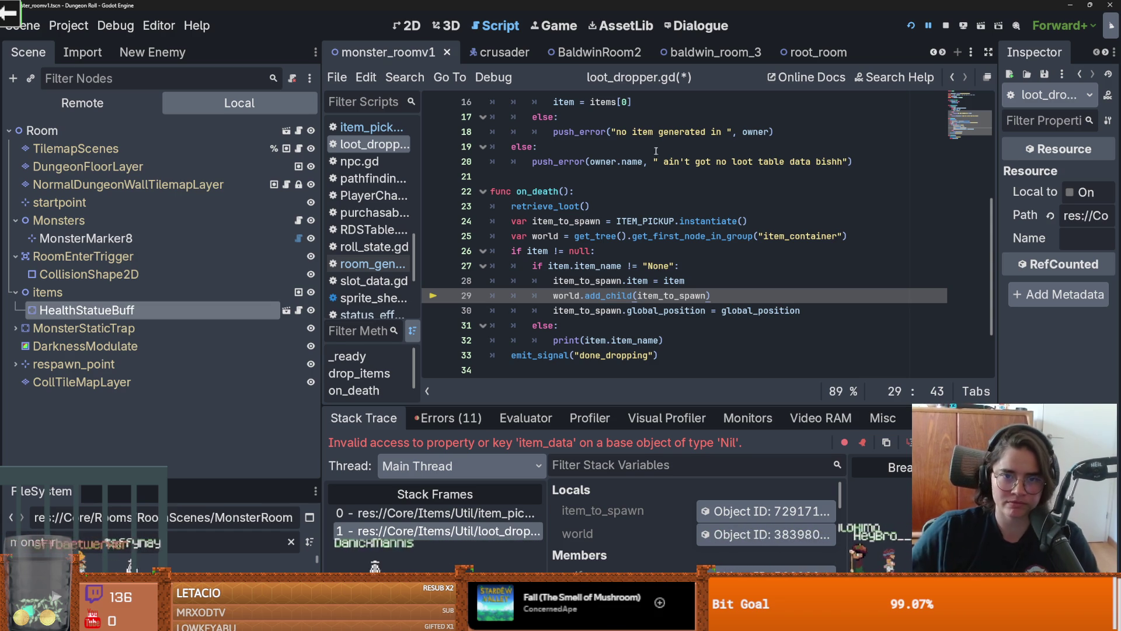
# Step: Save loot_dropper.gd after reviewing the exported ItemData declaration on line 4
pyautogui.scroll(5, 584, 234)
pyautogui.click(610, 147)
pyautogui.doubleClick(610, 146)
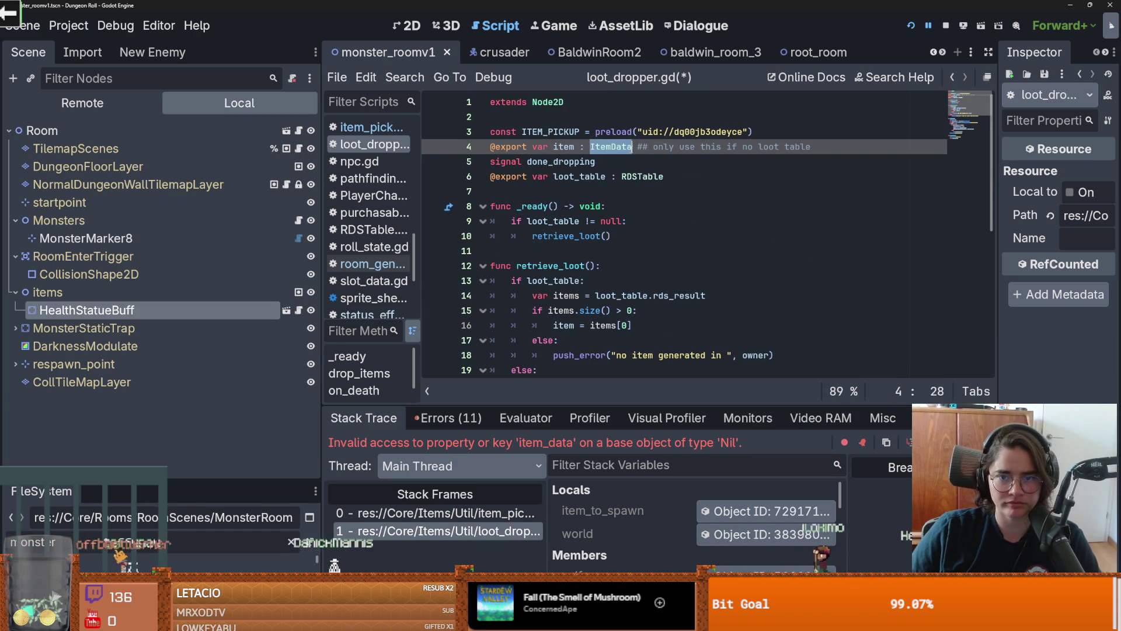
pyautogui.click(827, 147)
pyautogui.hotkey('ctrl', 's')
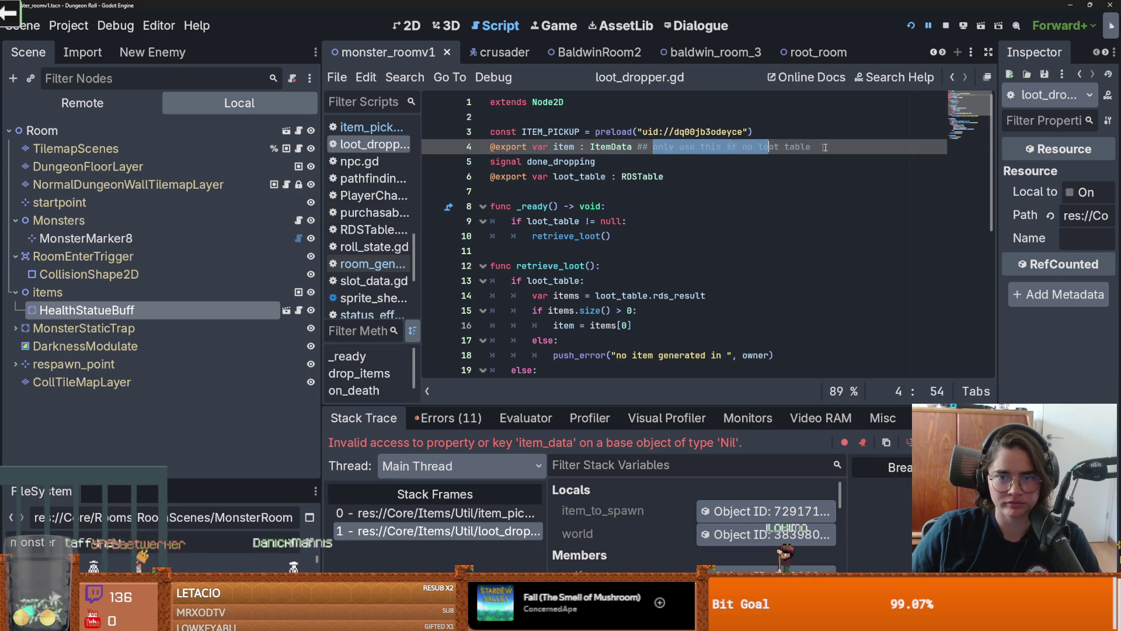
# Step: Set a breakpoint on line 16, item = items[0], and run the game again with F5
pyautogui.moveTo(801, 146); pyautogui.dragTo(658, 147)
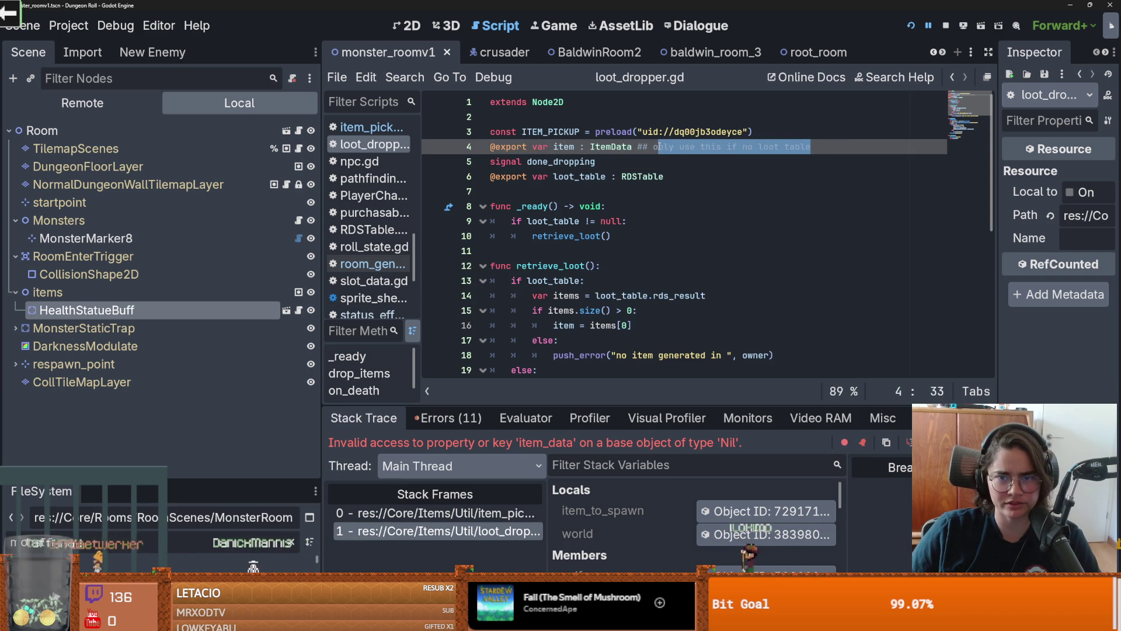
pyautogui.scroll(-3, 658, 164)
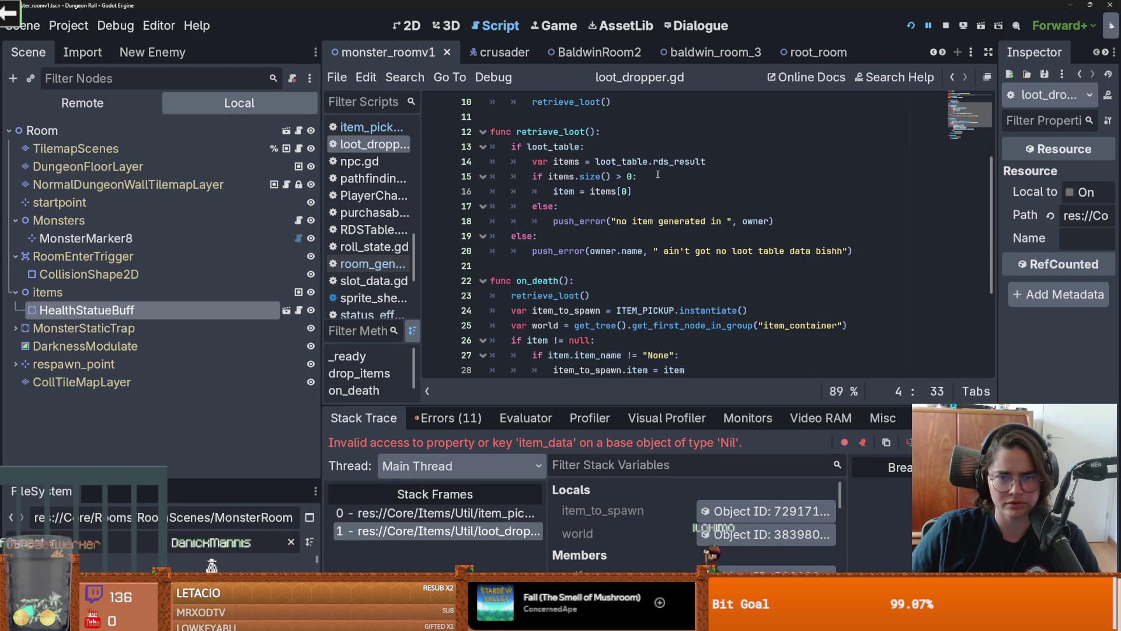
pyautogui.scroll(-2, 658, 173)
pyautogui.click(557, 206)
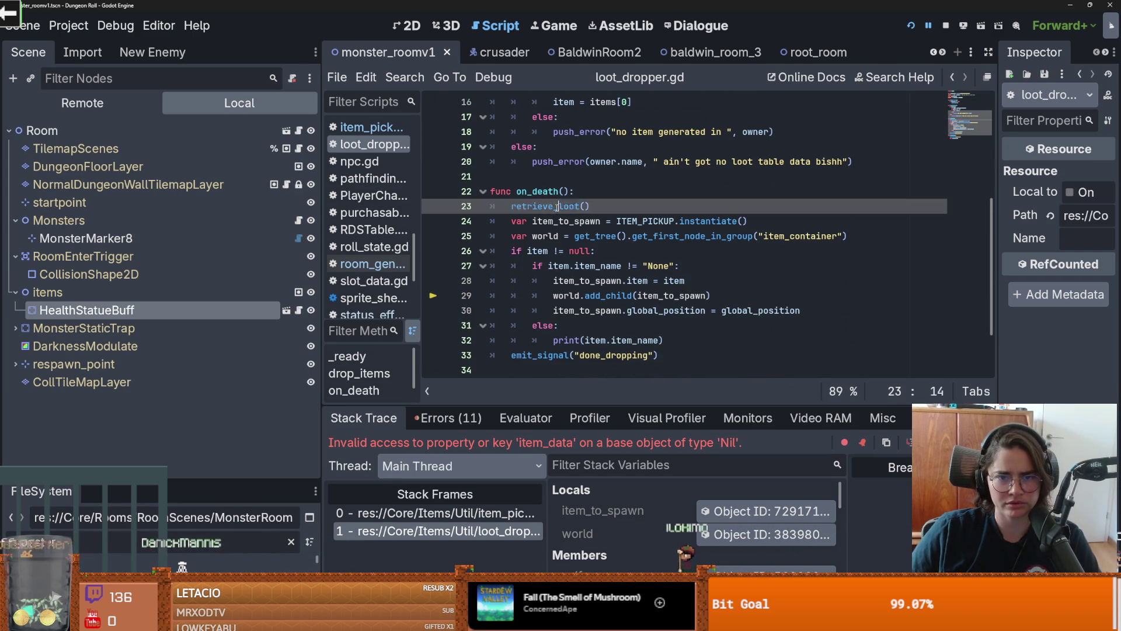
pyautogui.doubleClick(583, 226)
pyautogui.scroll(2, 607, 223)
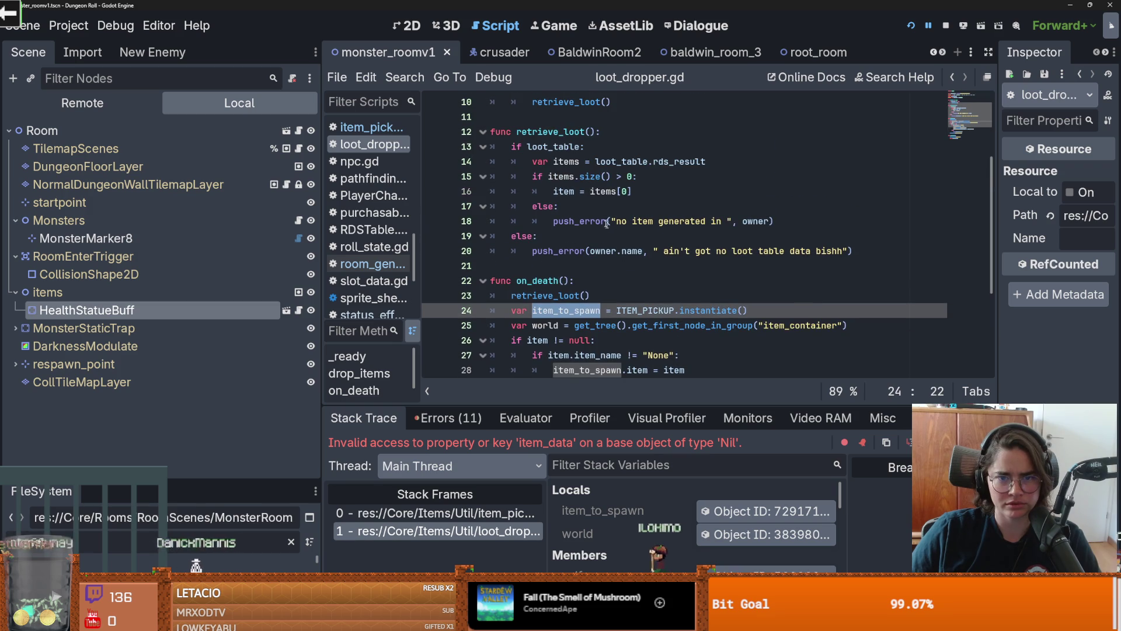
pyautogui.doubleClick(562, 192)
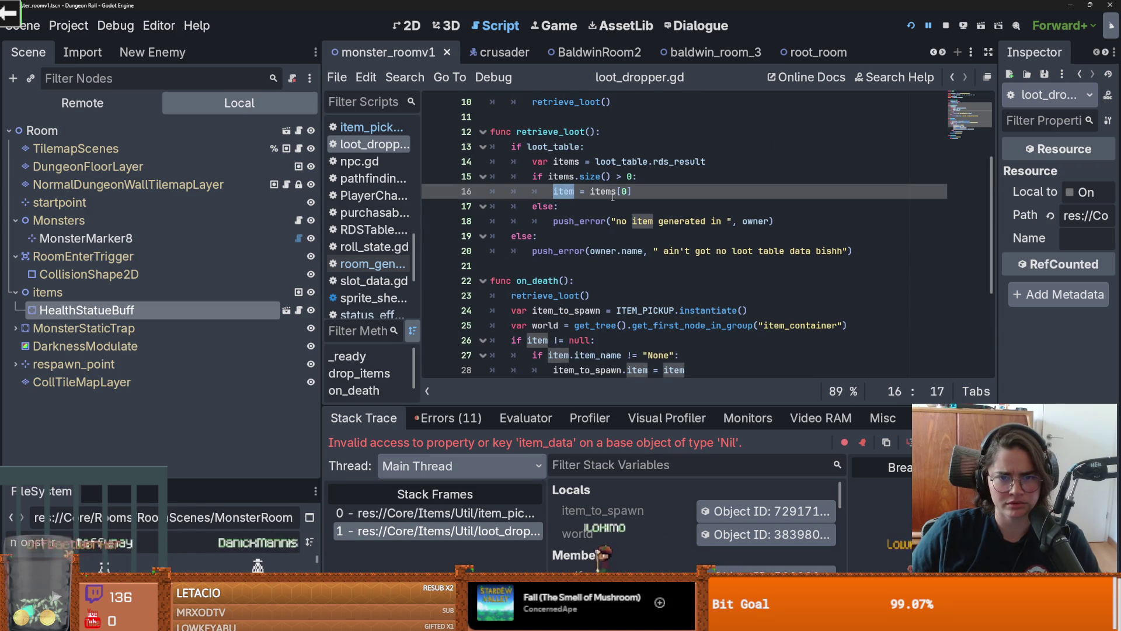
pyautogui.click(636, 192)
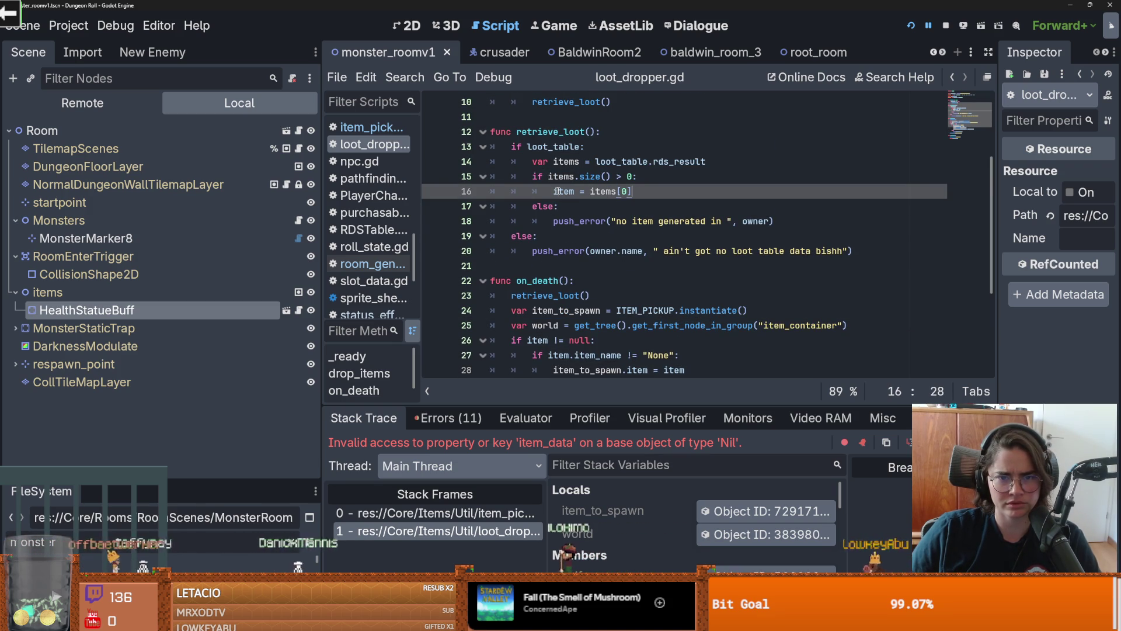
pyautogui.click(433, 191)
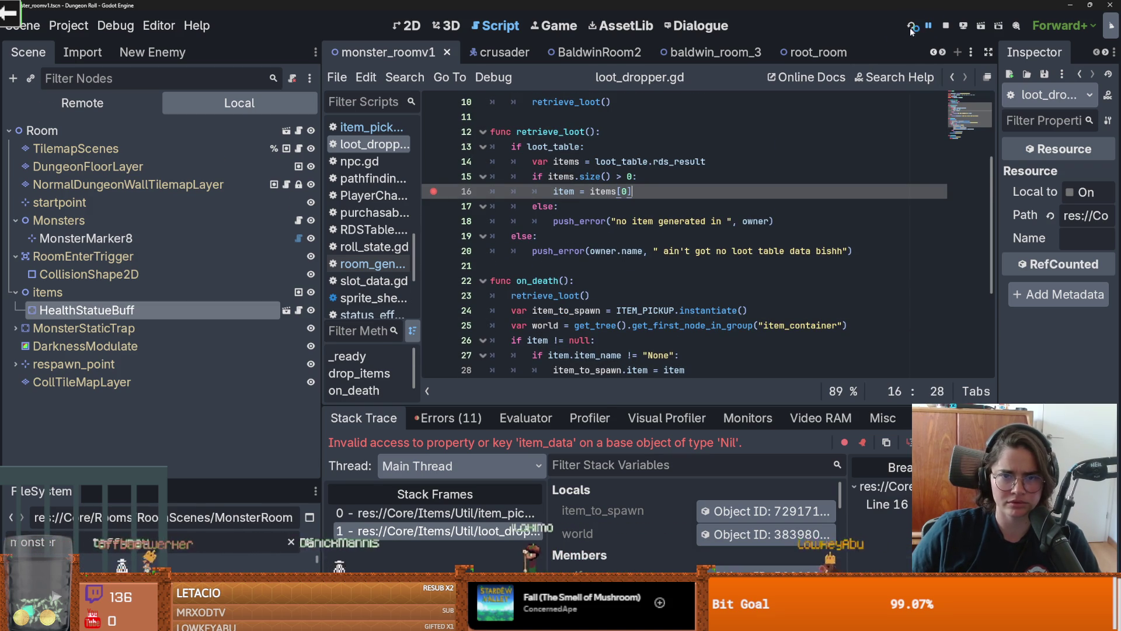
pyautogui.press('F5')
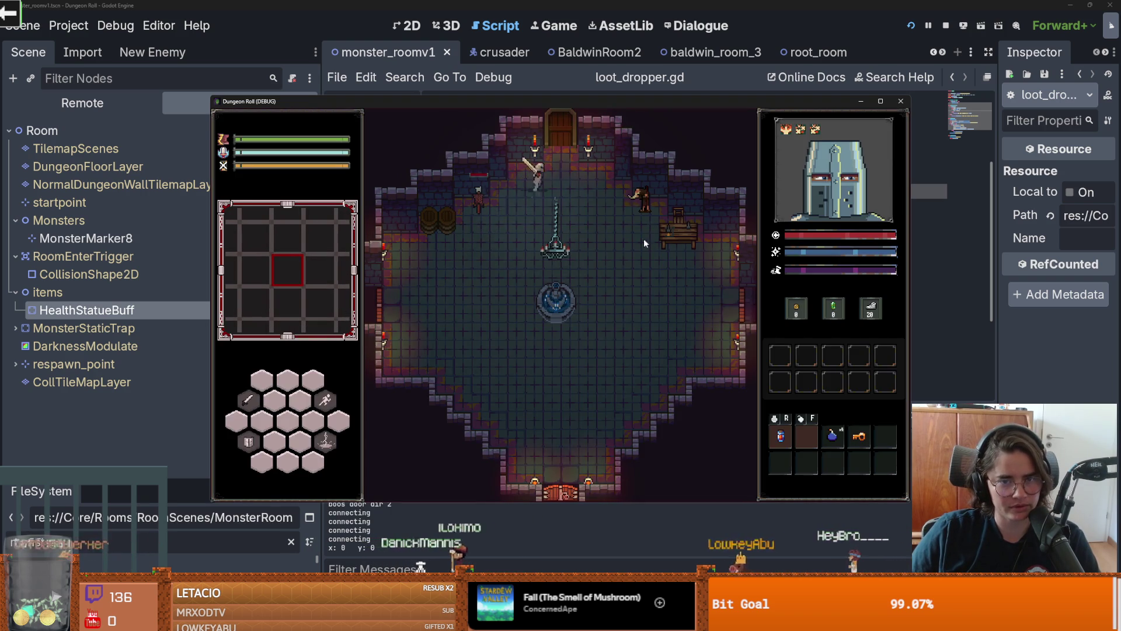
# Step: Trigger the loot drop in the running game so the debugger pauses
pyautogui.click(559, 291)
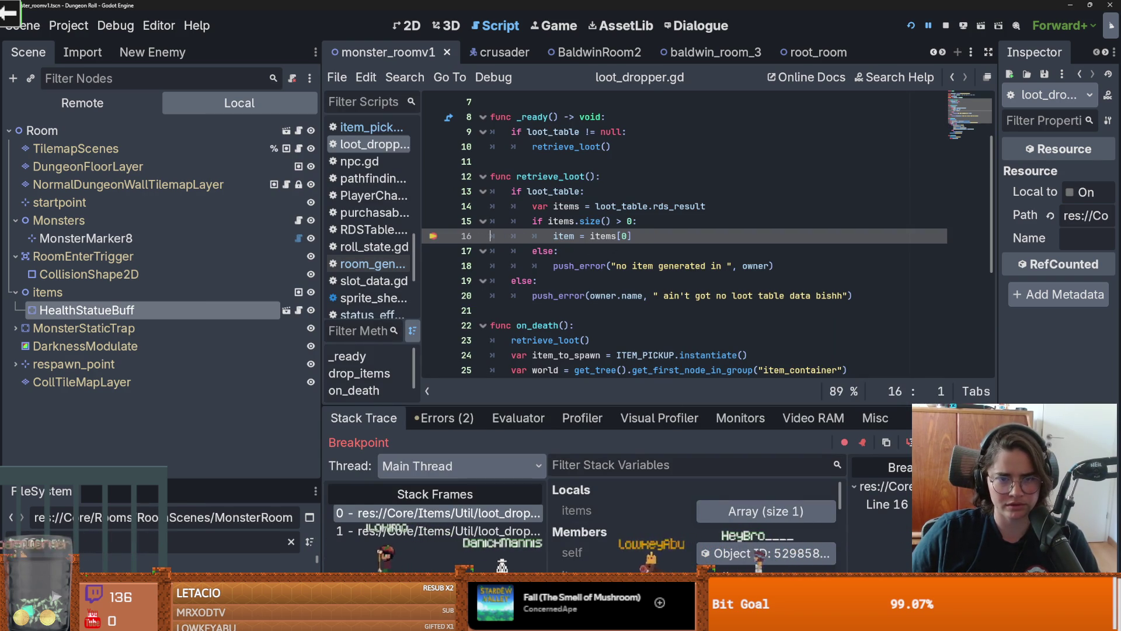
pyautogui.scroll(2, 583, 263)
pyautogui.scroll(-3, 583, 263)
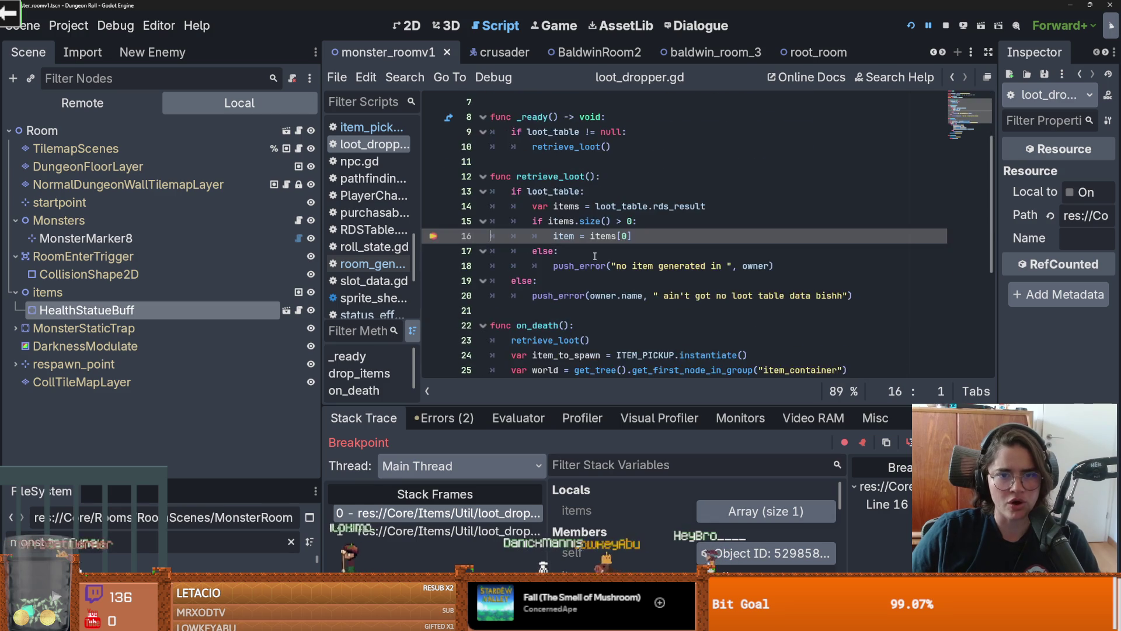
# Step: Wrap retrieve_loot() in an 'if item == null:' check in on_death and resume the game
pyautogui.click(536, 295)
pyautogui.hotkey('ctrl', 'shift', 'Return')
pyautogui.write('if item')
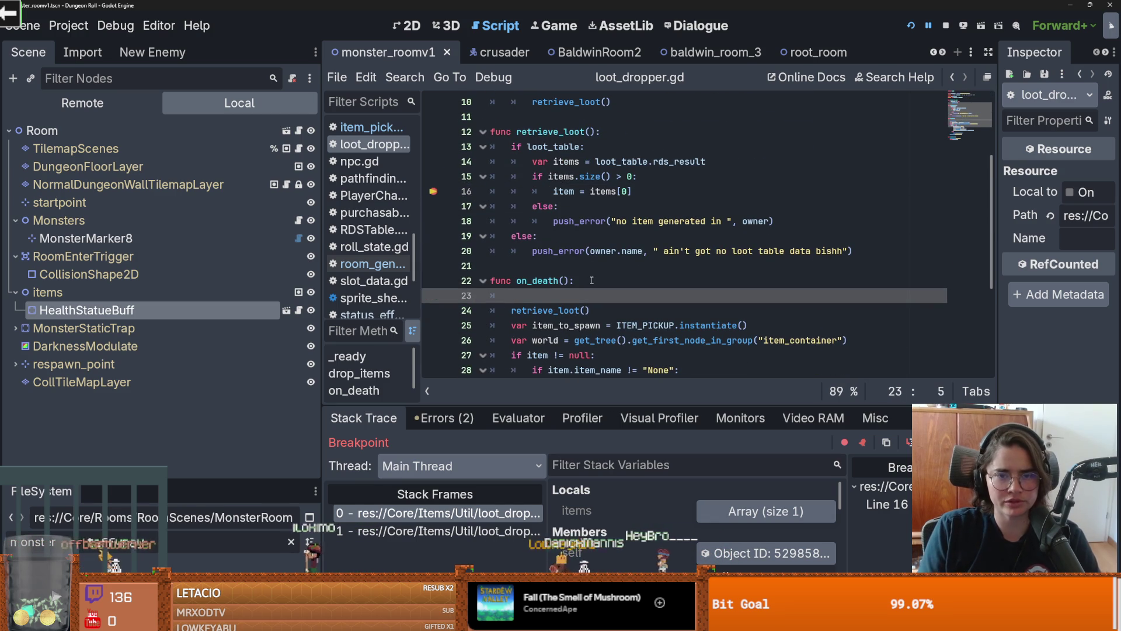
pyautogui.write(' == ')
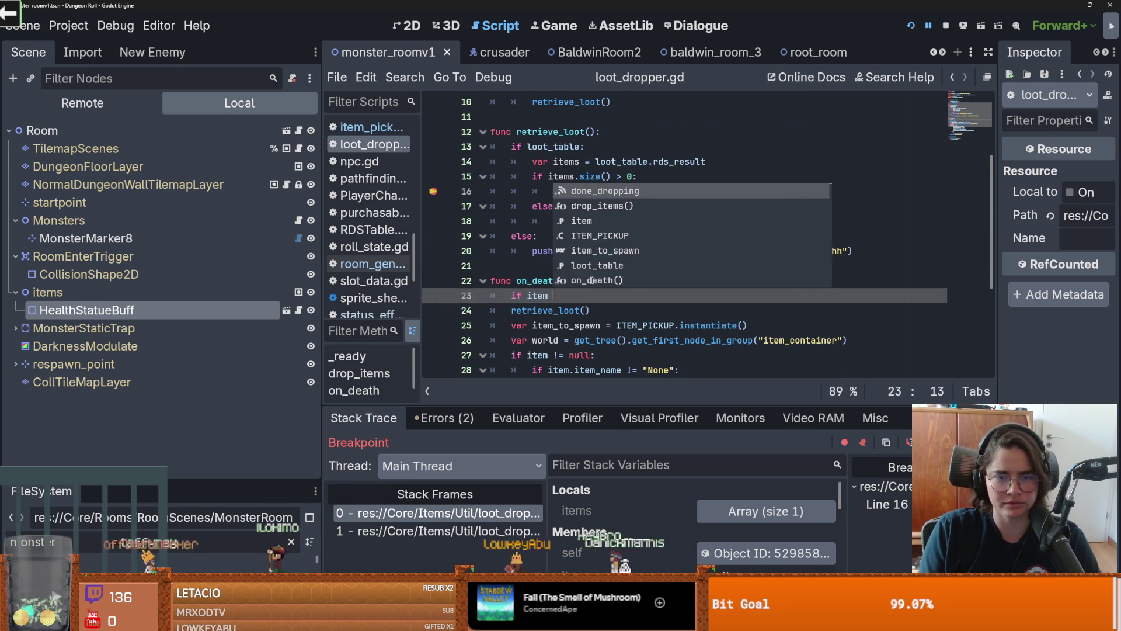
pyautogui.write('nul')
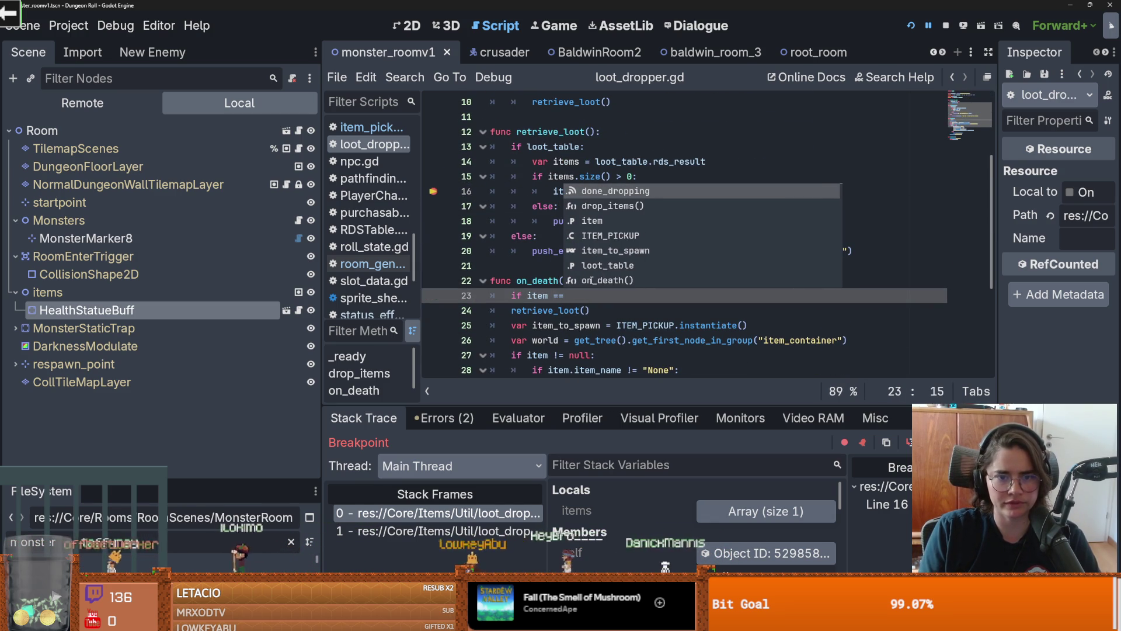
pyautogui.press('Return')
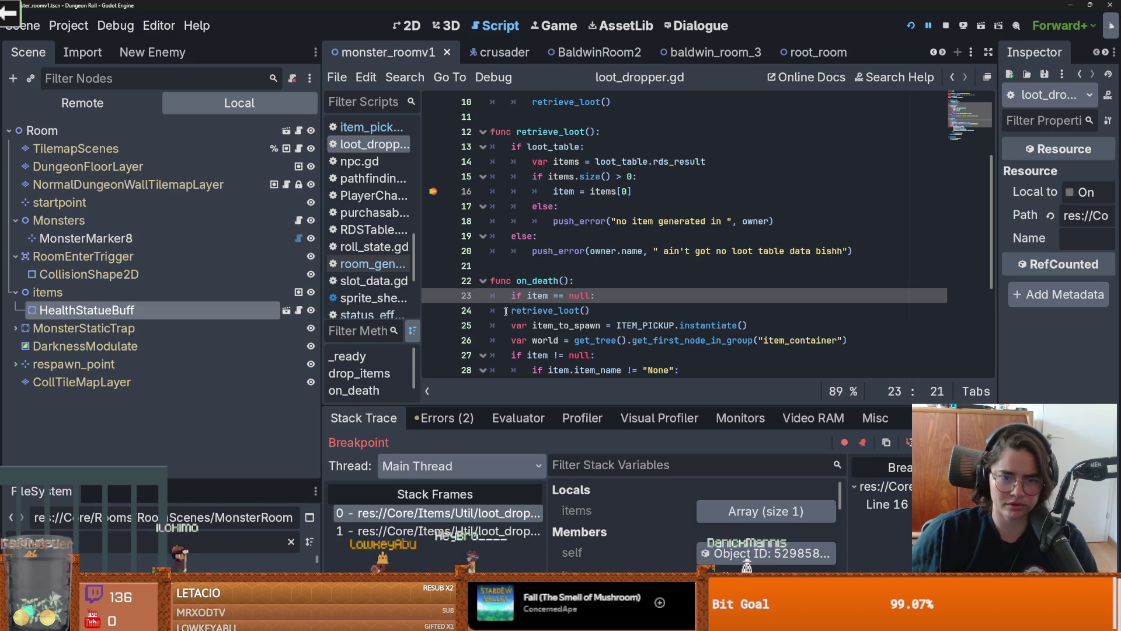
pyautogui.write(':')
pyautogui.press('Down')
pyautogui.press('Home')
pyautogui.press('Tab')
pyautogui.doubleClick(552, 280)
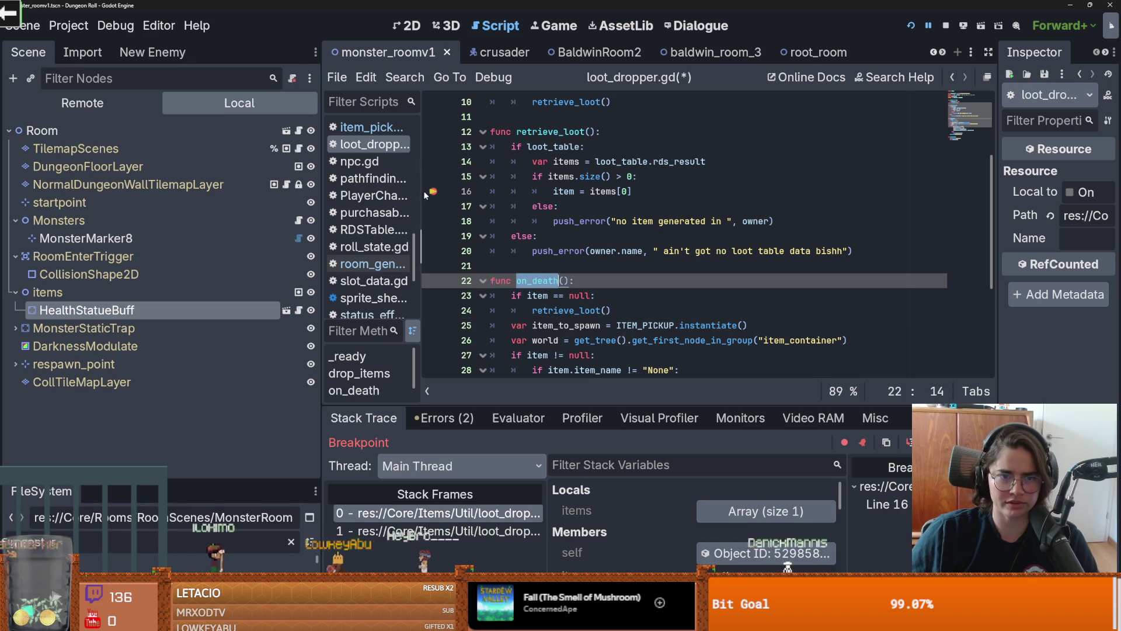
pyautogui.press('F12')
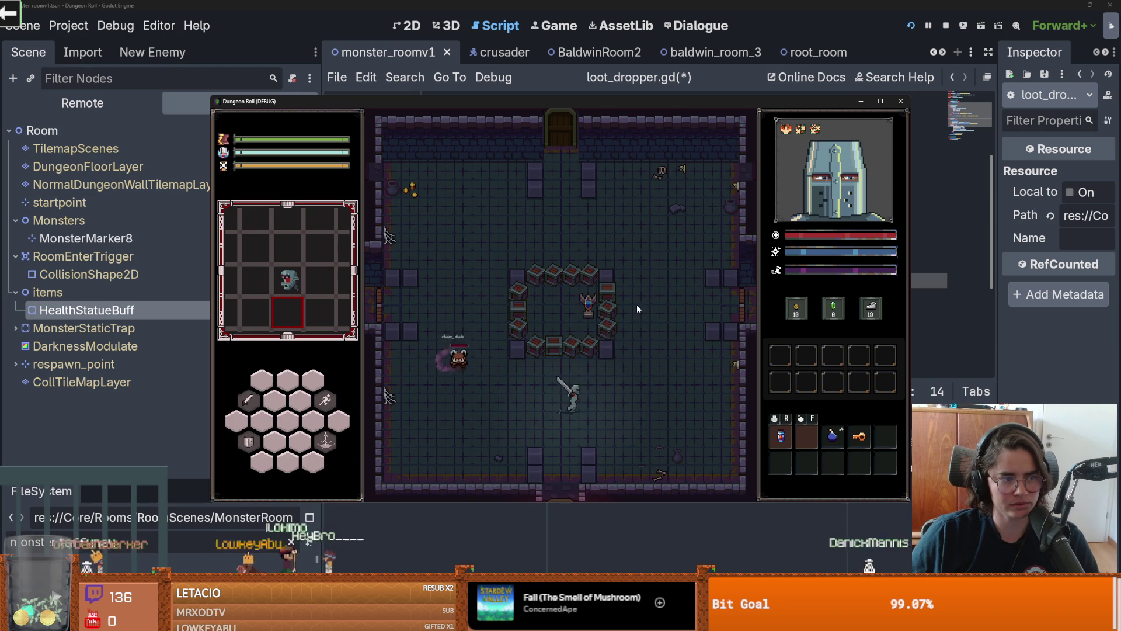
# Step: Move into the crate ring and attack the monster and lower-left crates until the debugger breaks
pyautogui.press('w')
pyautogui.click(642, 335)
pyautogui.click(665, 332)
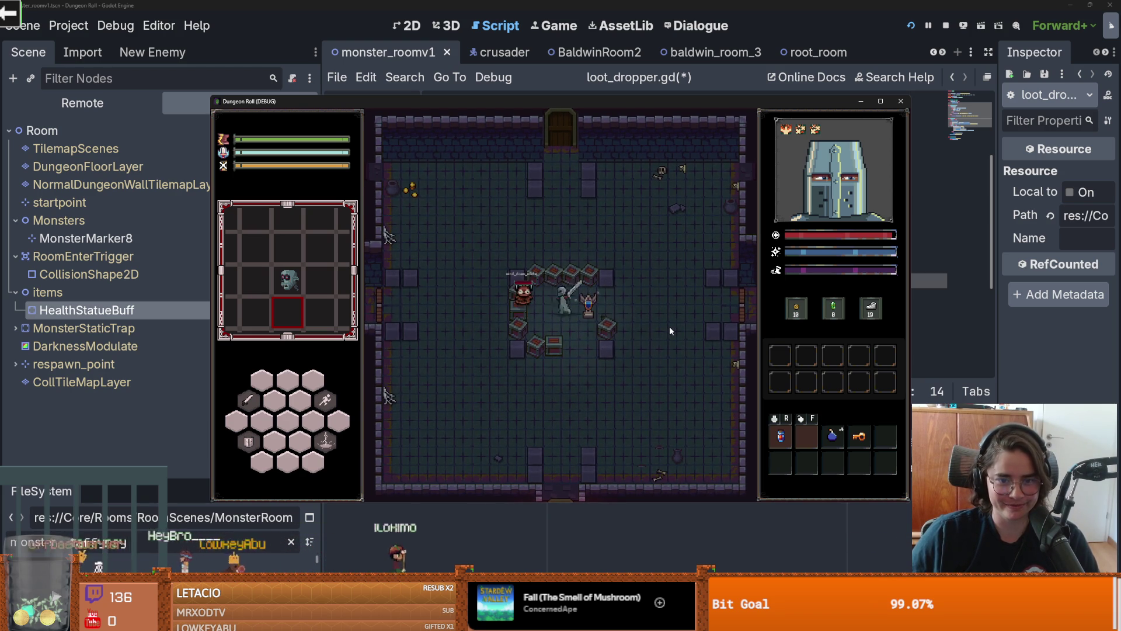
pyautogui.click(571, 319)
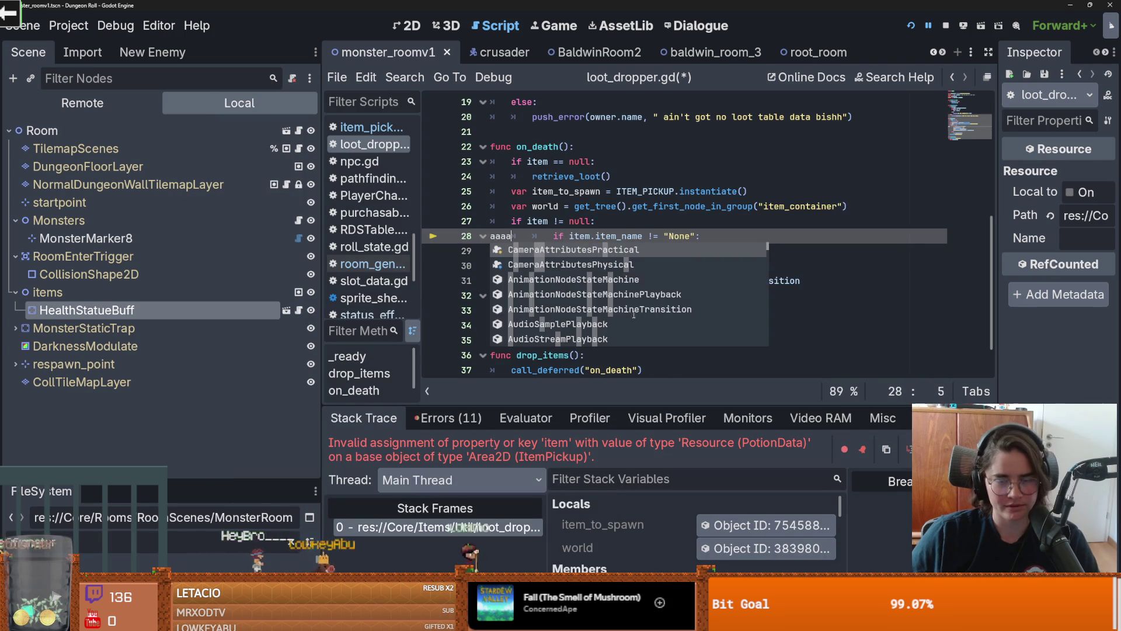
# Step: Show the debugger's Errors (11) list, dismiss autocomplete, and enlarge the 'monster'-filtered file browser
pyautogui.click(461, 418)
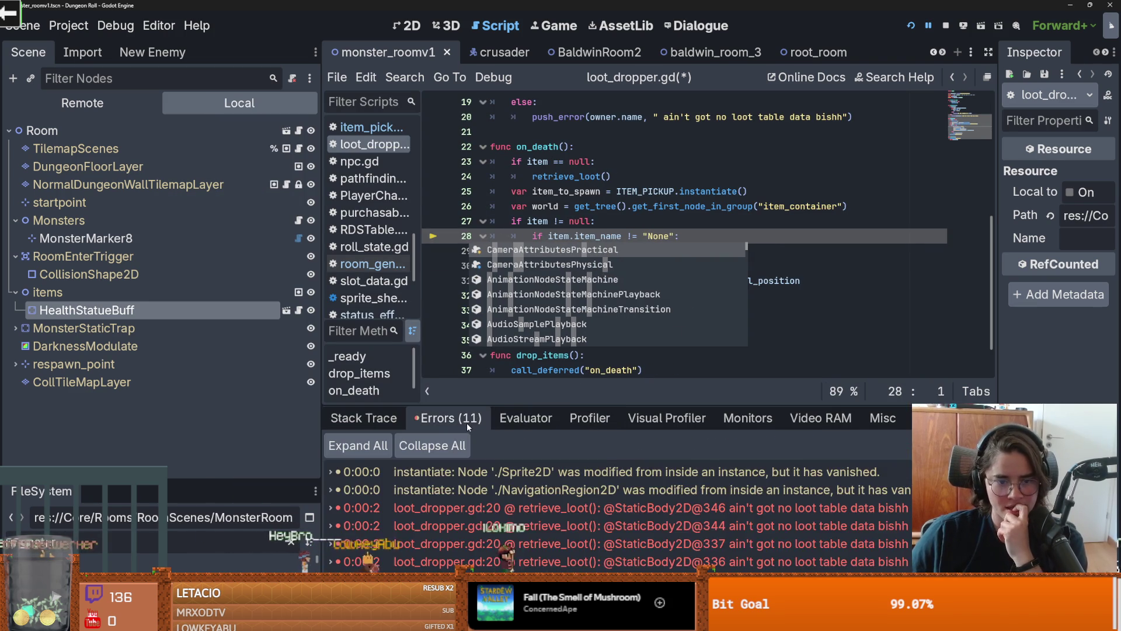
pyautogui.scroll(-2, 602, 526)
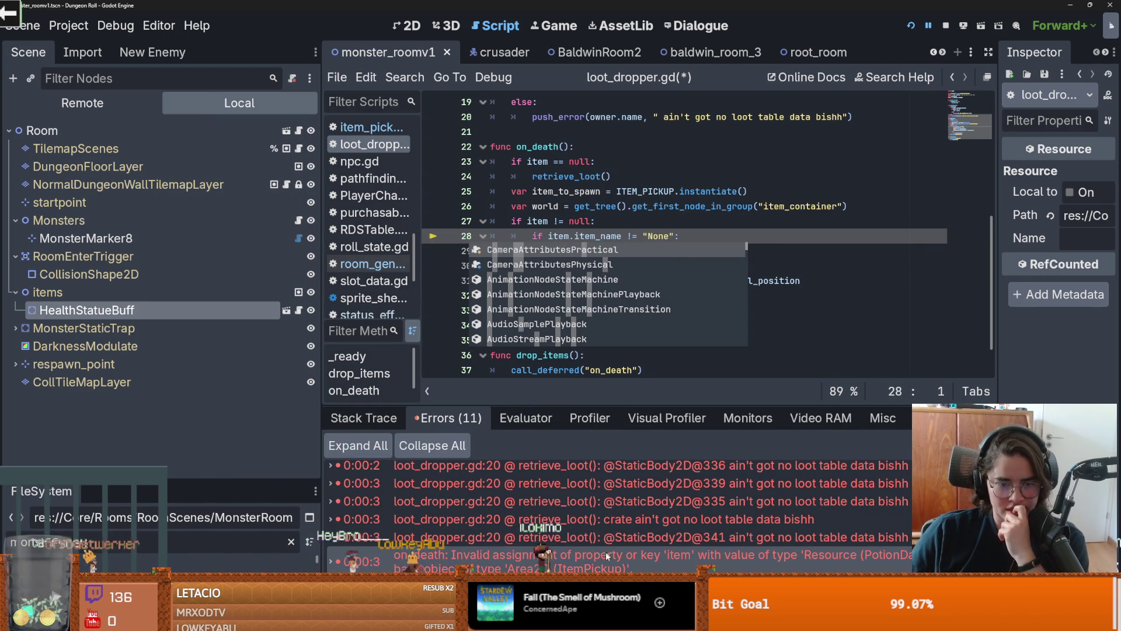
pyautogui.click(605, 552)
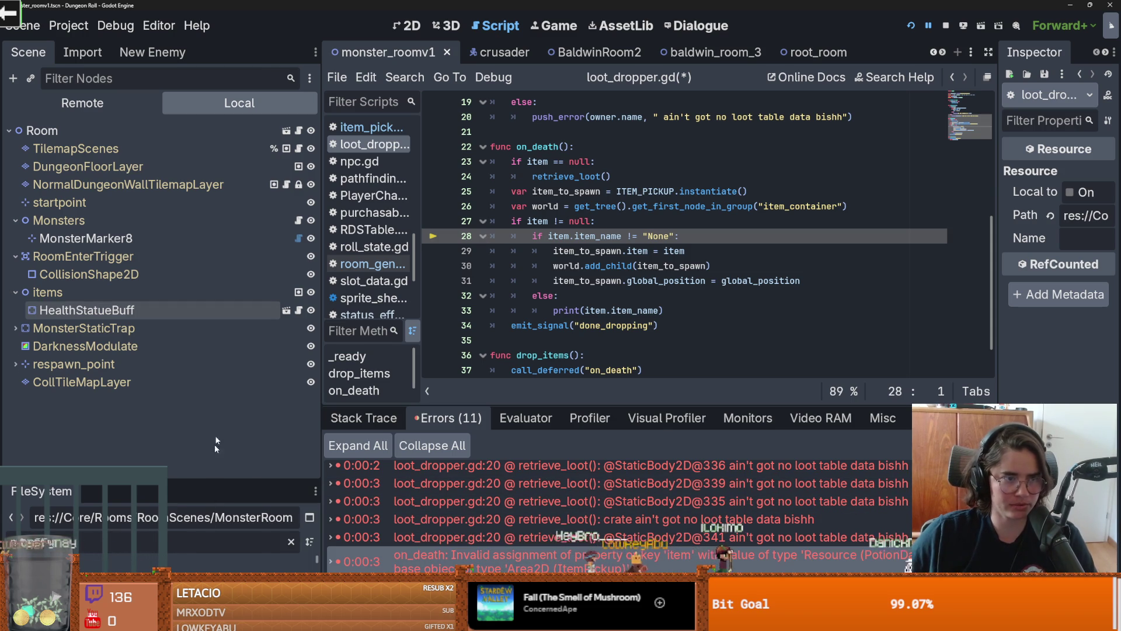
pyautogui.moveTo(212, 478)
pyautogui.mouseDown()
pyautogui.moveTo(198, 383)
pyautogui.moveTo(175, 327)
pyautogui.mouseUp()
pyautogui.doubleClick(163, 397)
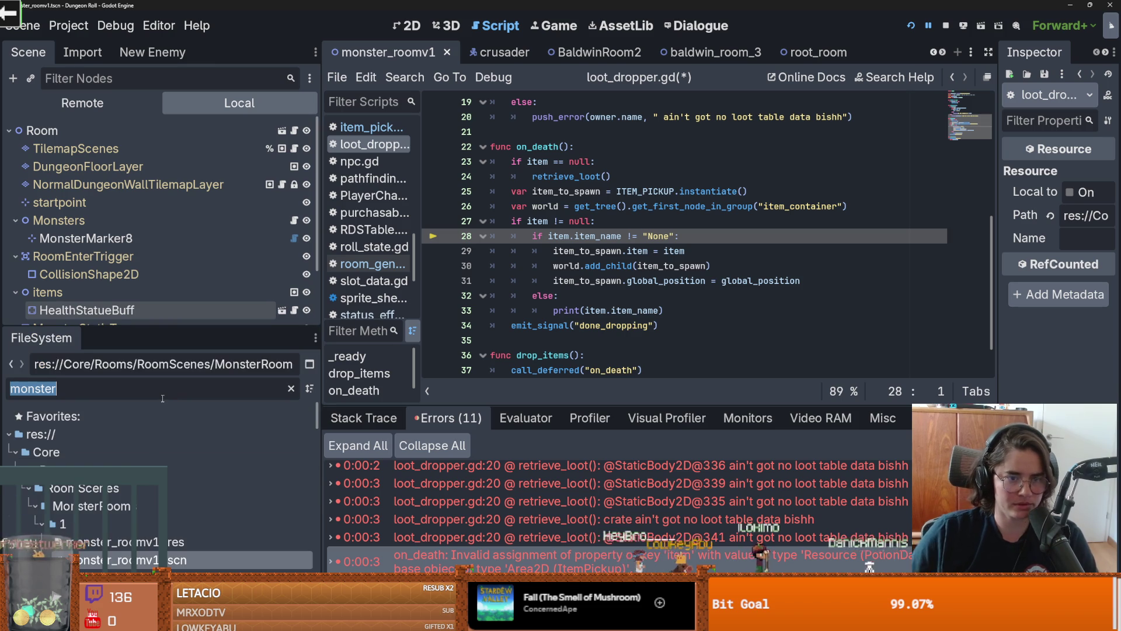
# Step: Filter files for item_pick, open item_pickup.tscn, and view item_pickup.gd's exported slot_data: SlotData
pyautogui.write('item_')
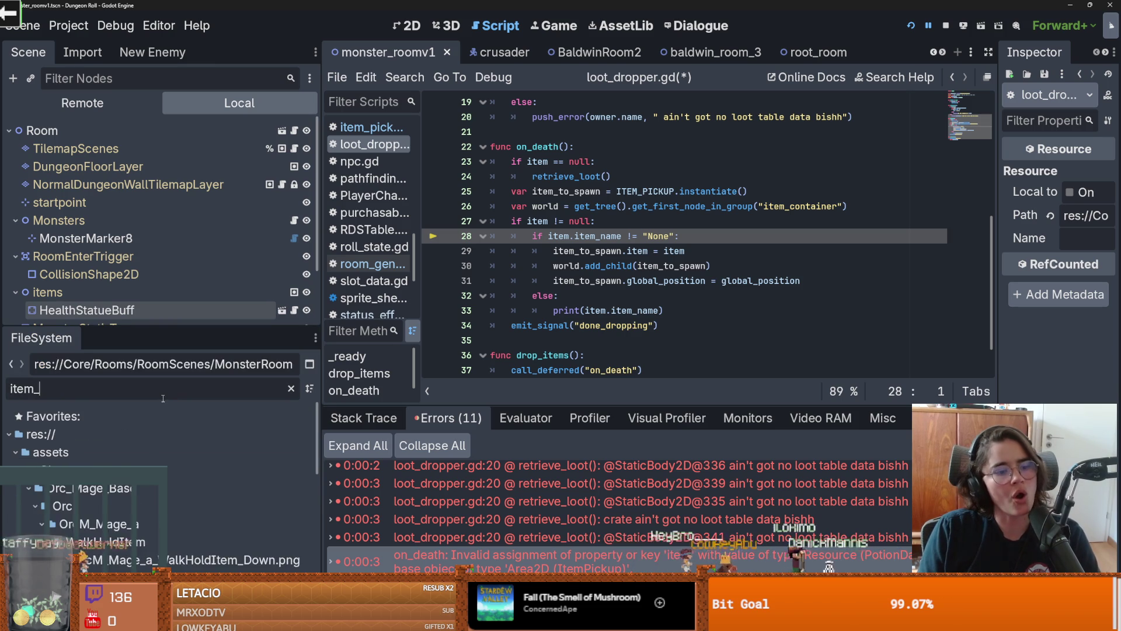
pyautogui.write('pick')
pyautogui.doubleClick(153, 521)
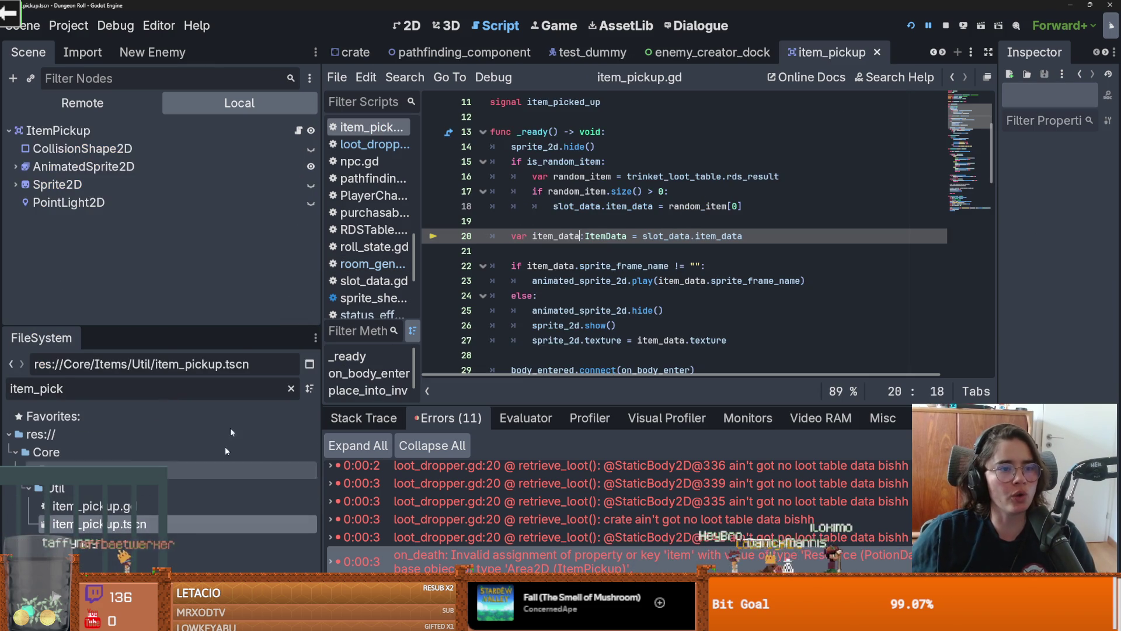
pyautogui.doubleClick(277, 128)
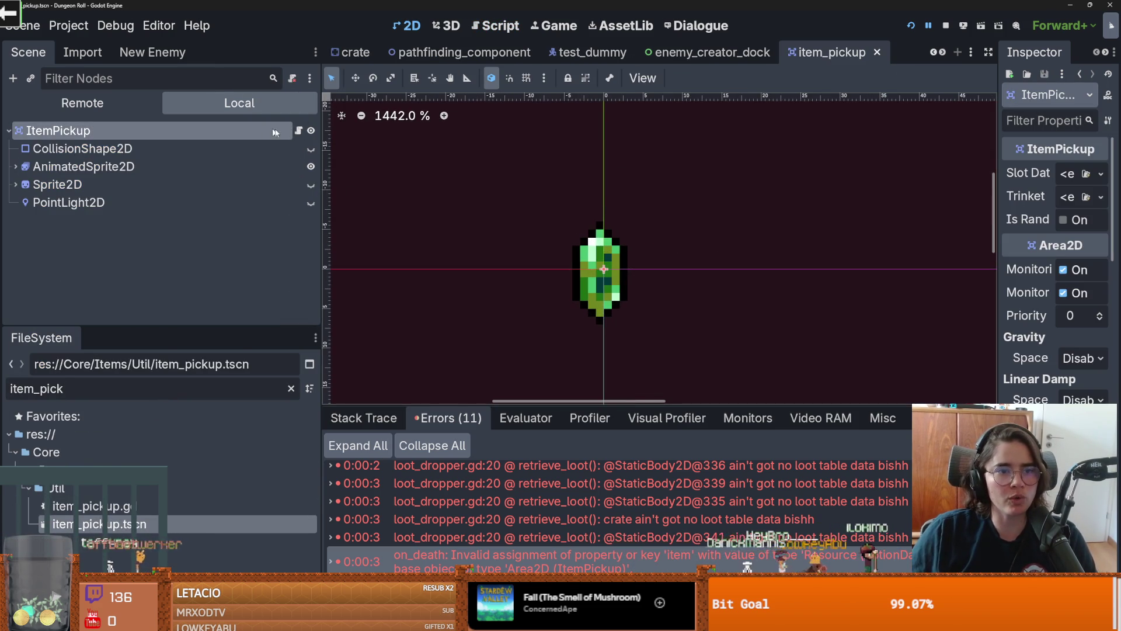
pyautogui.click(300, 131)
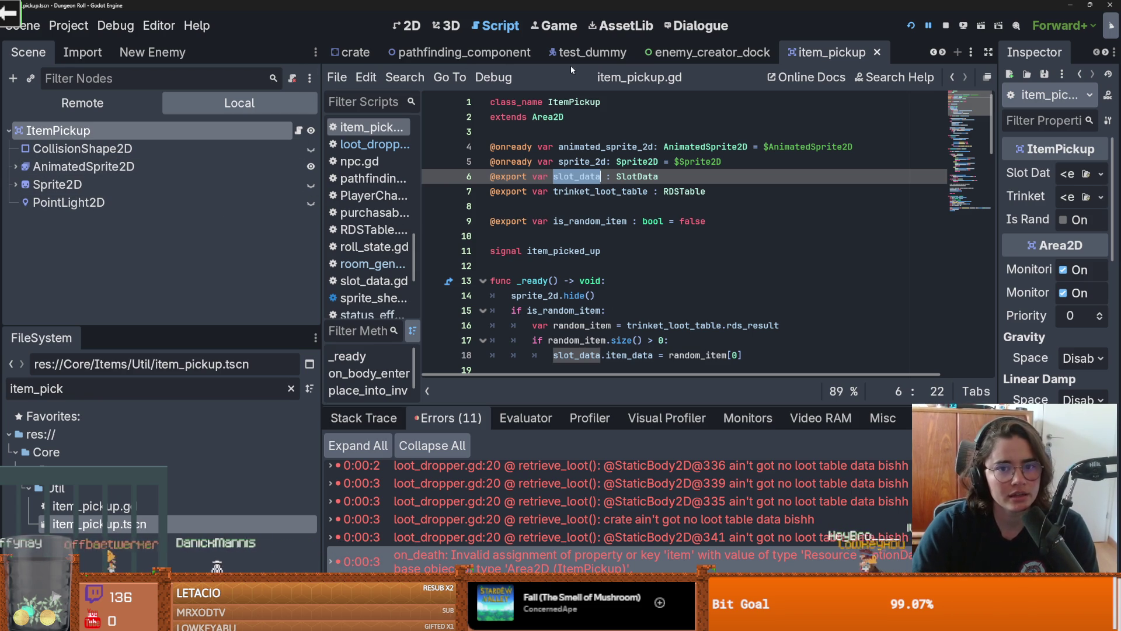
pyautogui.click(943, 52)
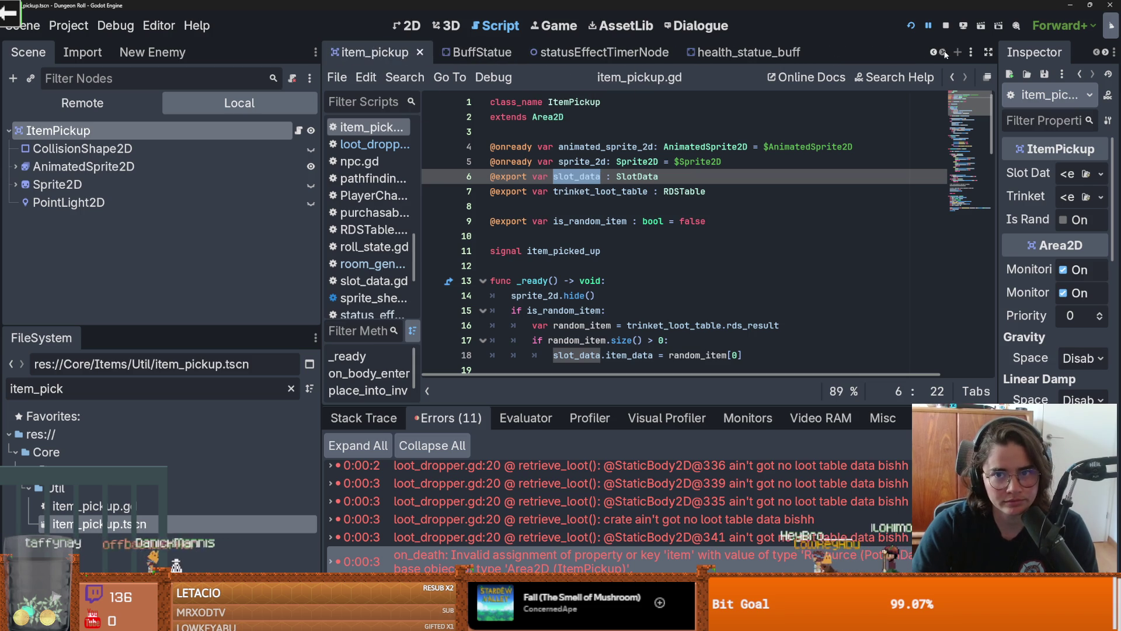
# Step: Show health_statue_buff in 2D, select its LootDropper node, and open loot_dropper.gd at on_death
pyautogui.click(735, 52)
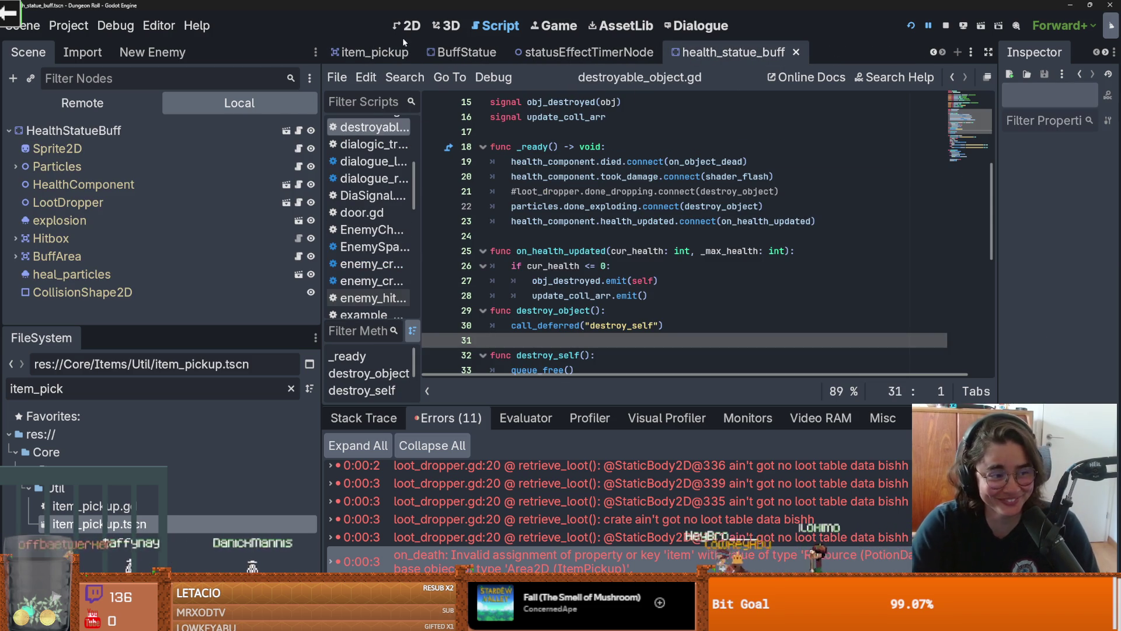
pyautogui.hotkey('ctrl', 'F1')
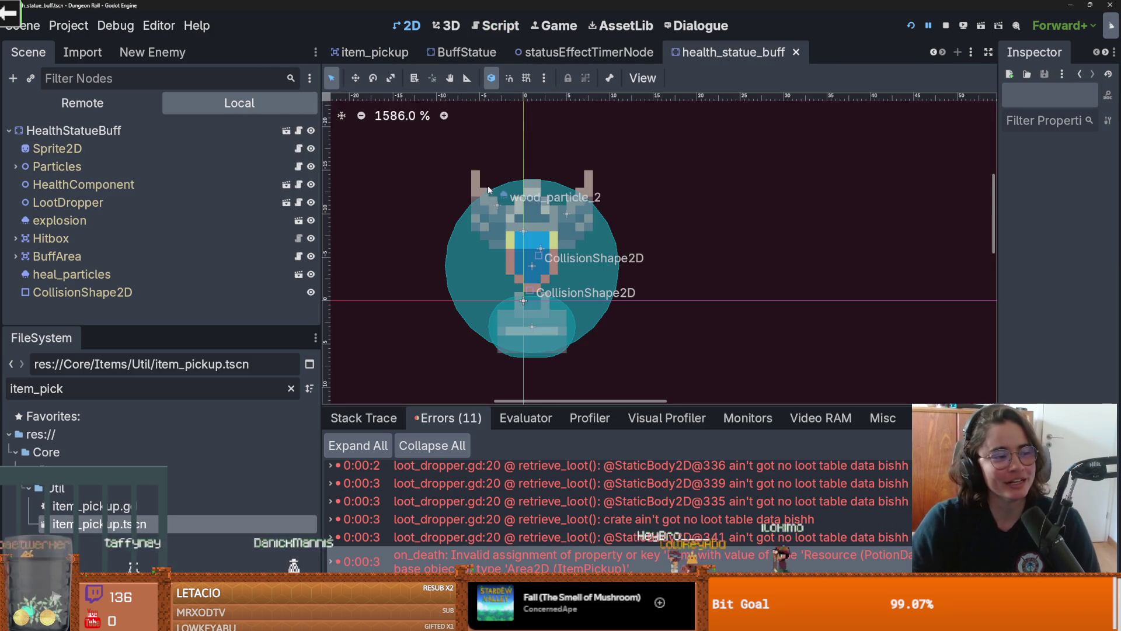
pyautogui.scroll(-1, 593, 249)
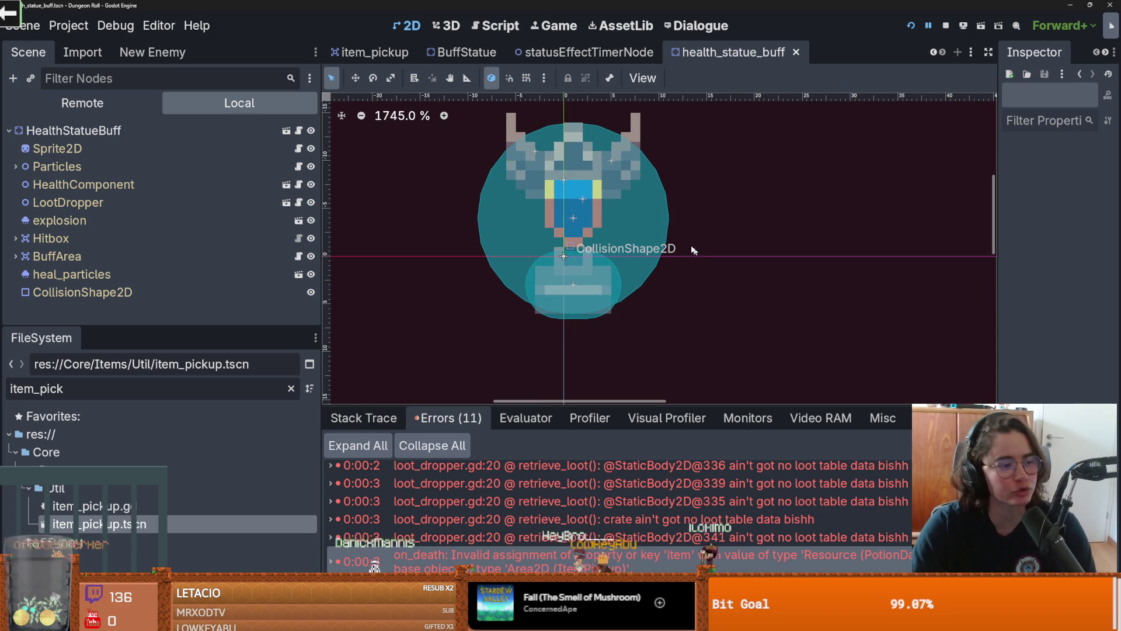
pyautogui.scroll(-2, 716, 249)
pyautogui.scroll(4, 745, 195)
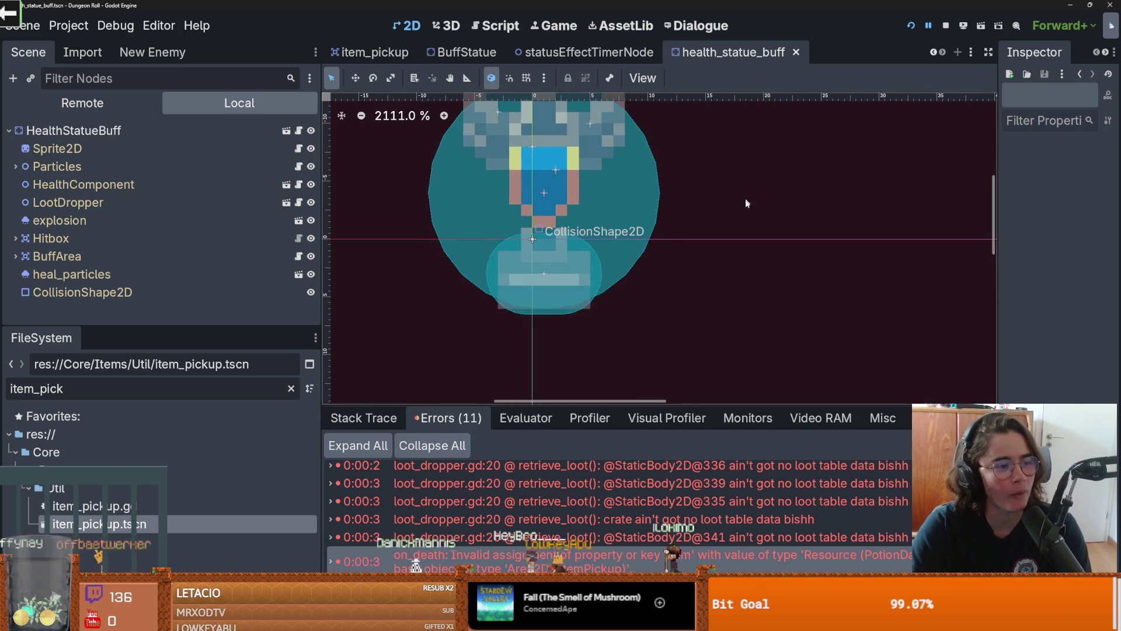
pyautogui.scroll(-2, 607, 248)
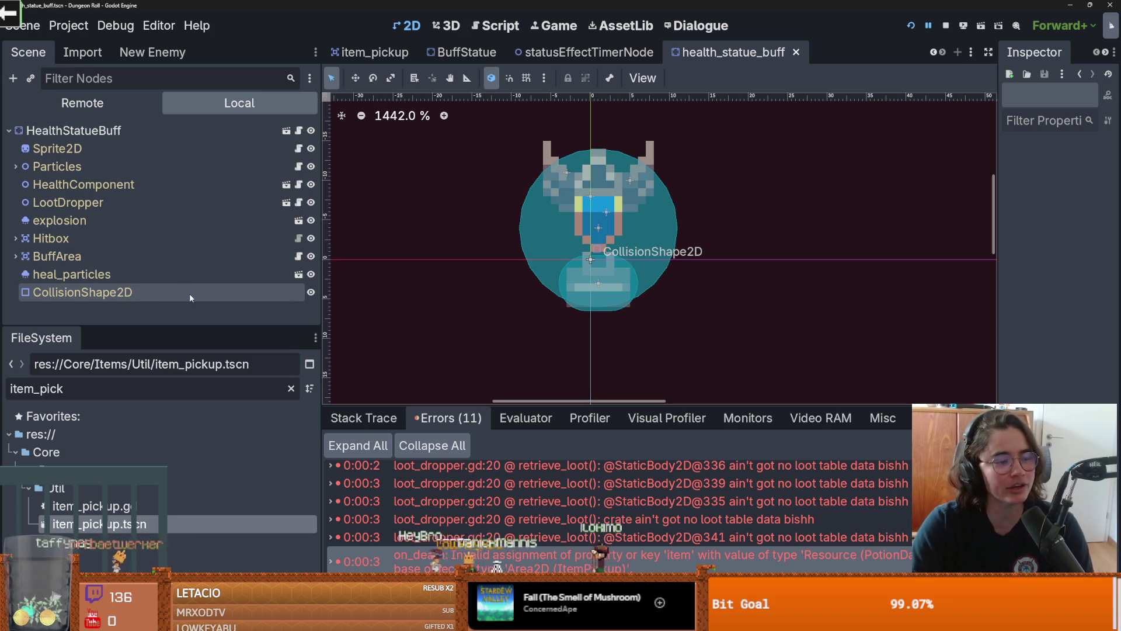
pyautogui.moveTo(188, 327); pyautogui.dragTo(187, 396)
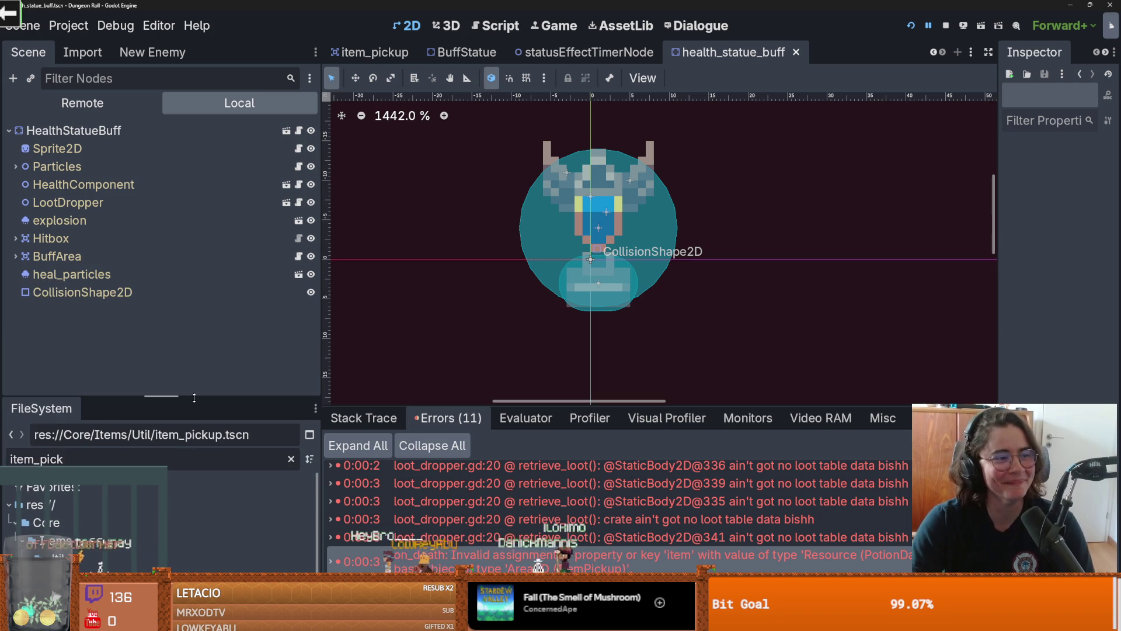
pyautogui.click(65, 220)
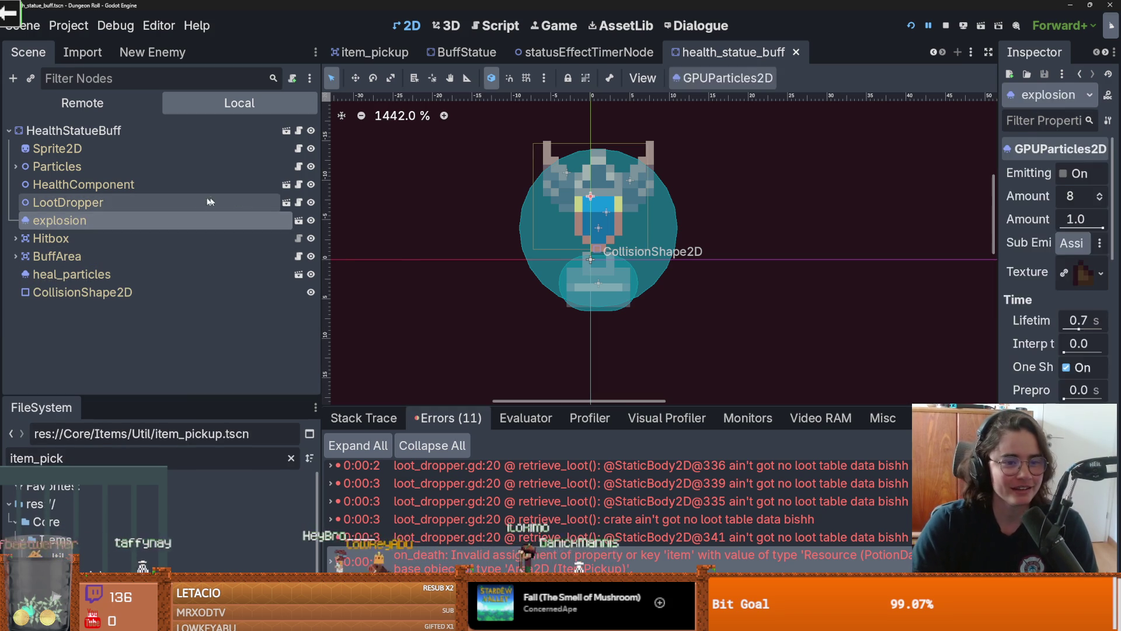
pyautogui.click(67, 202)
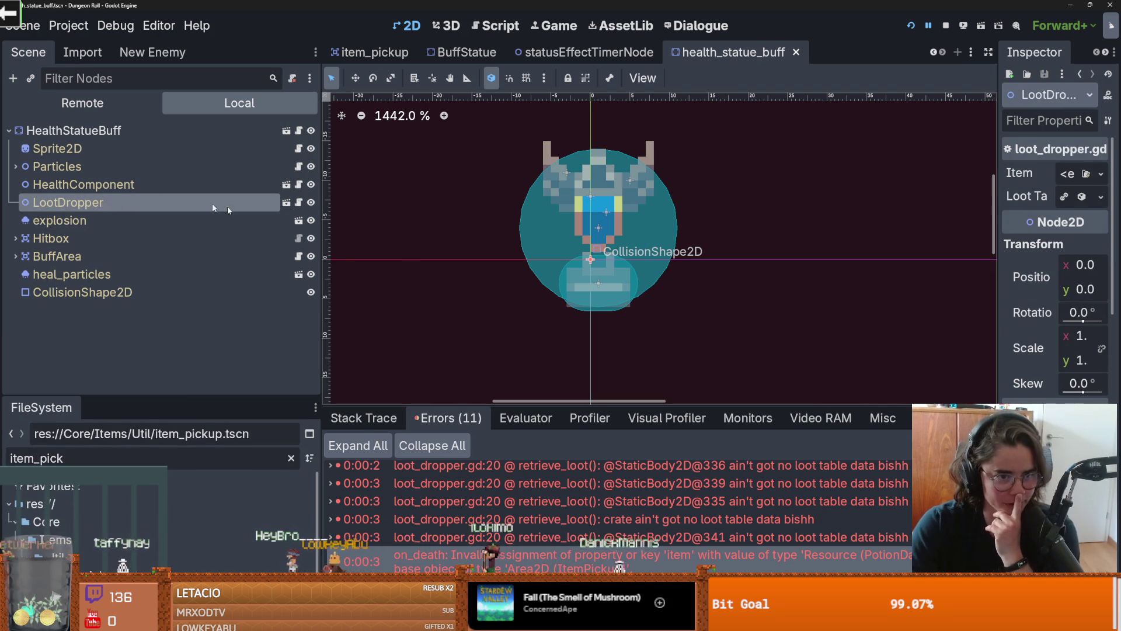
pyautogui.click(299, 202)
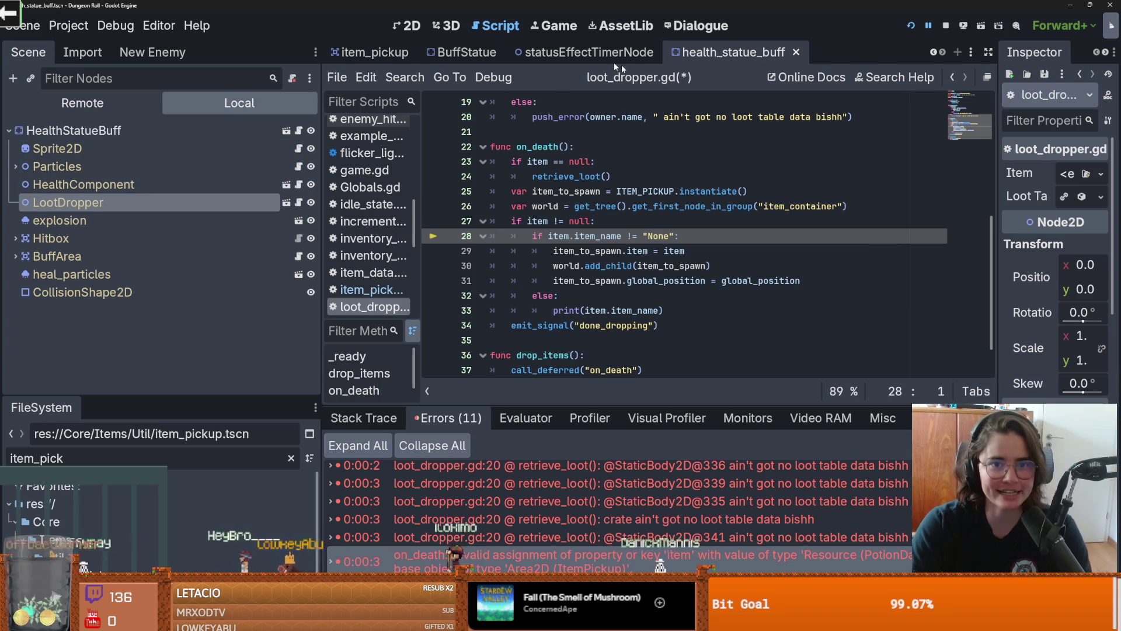
# Step: Highlight uses of item_to_spawn and item in loot_dropper.gd, including item's line 4 declaration
pyautogui.click(369, 52)
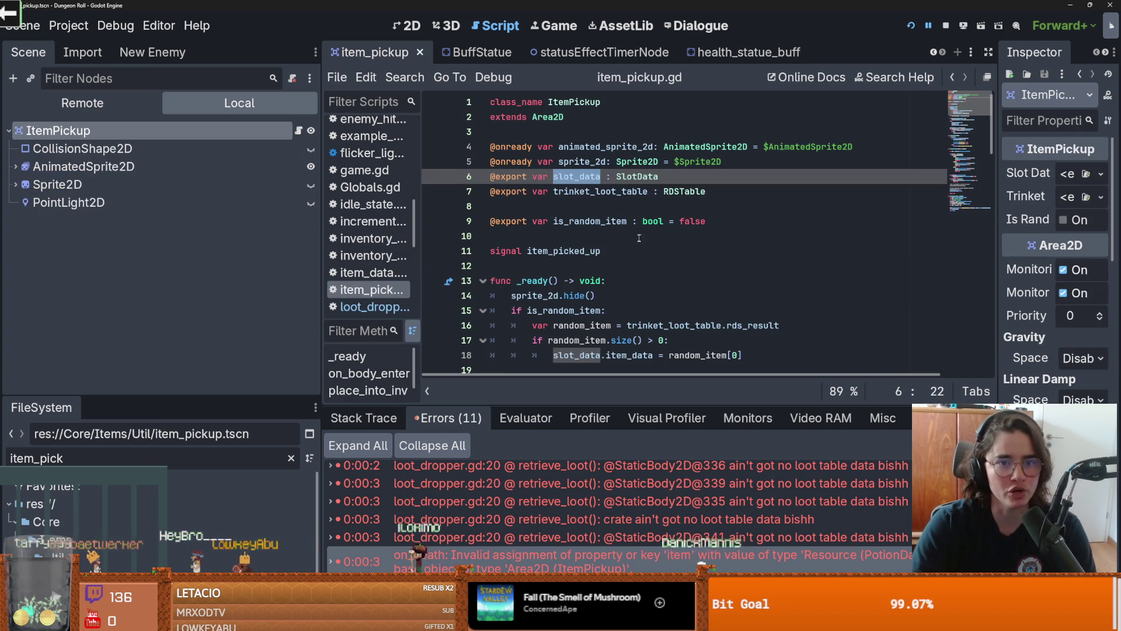
pyautogui.click(731, 58)
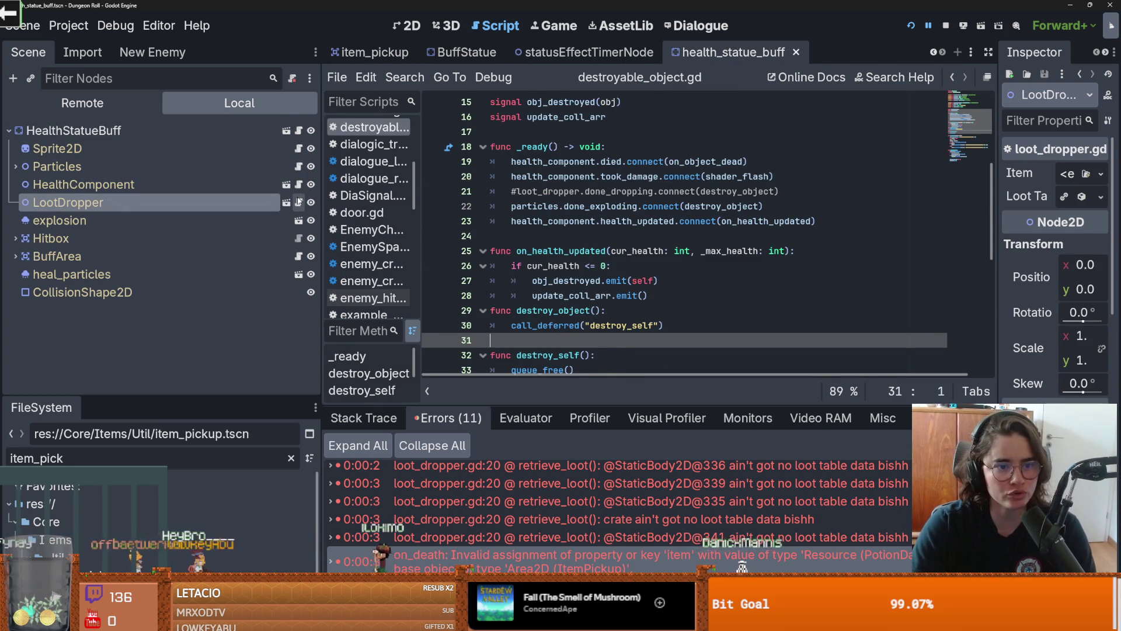
pyautogui.doubleClick(560, 191)
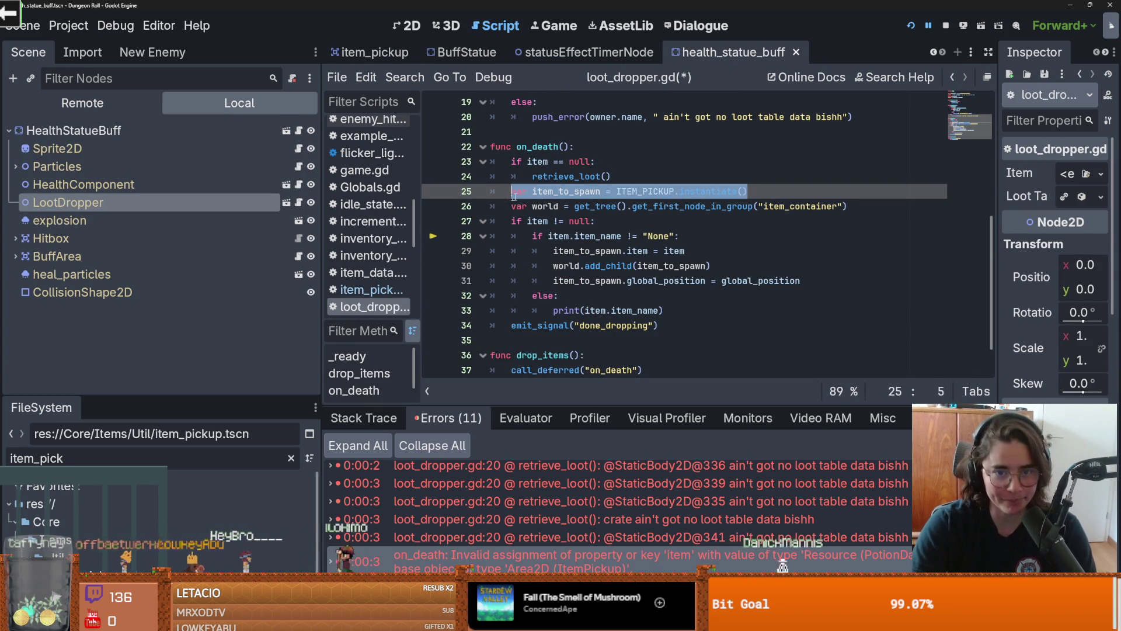
pyautogui.doubleClick(588, 251)
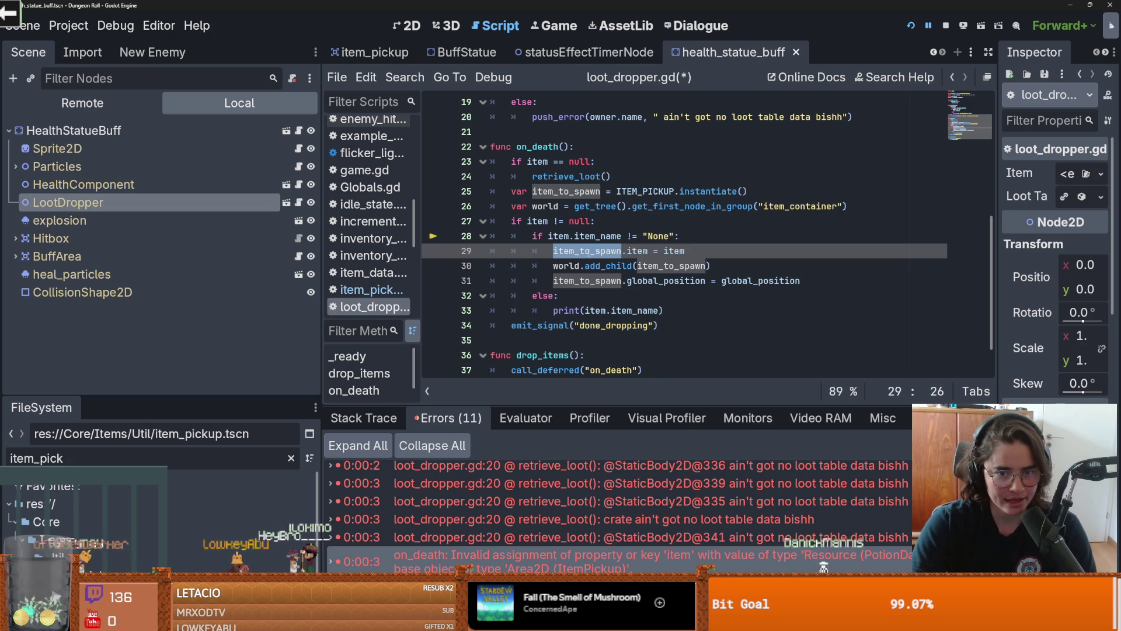
pyautogui.doubleClick(631, 251)
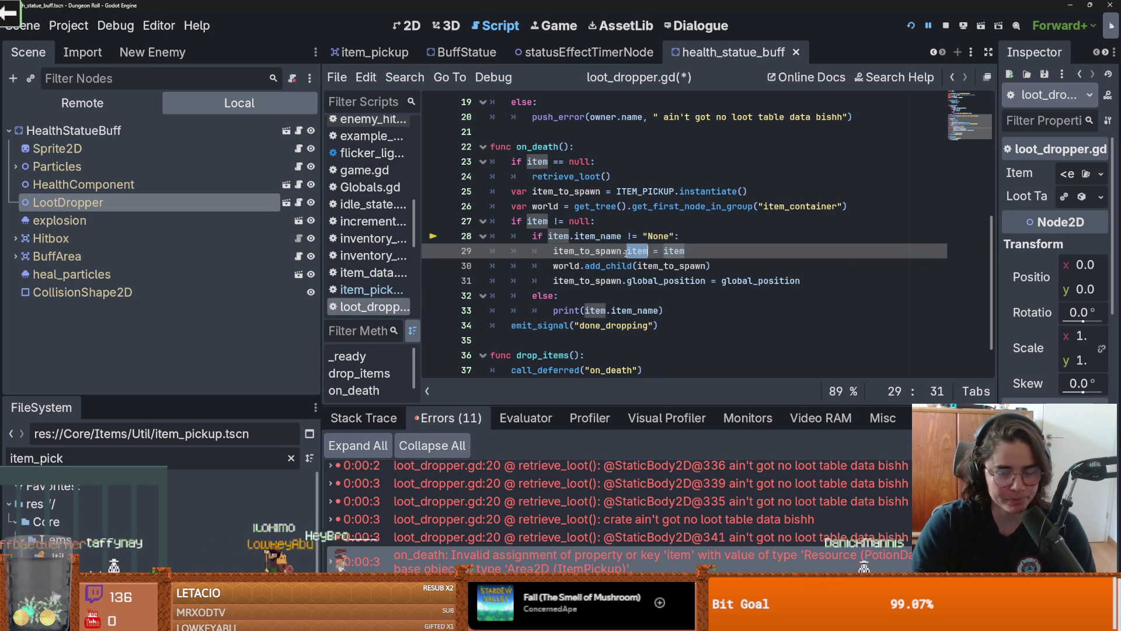
pyautogui.moveTo(632, 251); pyautogui.dragTo(626, 251)
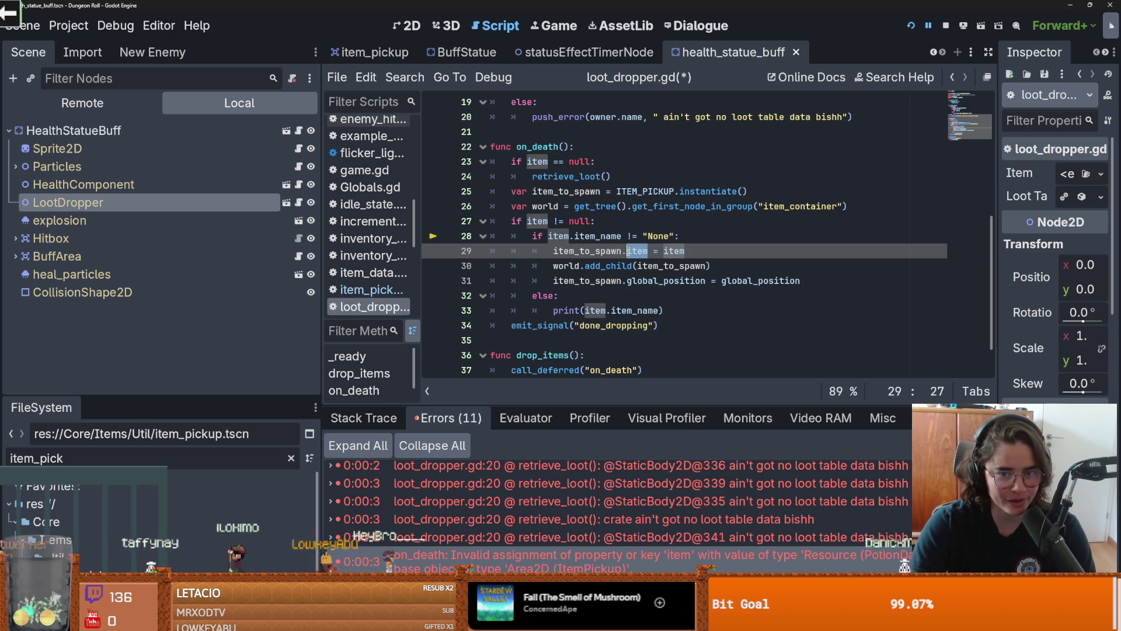
pyautogui.moveTo(990, 263); pyautogui.dragTo(991, 129)
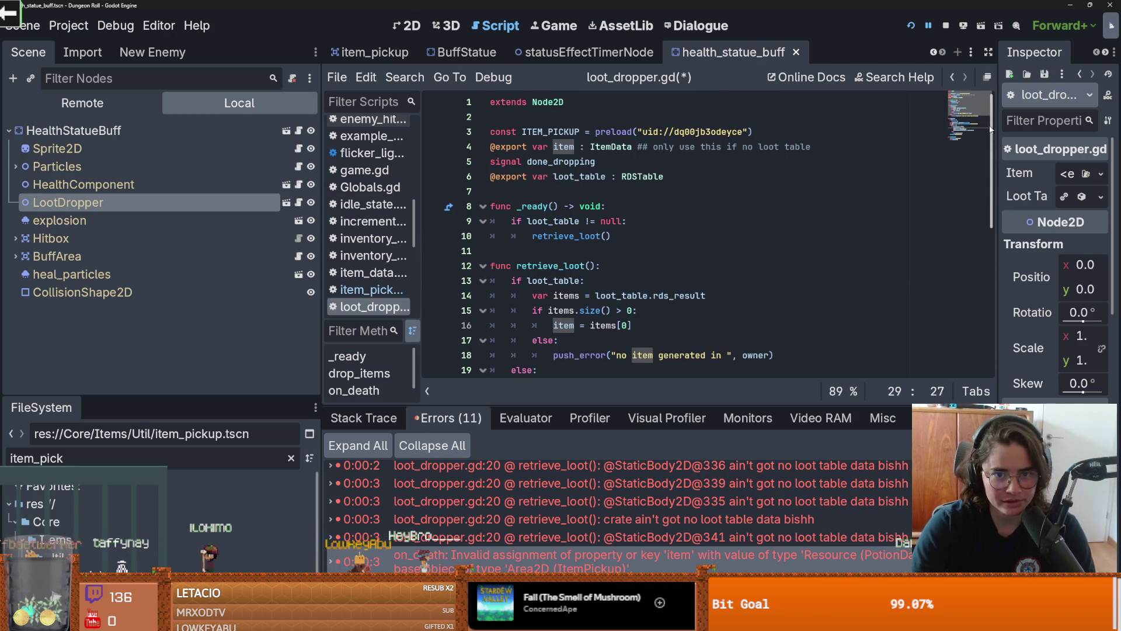
pyautogui.doubleClick(566, 148)
pyautogui.scroll(-4, 610, 302)
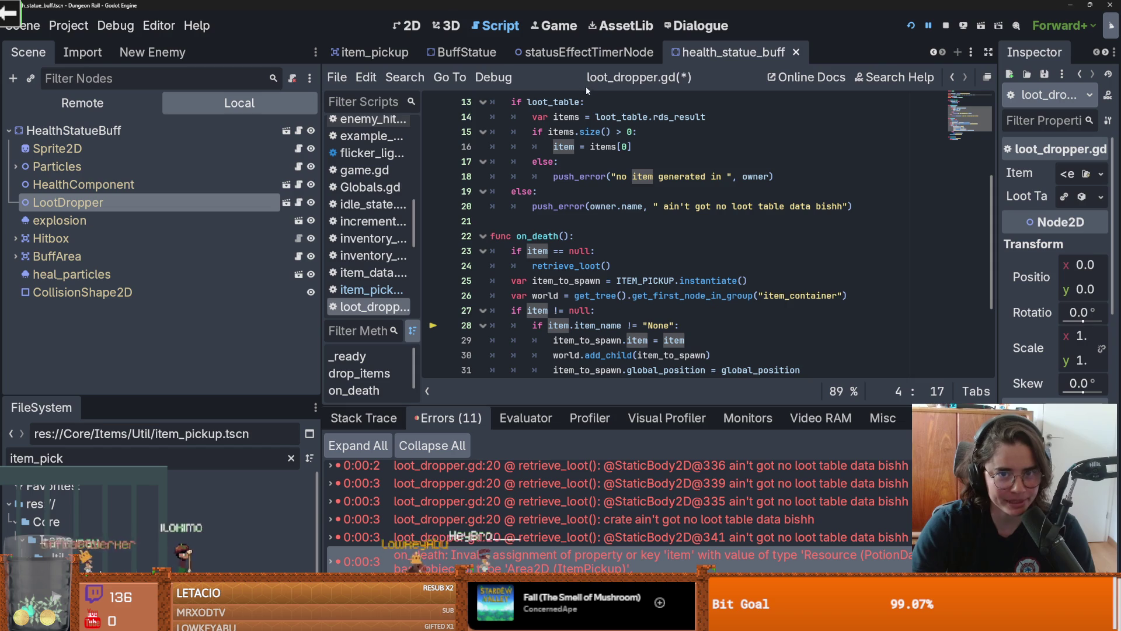
# Step: Display the item_pickup scene's green gem and CollisionShape2D in the 2D editor
pyautogui.click(369, 52)
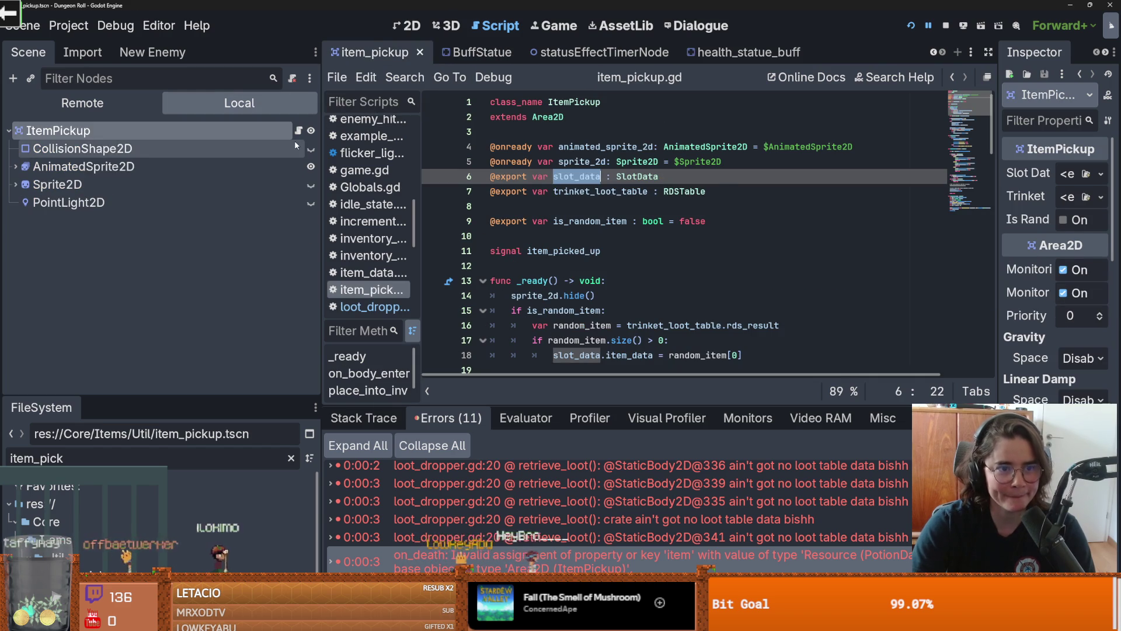
pyautogui.hotkey('ctrl', 'shift', 'Tab')
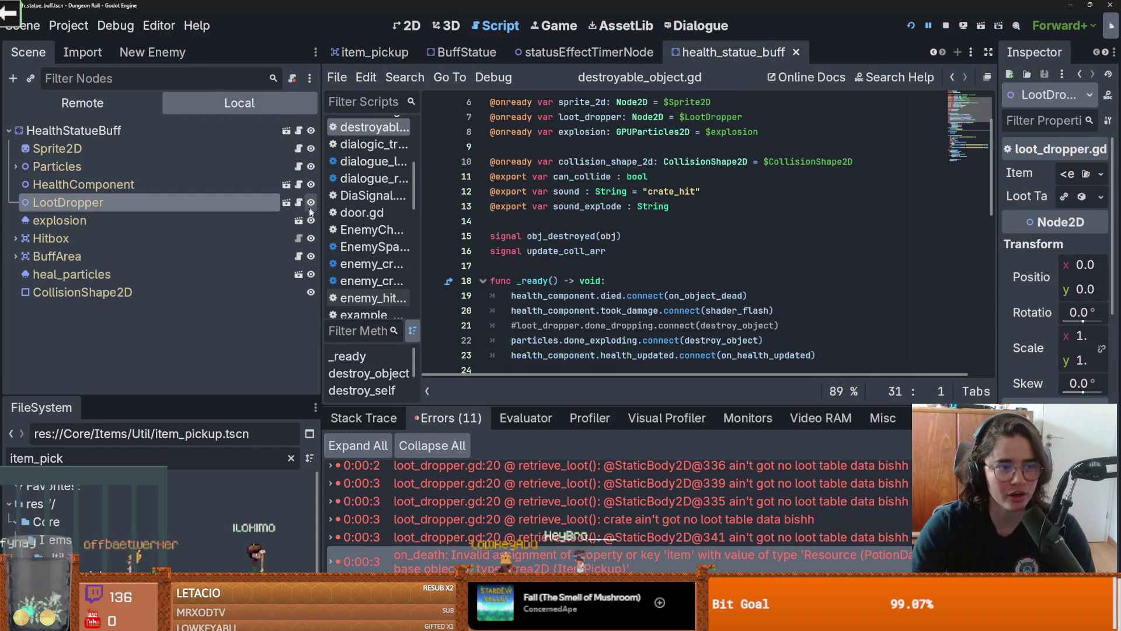
pyautogui.click(403, 53)
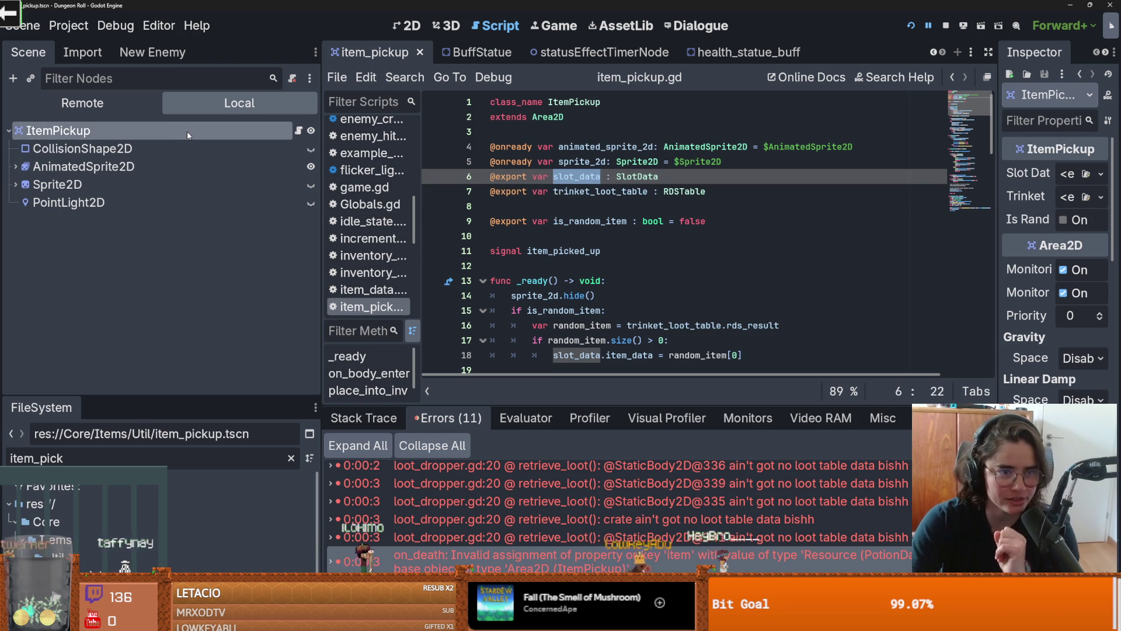
pyautogui.hotkey('ctrl', 'F1')
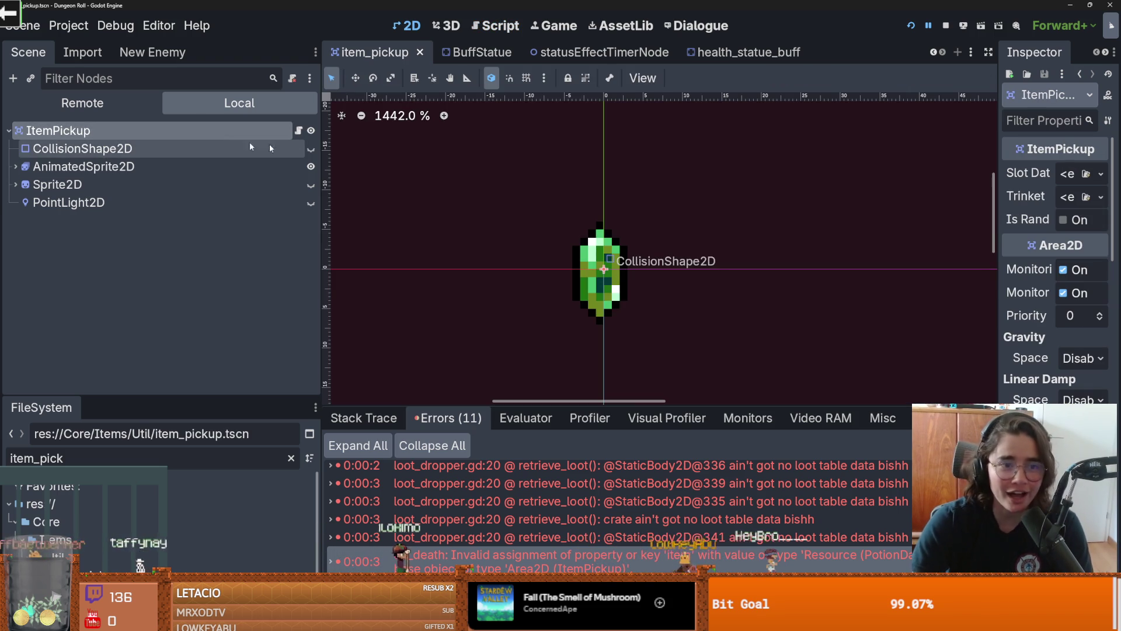
# Step: Try New SlotData on the pickup's Slot Data, undo it, and save item_pickup.tscn empty
pyautogui.moveTo(999, 233); pyautogui.dragTo(753, 234)
pyautogui.click(1021, 173)
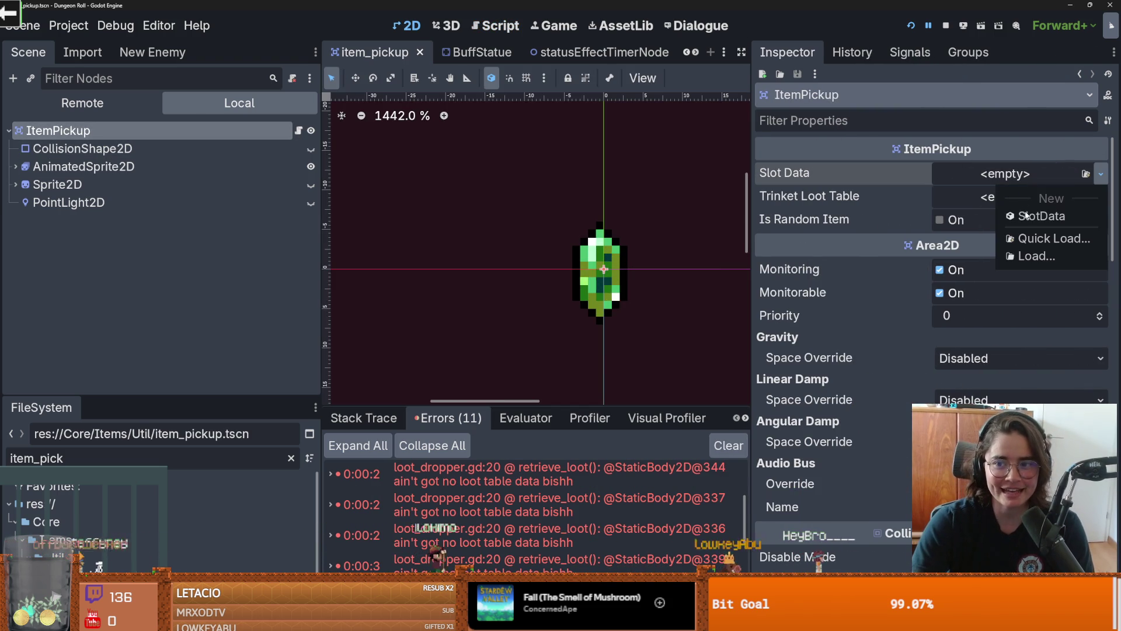
pyautogui.click(1029, 216)
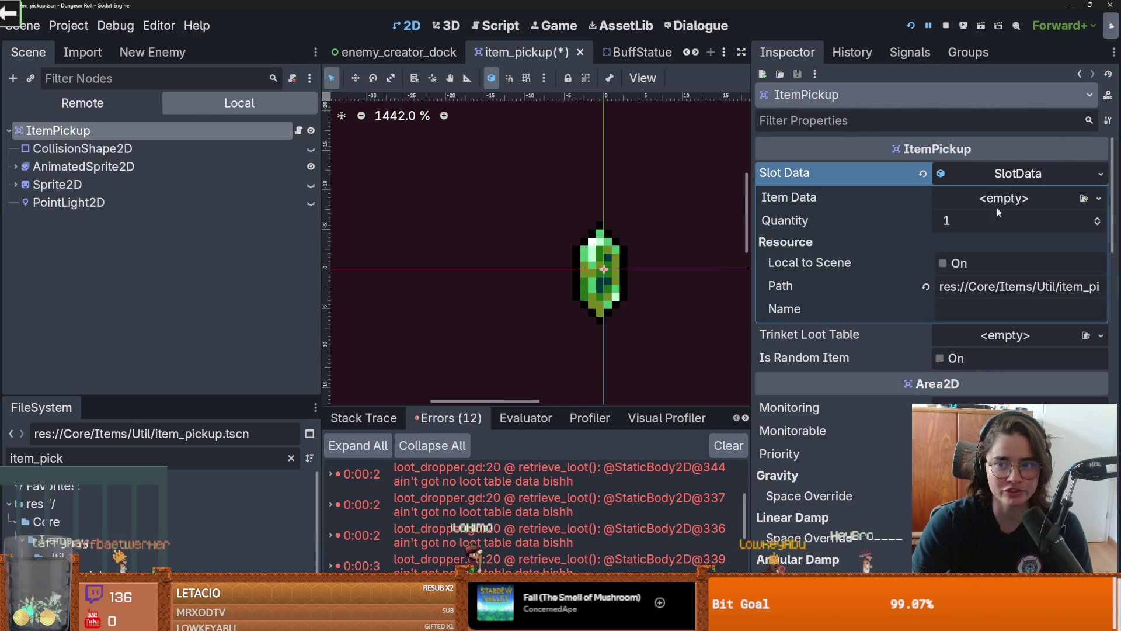
pyautogui.hotkey('ctrl', 'z')
pyautogui.hotkey('ctrl', 's')
pyautogui.scroll(2, 482, 231)
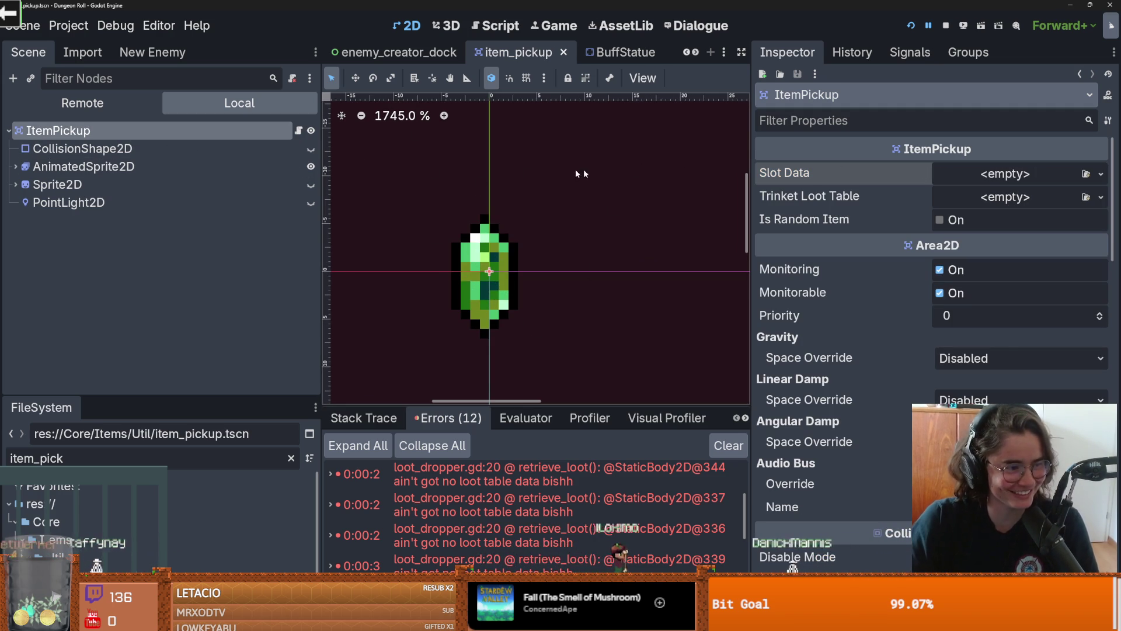
# Step: Recenter the gem in the 2D view, save again, and reopen health_statue_buff's loot_dropper.gd
pyautogui.click(691, 54)
pyautogui.click(691, 54)
pyautogui.click(691, 54)
pyautogui.moveTo(754, 114); pyautogui.dragTo(946, 114)
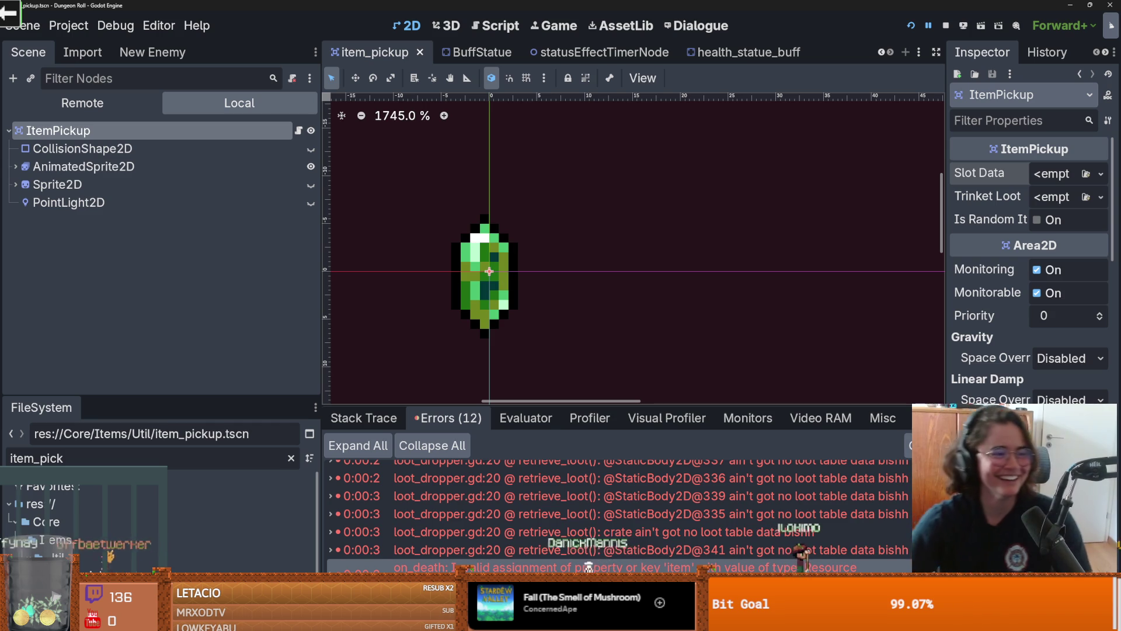
pyautogui.scroll(-2, 601, 238)
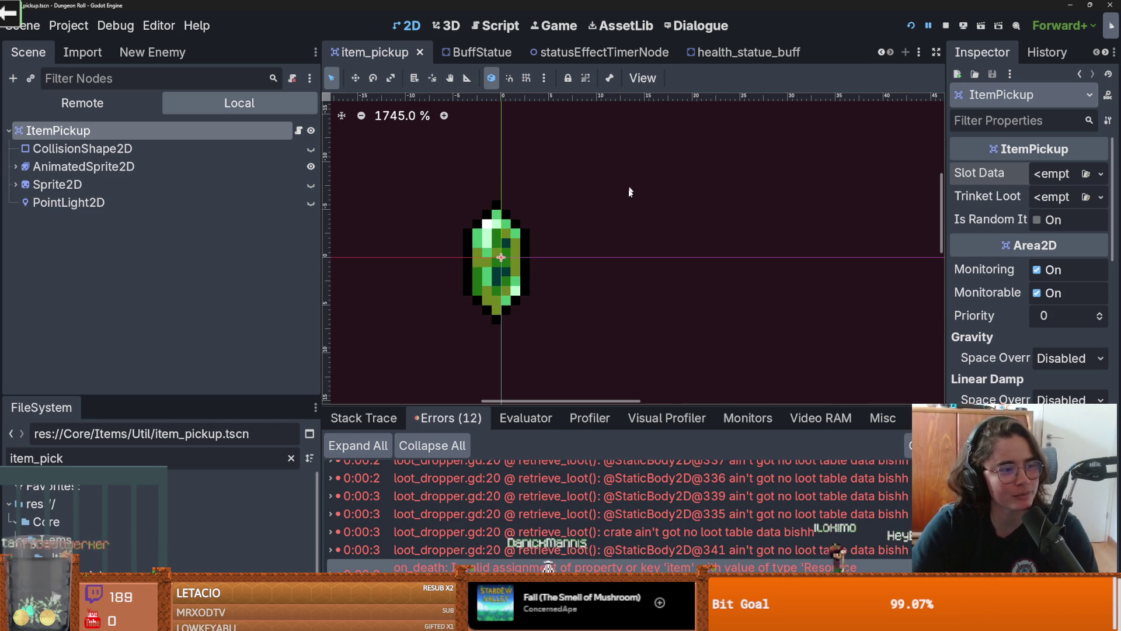
pyautogui.hscroll(-3, 596, 203)
pyautogui.hotkey('ctrl', 's')
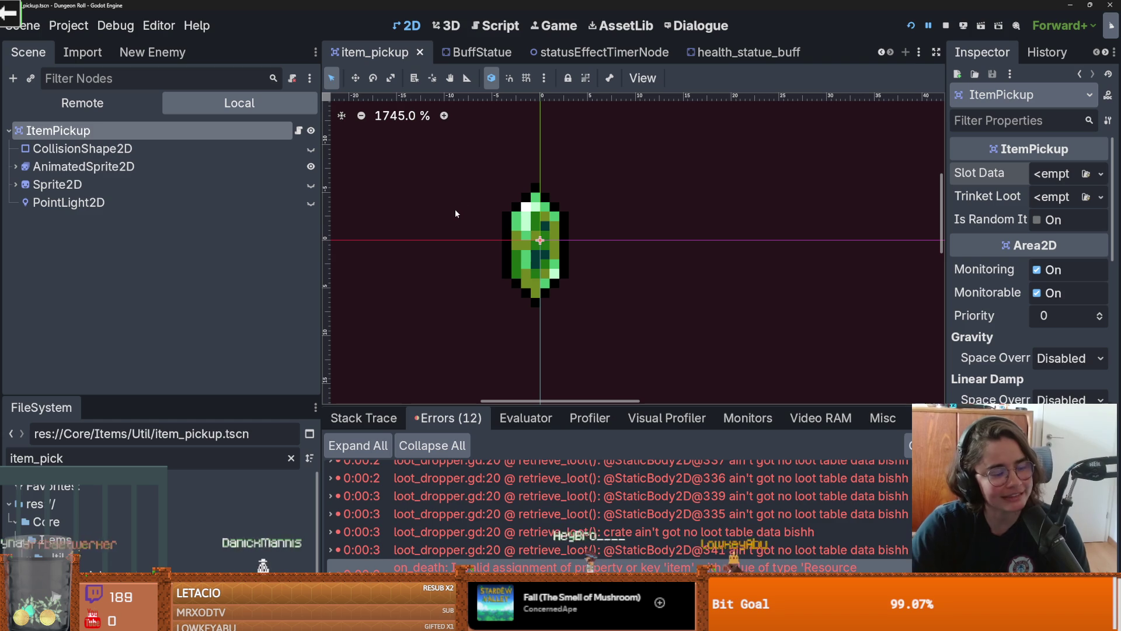
pyautogui.moveTo(374, 321); pyautogui.dragTo(473, 266)
pyautogui.hotkey('ctrl', 's')
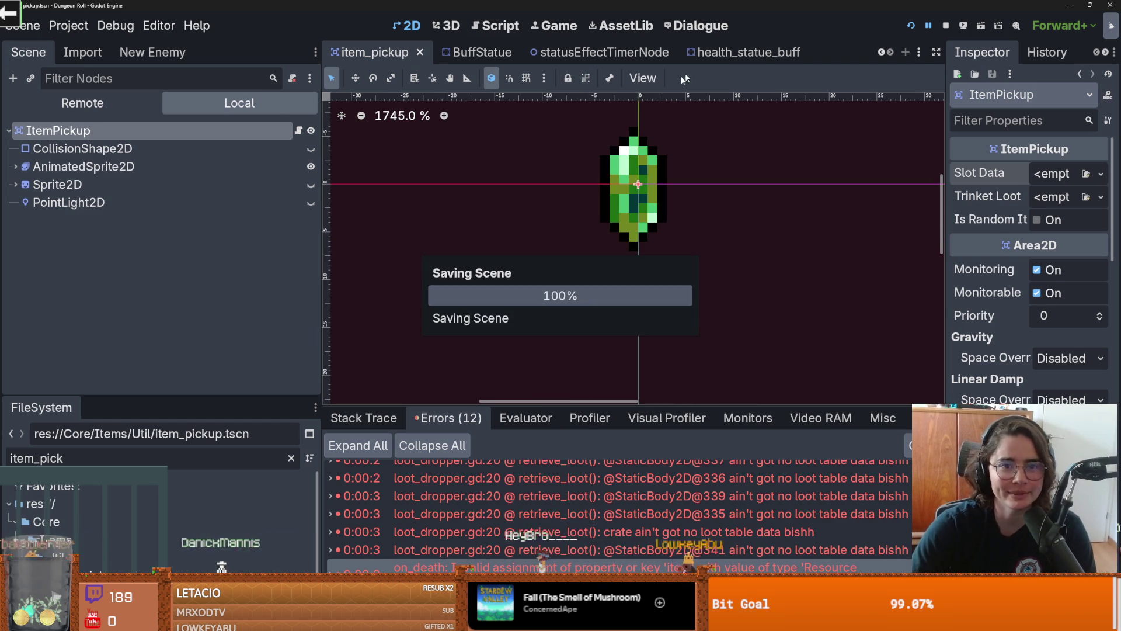
pyautogui.hotkey('ctrl', 'shift', 'Tab')
pyautogui.click(297, 203)
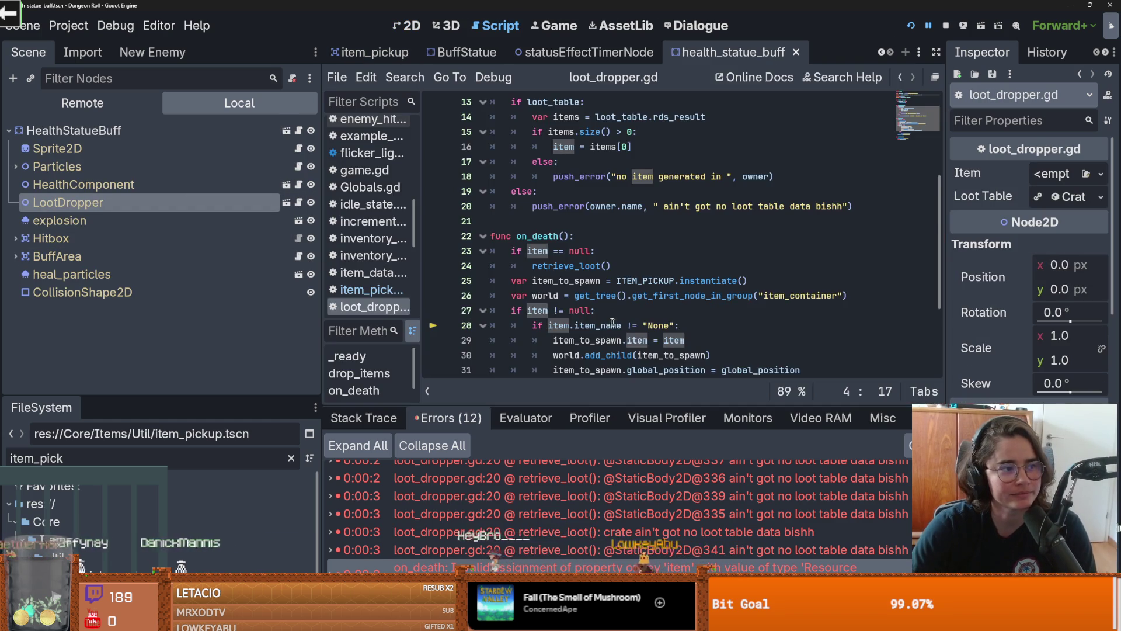
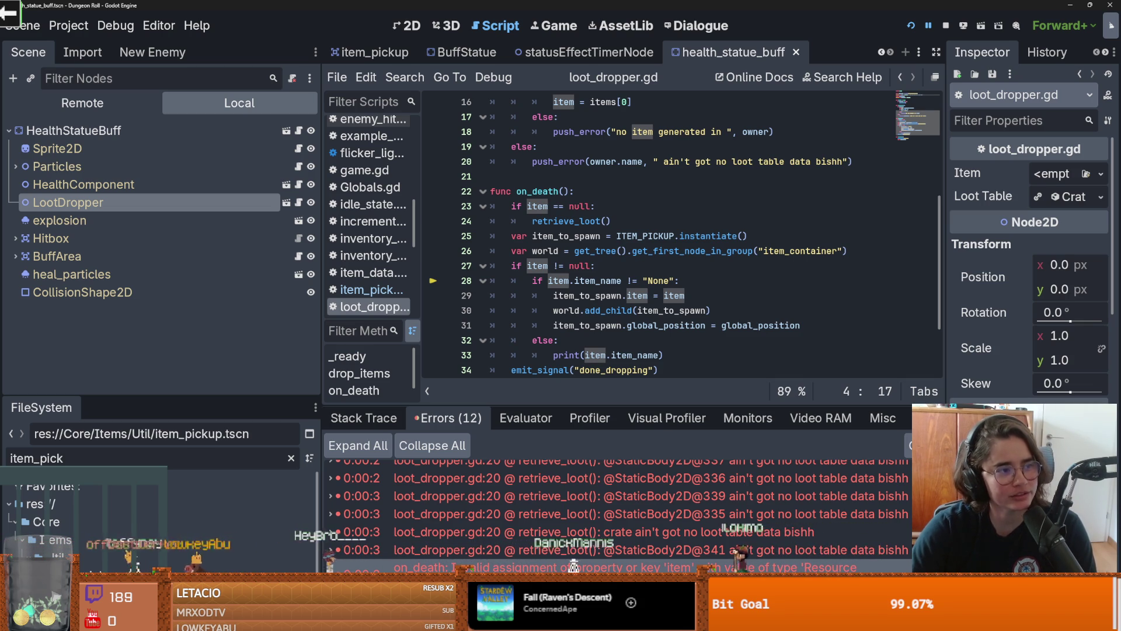
# Step: Save loot_dropper.gd with the caret in the on_death function
pyautogui.click(553, 235)
pyautogui.hotkey('ctrl', 's')
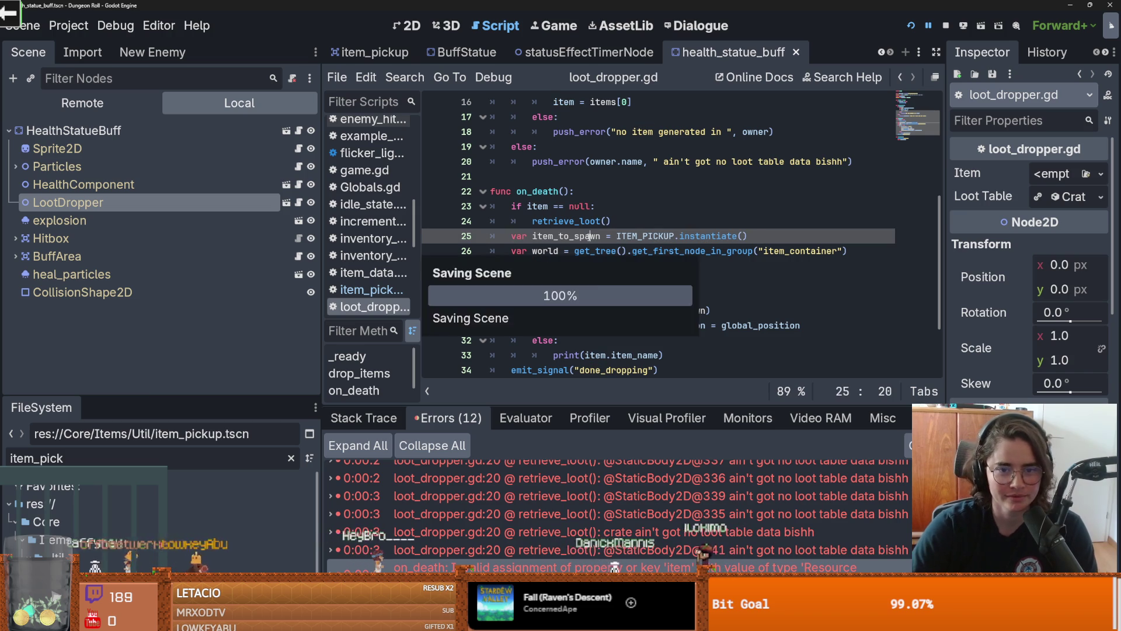
pyautogui.click(552, 265)
pyautogui.hotkey('ctrl', 's')
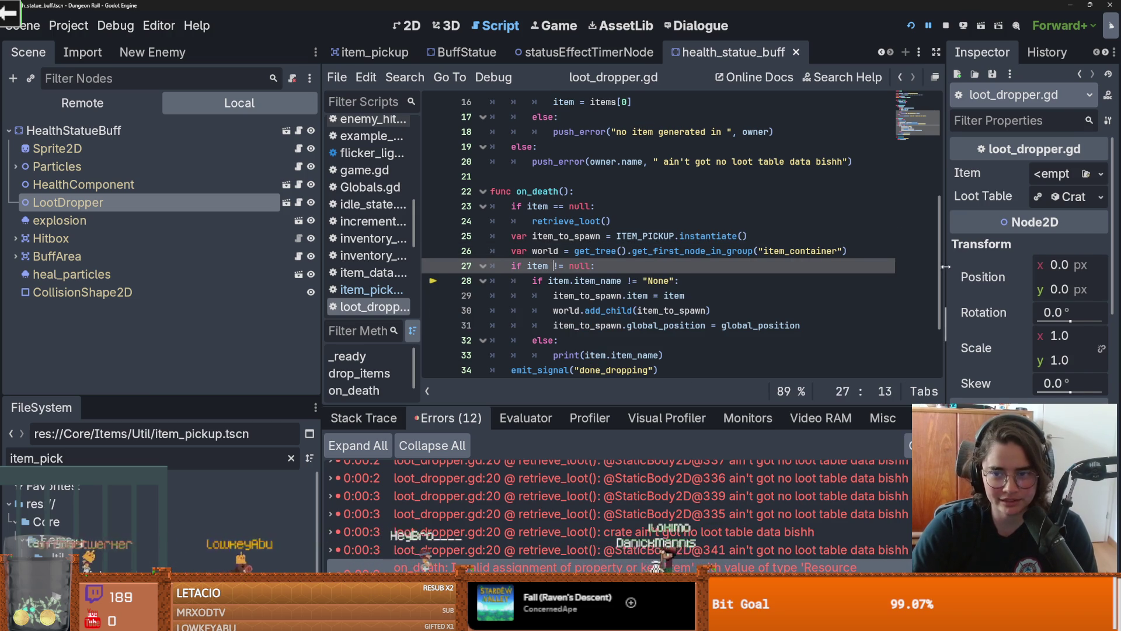
# Step: Enlarge the code view by narrowing the docks and shrinking the error panel, then save
pyautogui.moveTo(320, 310); pyautogui.dragTo(244, 309)
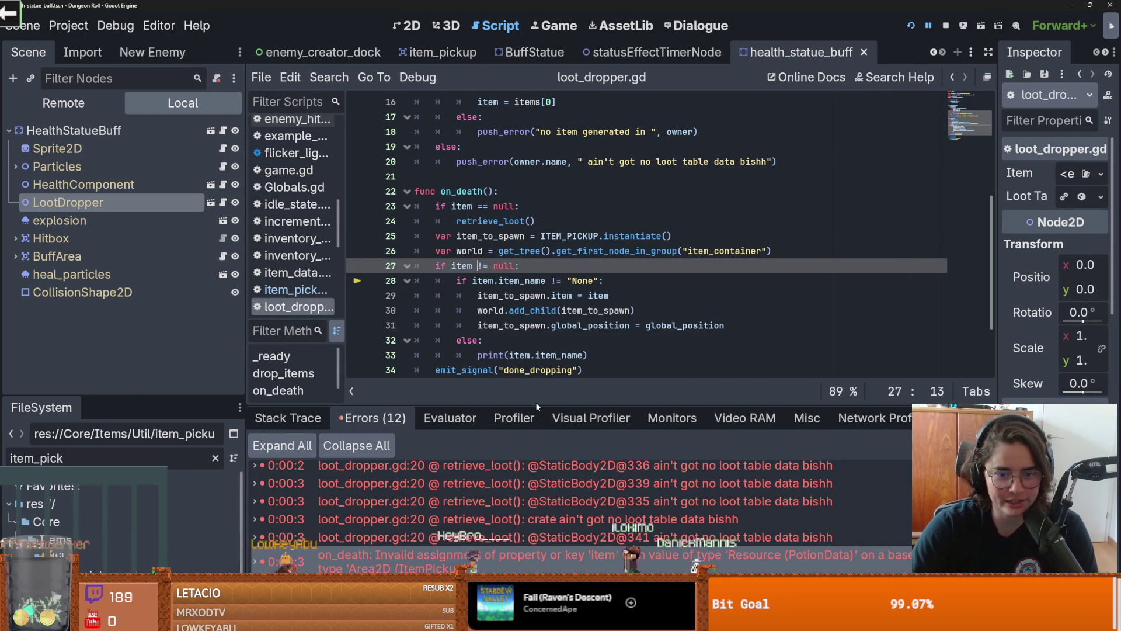
pyautogui.moveTo(535, 402); pyautogui.dragTo(533, 534)
pyautogui.scroll(-1, 530, 302)
pyautogui.hotkey('ctrl', 's')
# Step: Review on_death's print and else lines, save again, and switch to the Steam window
pyautogui.click(530, 302)
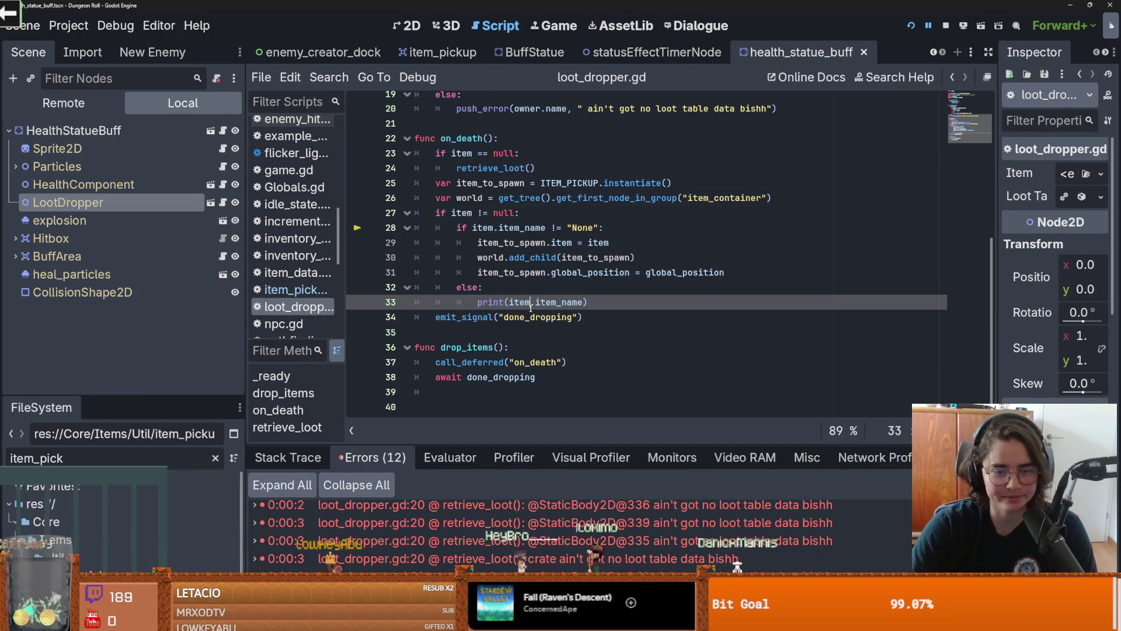
pyautogui.click(538, 287)
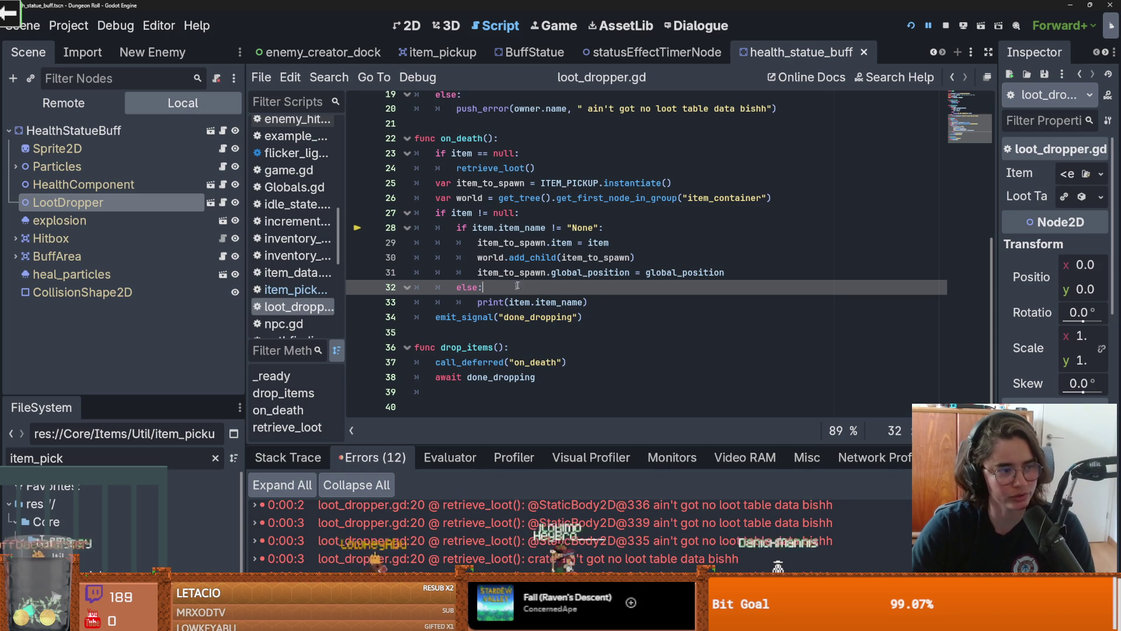
pyautogui.scroll(1, 538, 274)
pyautogui.hotkey('ctrl', 's')
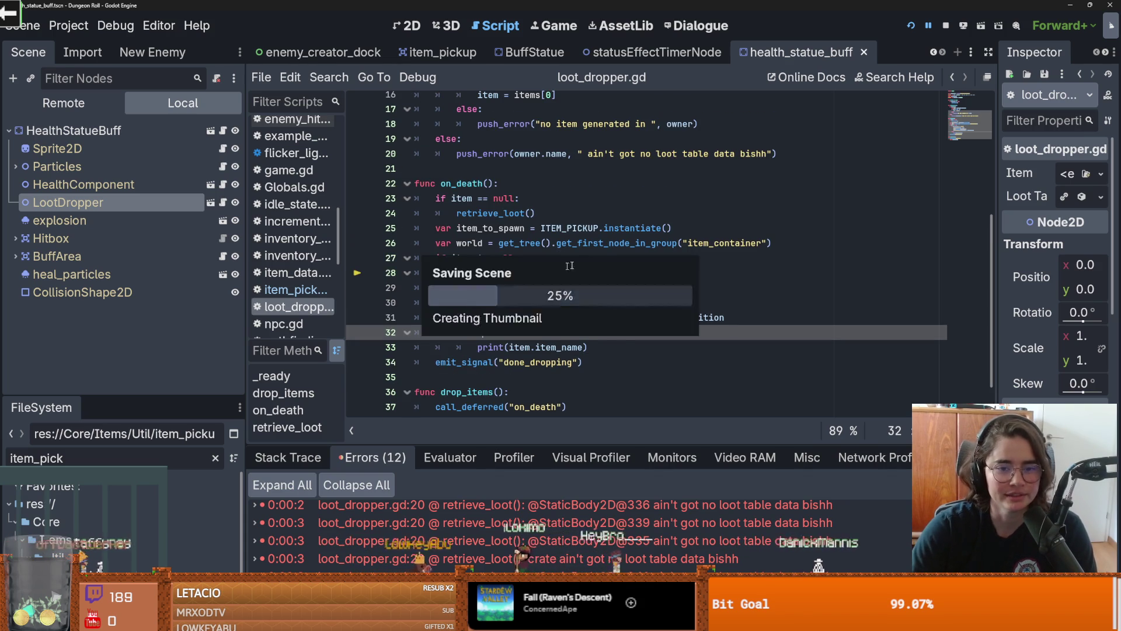
pyautogui.scroll(5, 656, 284)
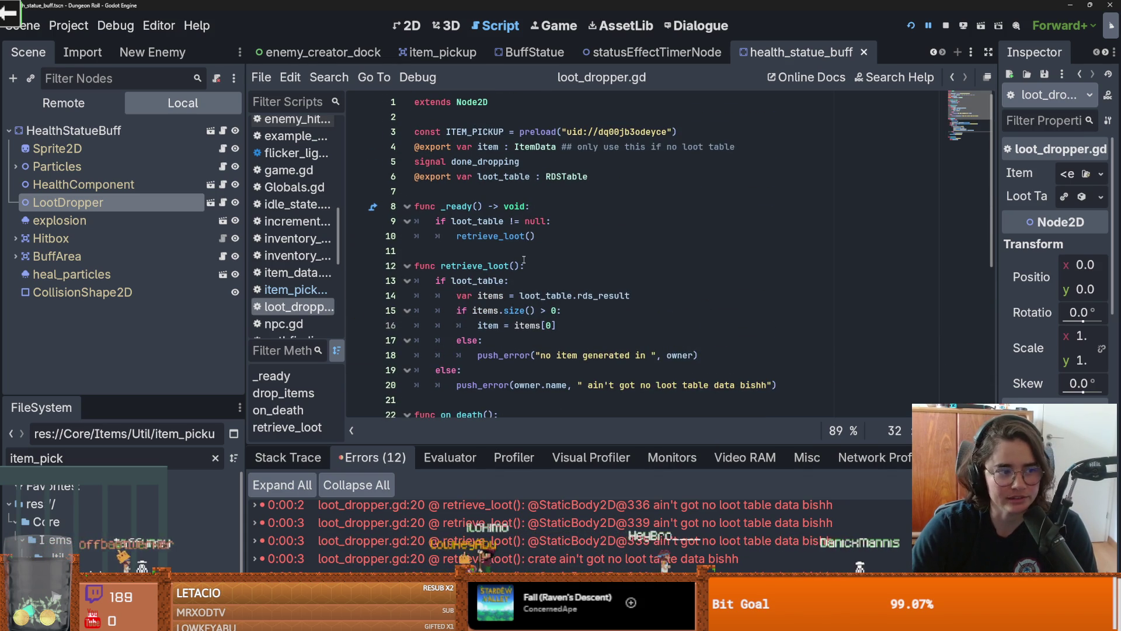
pyautogui.scroll(-2, 566, 266)
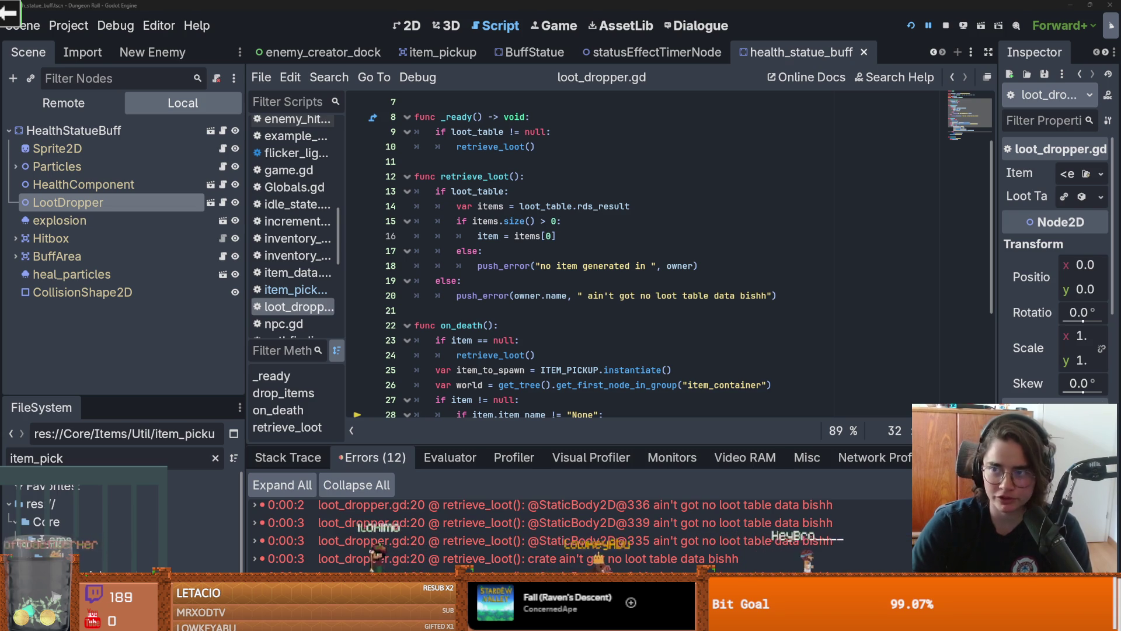
pyautogui.hotkey('alt', 'Tab')
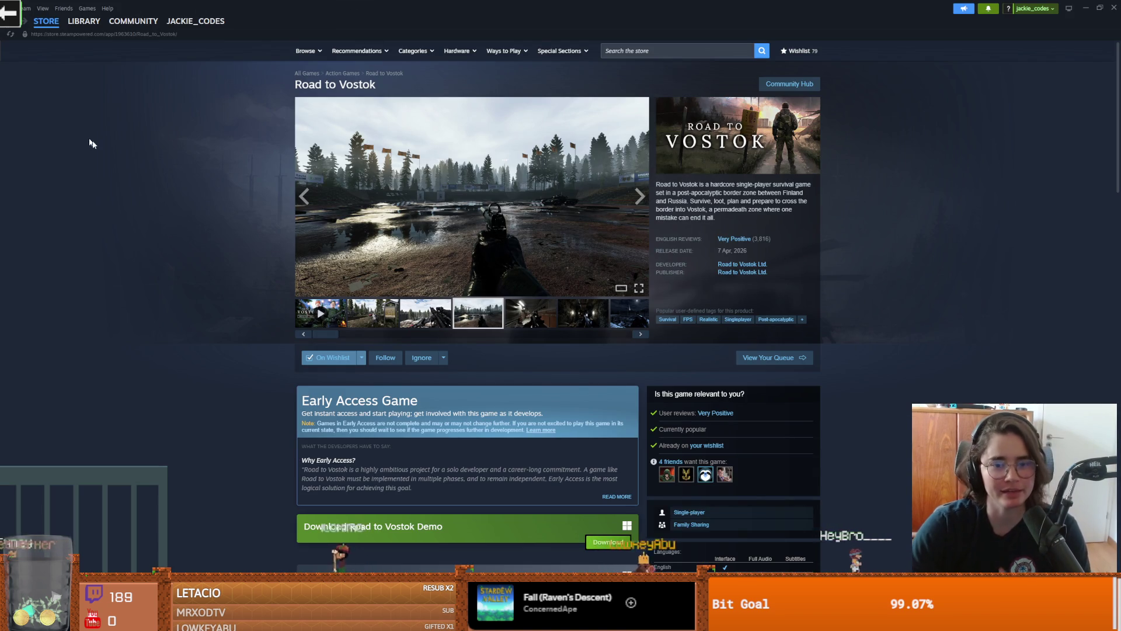
# Step: Open the Road to Vostok Demo library page, check the file-size search, and return to Steam
pyautogui.moveTo(83, 26)
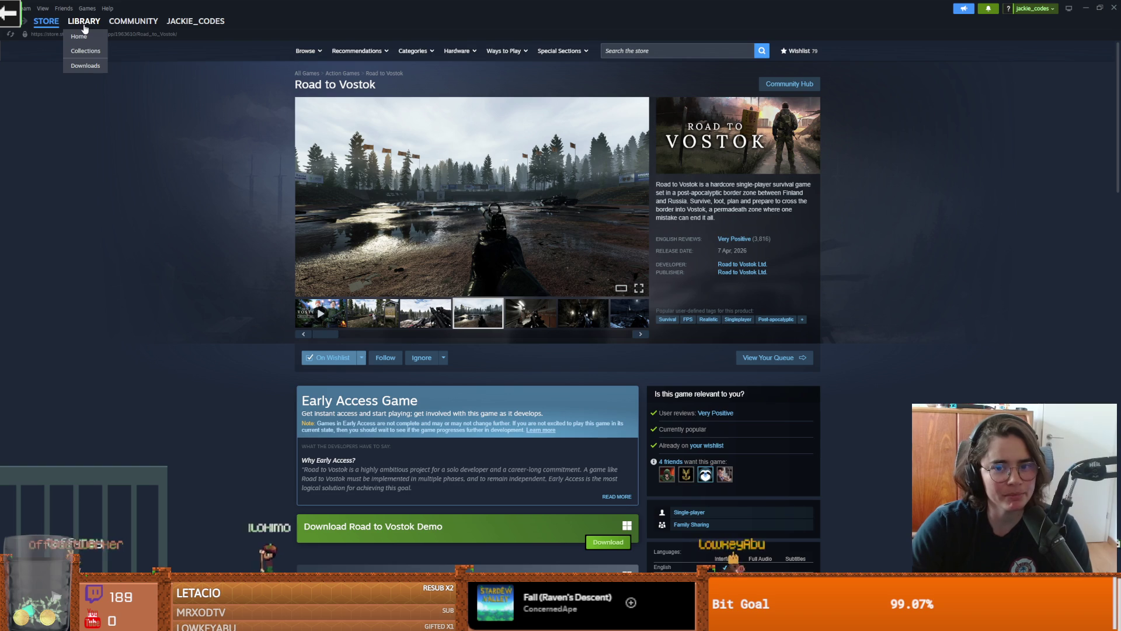
pyautogui.click(83, 27)
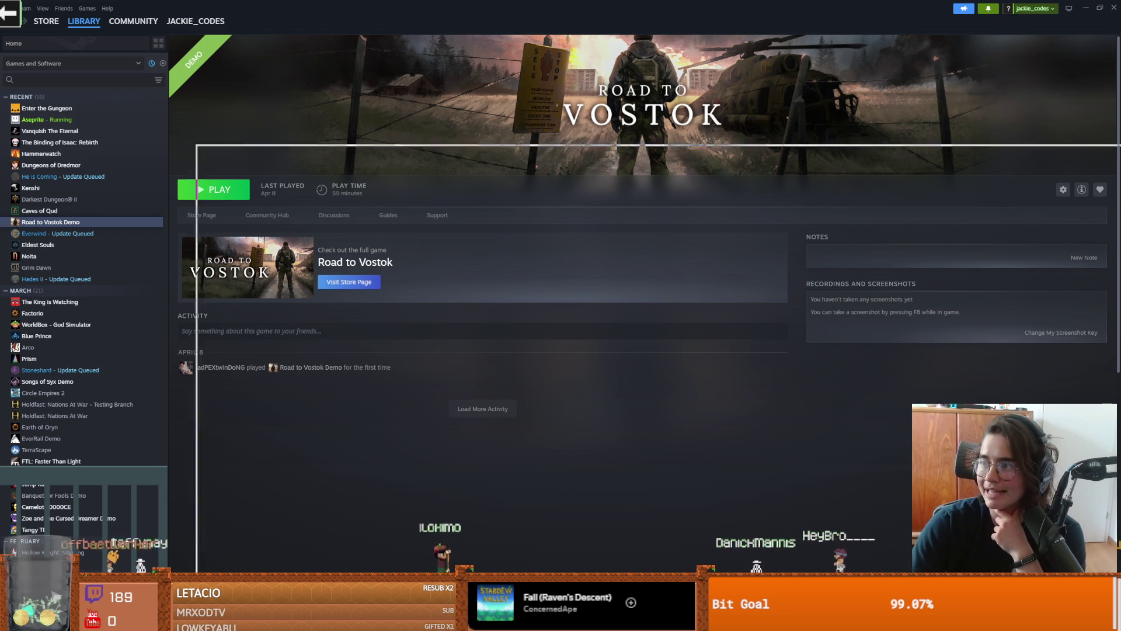
pyautogui.hotkey('alt', 'Tab')
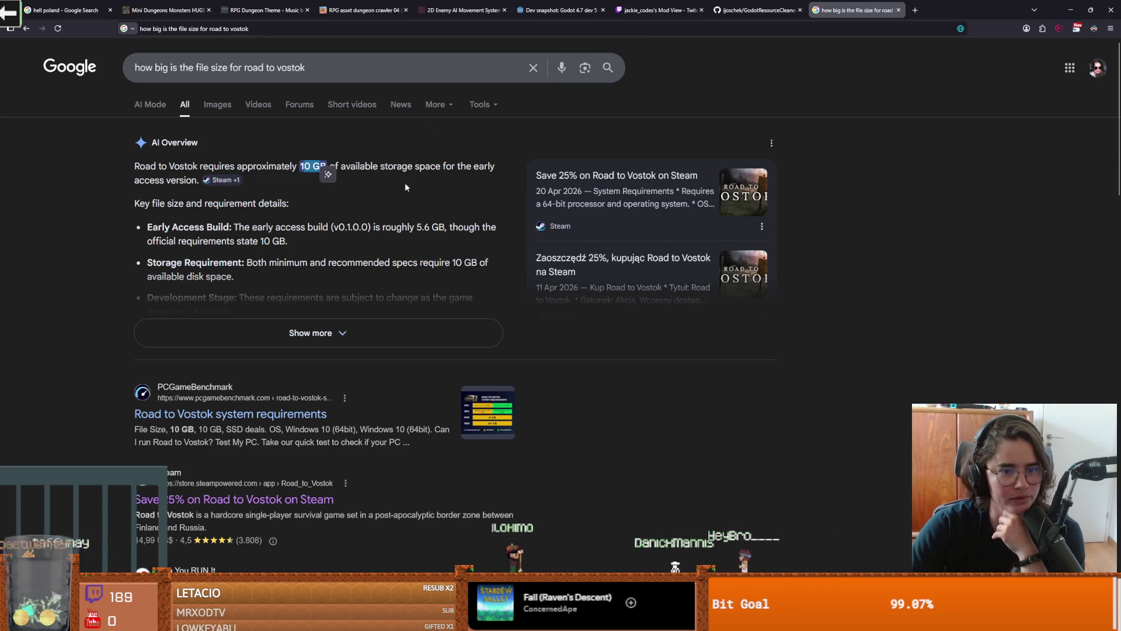
pyautogui.hotkey('alt', 'Tab')
pyautogui.hotkey('alt', 'Tab')
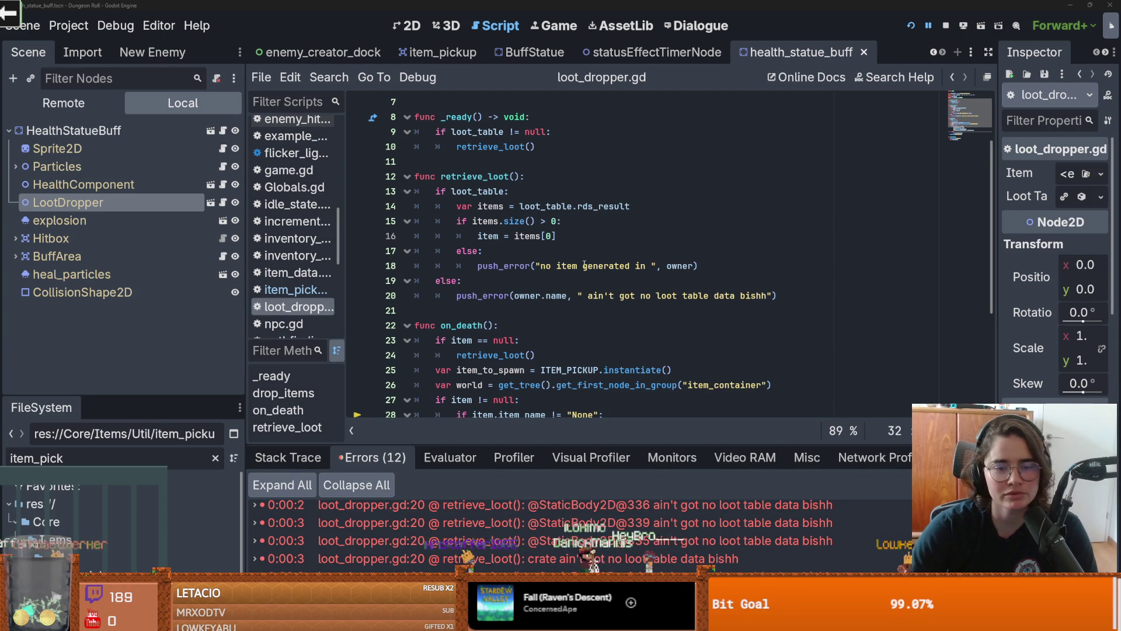
# Step: Save loot_dropper.gd after checking the retrieve_loot error and item = items[0] lines
pyautogui.click(584, 264)
pyautogui.hotkey('ctrl', 's')
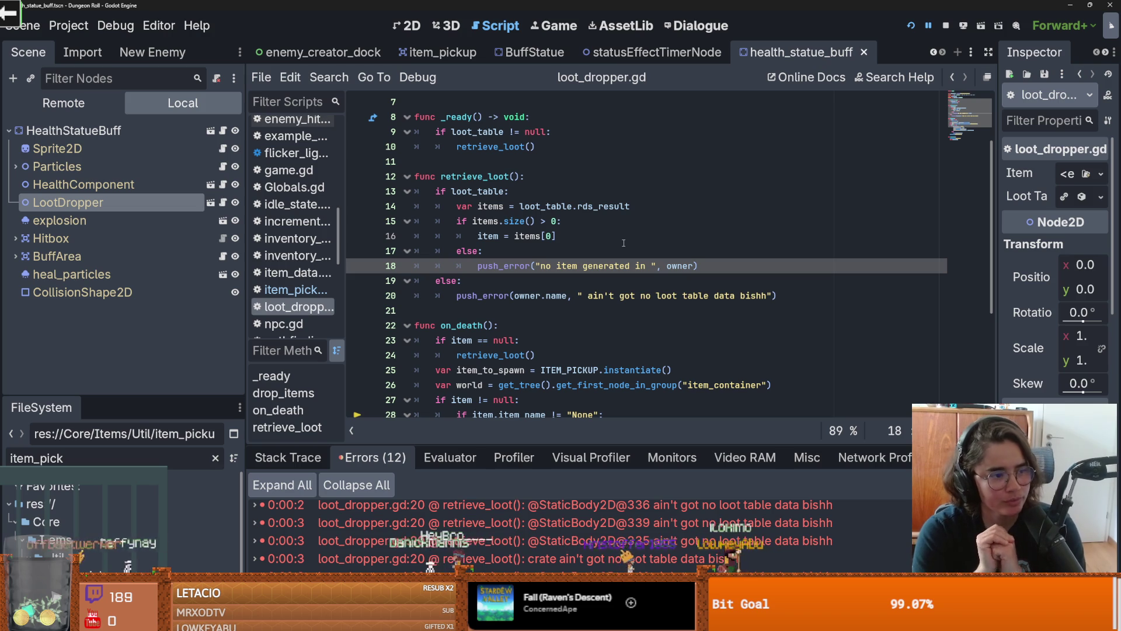
pyautogui.click(624, 240)
pyautogui.hotkey('ctrl', 's')
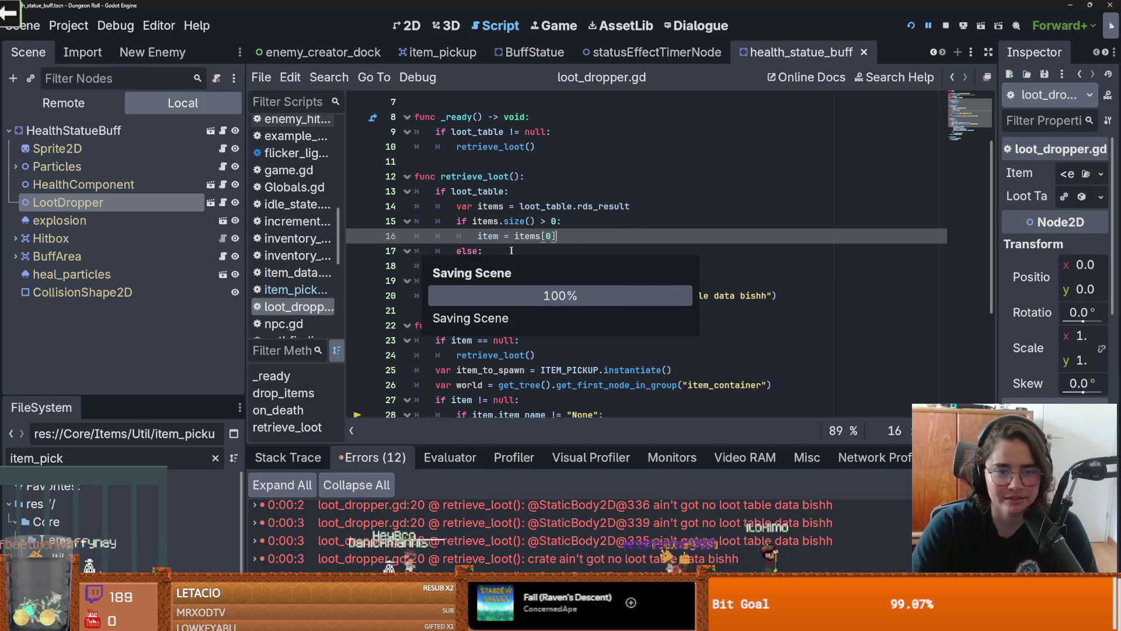
pyautogui.scroll(2, 488, 262)
pyautogui.click(488, 250)
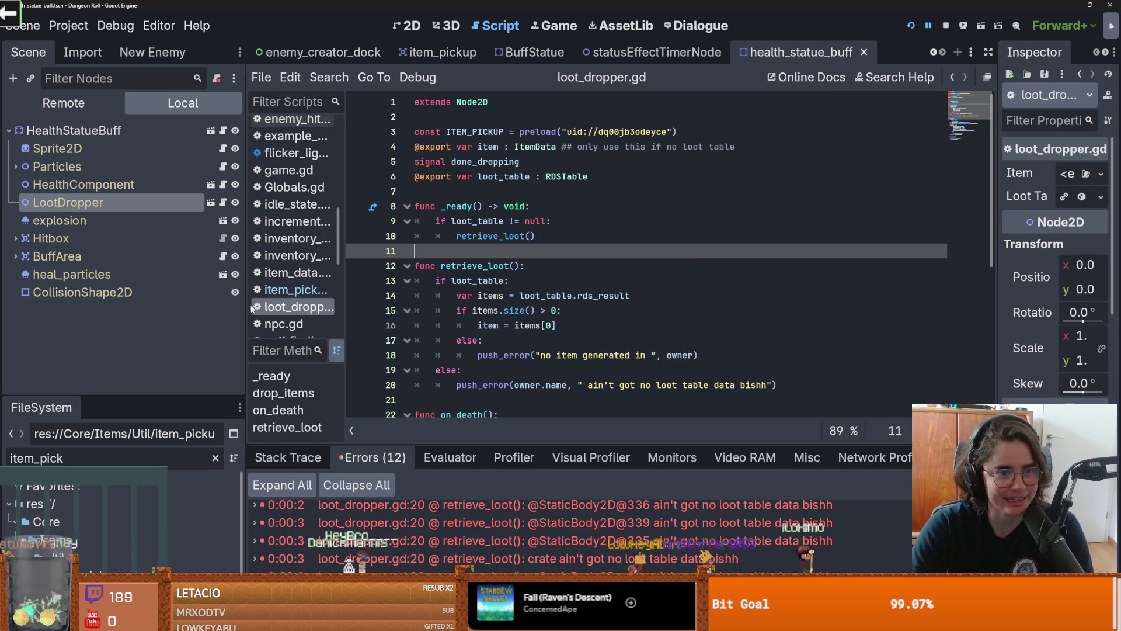
# Step: Widen the Scene tree panel, save again, and scroll through the code and Errors list
pyautogui.moveTo(250, 304); pyautogui.dragTo(301, 304)
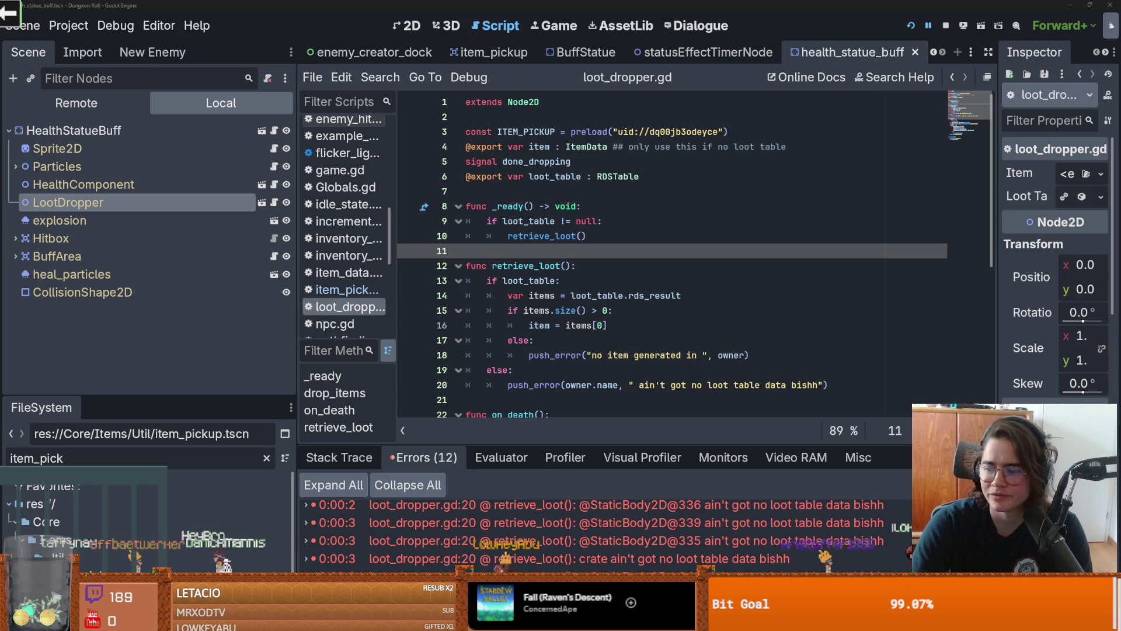
pyautogui.click(601, 385)
pyautogui.hotkey('ctrl', 's')
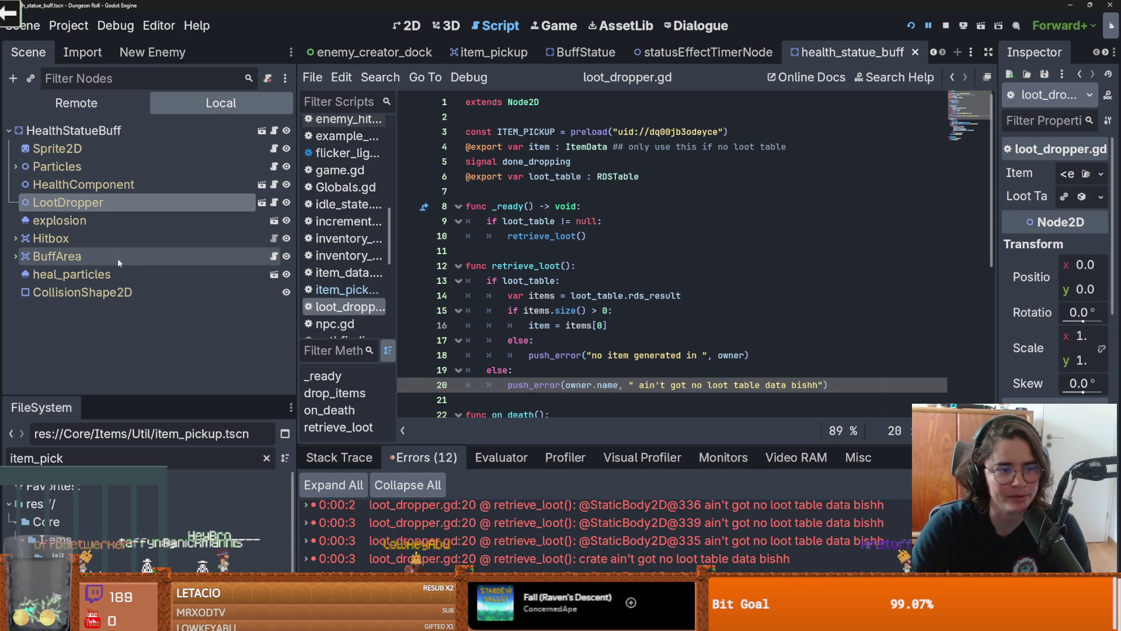
pyautogui.scroll(-2, 445, 326)
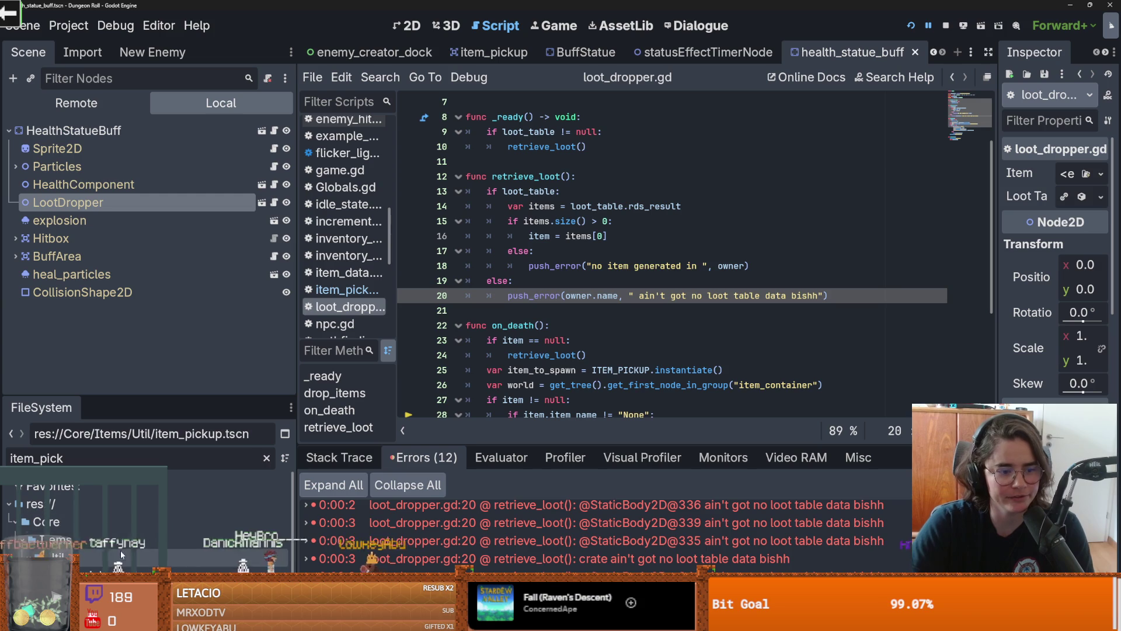
pyautogui.scroll(-2, 501, 554)
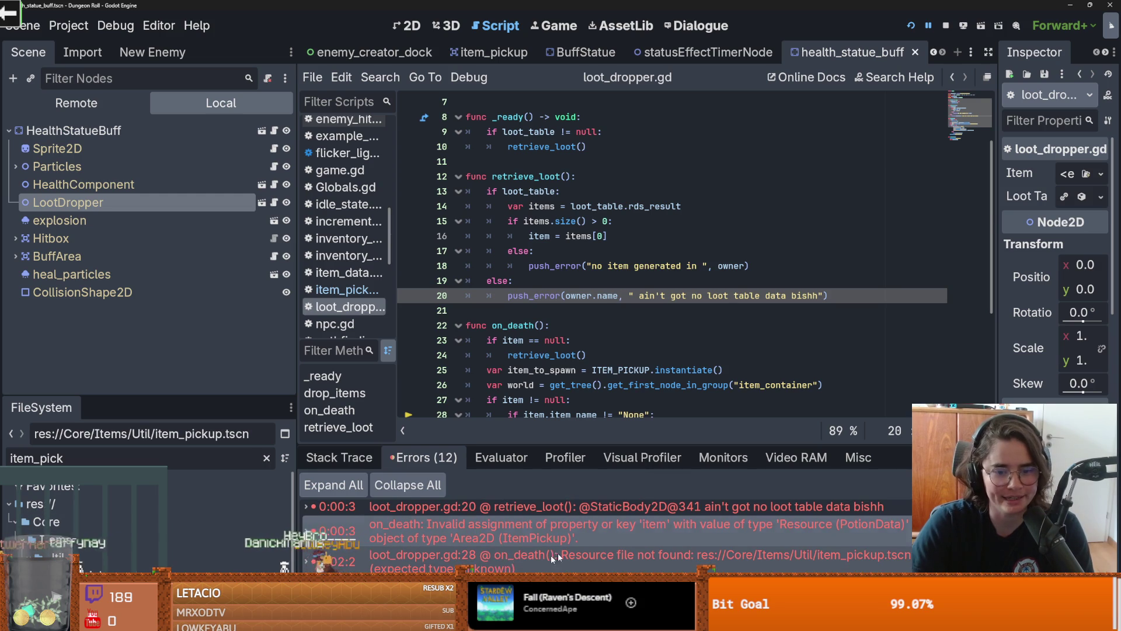
# Step: Jump to the on_death error and rewrite line 29's item assignment as create_item(item), then save
pyautogui.click(535, 562)
pyautogui.doubleClick(613, 266)
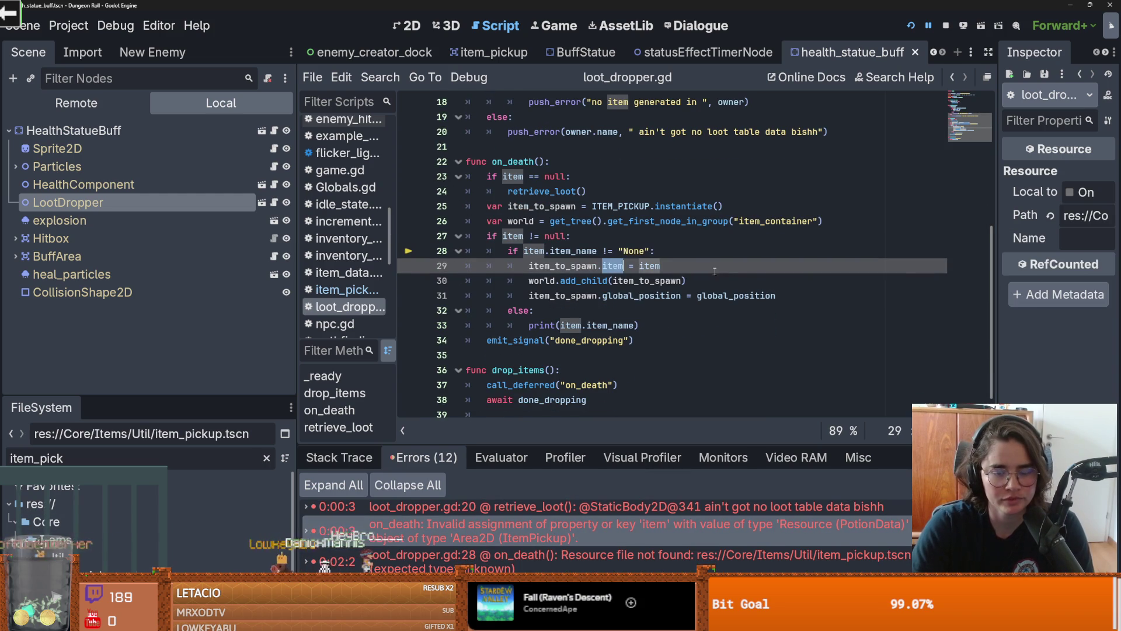
pyautogui.hotkey('ctrl', 'space')
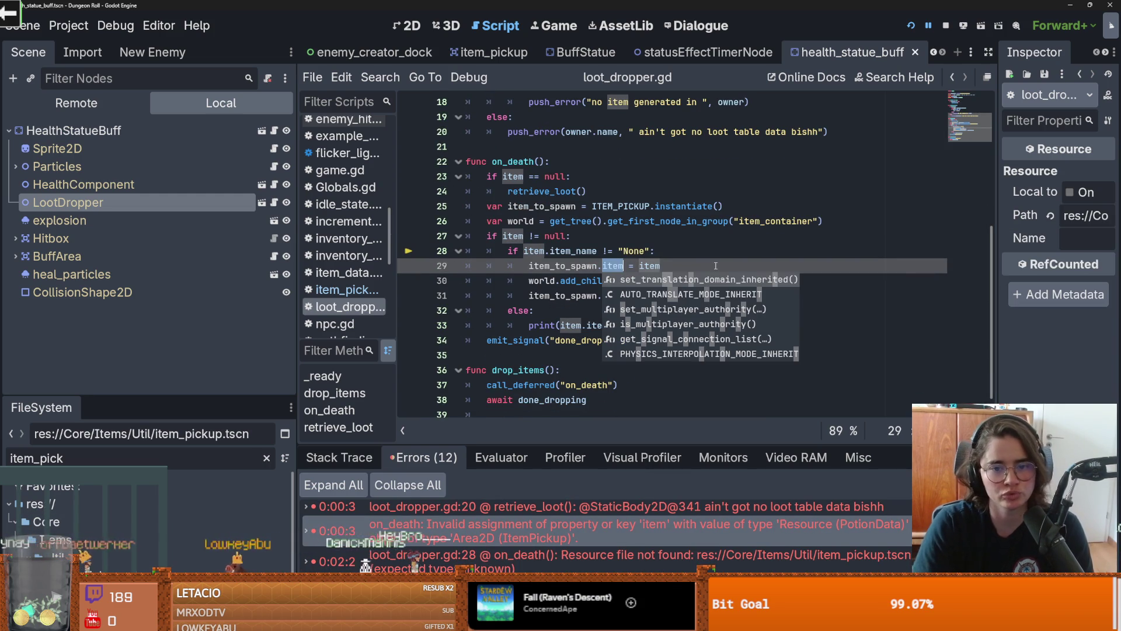
pyautogui.moveTo(660, 266); pyautogui.dragTo(600, 269)
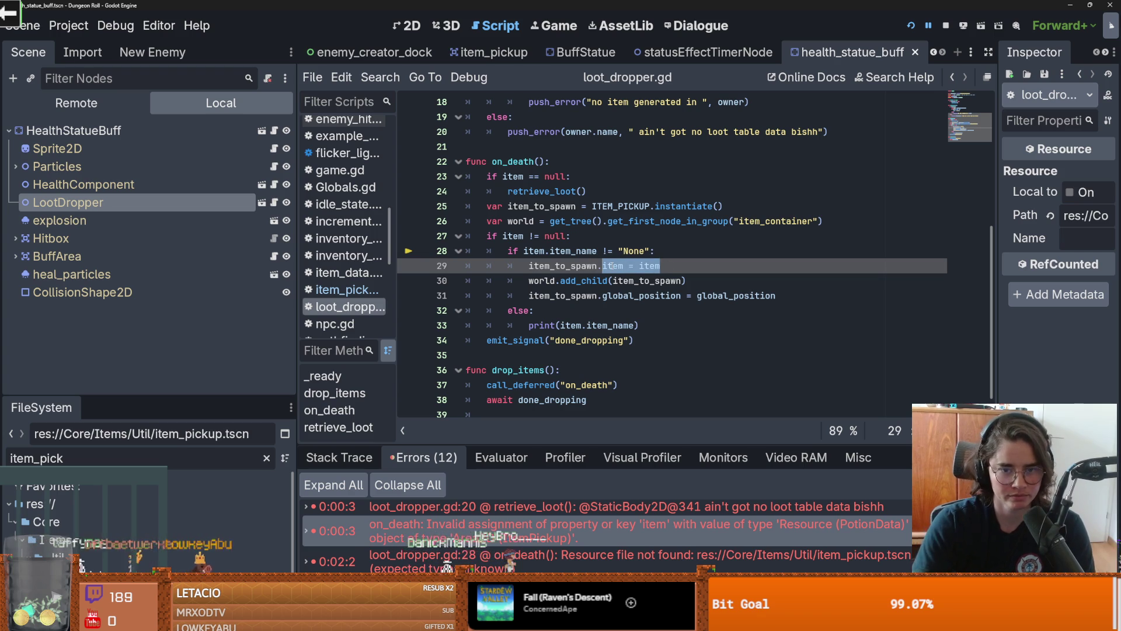
pyautogui.moveTo(610, 267)
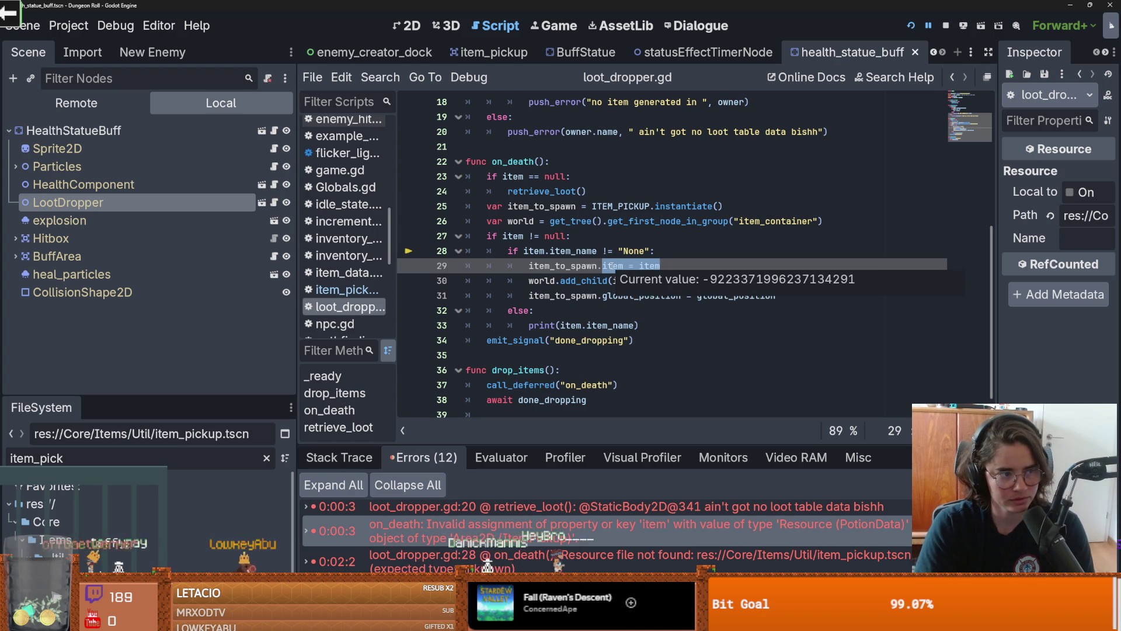
pyautogui.write('cre')
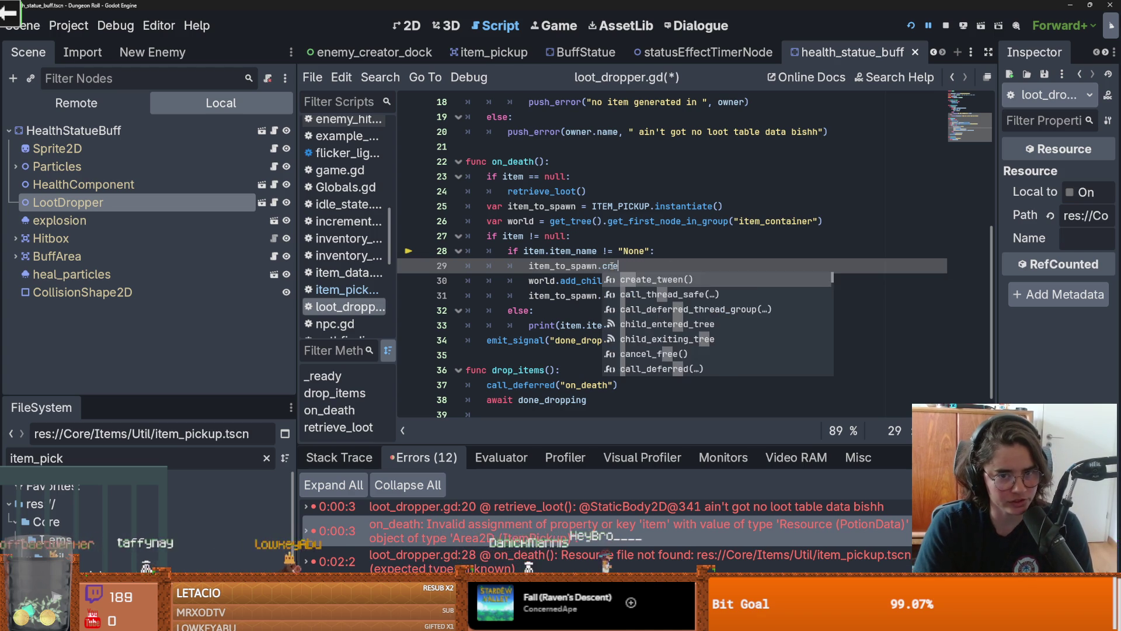
pyautogui.write('ate_item(item')
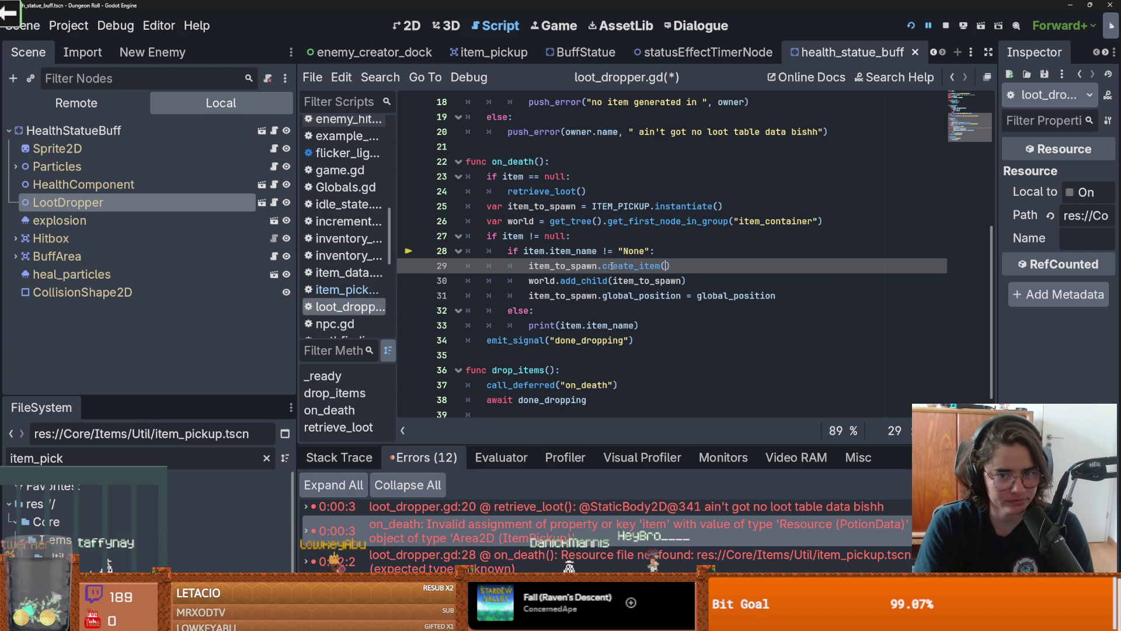
pyautogui.click(669, 266)
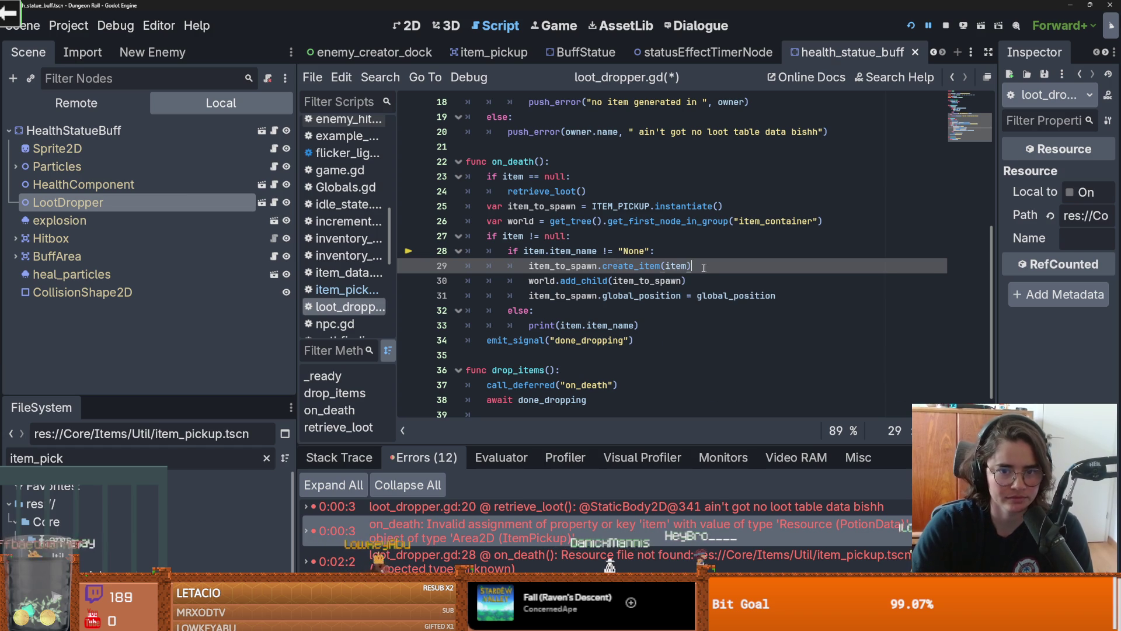
pyautogui.moveTo(692, 266); pyautogui.dragTo(603, 265)
pyautogui.hotkey('ctrl', 's')
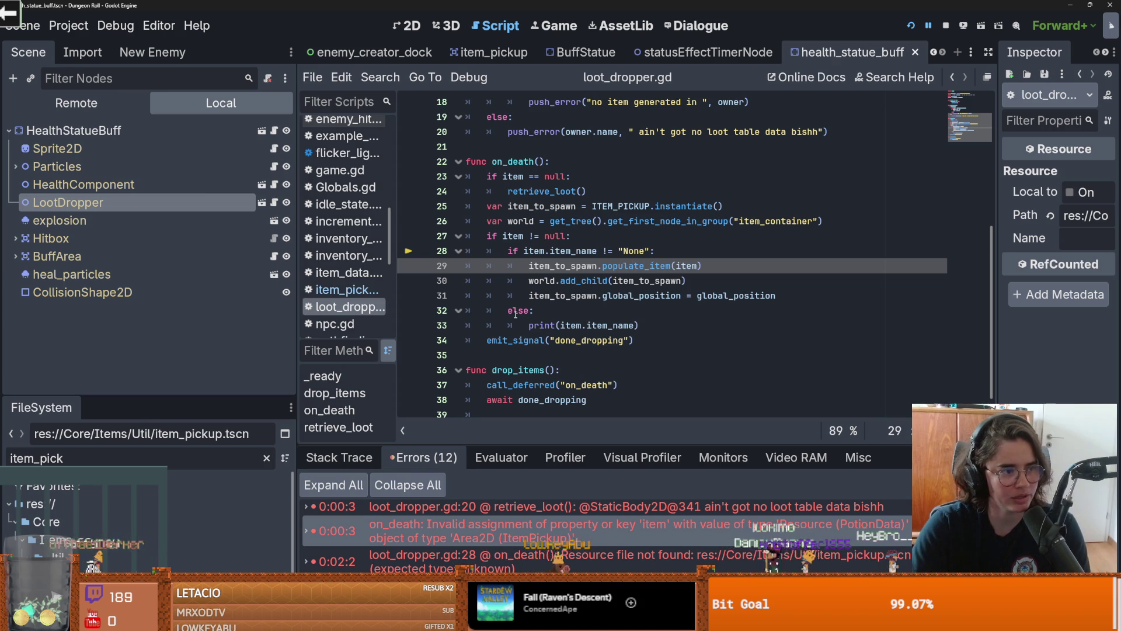
# Step: Change line 29 to call populate_item(item), save loot_dropper.gd, and open the item_pickup scene
pyautogui.doubleClick(560, 266)
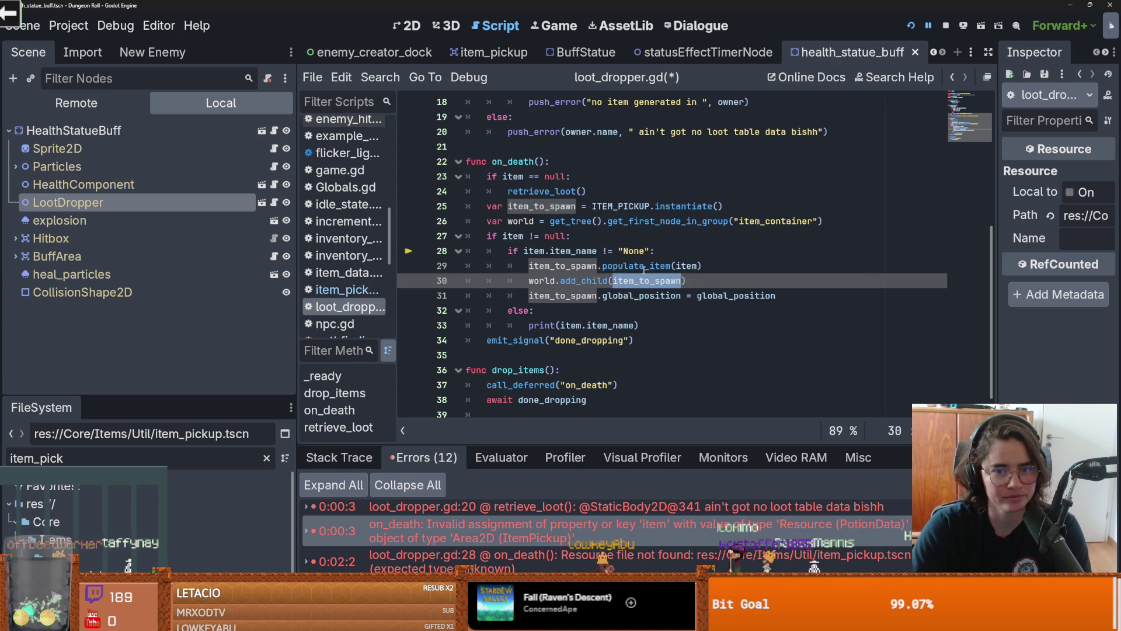
pyautogui.doubleClick(642, 266)
pyautogui.moveTo(571, 269)
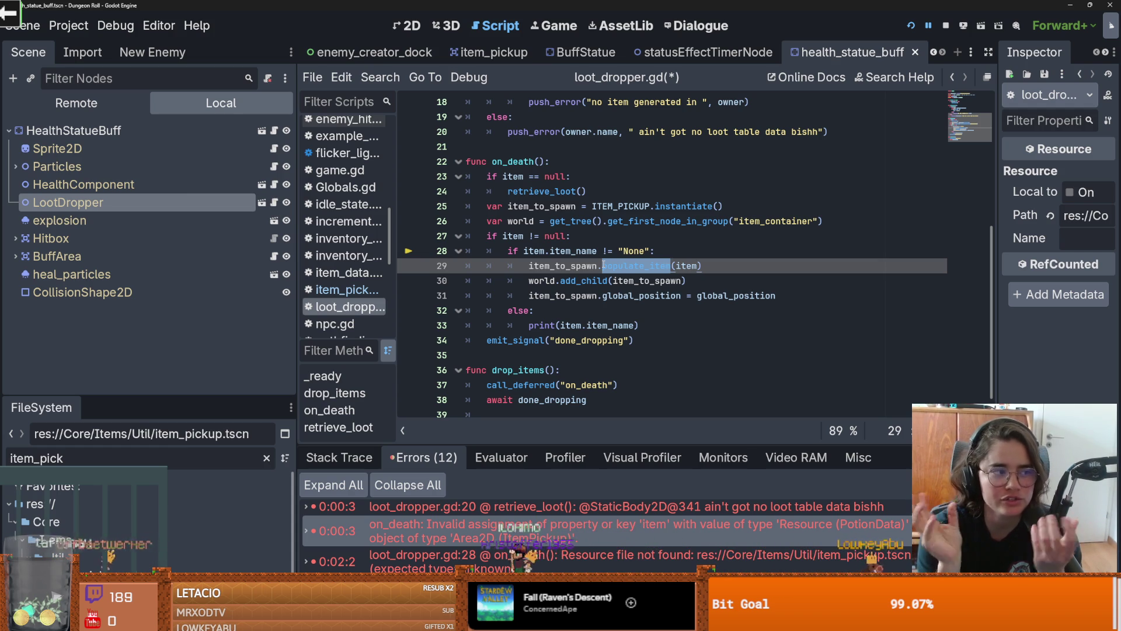
pyautogui.moveTo(701, 266); pyautogui.dragTo(598, 265)
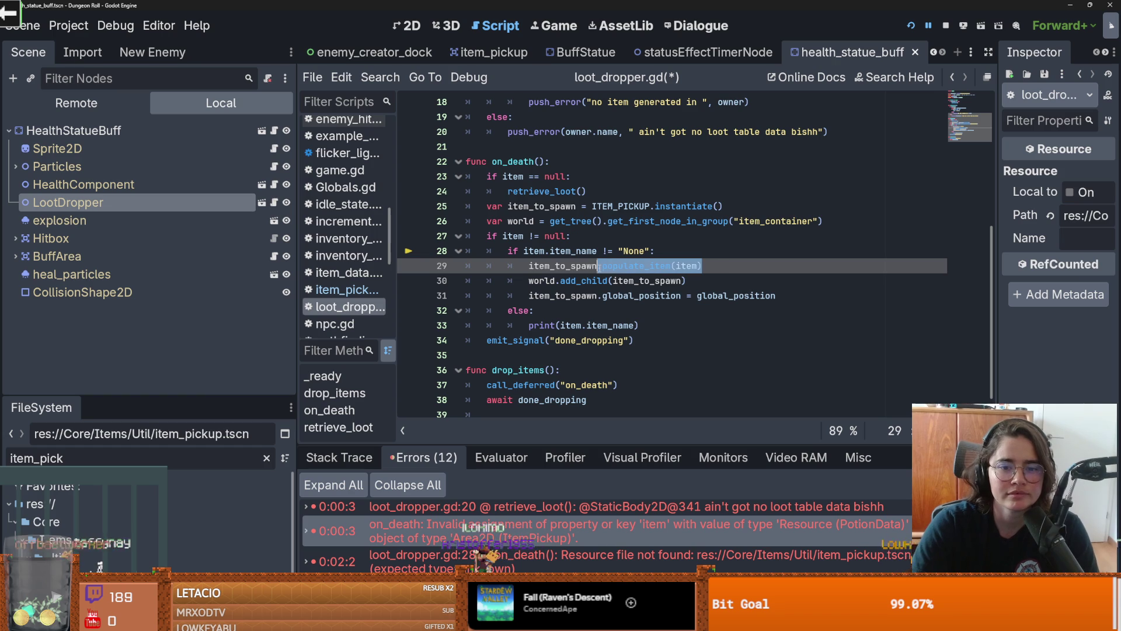
pyautogui.hotkey('ctrl', 's')
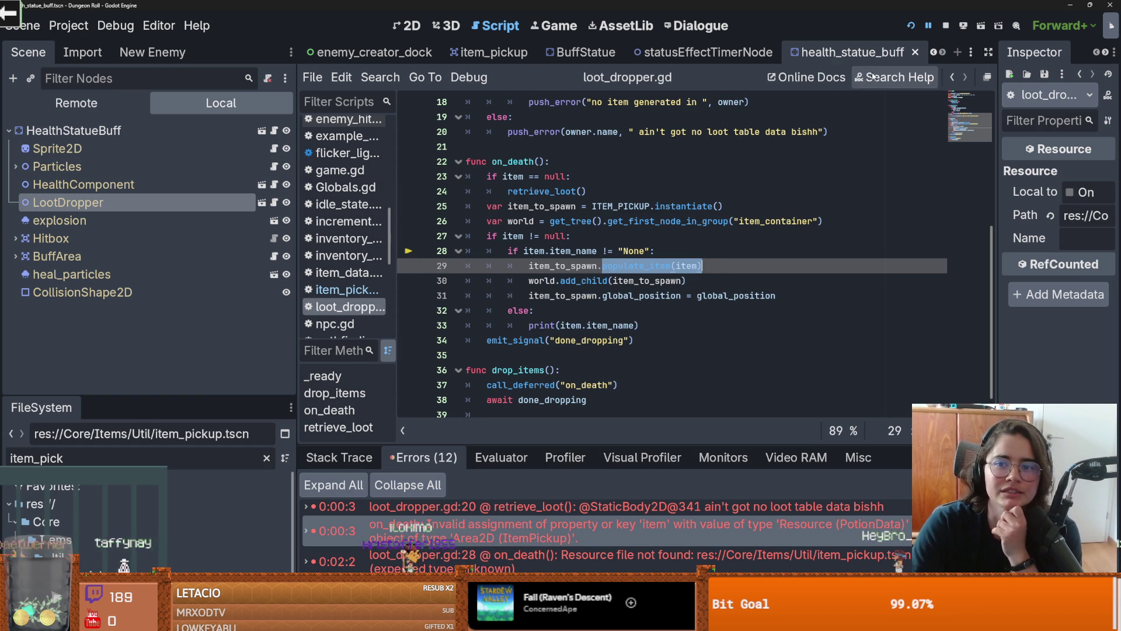
pyautogui.click(494, 51)
pyautogui.scroll(-7, 507, 262)
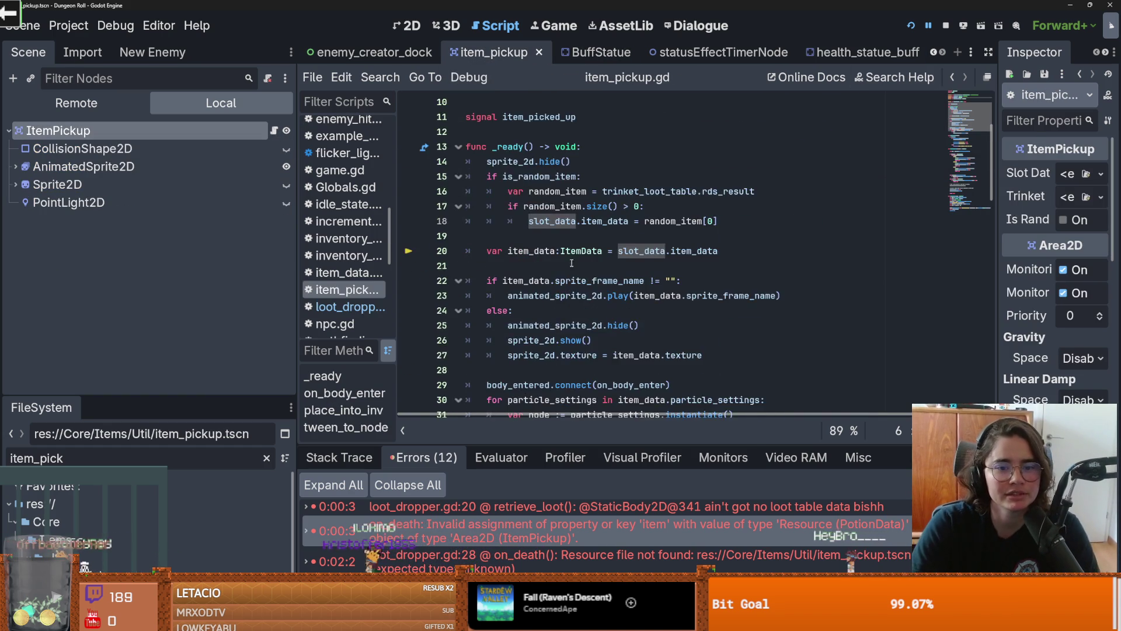
# Step: Add a populate_item(item : ) stub with a pass body on line 35
pyautogui.click(506, 291)
pyautogui.press('Return')
pyautogui.press('Up')
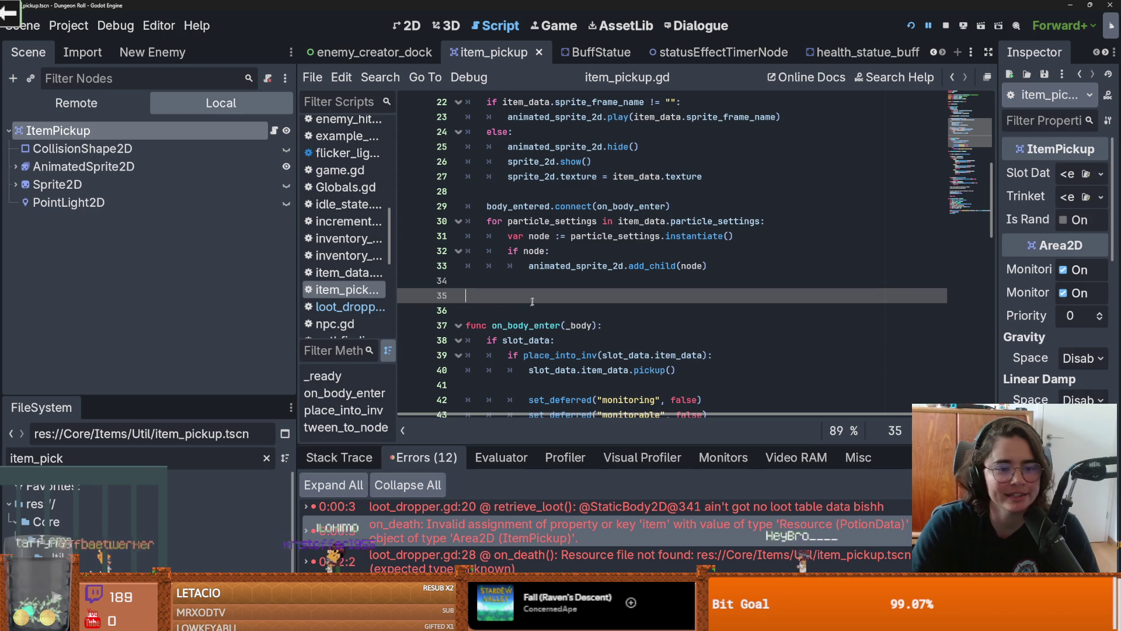
pyautogui.write('func populate_item(item):')
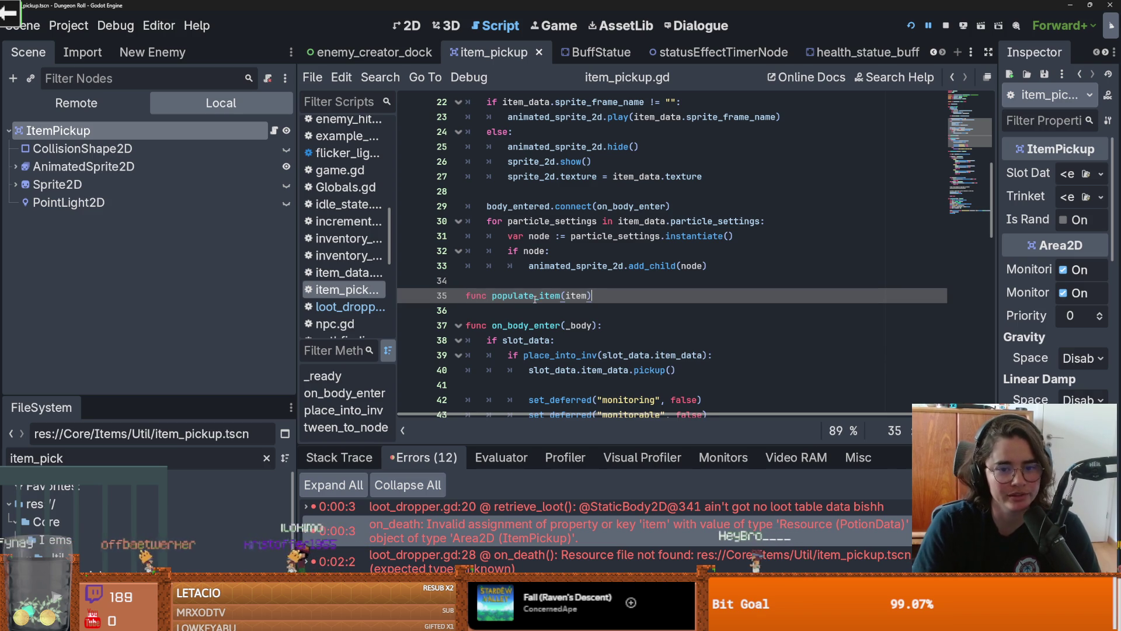
pyautogui.press('Return')
pyautogui.write('pass')
pyautogui.hotkey('ctrl', 's')
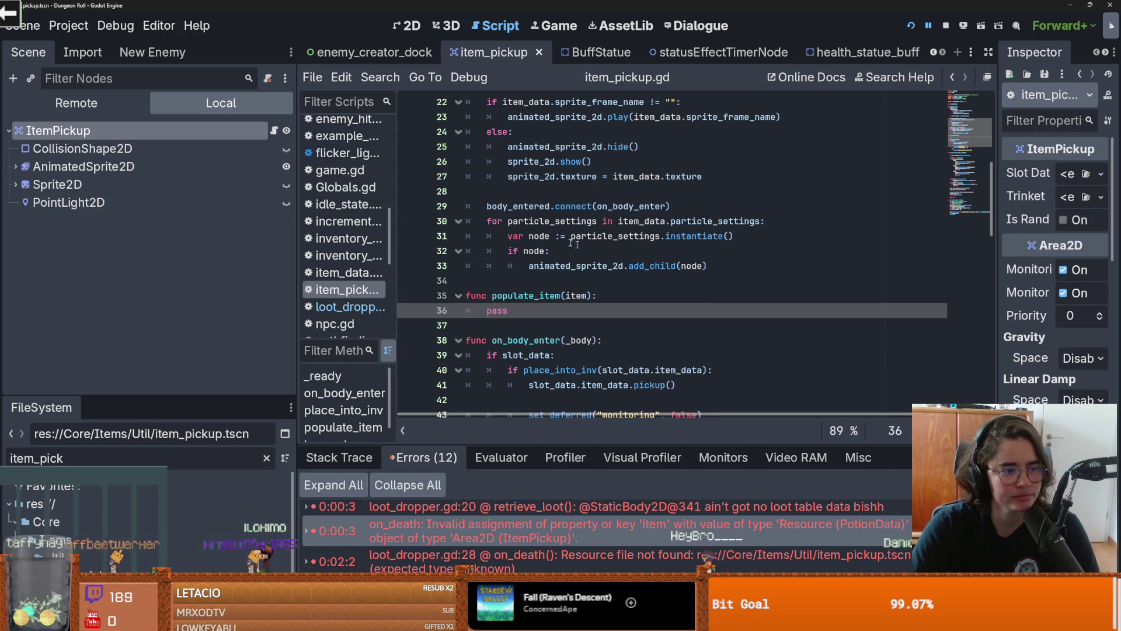
pyautogui.press('Up')
pyautogui.press('Up')
pyautogui.press('Up')
pyautogui.click(616, 303)
pyautogui.press('Left')
pyautogui.press('Left')
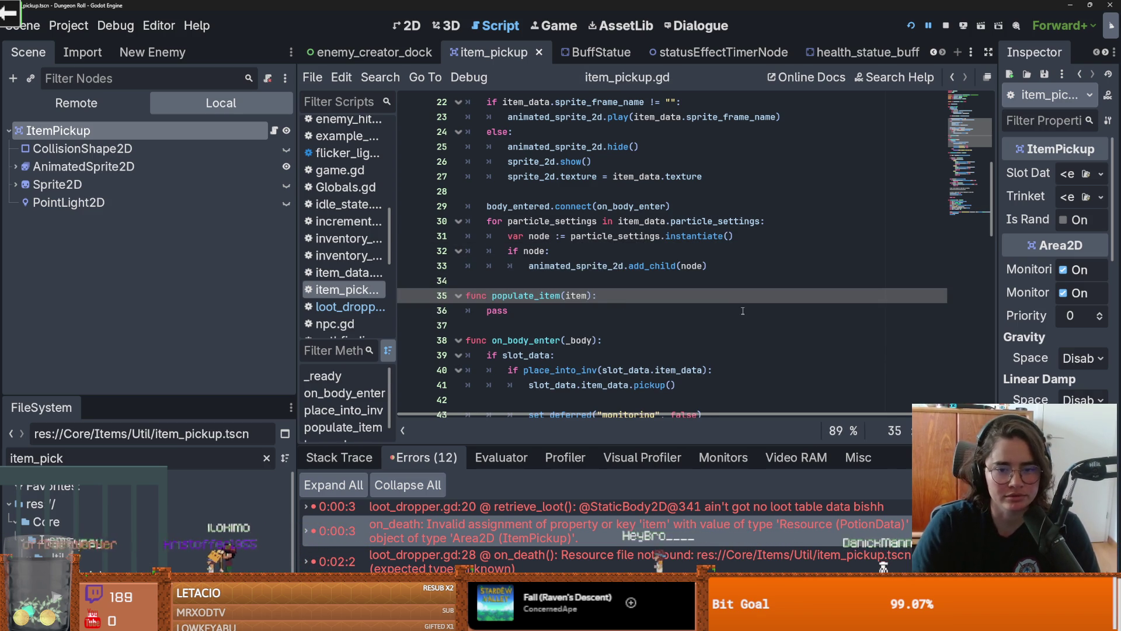
pyautogui.write(':')
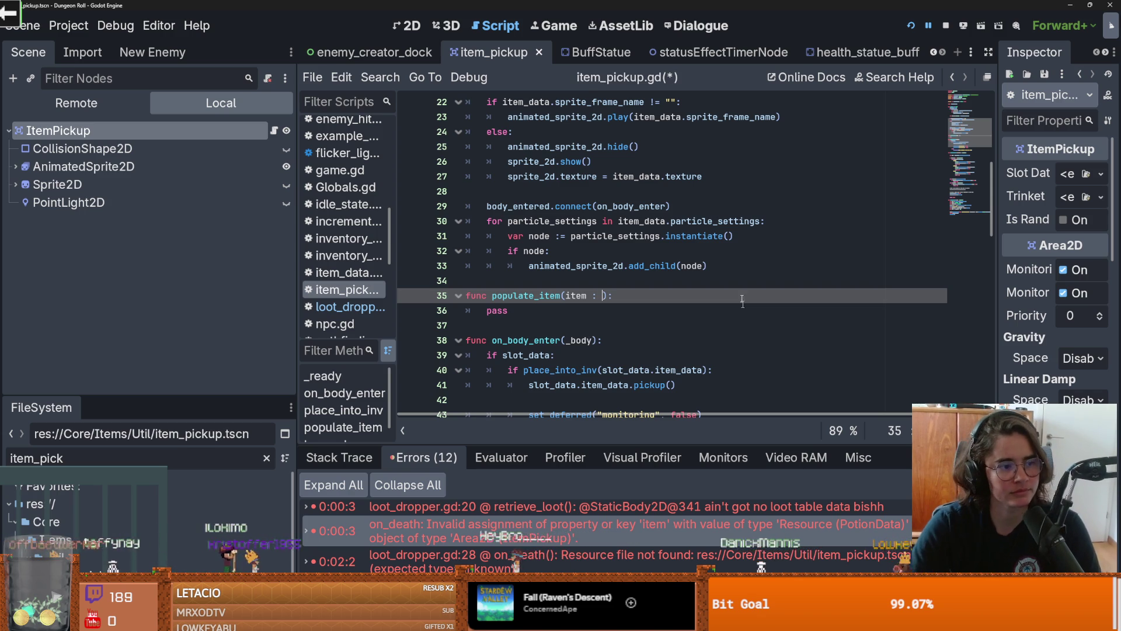
# Step: Remove the extra blank line after the exports and save item_pickup.gd
pyautogui.scroll(2, 597, 321)
pyautogui.scroll(-2, 642, 292)
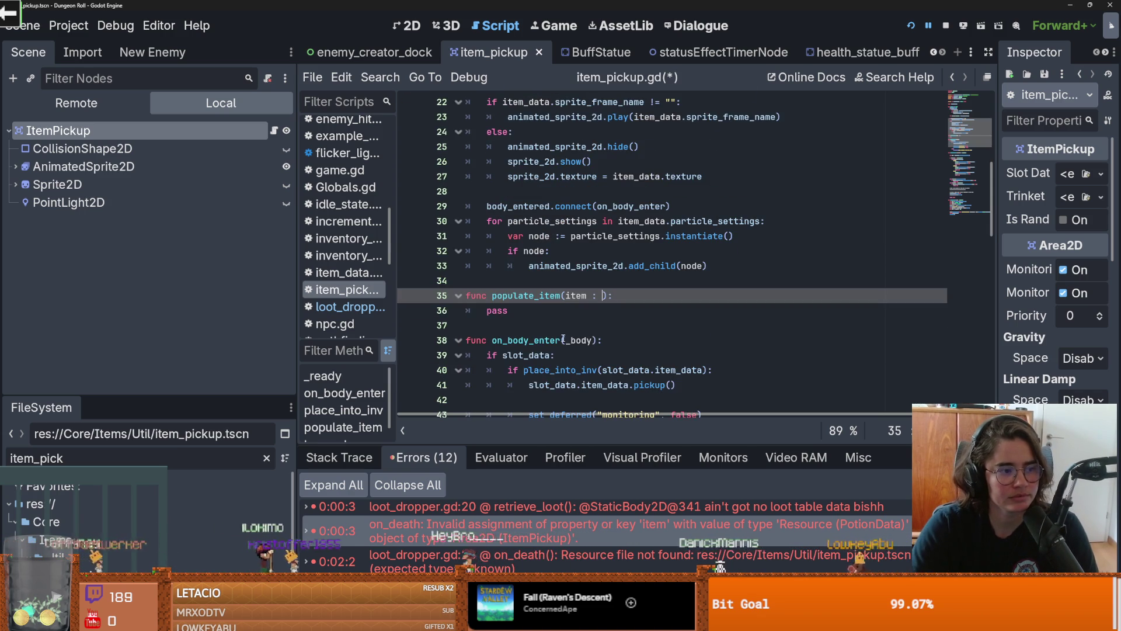
pyautogui.scroll(7, 678, 262)
pyautogui.scroll(-1, 506, 203)
pyautogui.click(465, 177)
pyautogui.press('BackSpace')
pyautogui.click(709, 182)
pyautogui.hotkey('ctrl', 's')
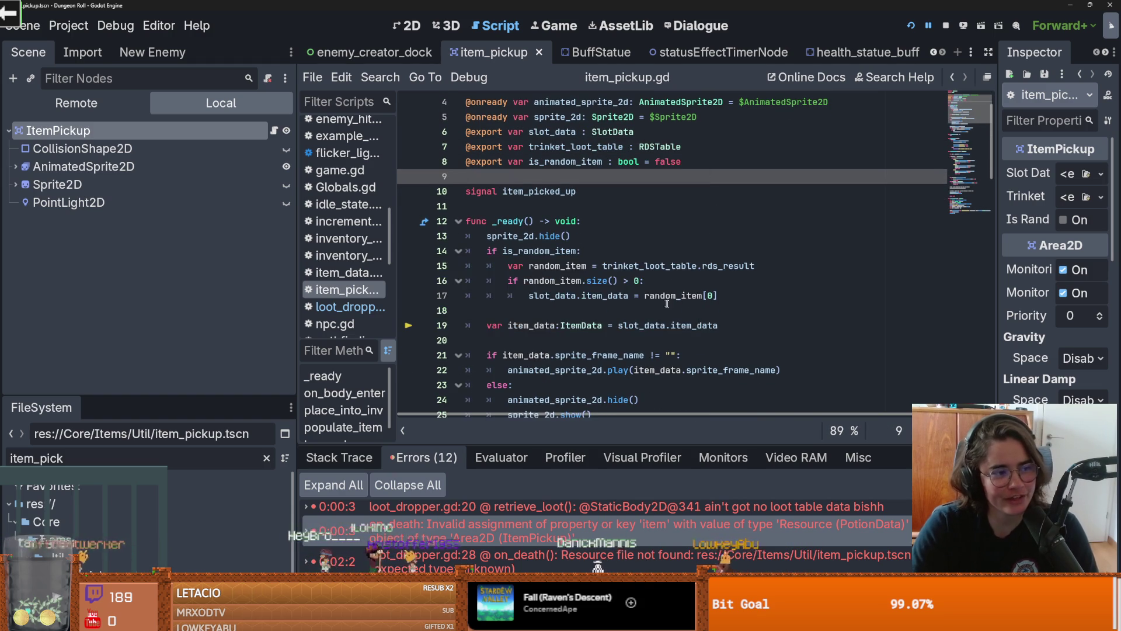
# Step: Type the populate_item parameter as ItemData using autocomplete
pyautogui.scroll(-1, 694, 310)
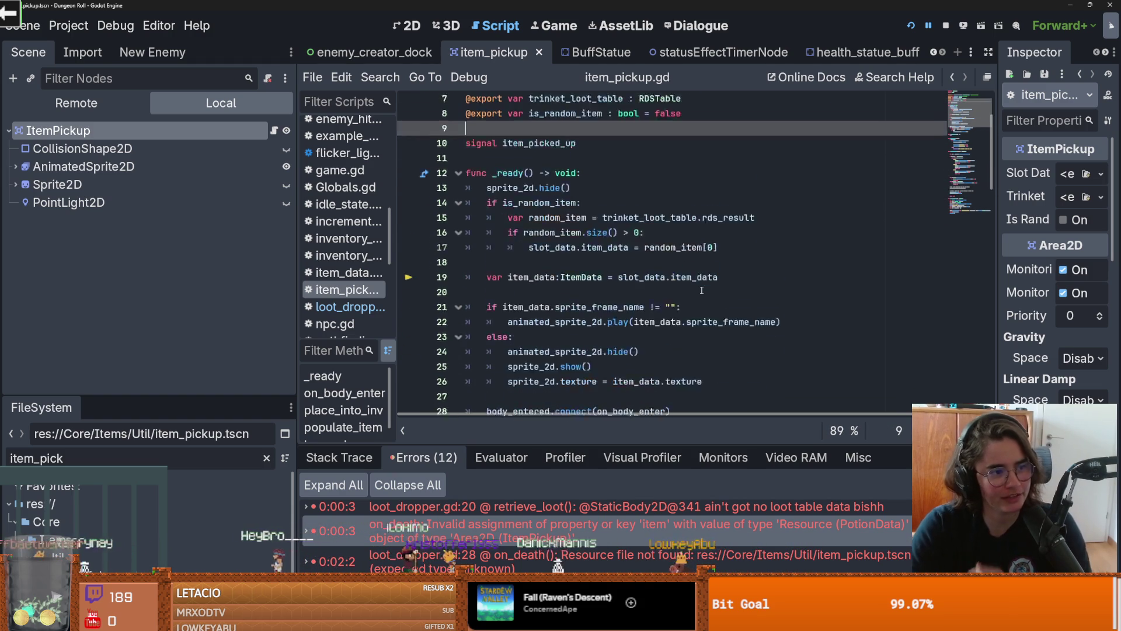
pyautogui.scroll(1, 677, 296)
pyautogui.scroll(-1, 644, 323)
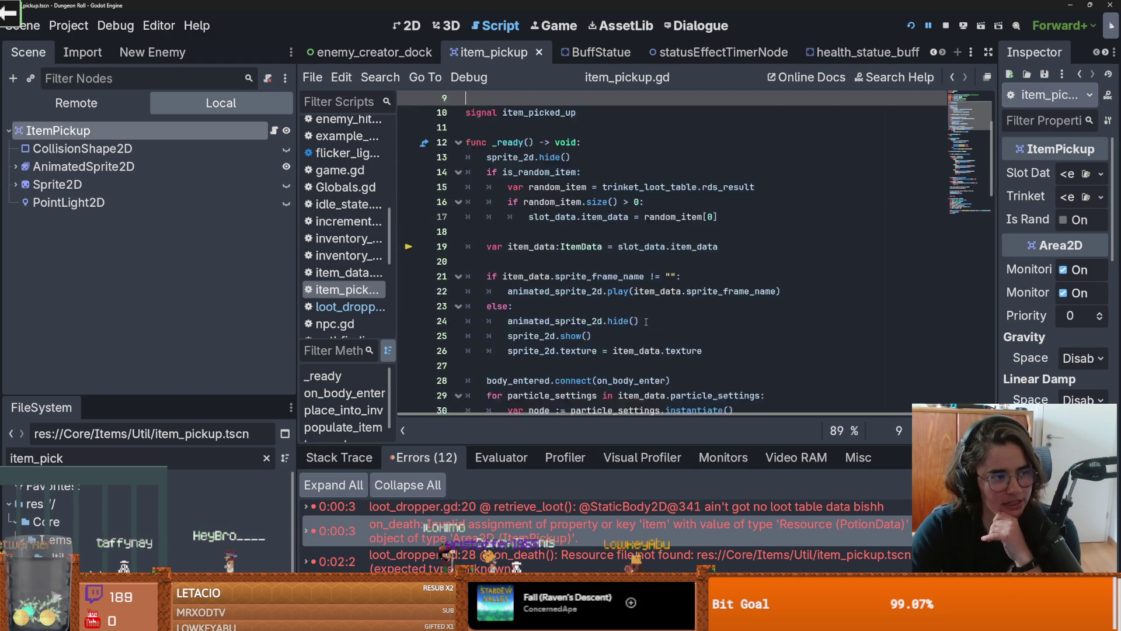
pyautogui.scroll(1, 648, 324)
pyautogui.scroll(-2, 726, 304)
pyautogui.scroll(-6, 726, 304)
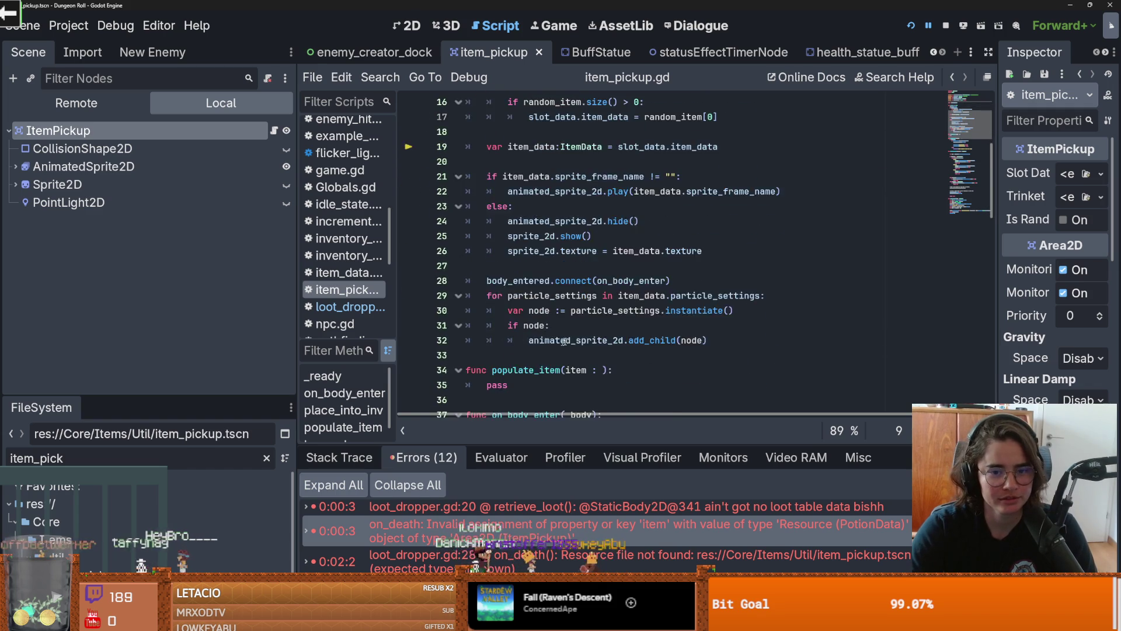
pyautogui.doubleClick(497, 207)
pyautogui.scroll(2, 630, 270)
pyautogui.scroll(5, 629, 270)
pyautogui.scroll(-4, 684, 272)
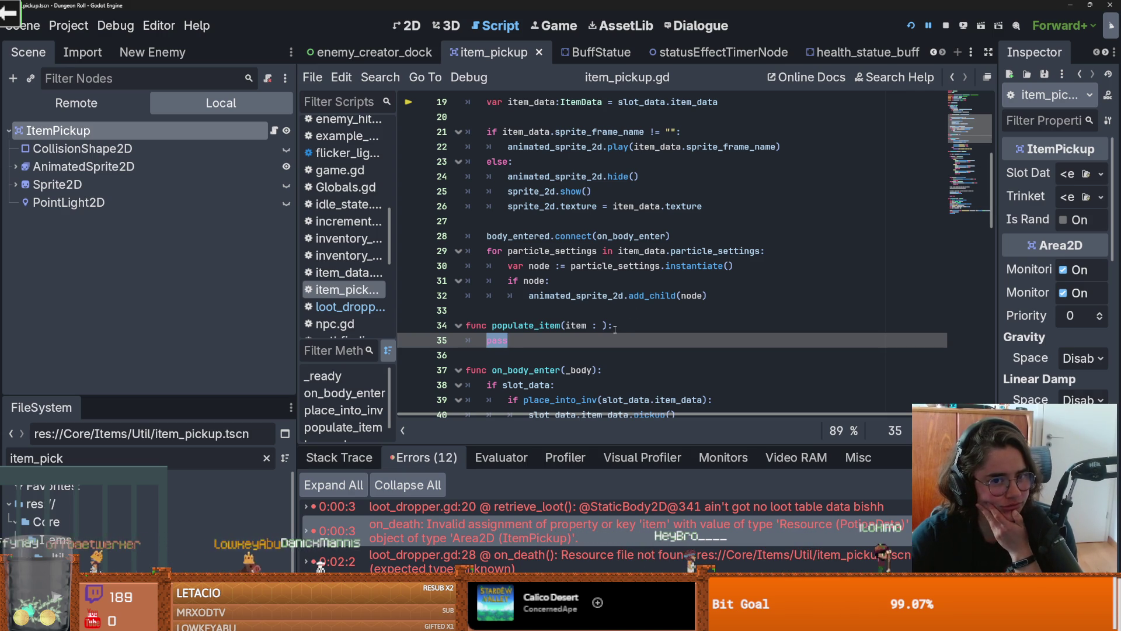
pyautogui.scroll(-2, 602, 327)
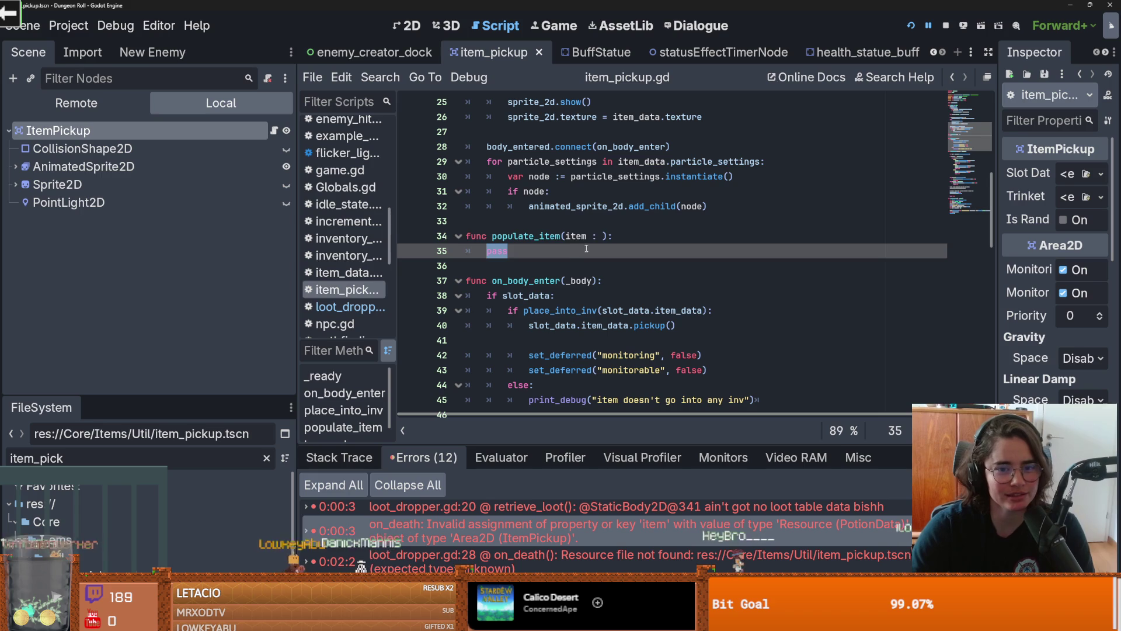
pyautogui.click(602, 236)
pyautogui.write('It')
pyautogui.write('emD')
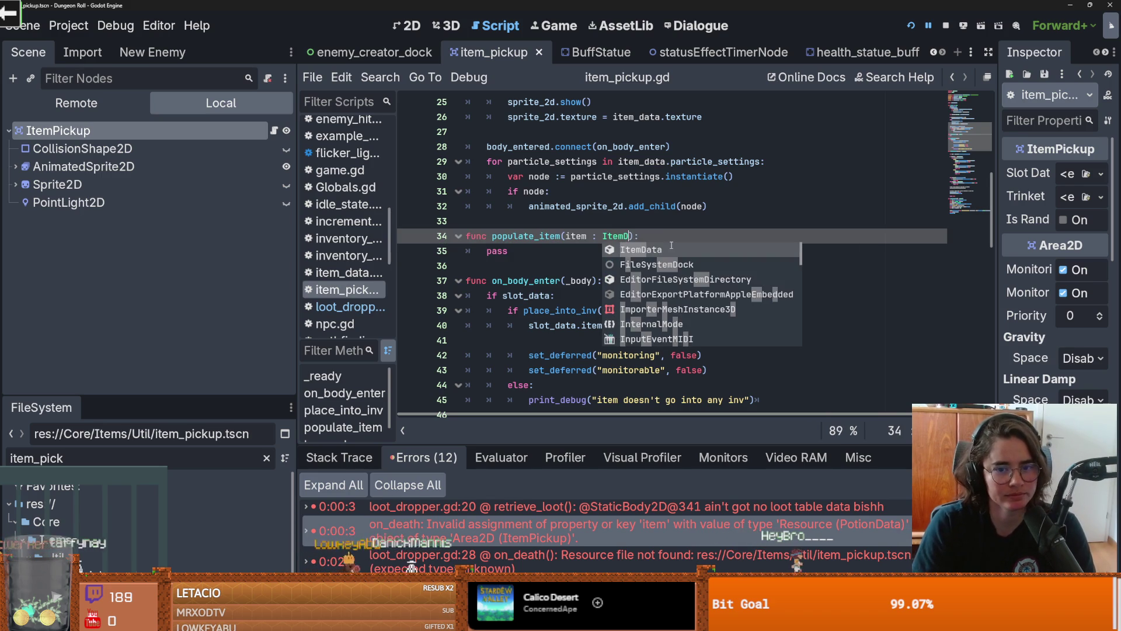
pyautogui.press('Return')
# Step: Replace the pass body with an 'if !slot_data:' check and begin its indented line
pyautogui.press('Down')
pyautogui.hotkey('shift', 'Home')
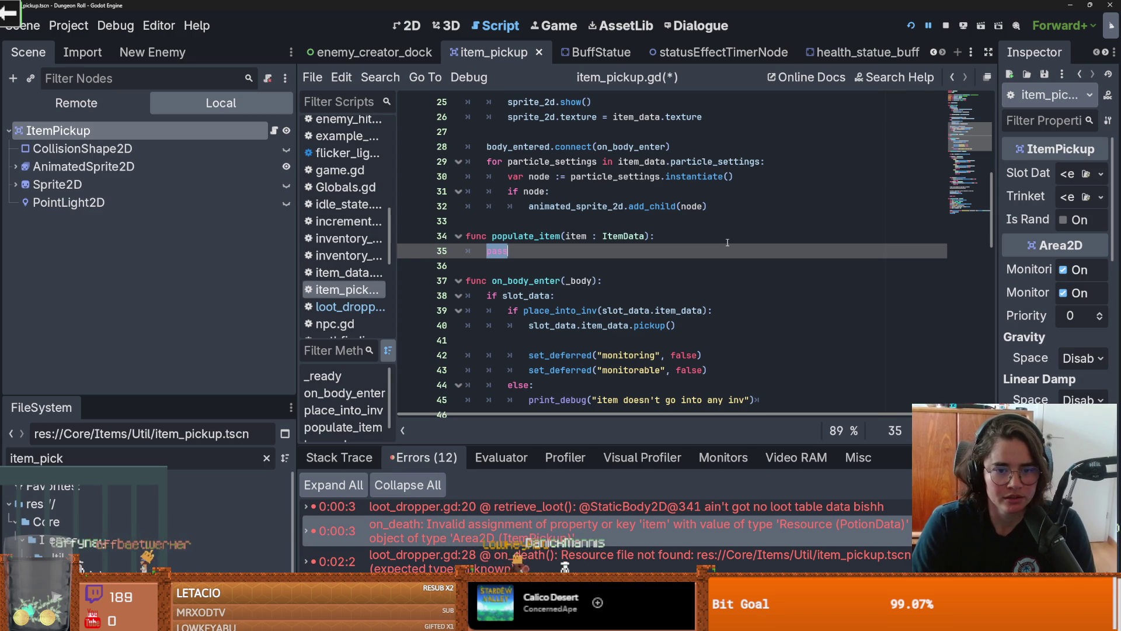
pyautogui.write('if ')
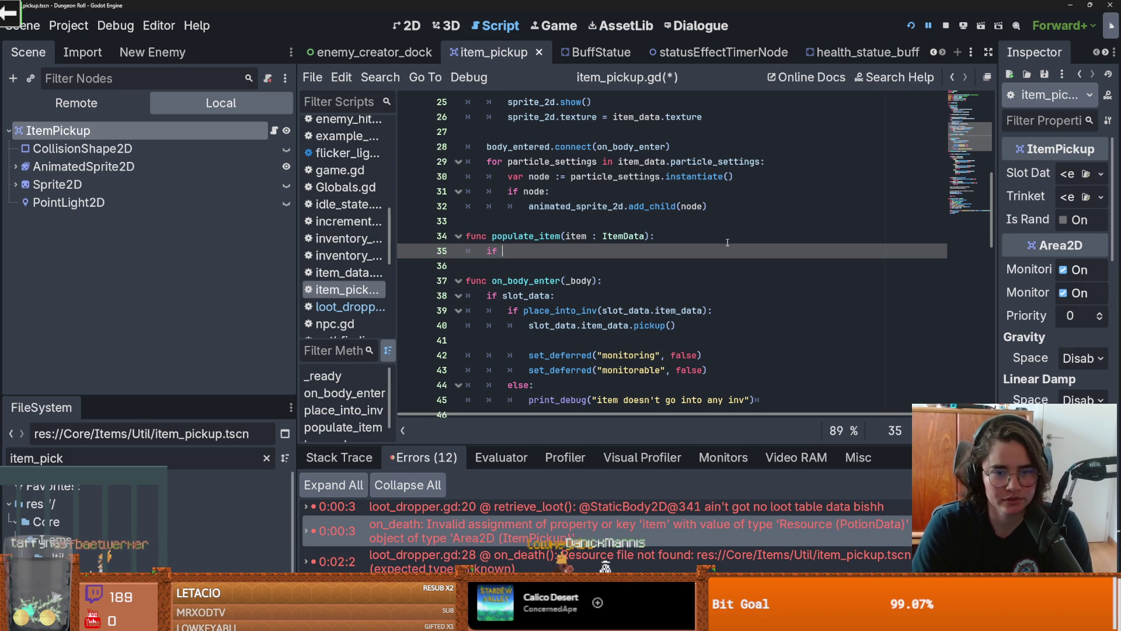
pyautogui.write('!slot_data:')
pyautogui.press('Return')
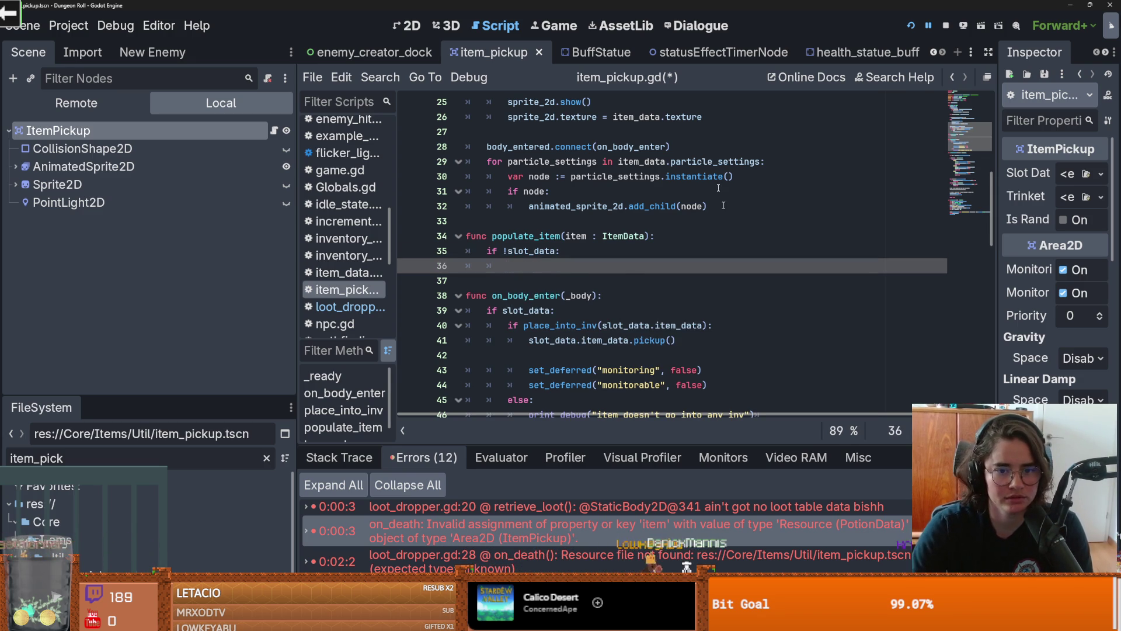
pyautogui.scroll(8, 701, 236)
pyautogui.scroll(-3, 640, 242)
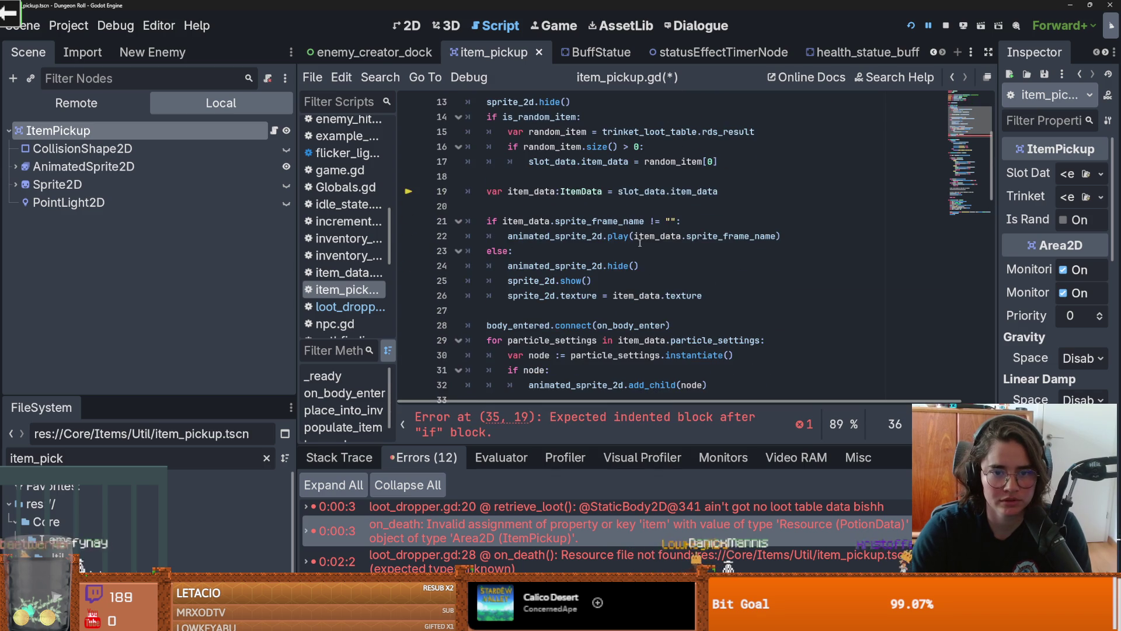
pyautogui.scroll(1, 640, 241)
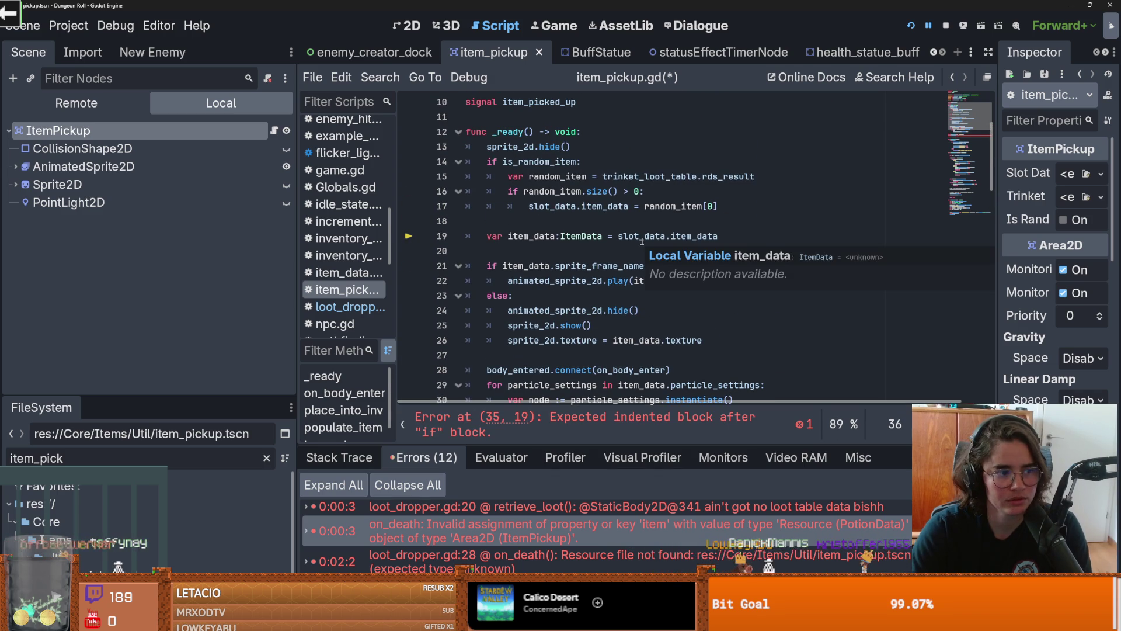